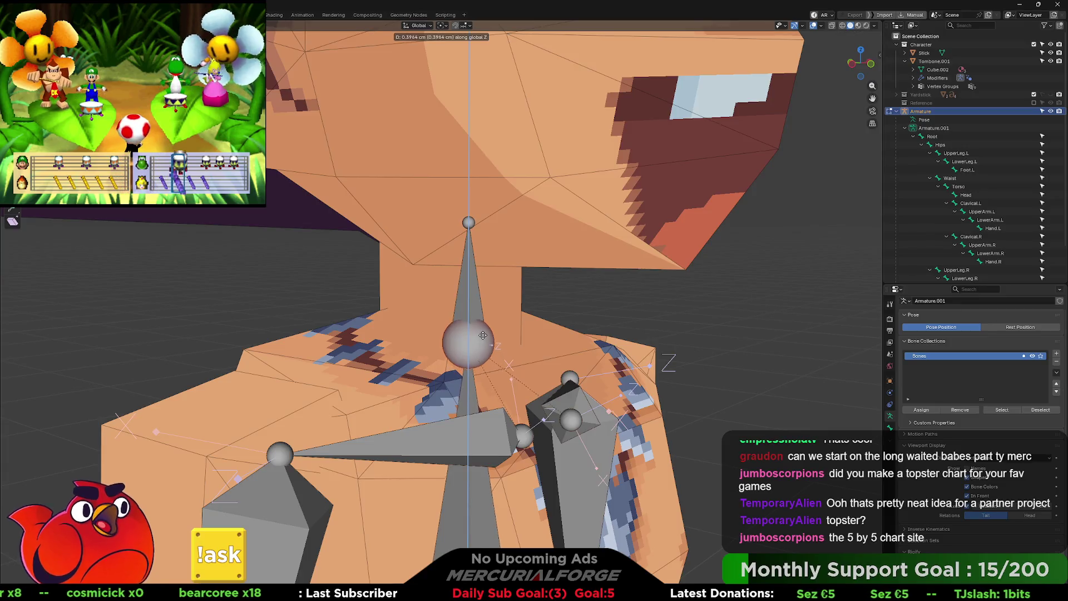
Step: Confirm the bone's vertical Z move and switch the armature into Edit Mode
click(482, 329)
mouse_move(481, 328)
middle_down()
mouse_move(571, 311)
mouse_move(446, 293)
mouse_move(456, 262)
middle_up()
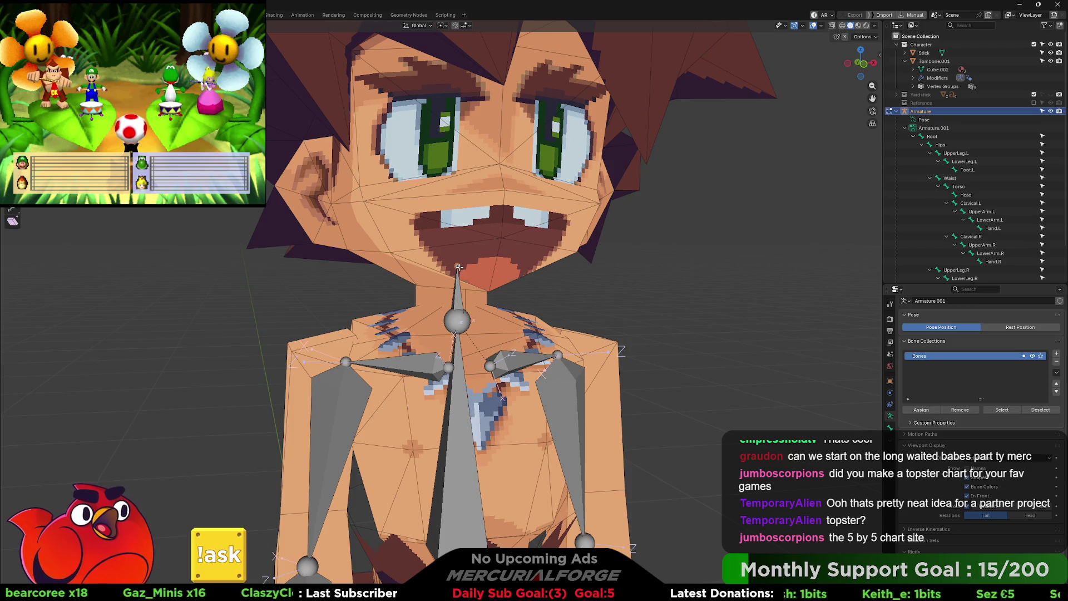
scroll(473, 260, down, 3)
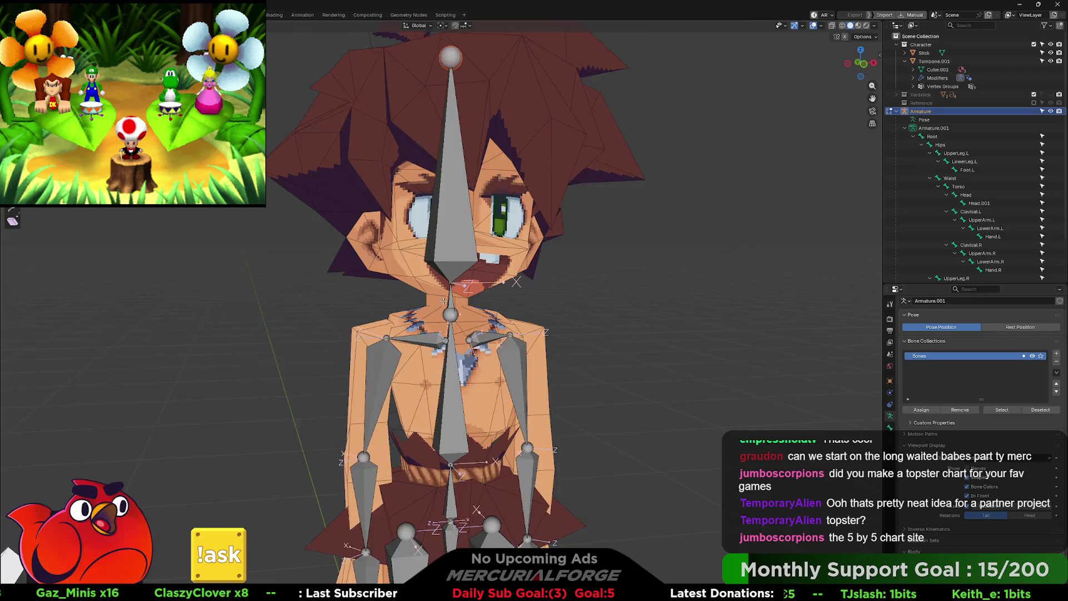
scroll(444, 304, up, 3)
key(Tab)
key(Tab)
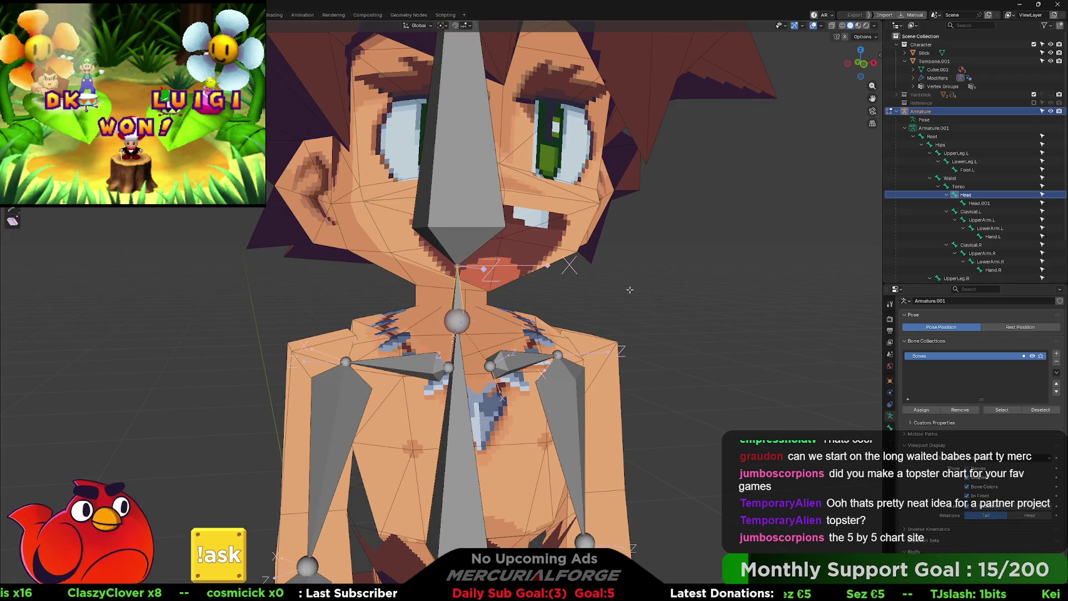
Step: Rename the selected neck bone to 'NEck'
key(F2)
text(NEck)
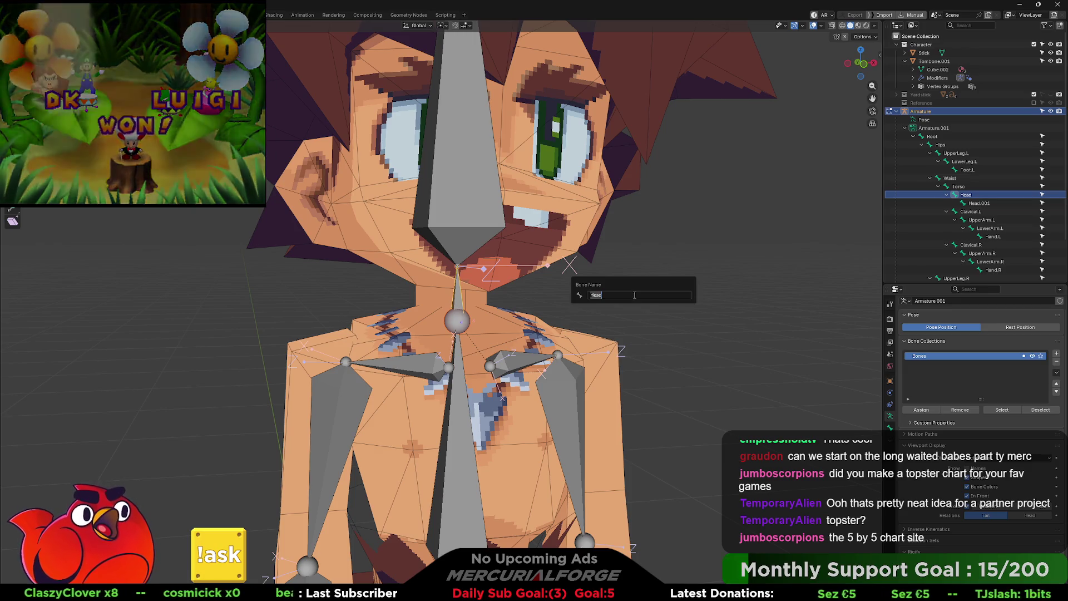
key(Return)
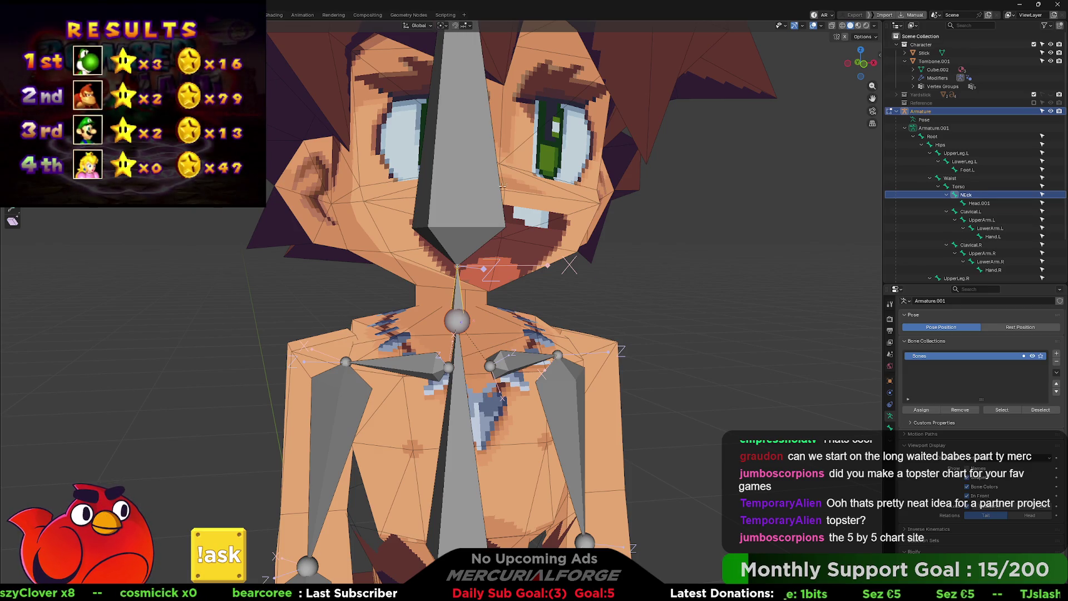
Step: Rename the bone through the head, Head.001, to 'Head' and leave Edit Mode
click(473, 193)
key(F2)
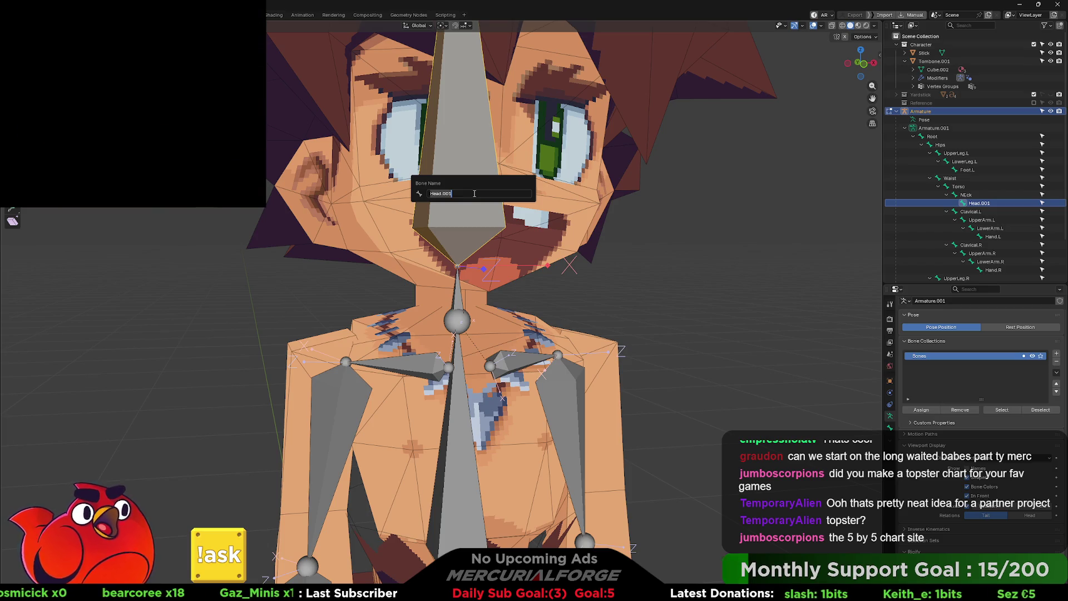
text(Head)
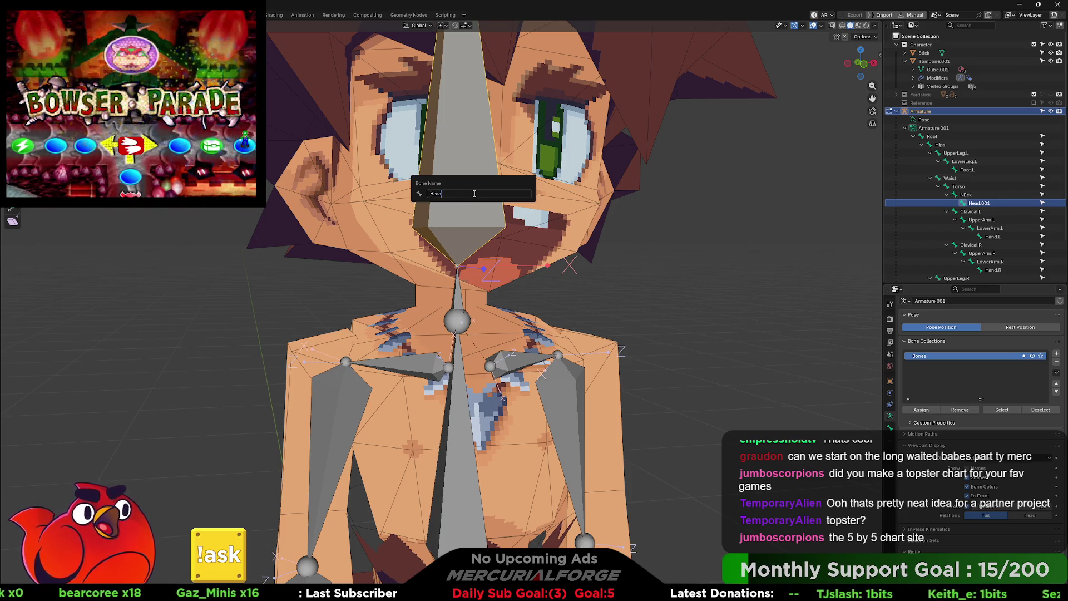
key(Return)
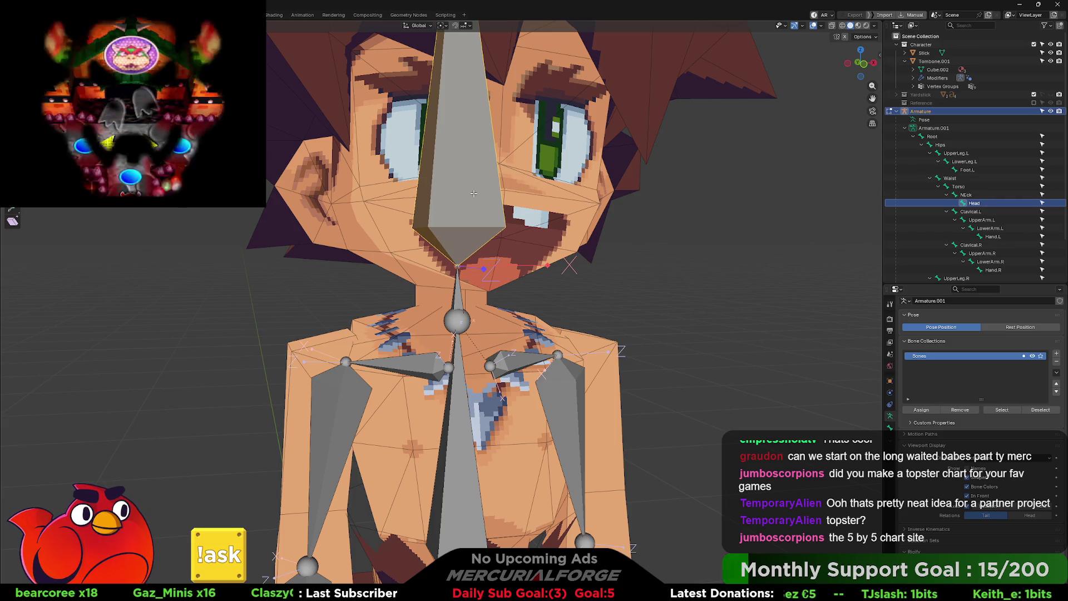
key(Tab)
Step: Parent the hair mesh Tombone.001 to the armature With Empty Groups
click(520, 216)
shift+click(485, 199)
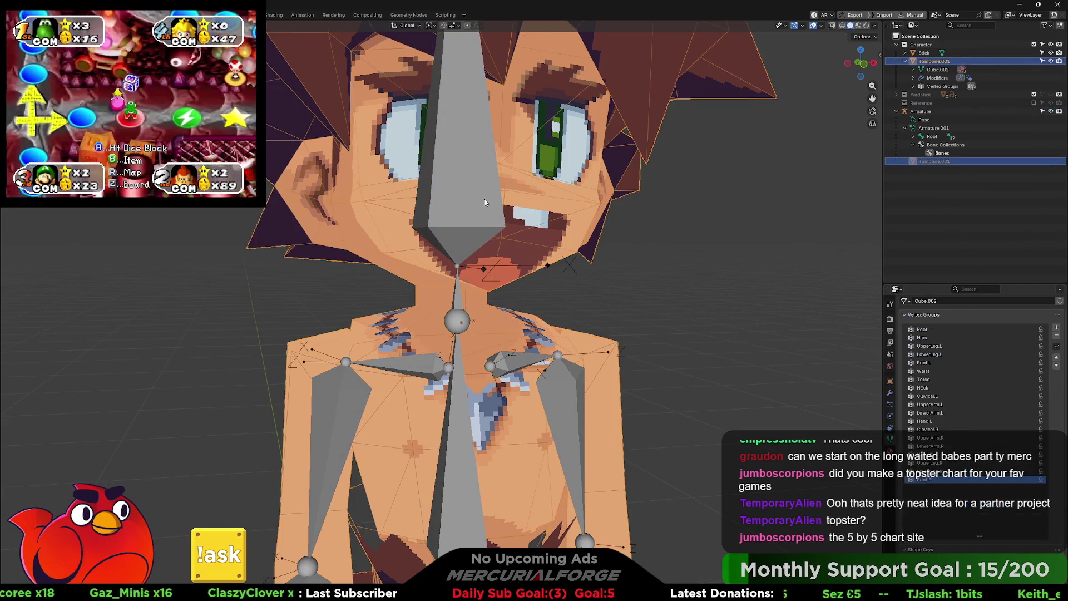
key(ctrl+p)
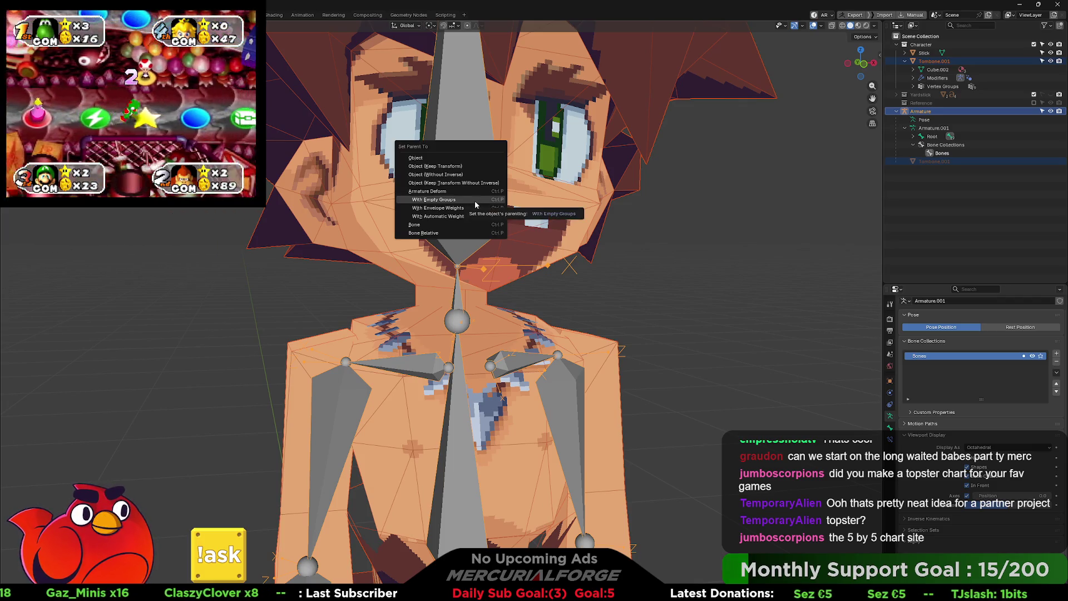
click(475, 200)
middle_drag(475, 201, 500, 227)
Step: Put the armature in Pose Mode, select the head bone, then return to Edit Mode
click(484, 200)
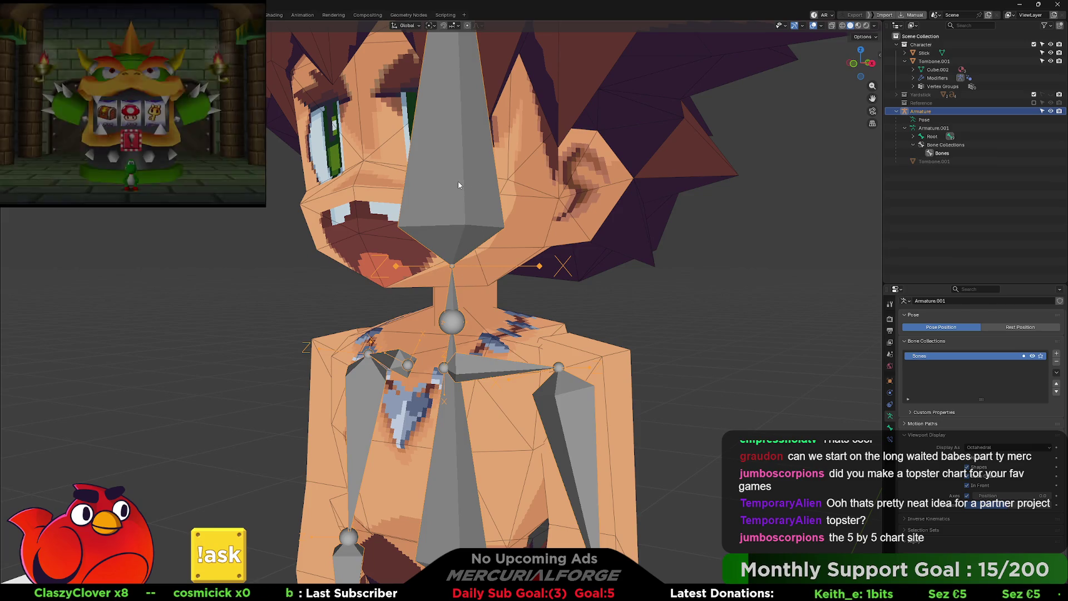
key(ctrl+Tab)
click(460, 291)
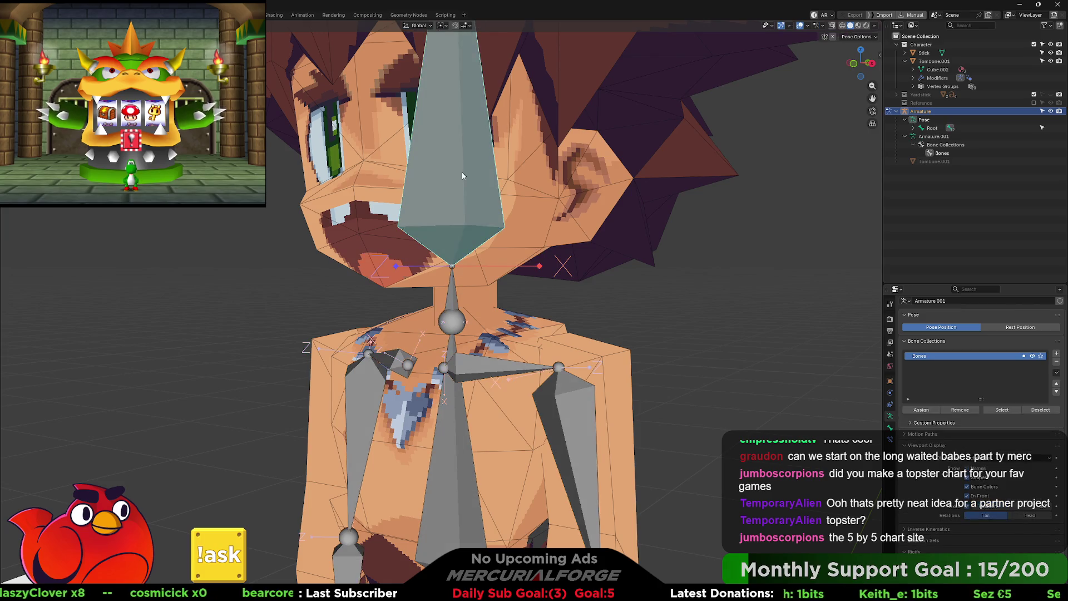
click(461, 171)
key(Tab)
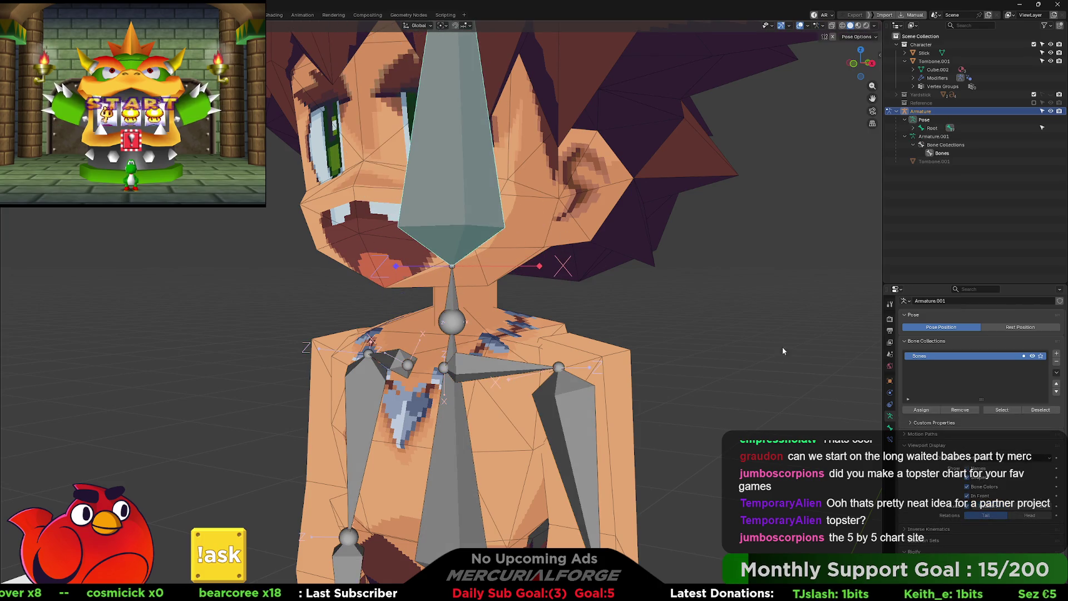
scroll(663, 269, down, 3)
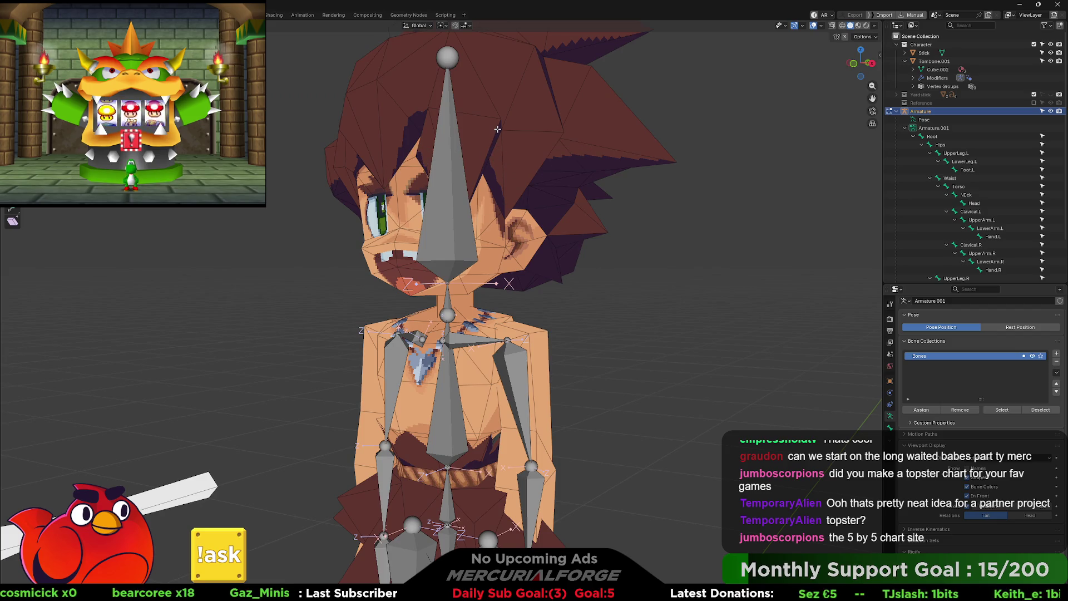
Step: In the hair mesh's Edit Mode, select the linked hair geometry and assign it to the Head group
click(407, 148)
click(547, 131)
key(Tab)
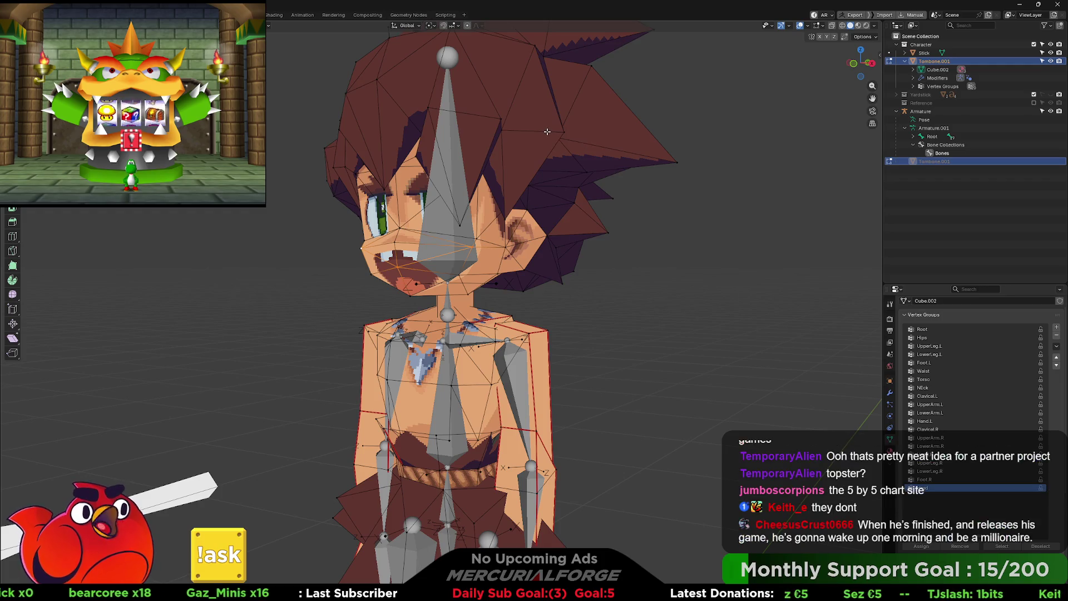
key(l)
key(alt+a)
key(l)
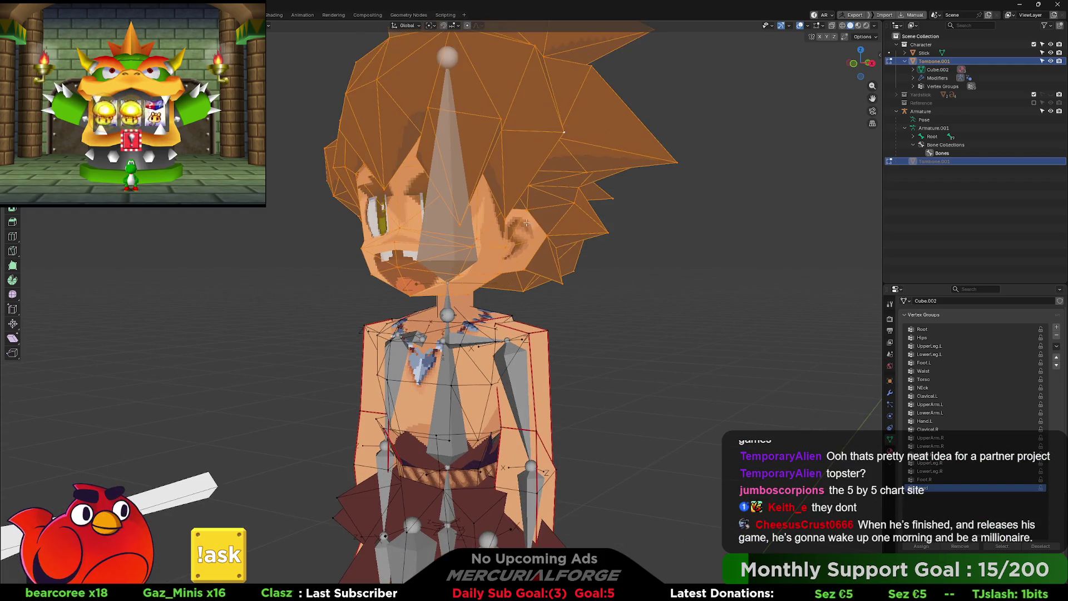
click(930, 548)
Step: Select the connected neck geometry and choose the NEck vertex group
key(alt+a)
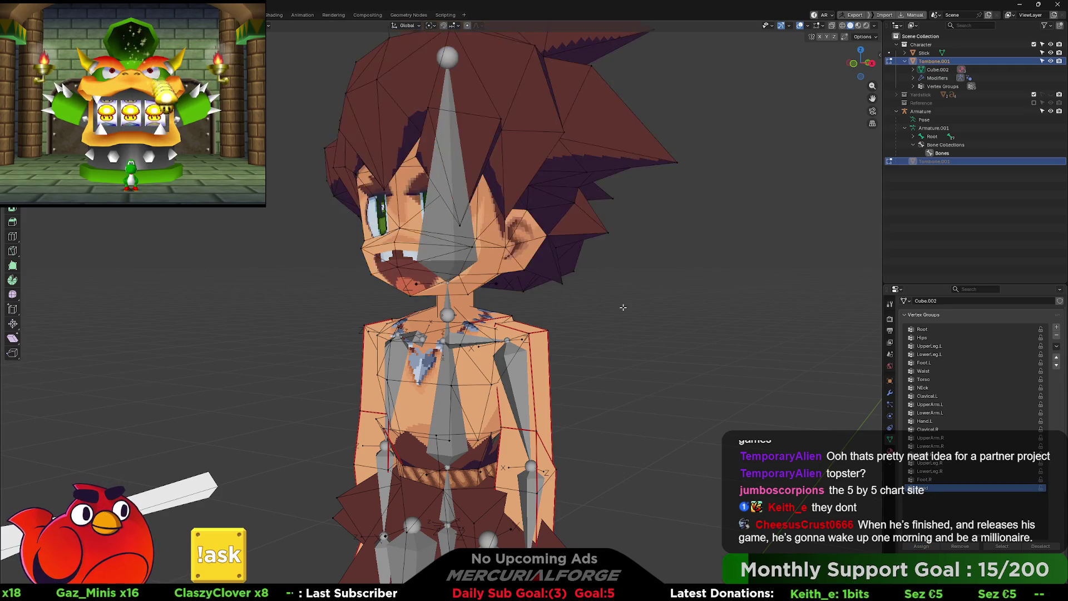
scroll(523, 244, up, 6)
scroll(523, 244, up, 2)
middle_drag(523, 245, 434, 169)
key(l)
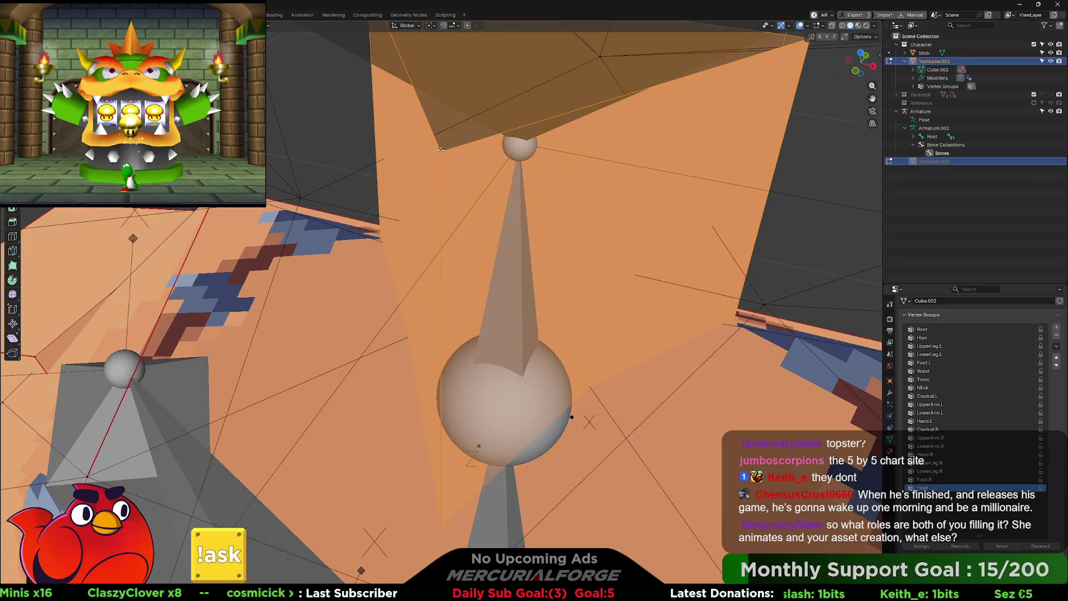
scroll(440, 149, down, 5)
middle_drag(440, 150, 771, 377)
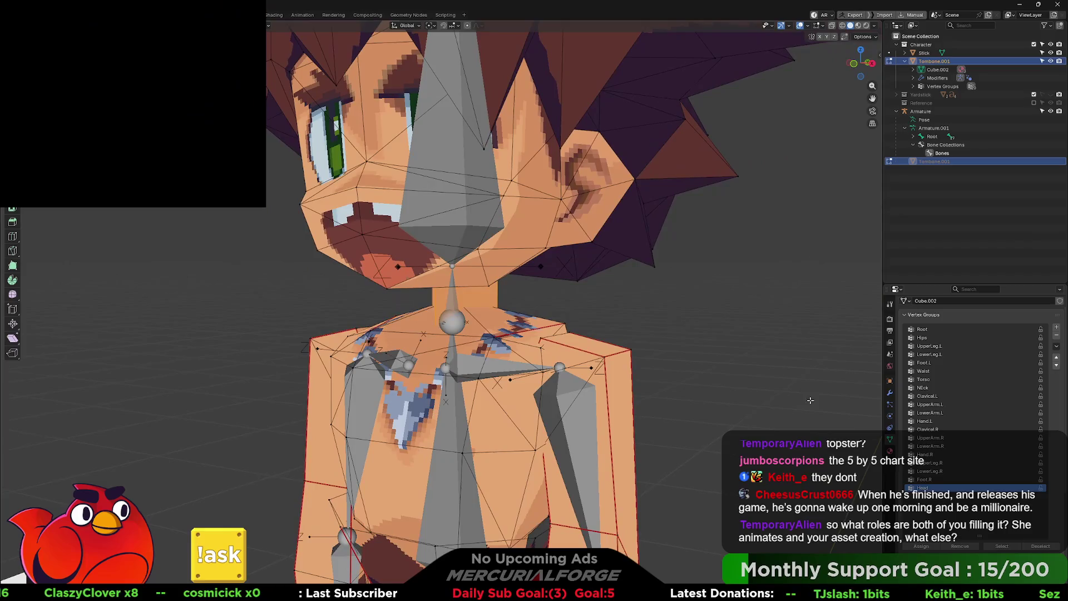
click(924, 388)
Step: Return to Object Mode and switch the armature into Pose Mode
key(Tab)
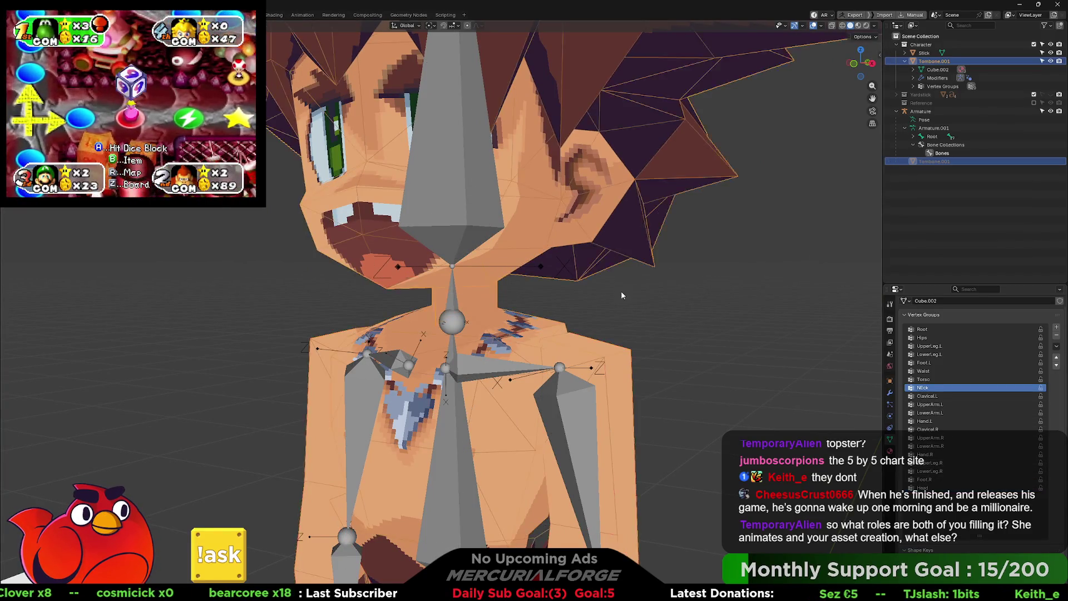
click(457, 321)
key(ctrl+Tab)
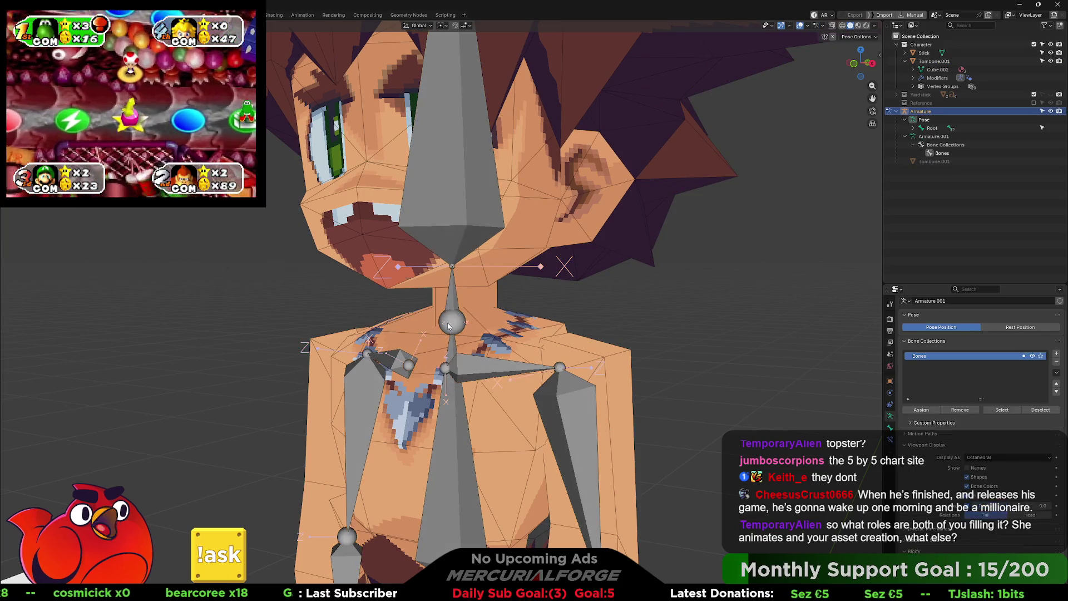
Step: Trackball-rotate the Head bone, then rotate the NEck bone to tip the head forward
scroll(453, 299, down, 2)
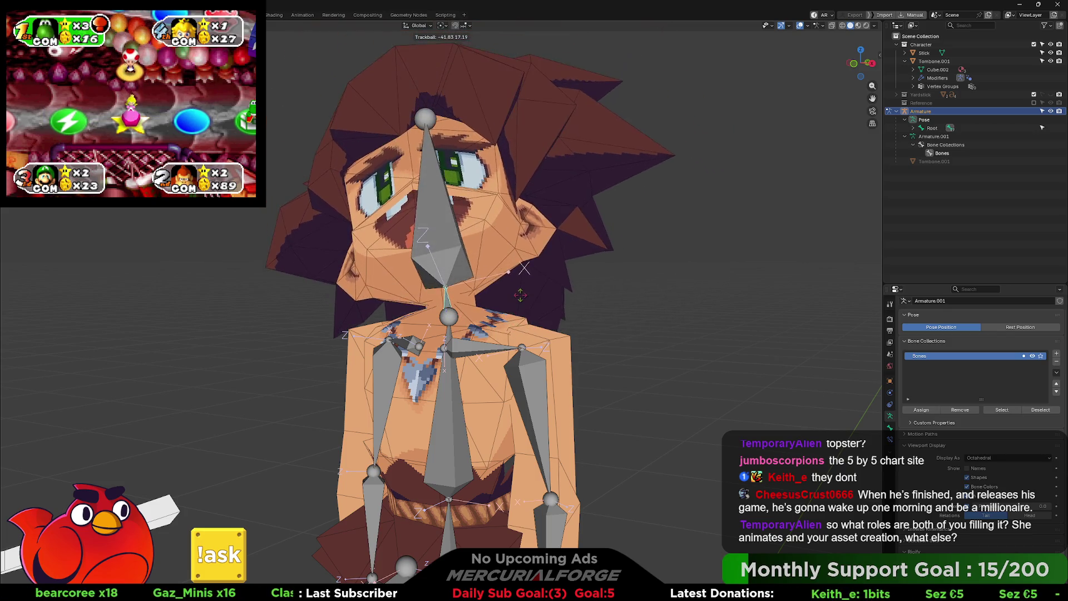
key(r)
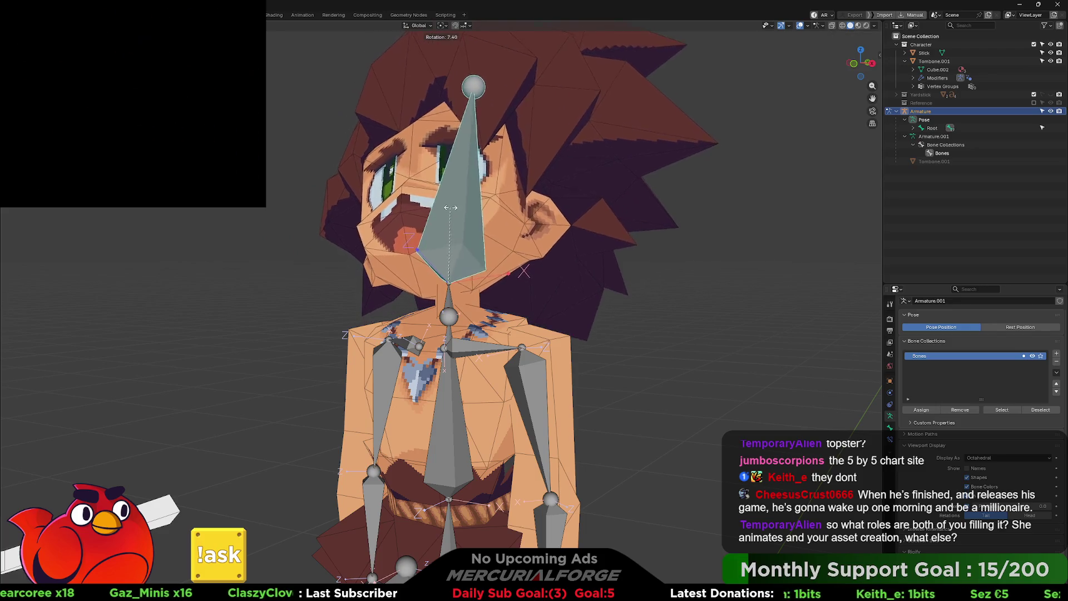
key(r)
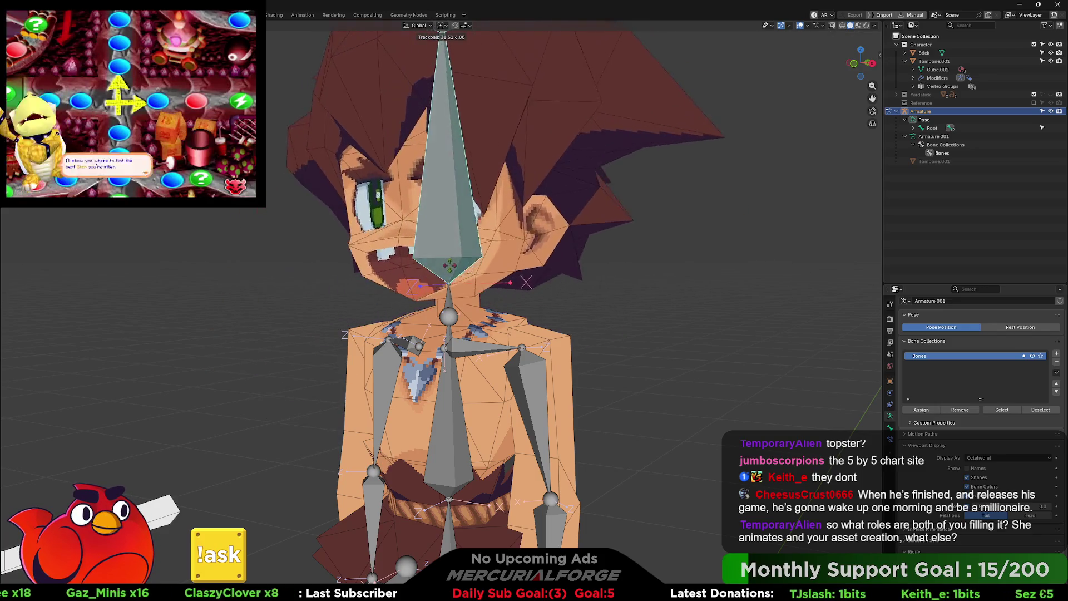
click(456, 286)
click(448, 294)
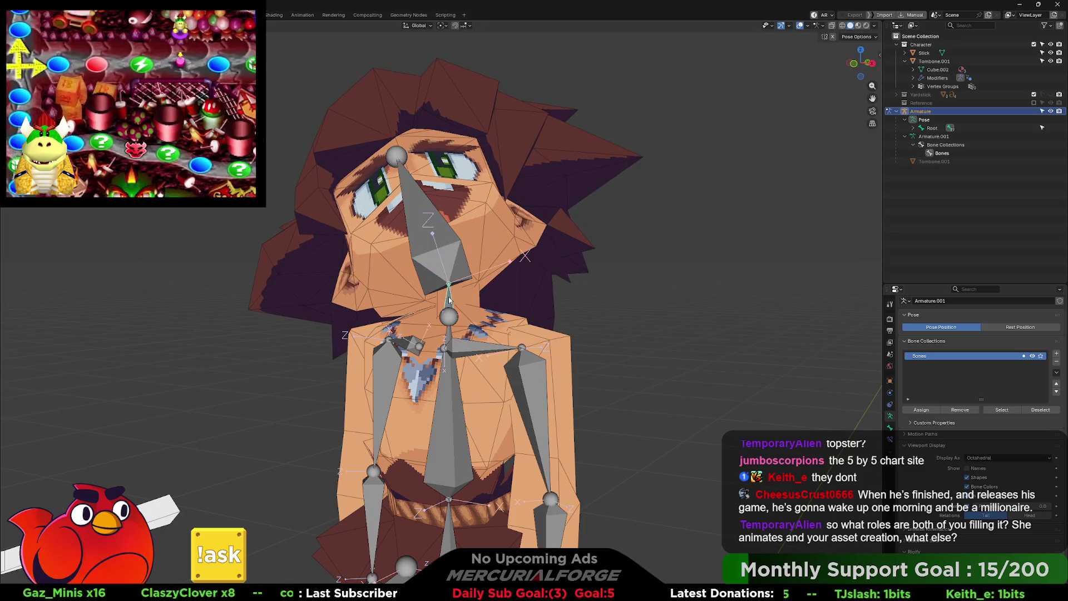
key(r)
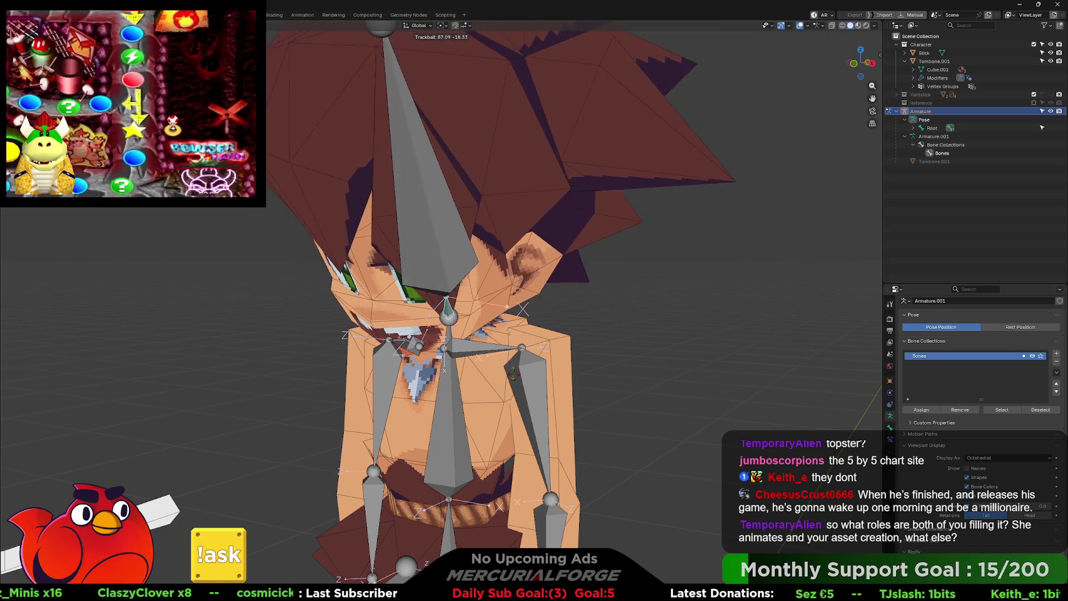
mouse_move(377, 363)
middle_down()
mouse_move(590, 356)
mouse_move(560, 331)
mouse_move(402, 327)
mouse_move(412, 299)
mouse_move(509, 291)
mouse_move(482, 305)
middle_up()
scroll(560, 331, up, 5)
Step: Toggle the armature through Edit Mode back to Pose Mode and hide overlays with Shift+Alt+Z
key(Tab)
scroll(482, 306, down, 2)
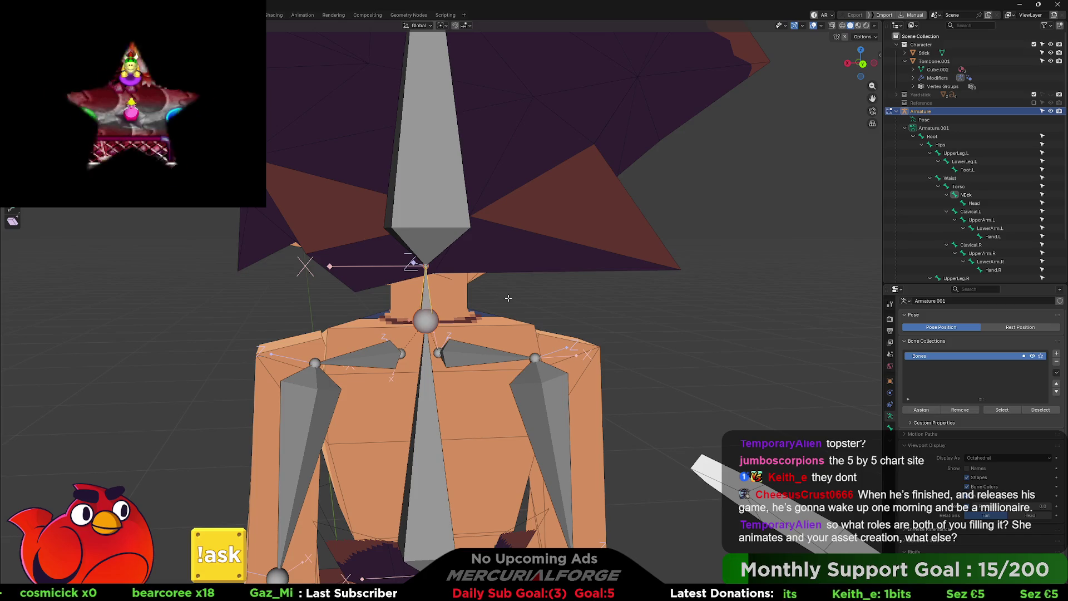
key(ctrl+Tab)
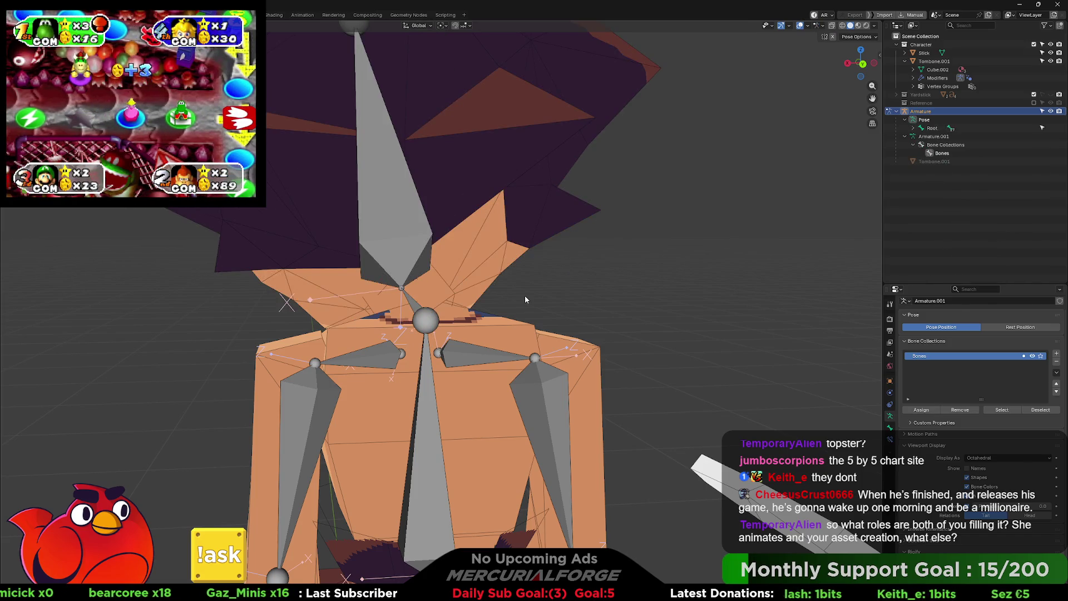
key(shift+alt+z)
scroll(525, 295, down, 3)
mouse_move(525, 295)
middle_down()
mouse_move(418, 308)
mouse_move(592, 301)
mouse_move(516, 302)
middle_up()
scroll(566, 298, down, 3)
scroll(565, 298, down, 2)
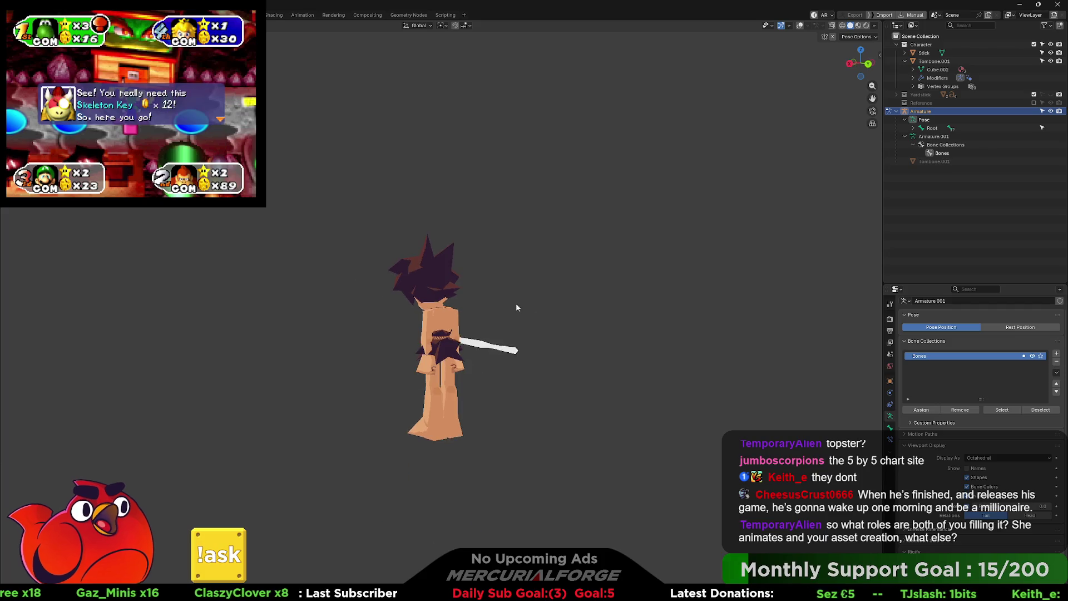
Step: Switch the viewport to Material Preview shading and orbit around the textured caveman boy
scroll(516, 302, up, 6)
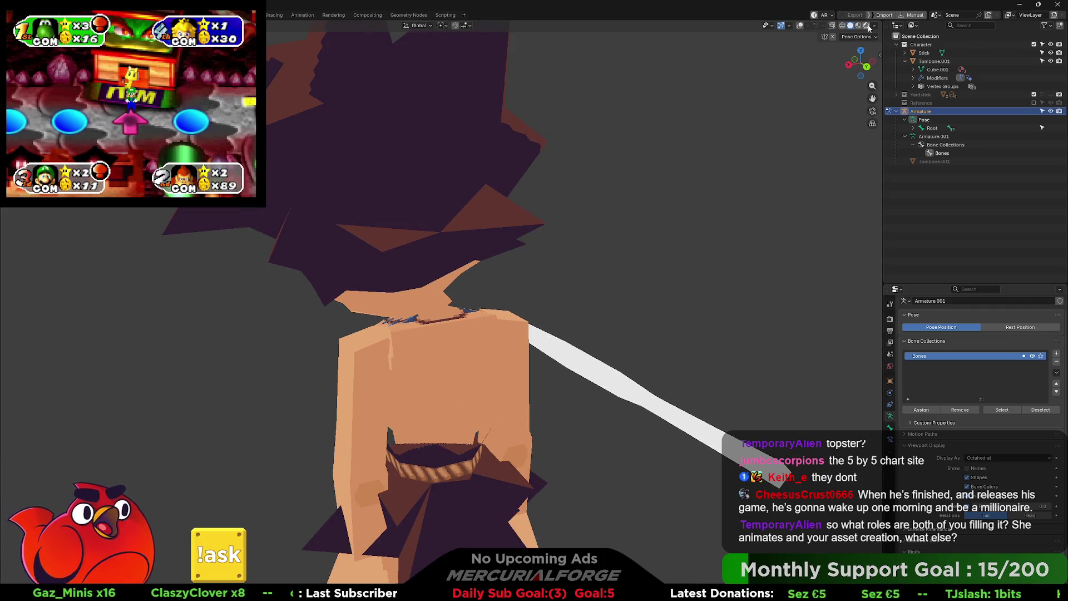
click(874, 25)
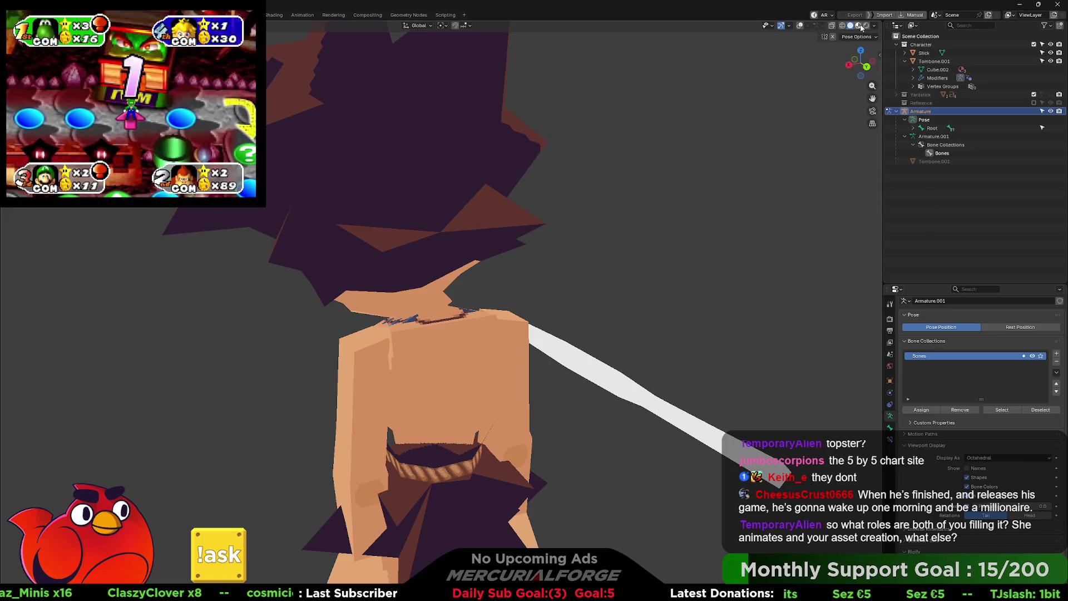
click(859, 26)
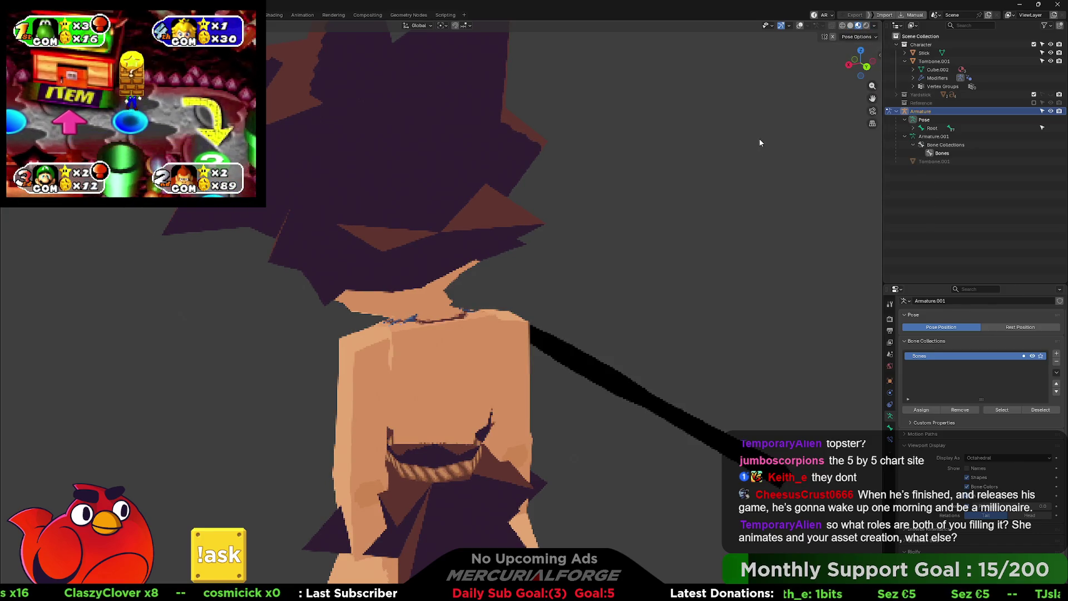
scroll(590, 248, down, 5)
mouse_move(608, 216)
middle_down()
mouse_move(603, 225)
mouse_move(679, 221)
mouse_move(555, 219)
mouse_move(594, 208)
mouse_move(563, 248)
mouse_move(587, 287)
middle_up()
scroll(589, 211, up, 6)
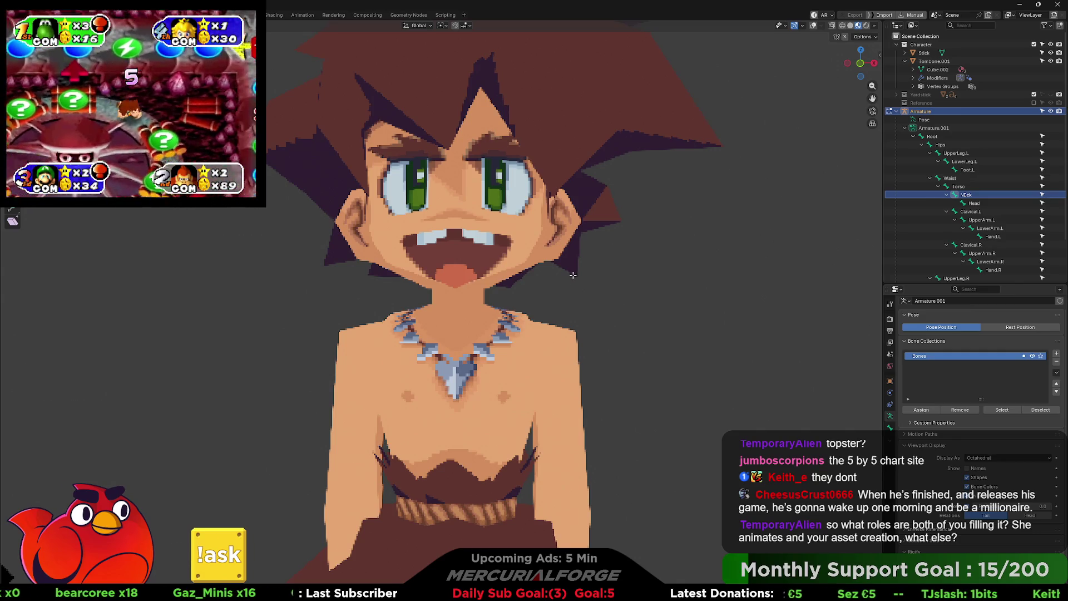
mouse_move(551, 283)
middle_down()
mouse_move(533, 308)
mouse_move(443, 301)
mouse_move(532, 300)
mouse_move(486, 296)
middle_up()
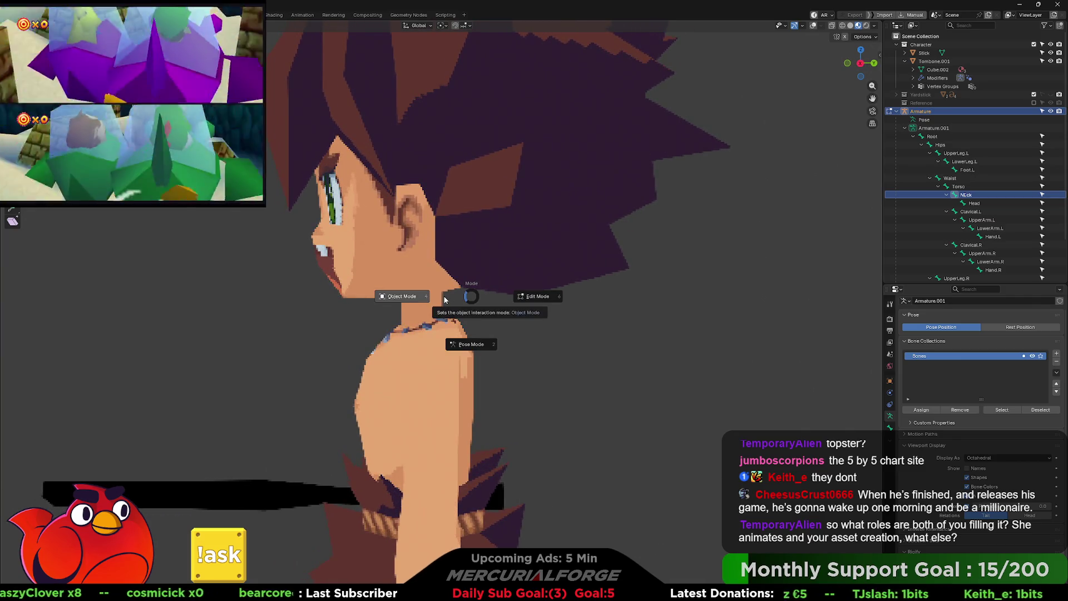
Step: Cycle the armature from Object Mode through Pose Mode into Edit Mode
click(444, 299)
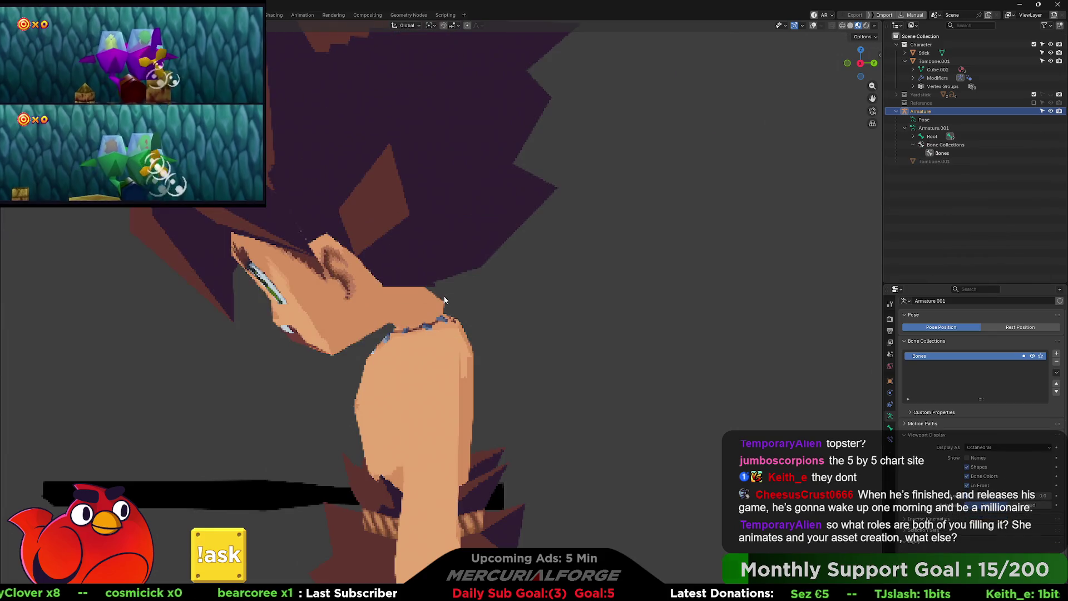
click(851, 27)
key(ctrl+Tab)
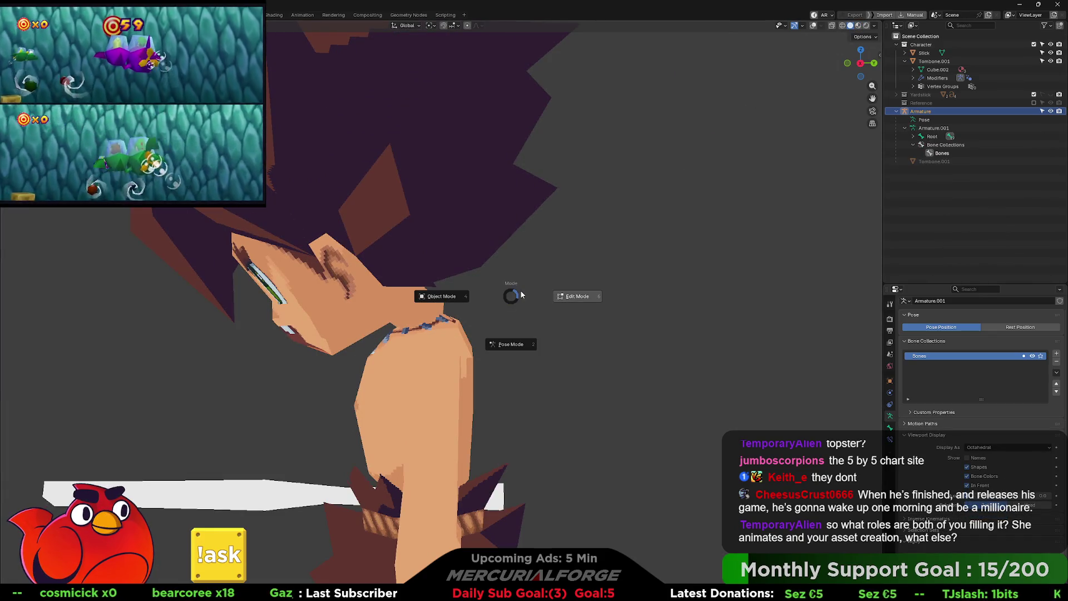
key(ctrl+Tab)
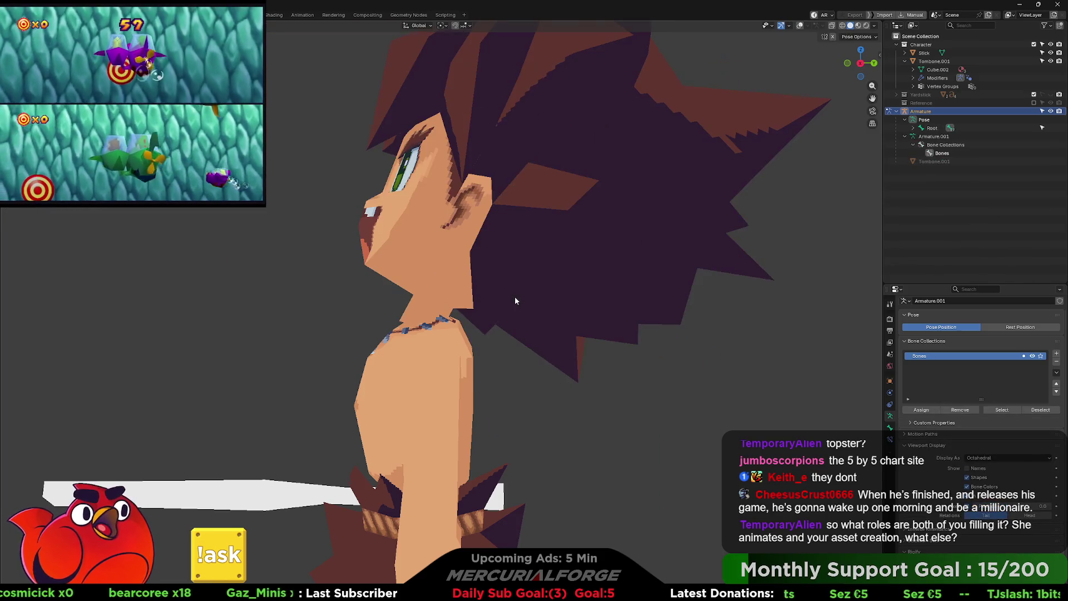
mouse_move(499, 322)
middle_down()
mouse_move(503, 334)
mouse_move(548, 336)
middle_up()
scroll(502, 334, up, 5)
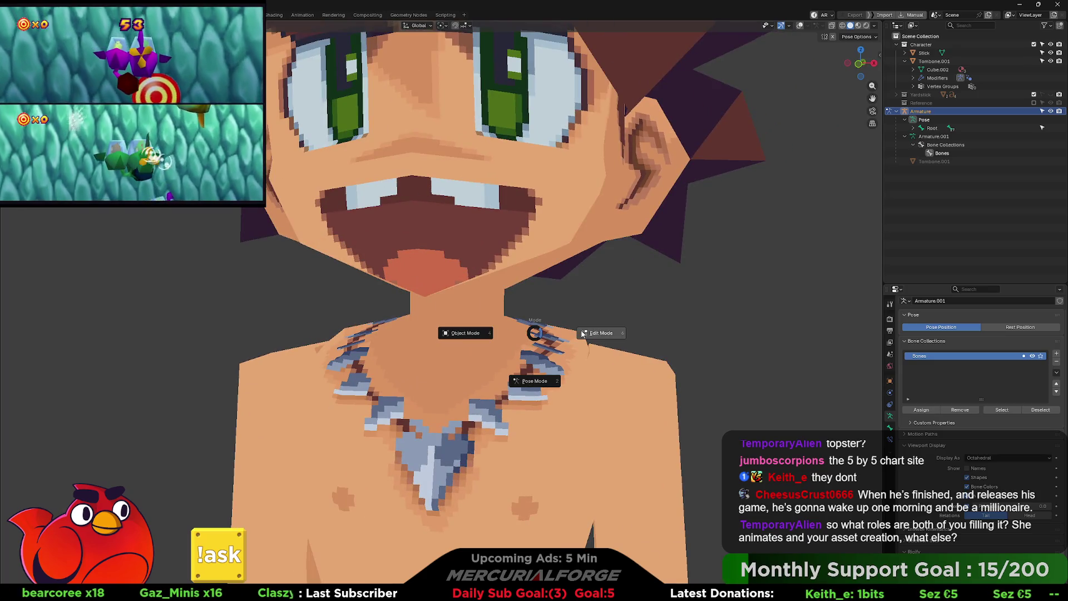
click(601, 335)
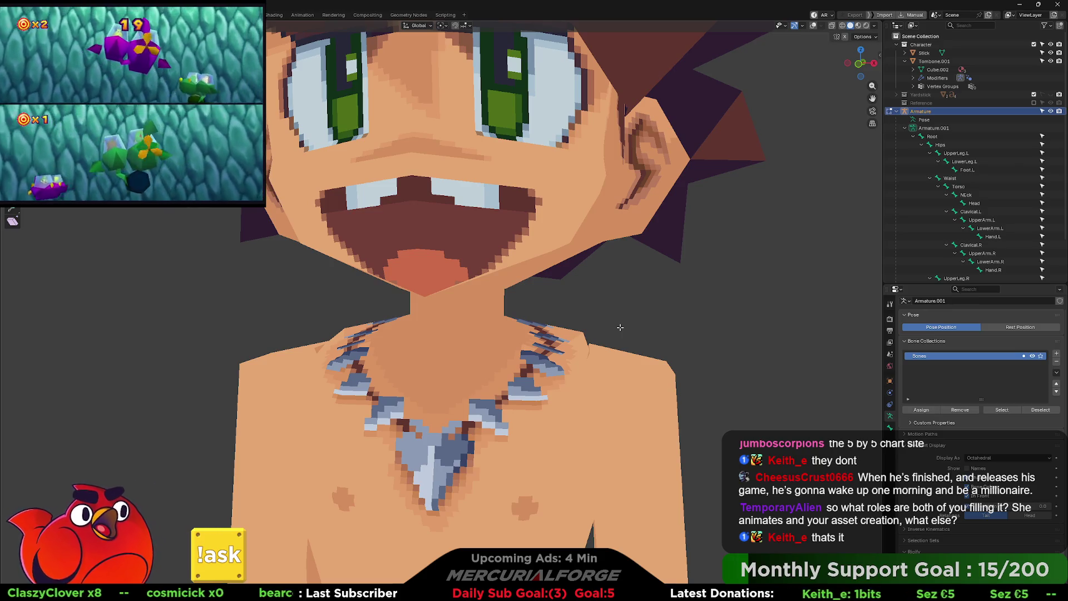
Step: Orbit around the head and turn the bone, wireframe and grid overlays back on
scroll(620, 327, down, 8)
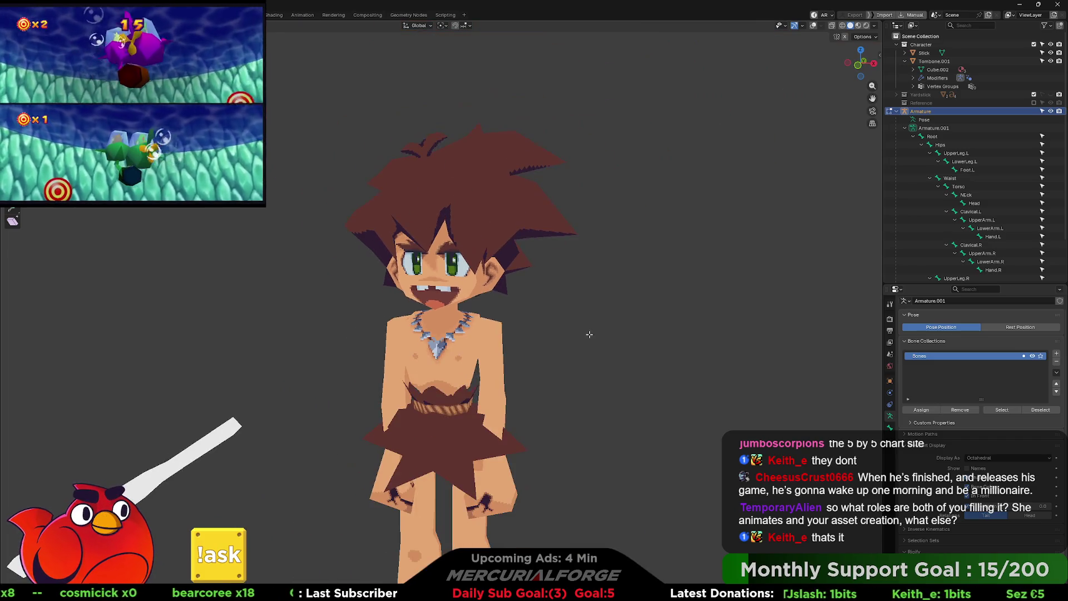
scroll(550, 367, up, 5)
mouse_move(549, 367)
middle_down()
mouse_move(620, 339)
mouse_move(446, 338)
middle_up()
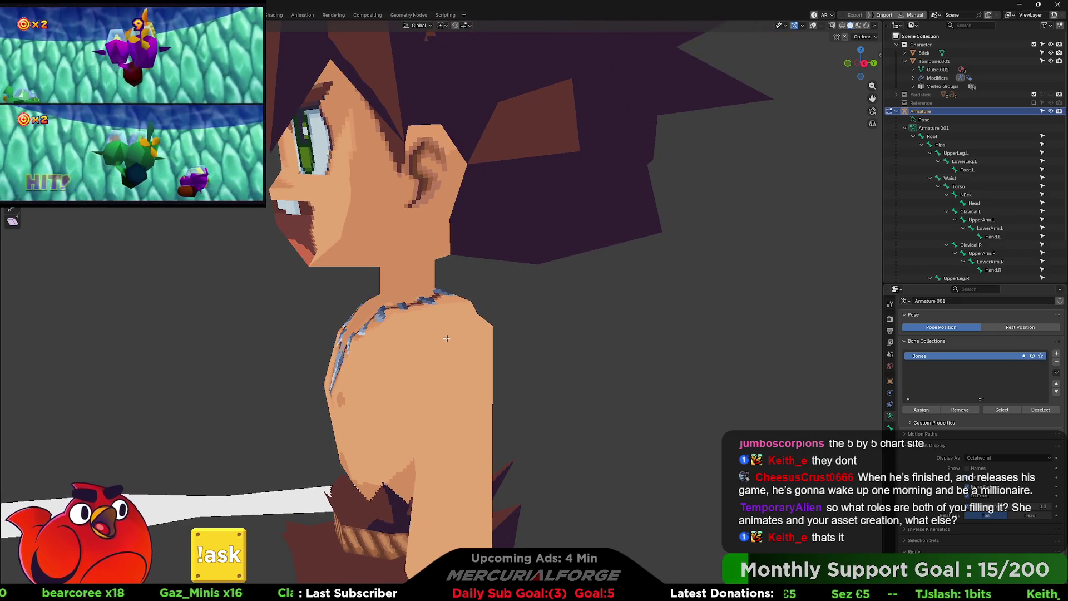
mouse_move(490, 292)
middle_down()
mouse_move(470, 294)
mouse_move(527, 297)
mouse_move(542, 345)
mouse_move(535, 326)
middle_up()
scroll(533, 320, down, 3)
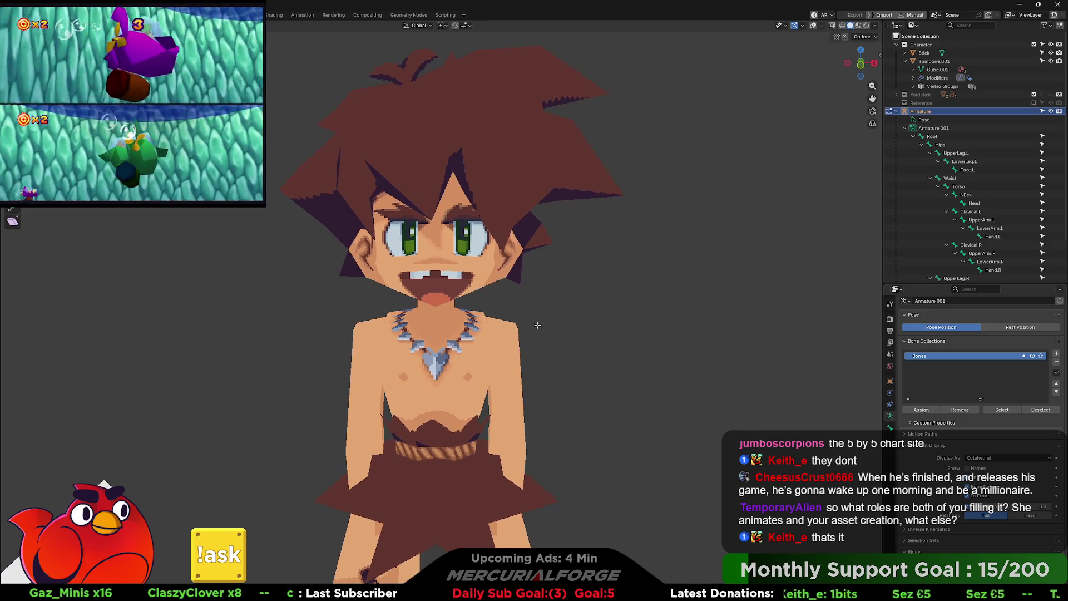
scroll(975, 236, down, 3)
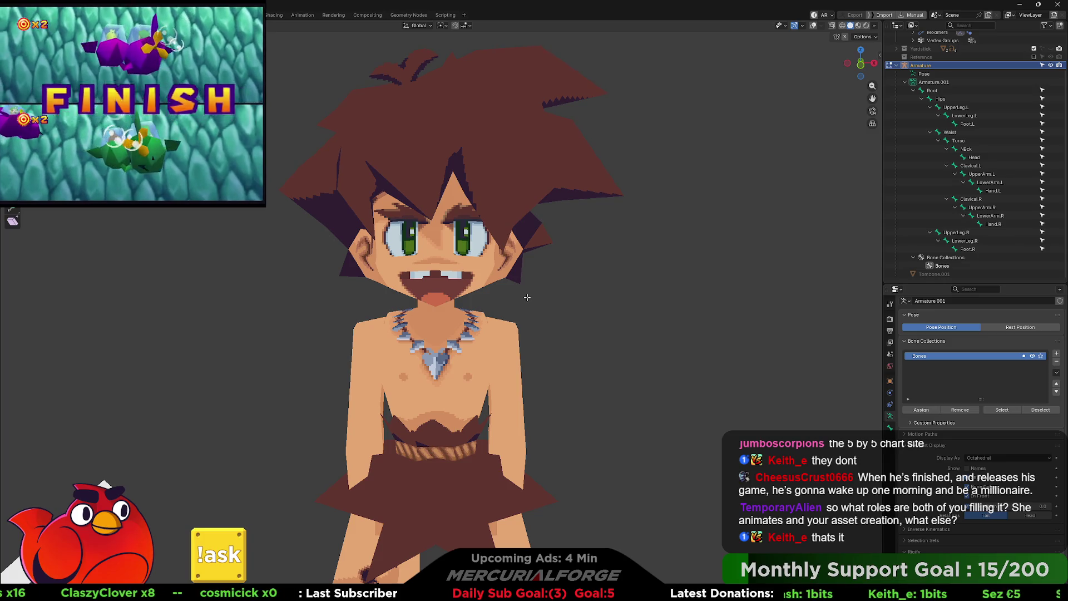
key(shift+alt+z)
middle_drag(519, 299, 489, 300)
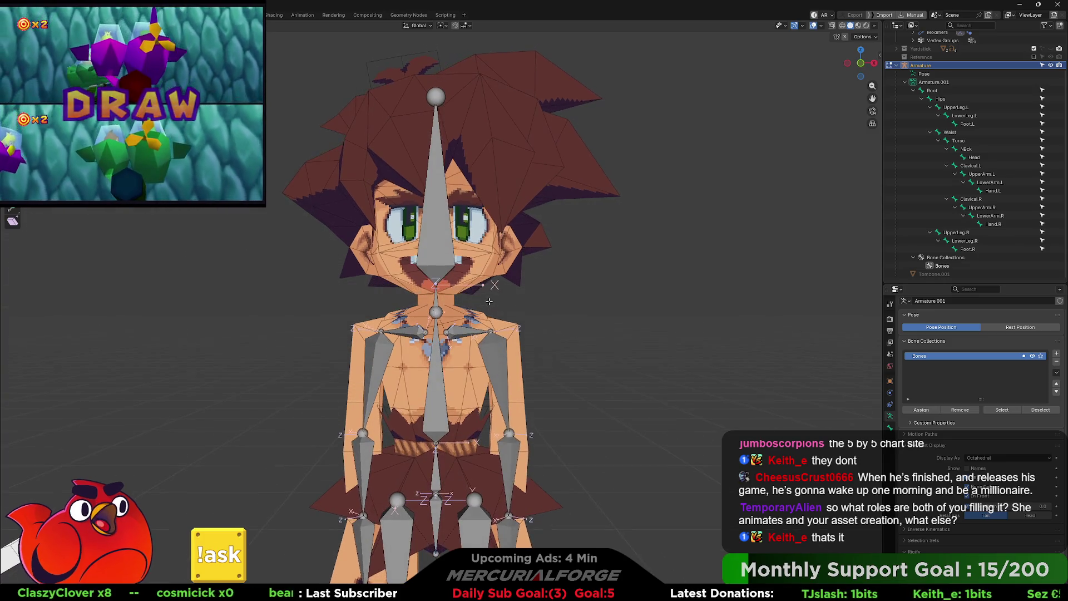
Step: Move the neck joint down about 0.99 cm along Z
scroll(436, 308, up, 4)
middle_drag(419, 318, 573, 320)
key(g)
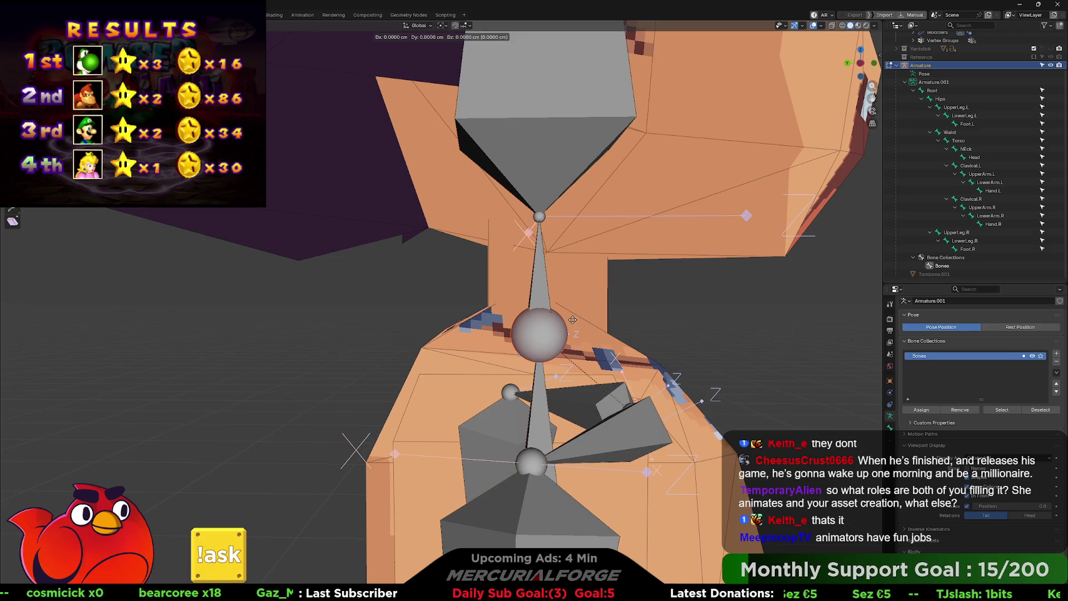
key(z)
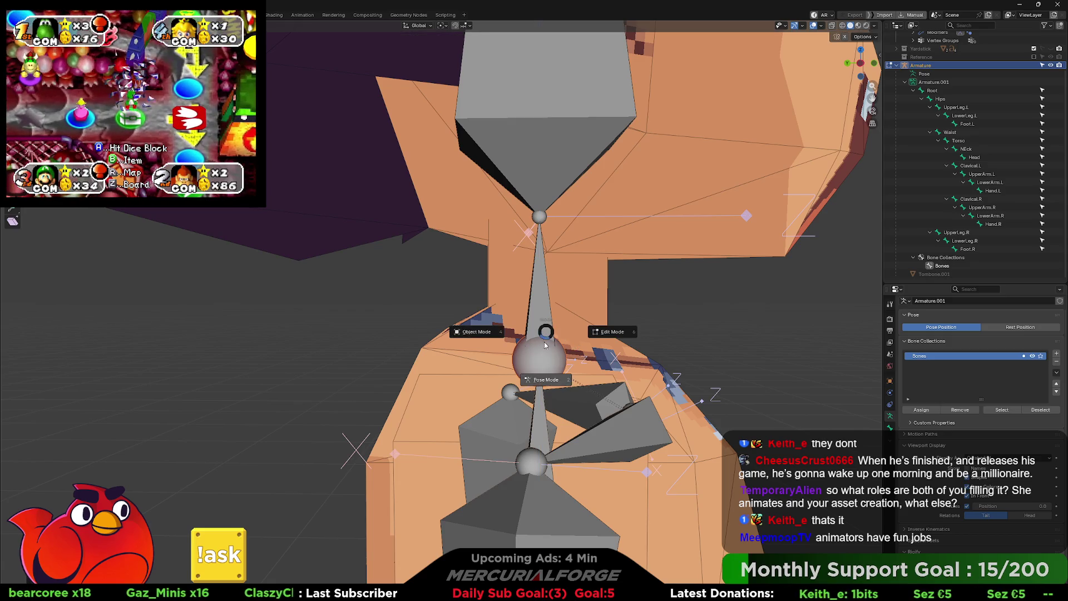
Step: In Pose Mode, try a trackball rotation on the neck bone, cancel it, and return to Edit Mode
click(545, 380)
middle_drag(557, 334, 579, 300)
click(556, 267)
key(r)
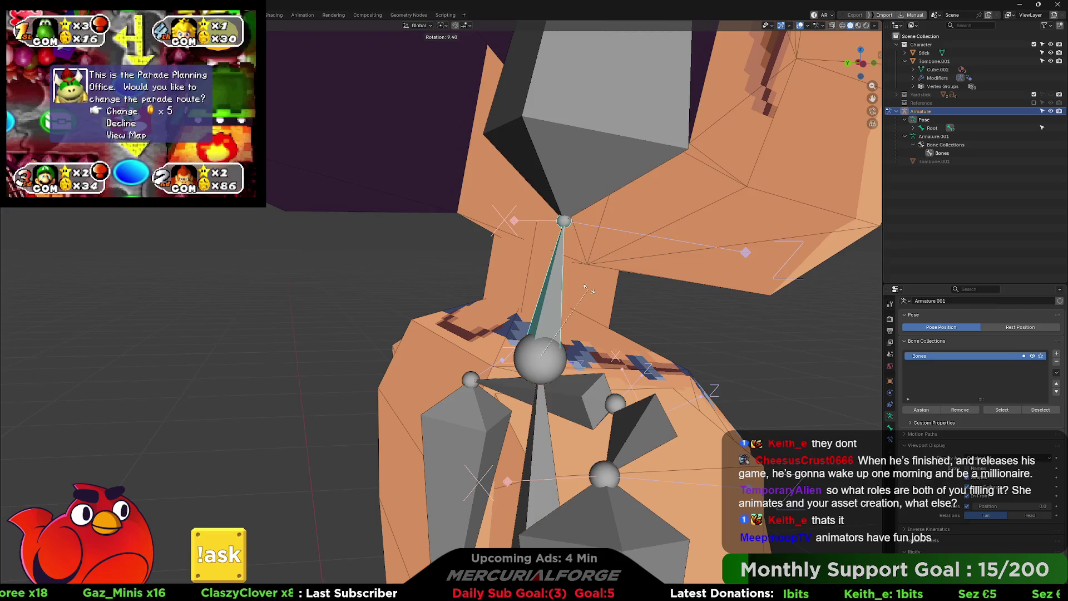
key(r)
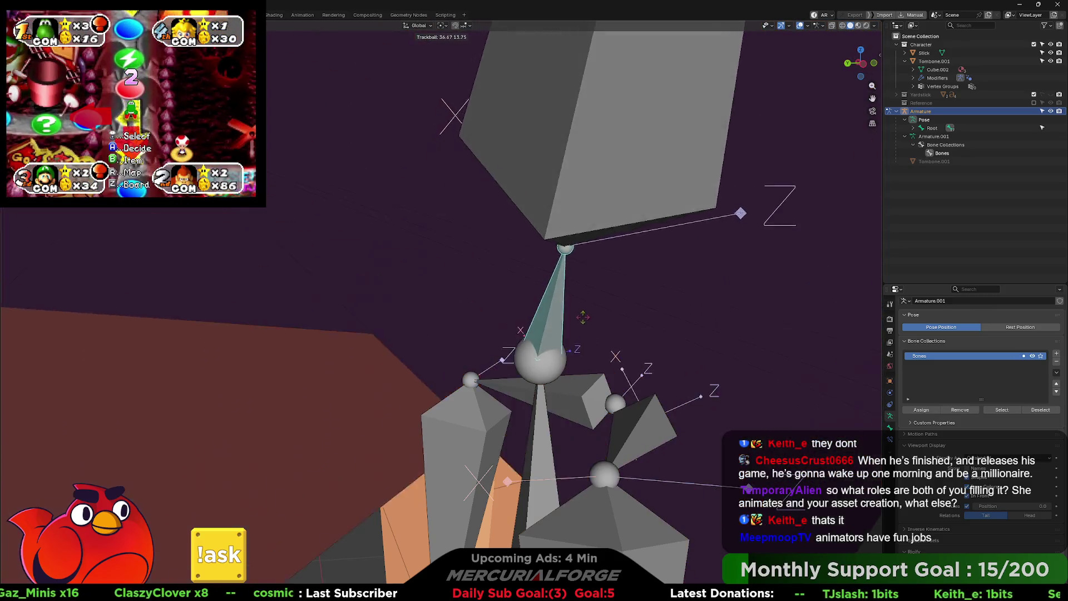
right_click(582, 317)
scroll(536, 285, up, 3)
middle_drag(535, 285, 529, 285)
scroll(645, 289, down, 8)
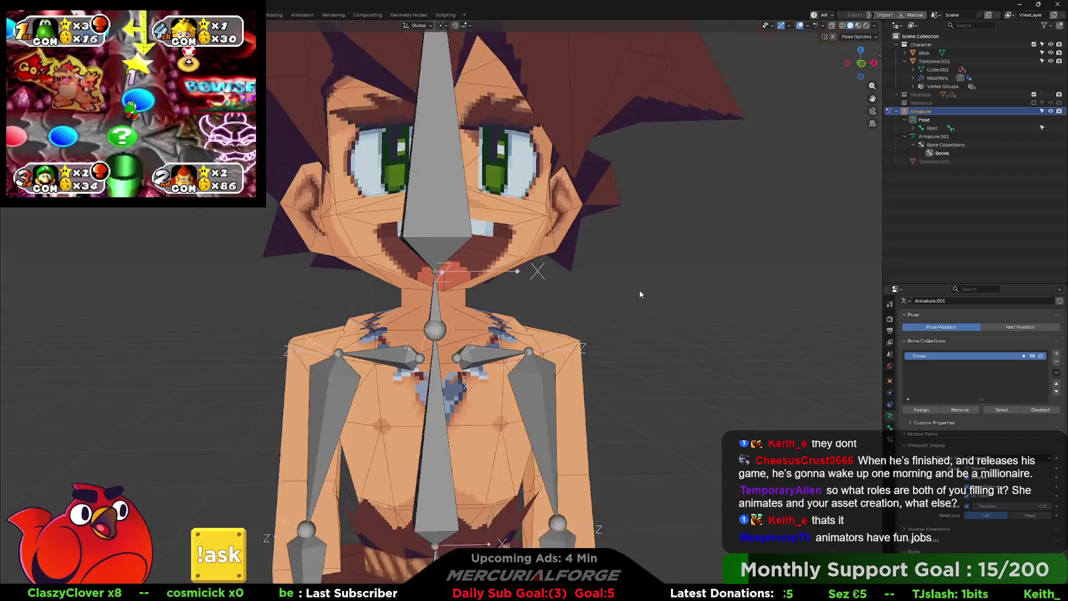
key(Tab)
mouse_move(601, 301)
middle_down()
mouse_move(628, 217)
mouse_move(575, 230)
middle_up()
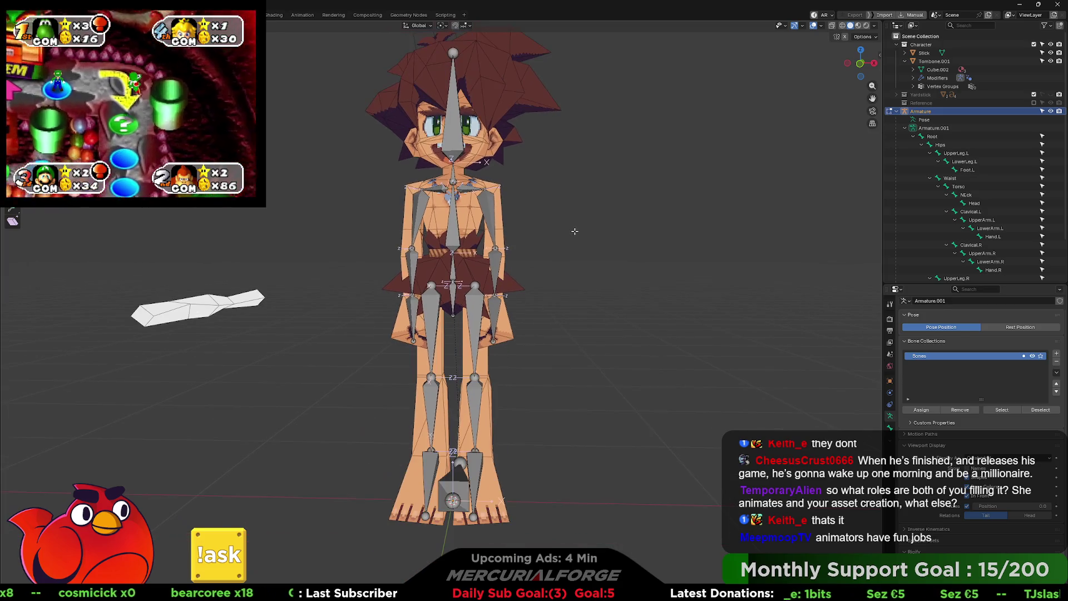
Step: Select then deselect Clavical.L, and uncheck In Front so bones stop drawing over the mesh
click(473, 190)
middle_drag(473, 190, 500, 218)
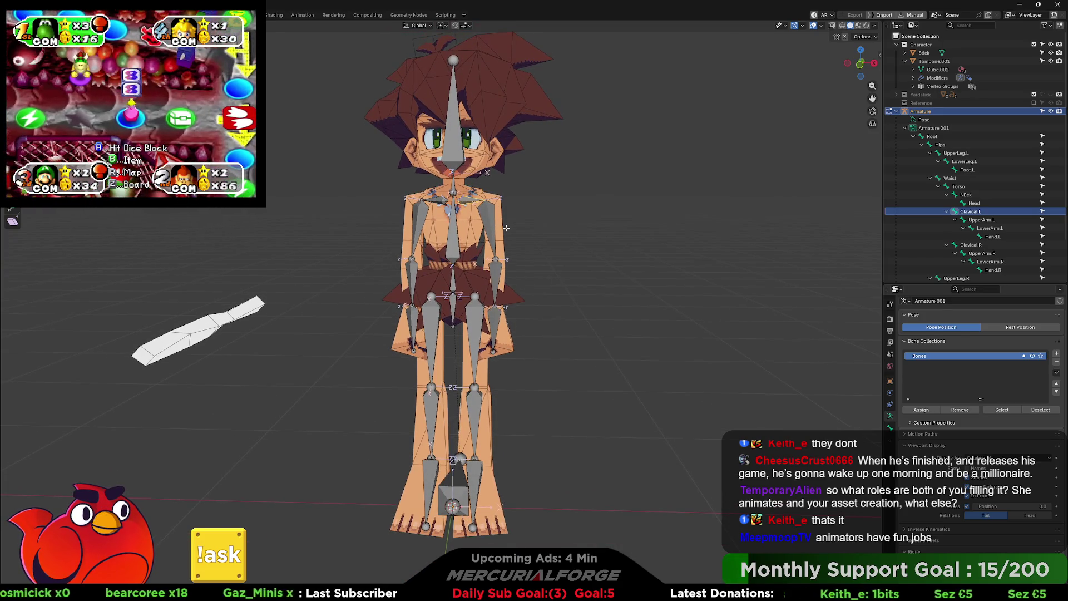
click(501, 222)
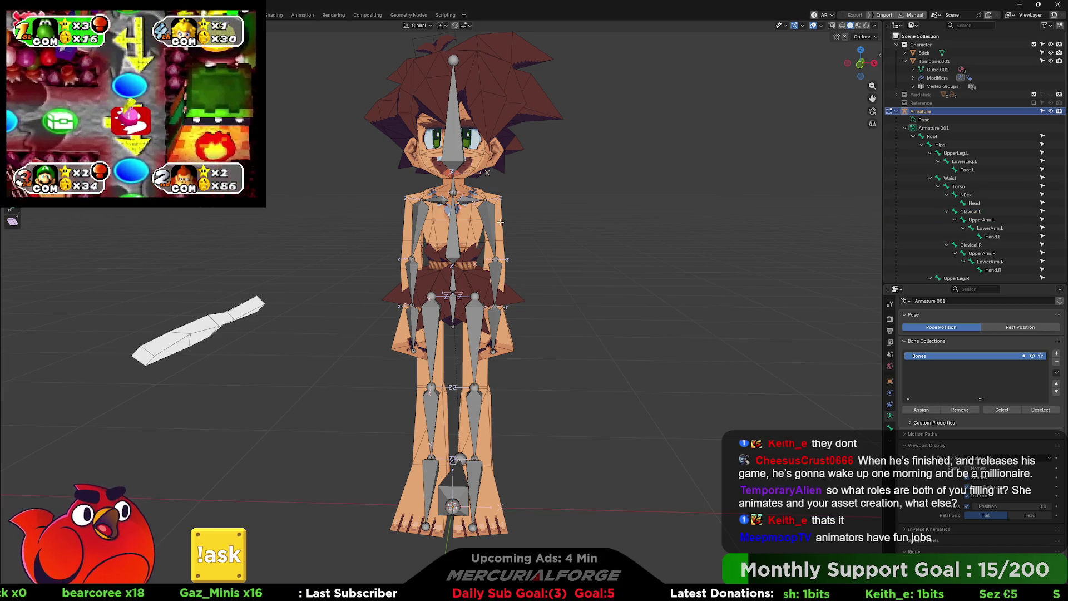
middle_drag(502, 222, 562, 228)
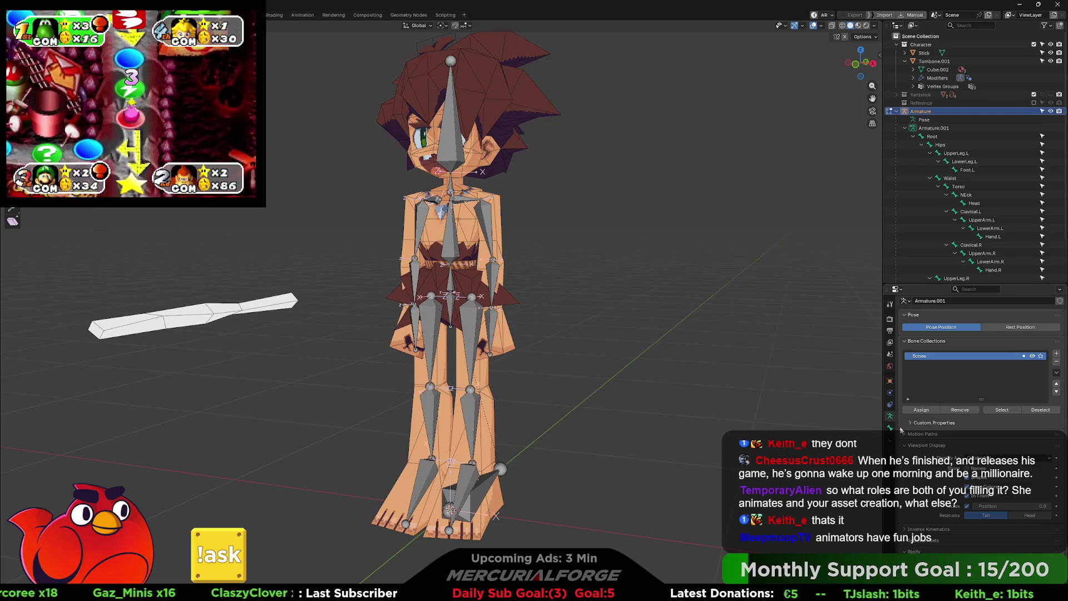
click(966, 496)
scroll(529, 256, up, 4)
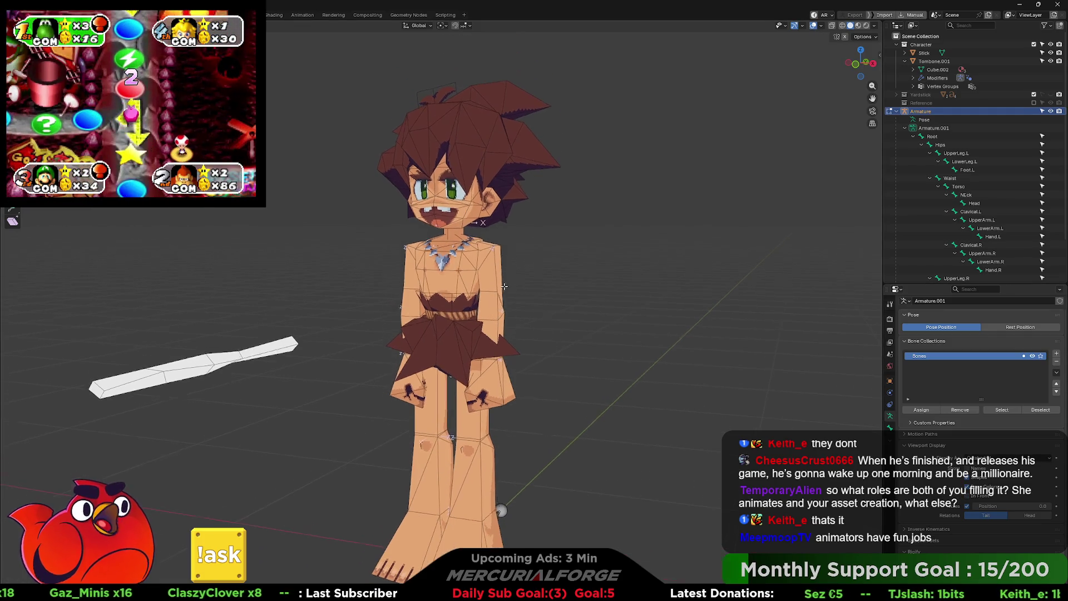
scroll(529, 255, up, 4)
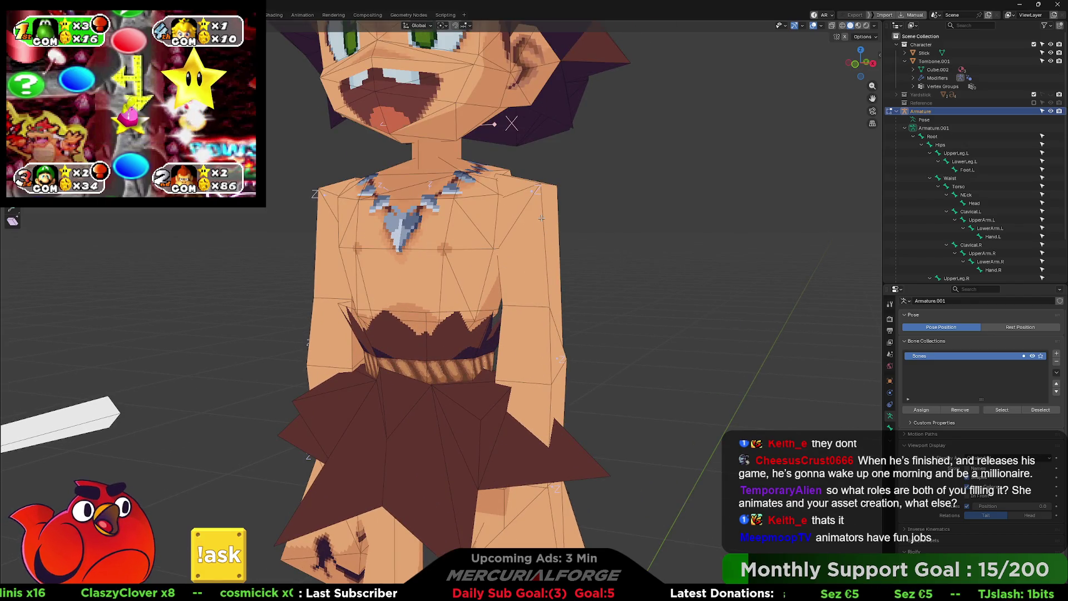
shift+middle_drag(539, 190, 533, 233)
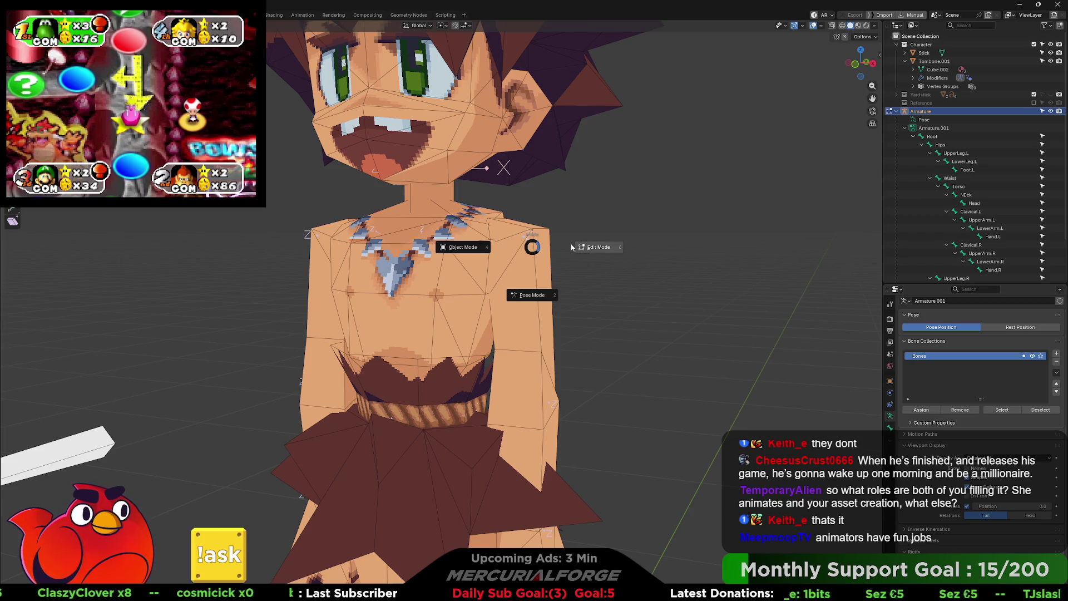
Step: Make the body mesh Tombone.001 active and bring up its mode choices
click(512, 245)
click(529, 245)
key(ctrl+Tab)
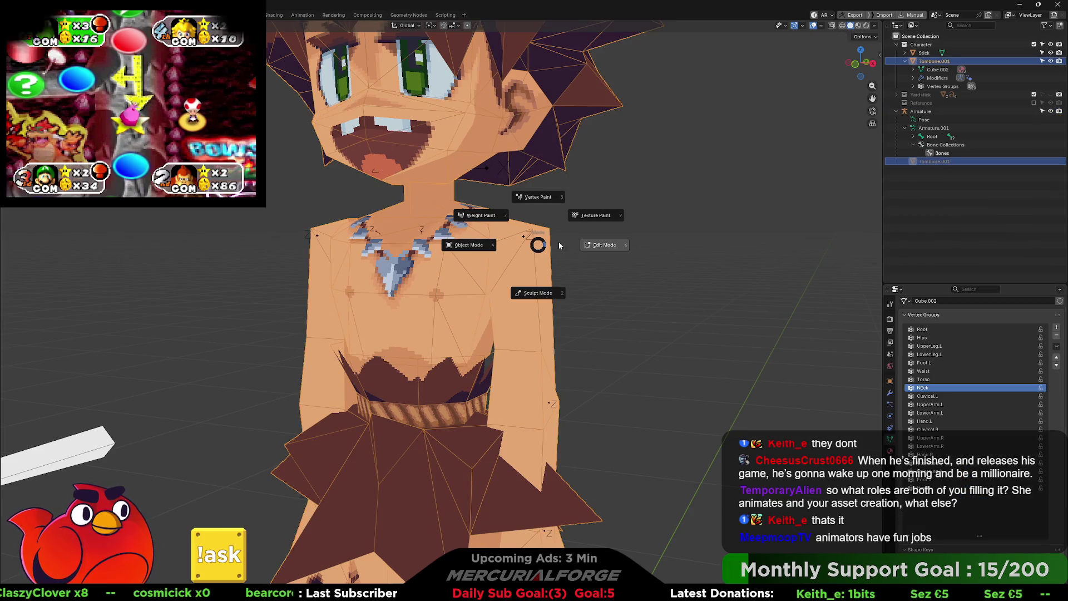
Step: Put Tombone.001 into Edit Mode and make UpperArm.L the active vertex group
click(558, 242)
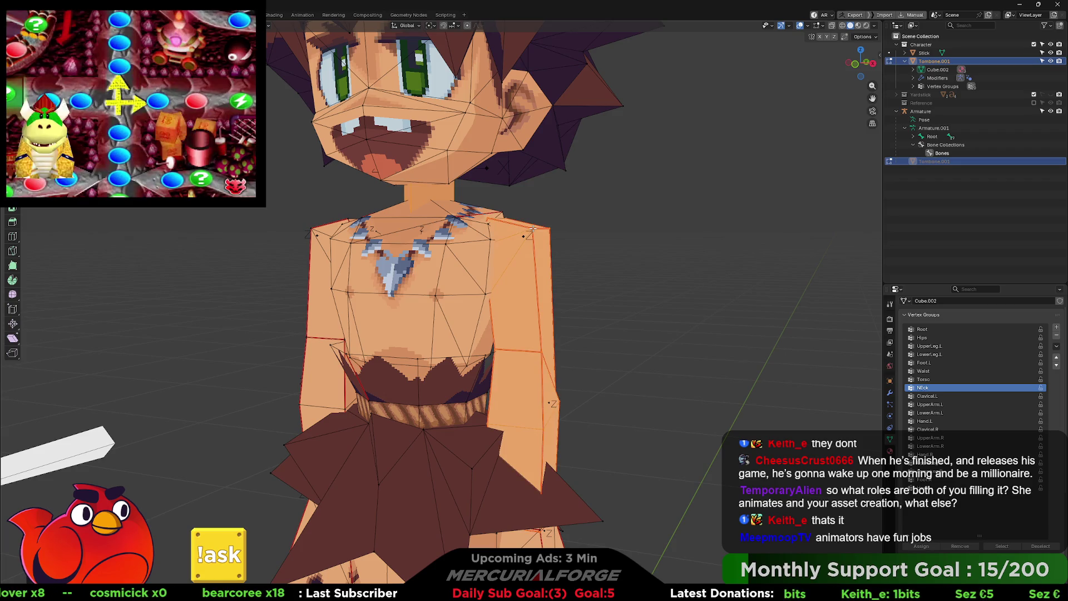
mouse_move(532, 229)
middle_down()
mouse_move(595, 245)
mouse_move(523, 252)
middle_up()
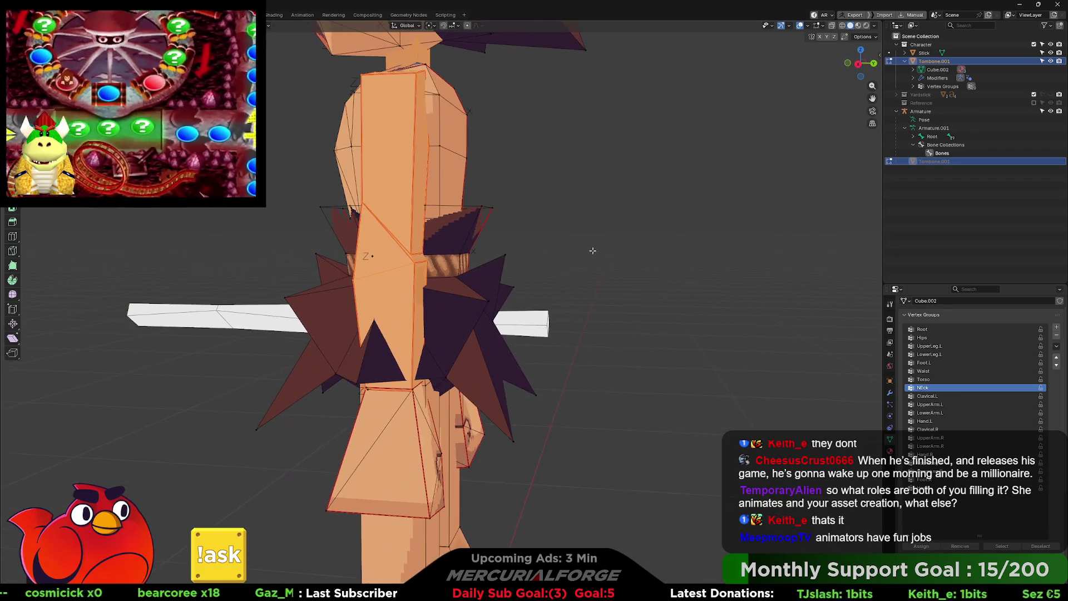
click(935, 405)
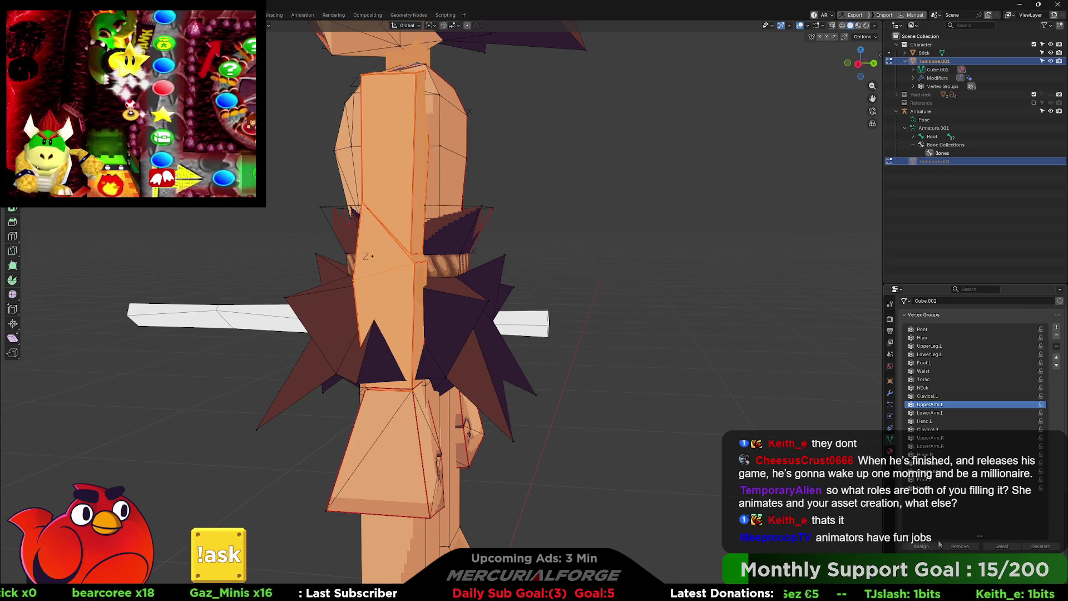
Step: Box-select the left upper-arm faces from the shoulder down toward the hip
mouse_move(601, 299)
middle_down()
mouse_move(553, 312)
mouse_move(552, 210)
mouse_move(380, 187)
mouse_move(440, 188)
middle_up()
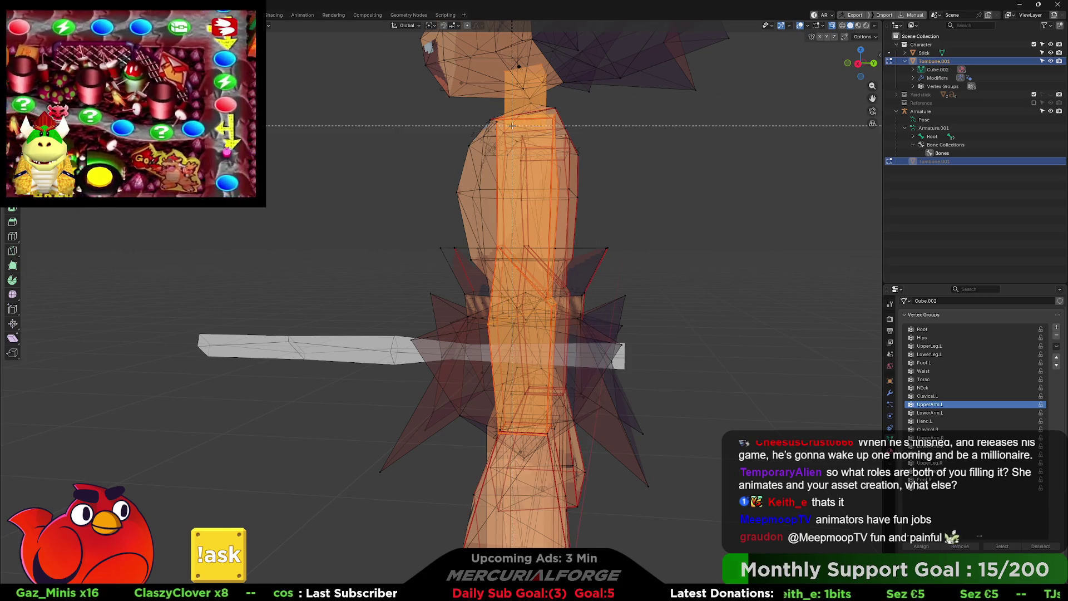
middle_drag(466, 145, 510, 125)
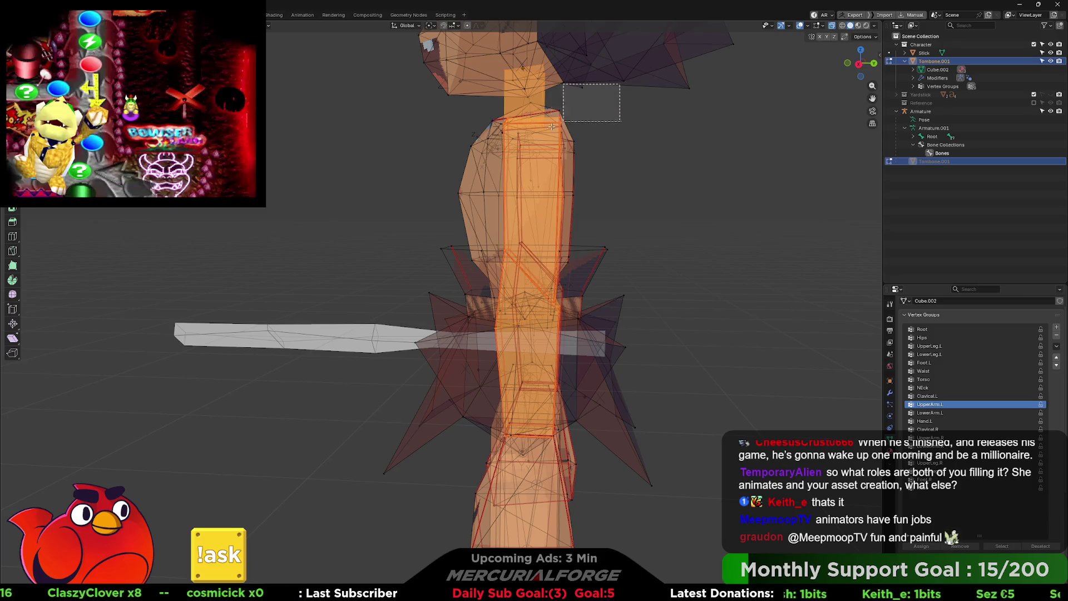
drag(471, 148, 470, 148)
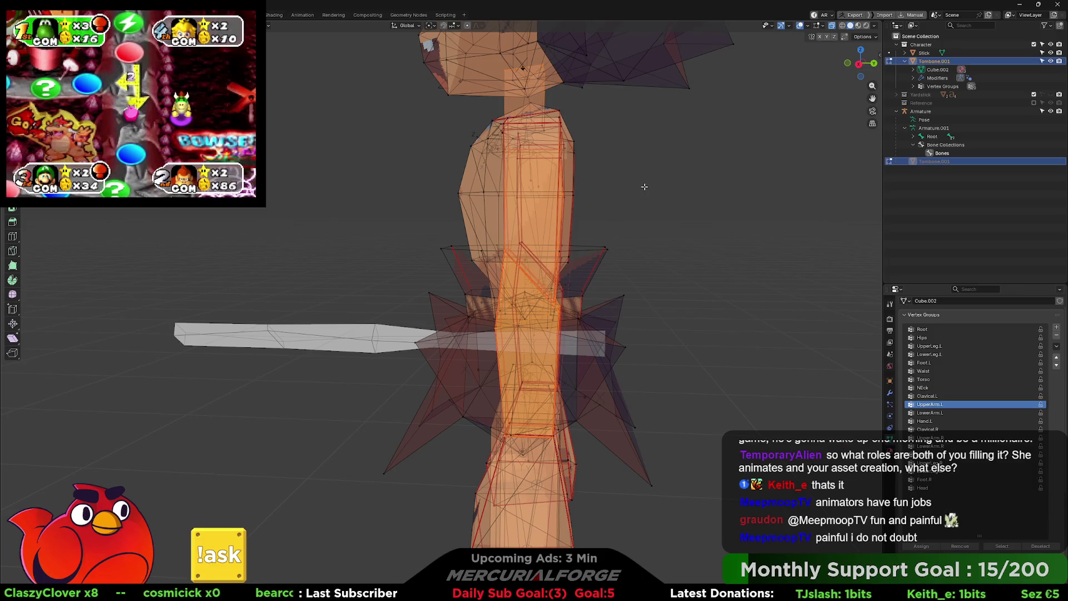
middle_drag(521, 263, 574, 259)
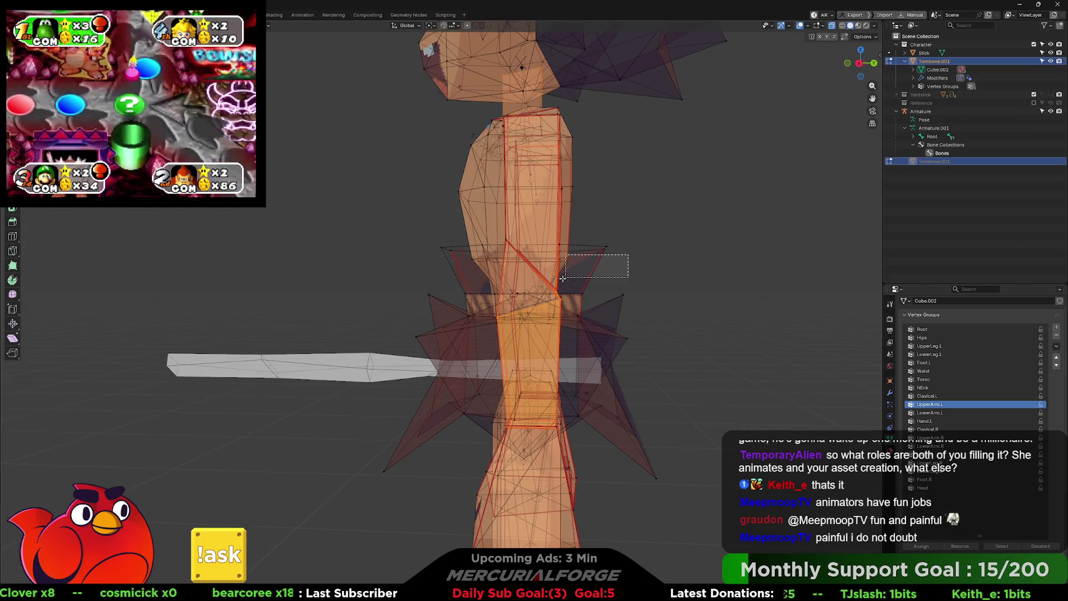
drag(540, 291, 541, 295)
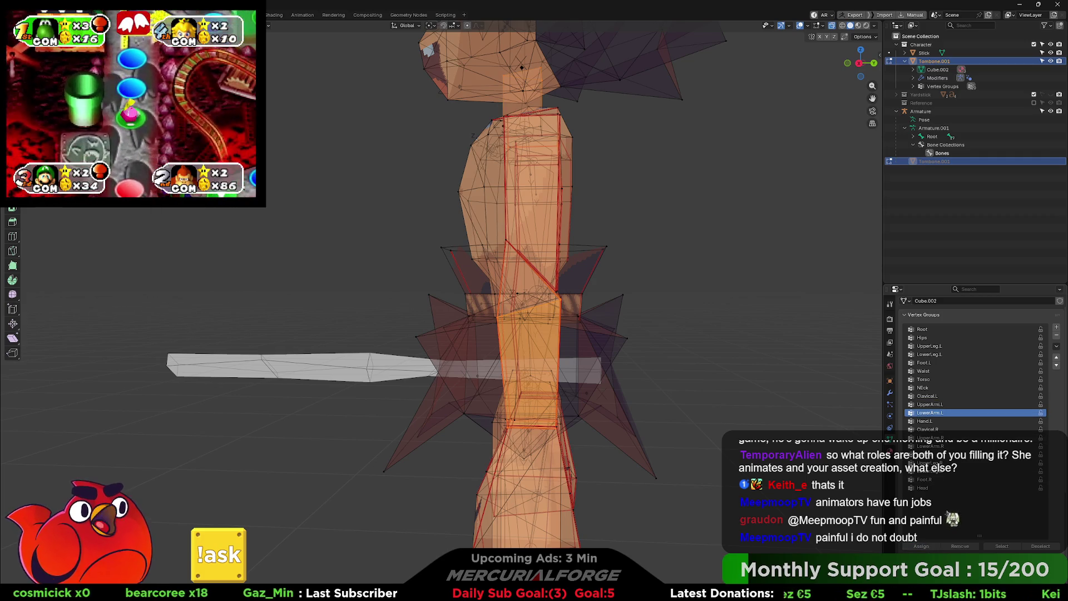
middle_drag(546, 501, 594, 501)
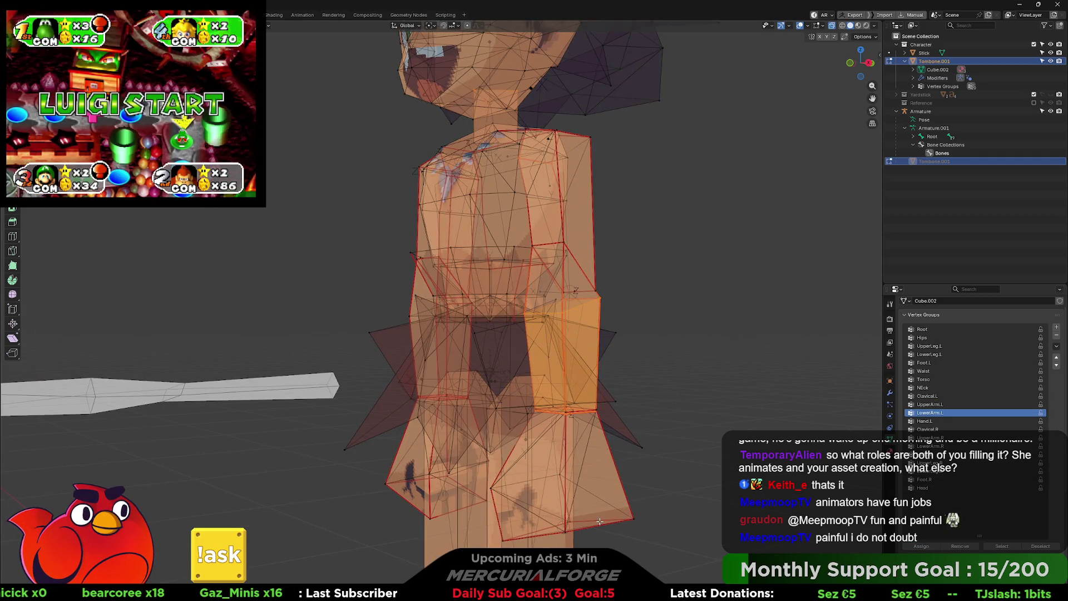
Step: Select the lower-right hand piece and make Hand.L the active vertex group
shift+click(600, 521)
click(618, 495)
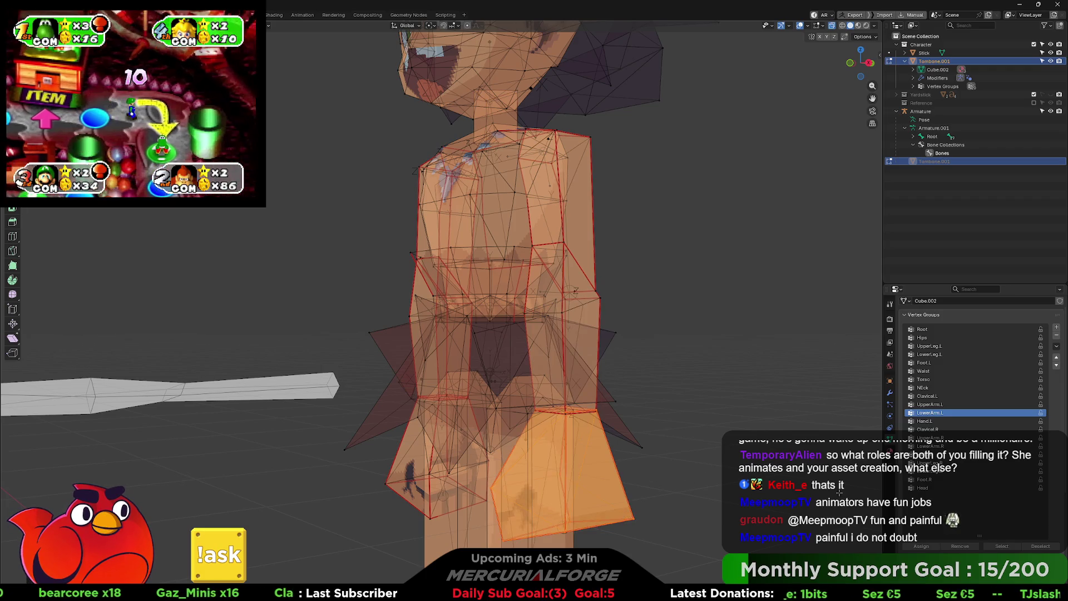
click(925, 421)
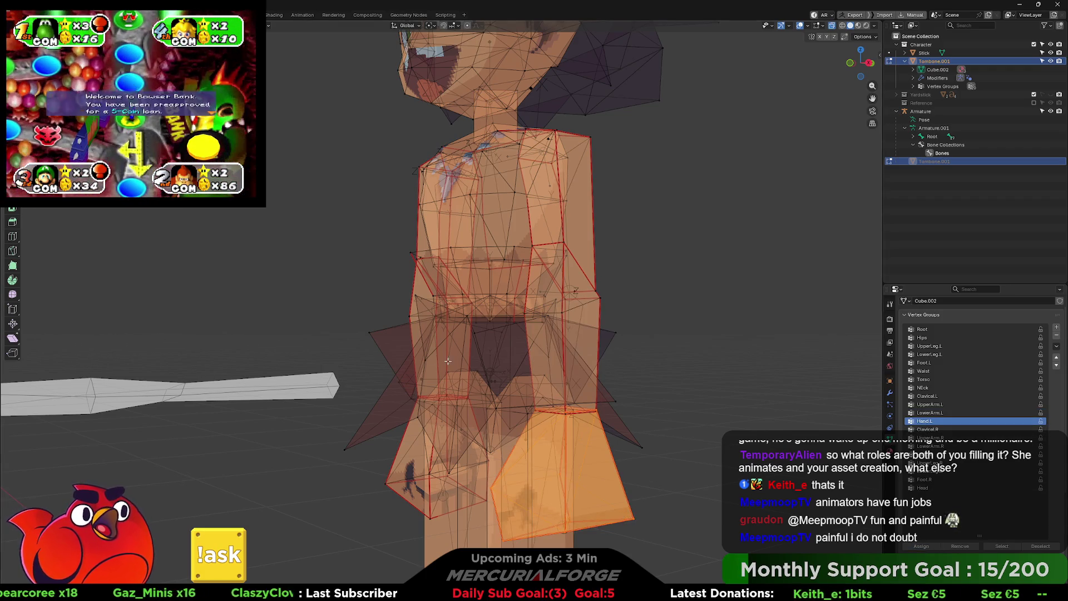
Step: Assign a strip of arm faces to the UpperArm.R vertex group
scroll(356, 267, up, 3)
middle_drag(356, 267, 344, 260)
scroll(345, 261, down, 3)
scroll(635, 206, up, 1)
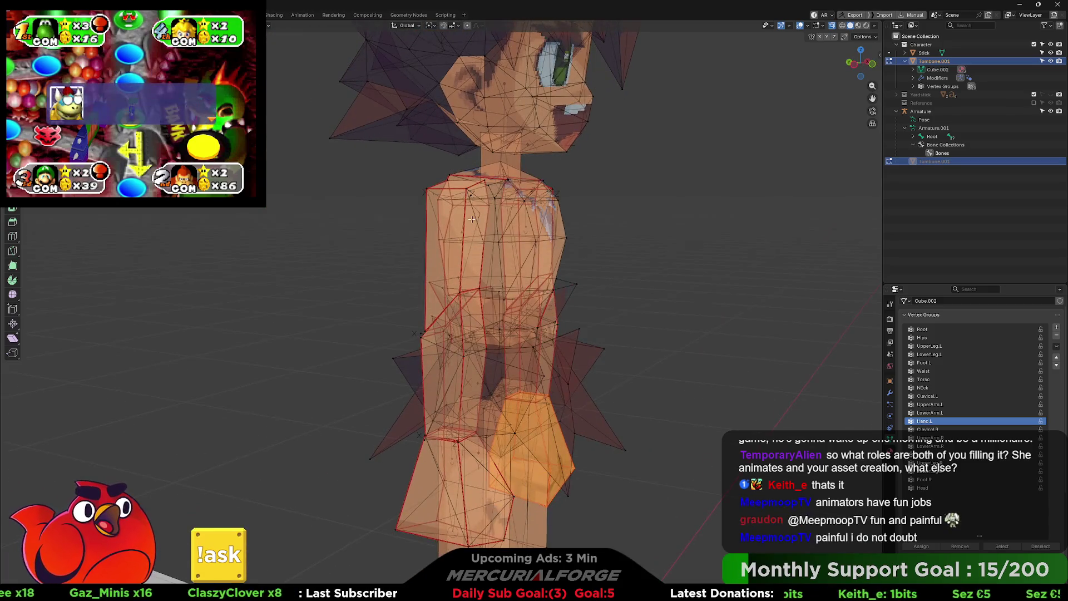
alt+click(464, 197)
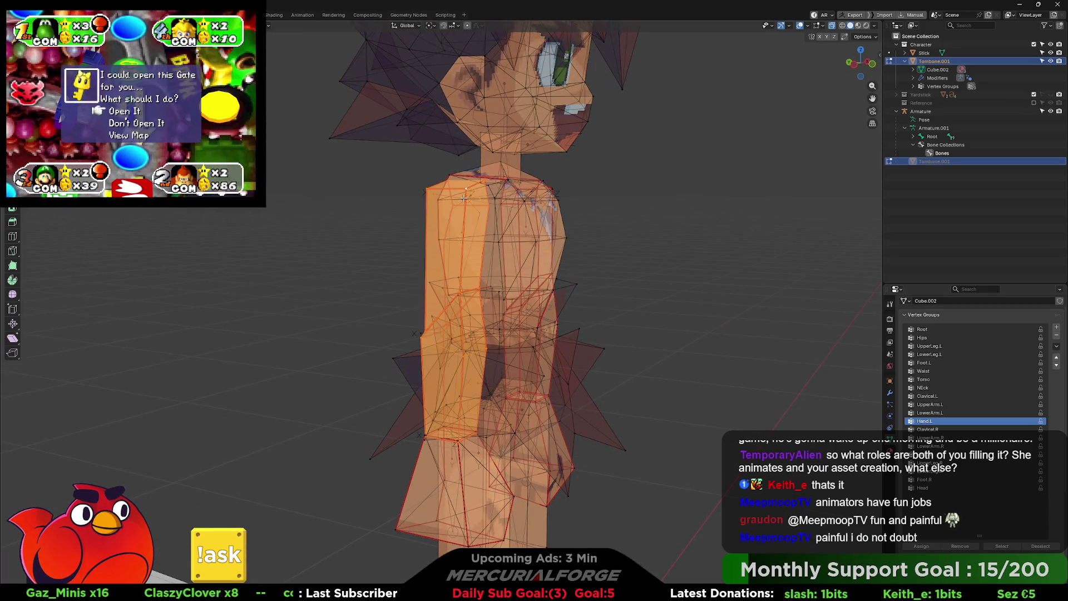
click(929, 438)
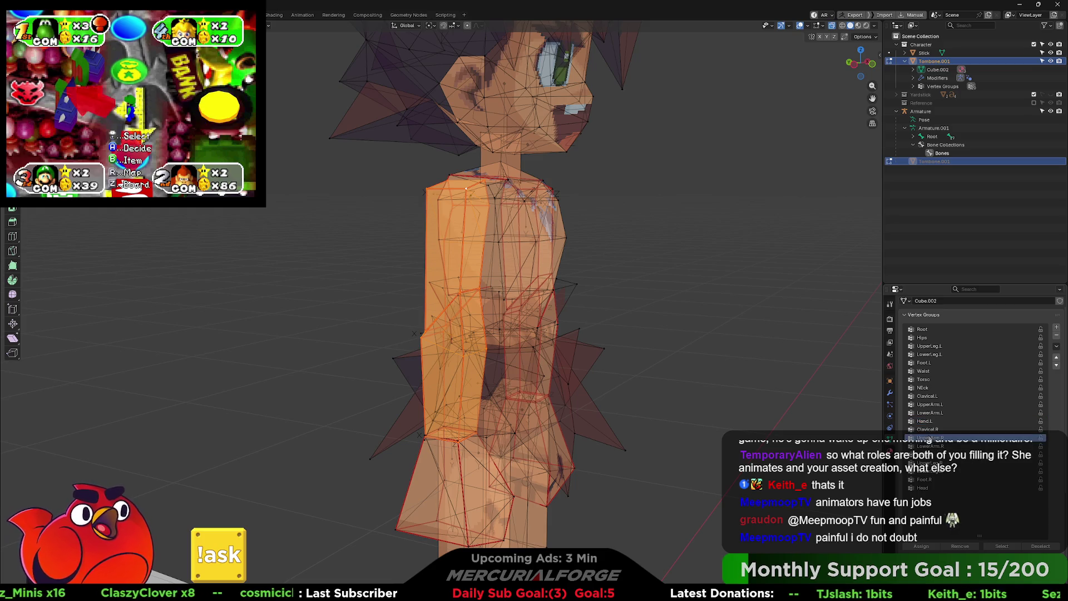
click(922, 548)
Step: Box-select the arm faces from below and make LowerArm.R the active group
middle_drag(601, 272, 634, 256)
middle_drag(598, 151, 664, 289)
drag(664, 289, 456, 326)
click(938, 447)
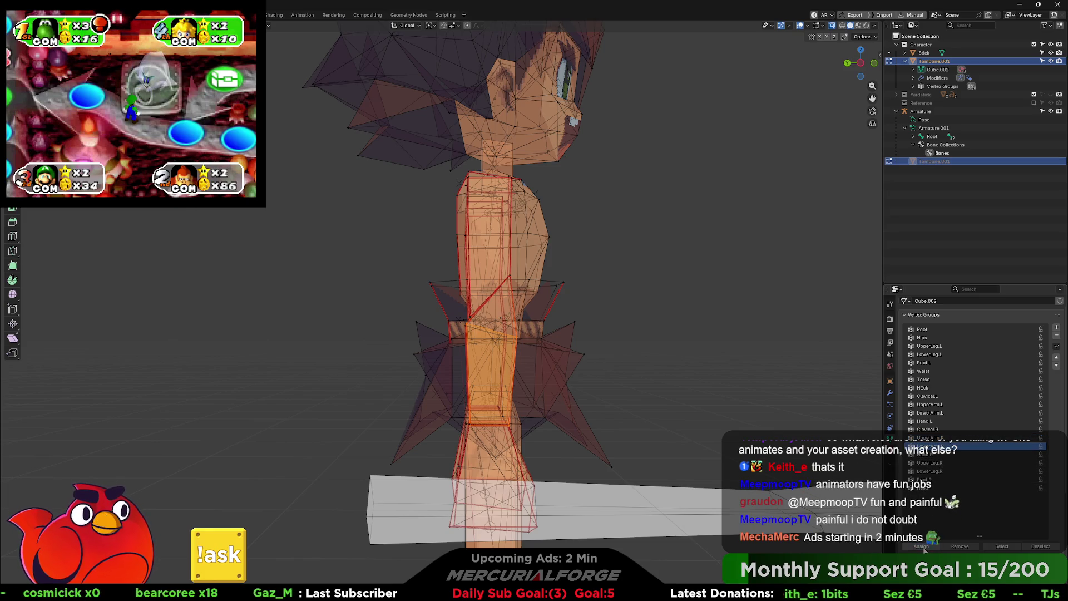
Step: Select the whole right hand piece with L and make Hand.R the active group
mouse_move(660, 374)
middle_down()
mouse_move(464, 526)
mouse_move(469, 472)
middle_up()
key(l)
scroll(469, 473, up, 4)
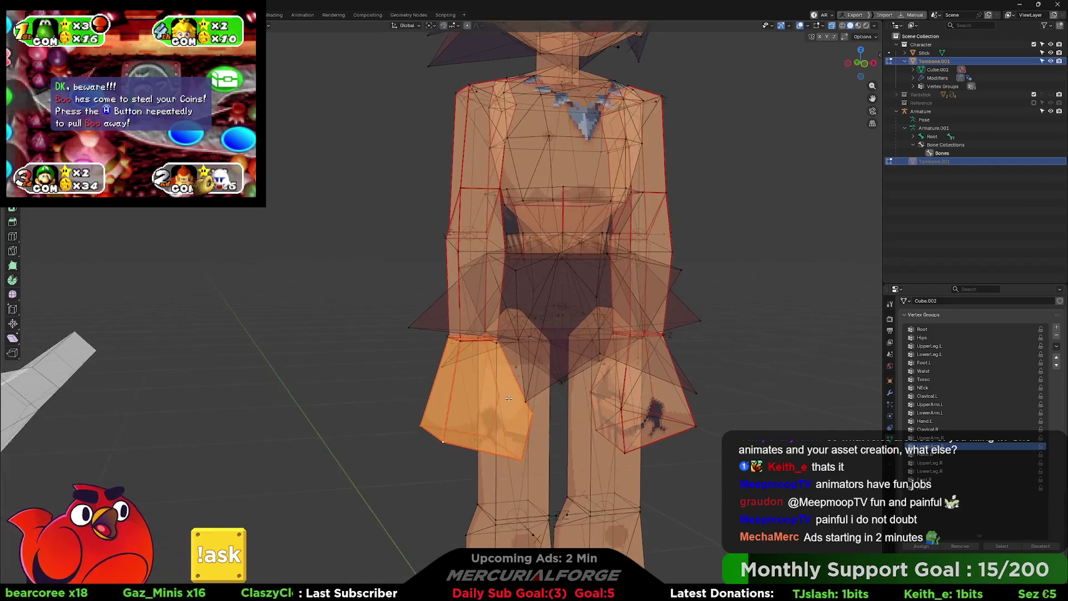
shift+middle_drag(516, 414, 512, 377)
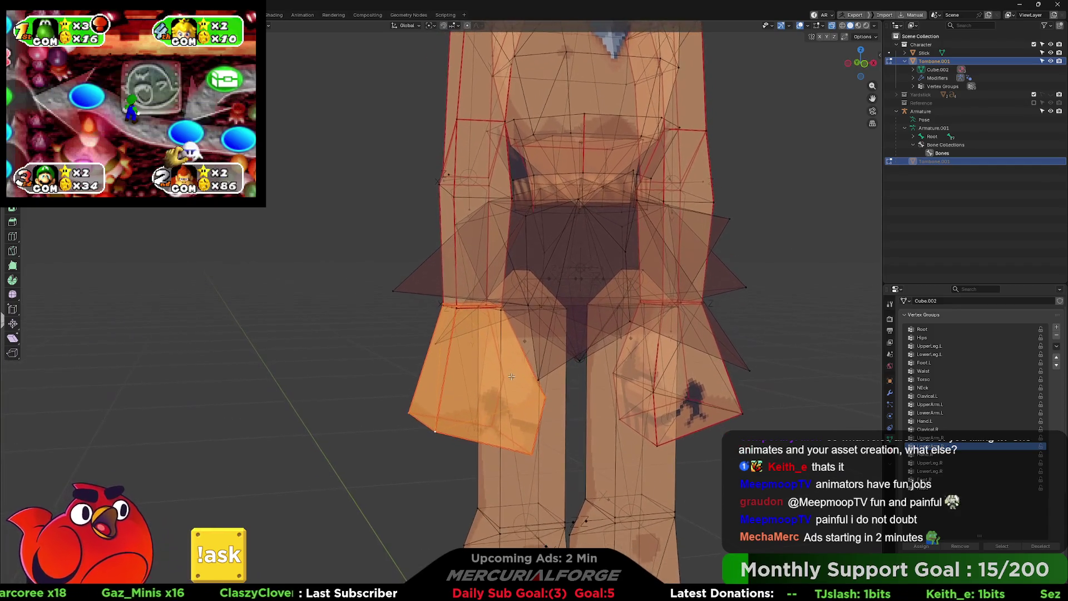
click(932, 454)
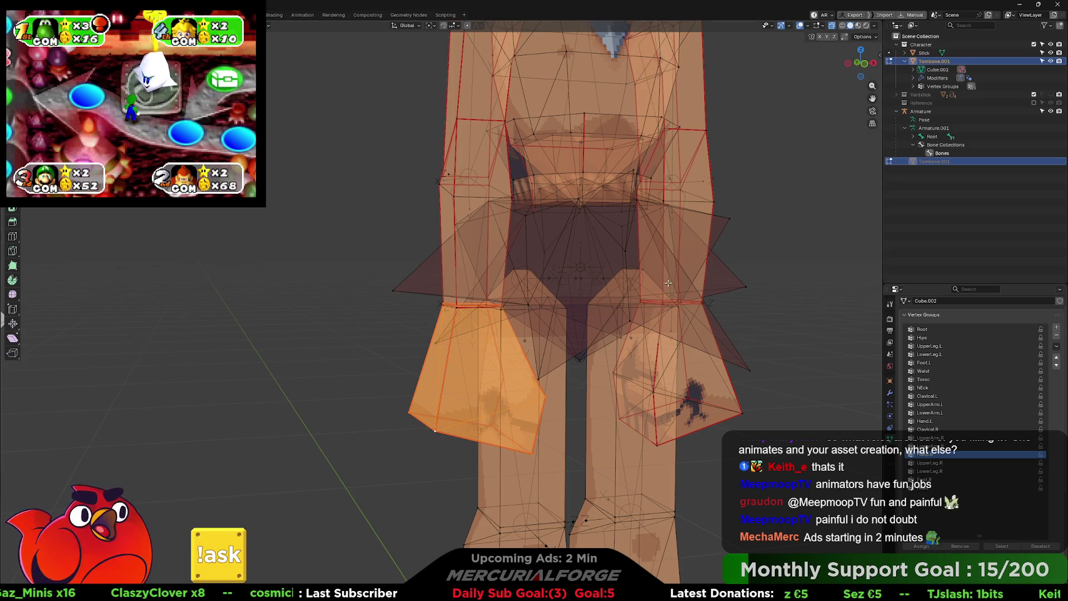
mouse_move(564, 226)
shift+middle_down()
mouse_move(578, 251)
mouse_move(538, 354)
shift+middle_up()
shift+middle_drag(715, 262, 683, 291)
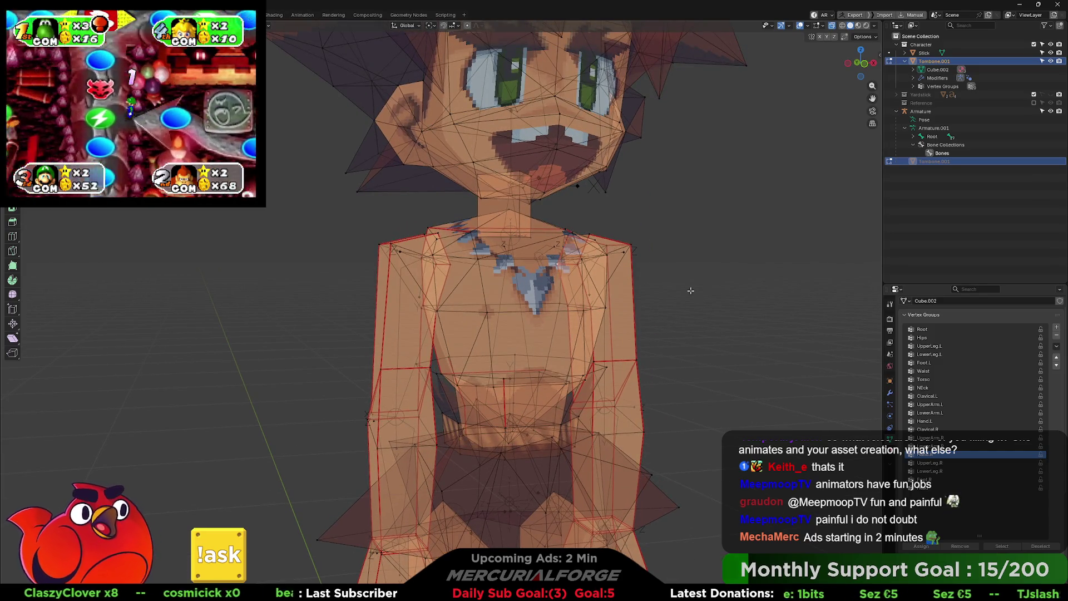
Step: Check the torso piece against the Torso group and the lower-torso faces against Waist
middle_drag(561, 262, 561, 321)
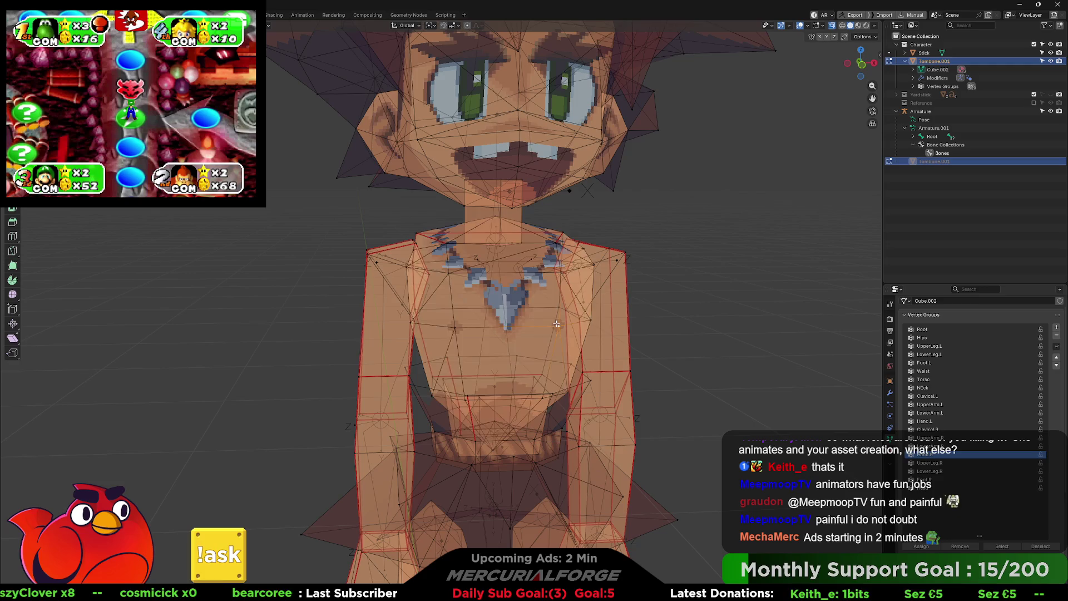
key(l)
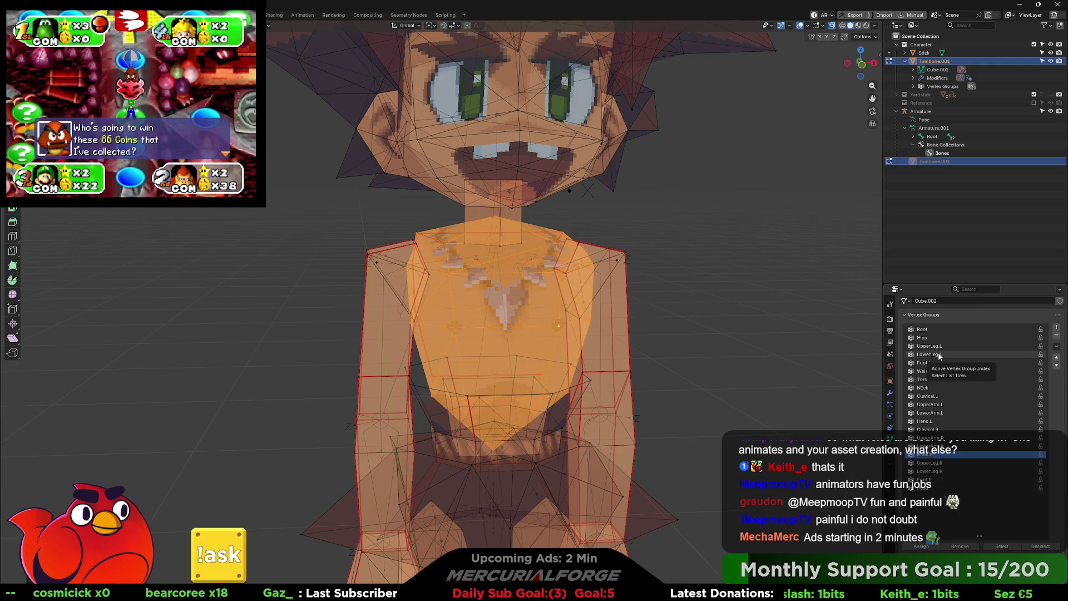
click(930, 379)
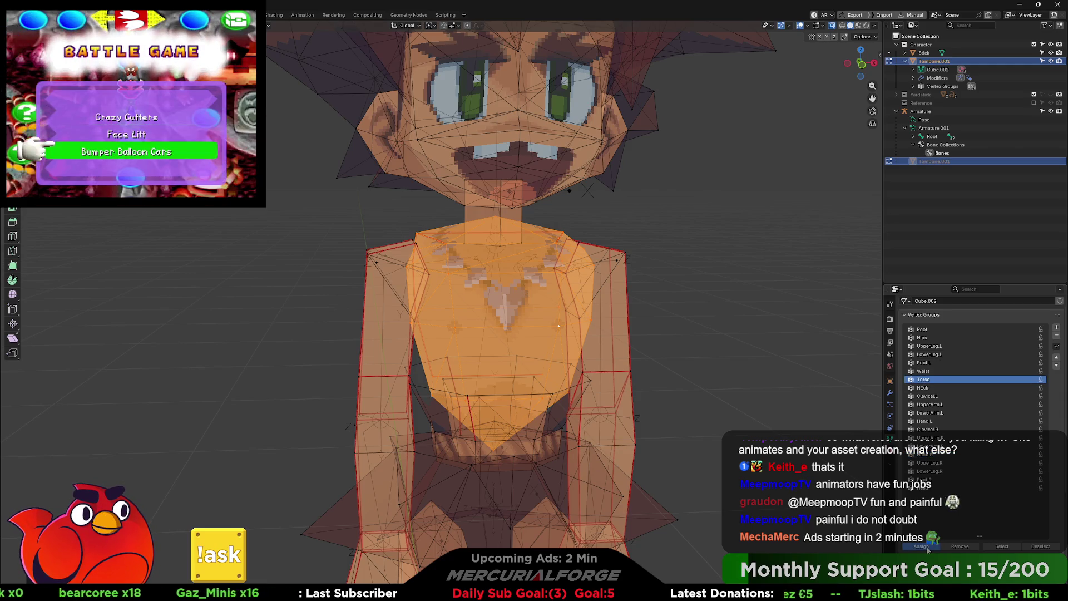
key(alt+a)
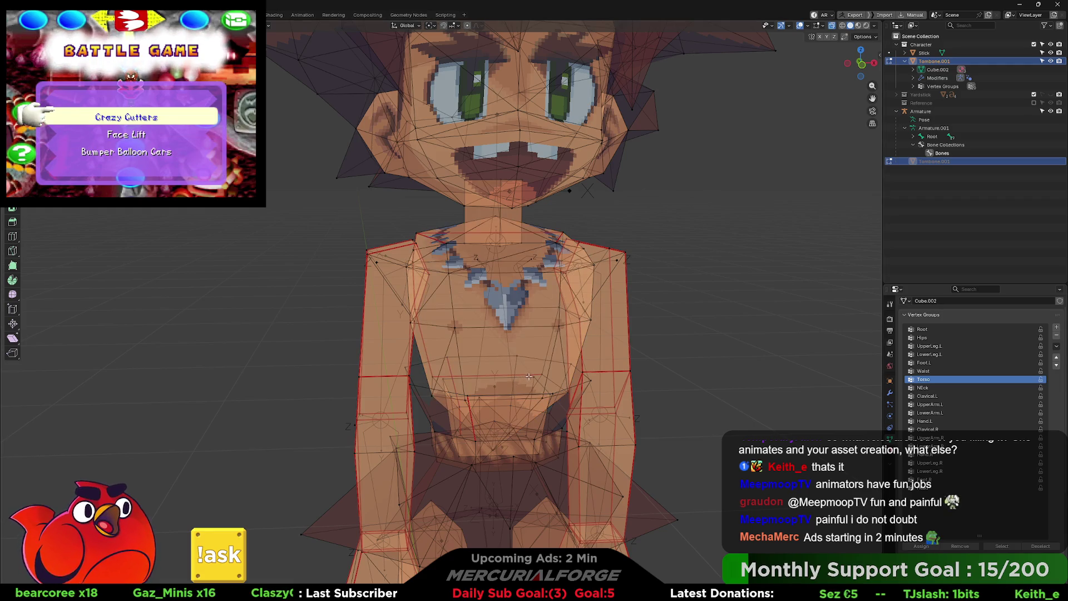
click(1002, 546)
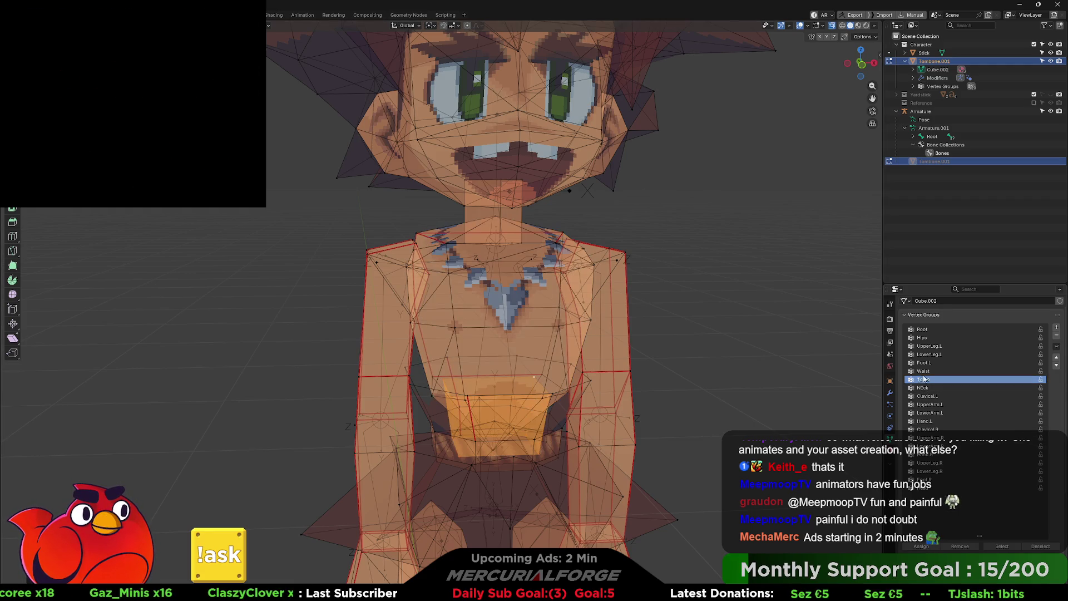
click(923, 371)
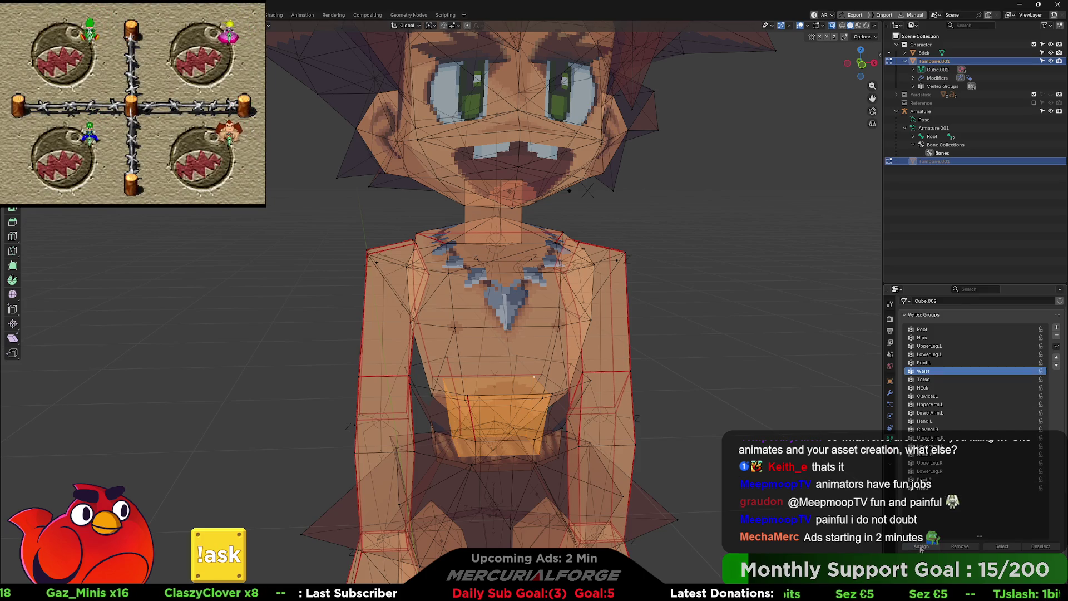
Step: Select the whole skirt piece and make Hips the active vertex group
shift+middle_drag(810, 512, 760, 338)
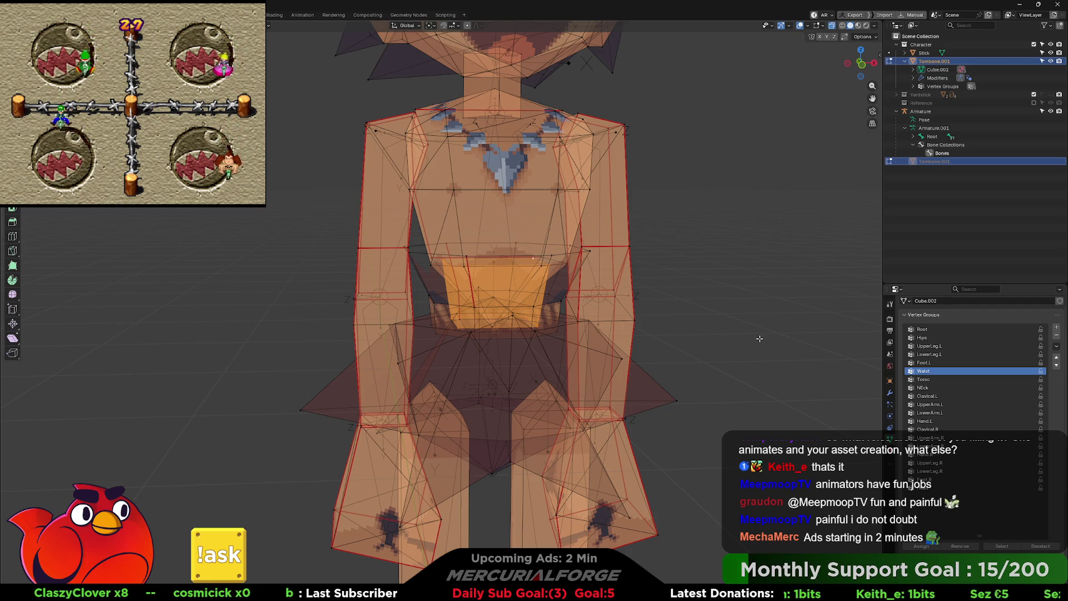
middle_drag(721, 370, 693, 364)
click(678, 366)
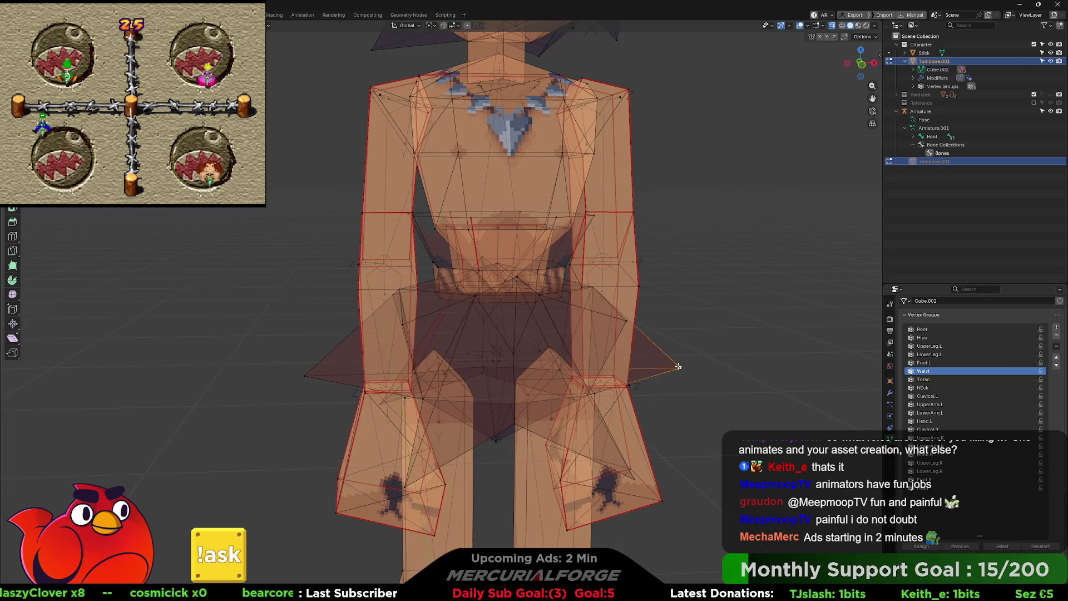
key(ctrl+l)
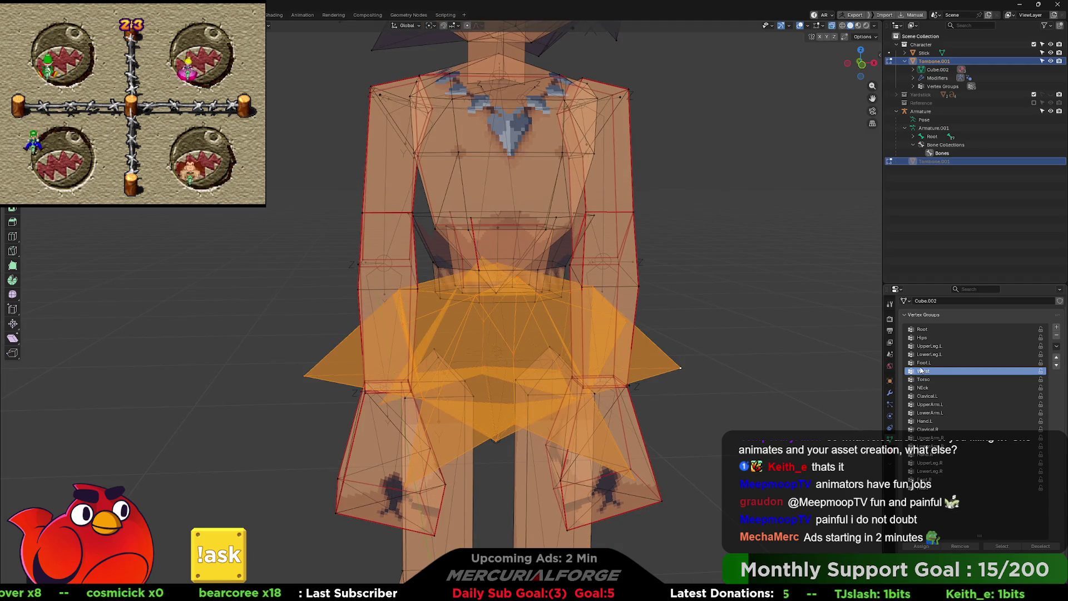
click(922, 338)
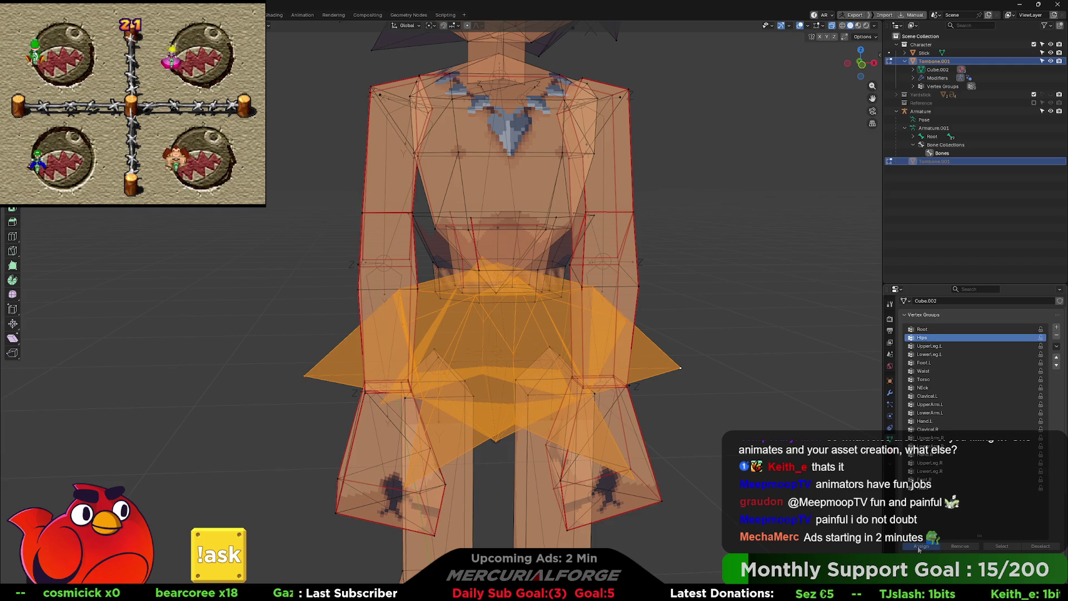
Step: Select the foot piece and compare the vertices covered by Foot.L and Foot.R
shift+scroll(678, 323, down, 5)
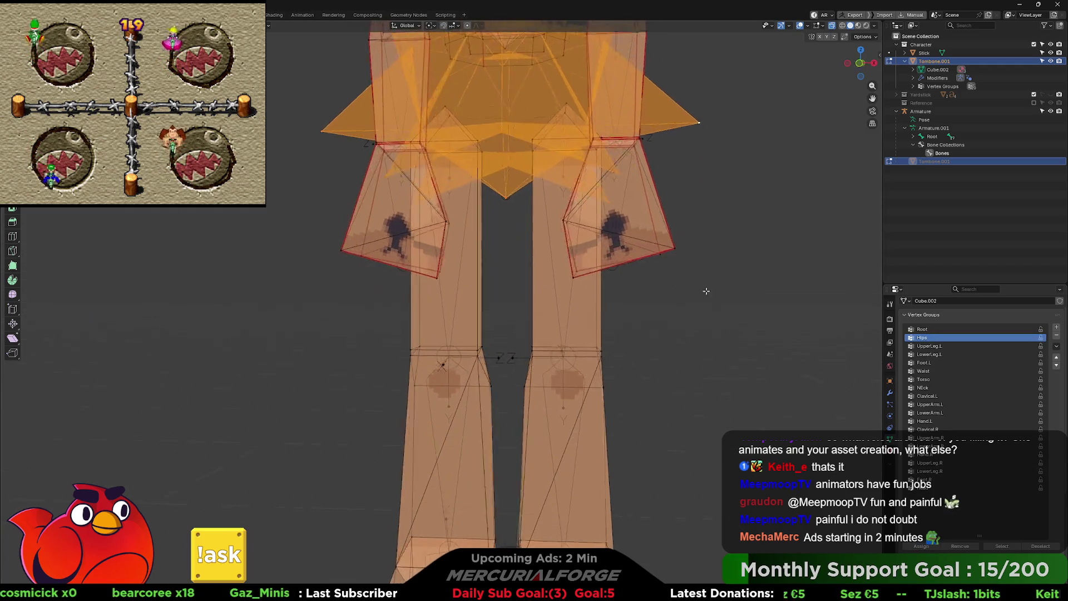
scroll(678, 323, down, 2)
shift+scroll(678, 323, down, 4)
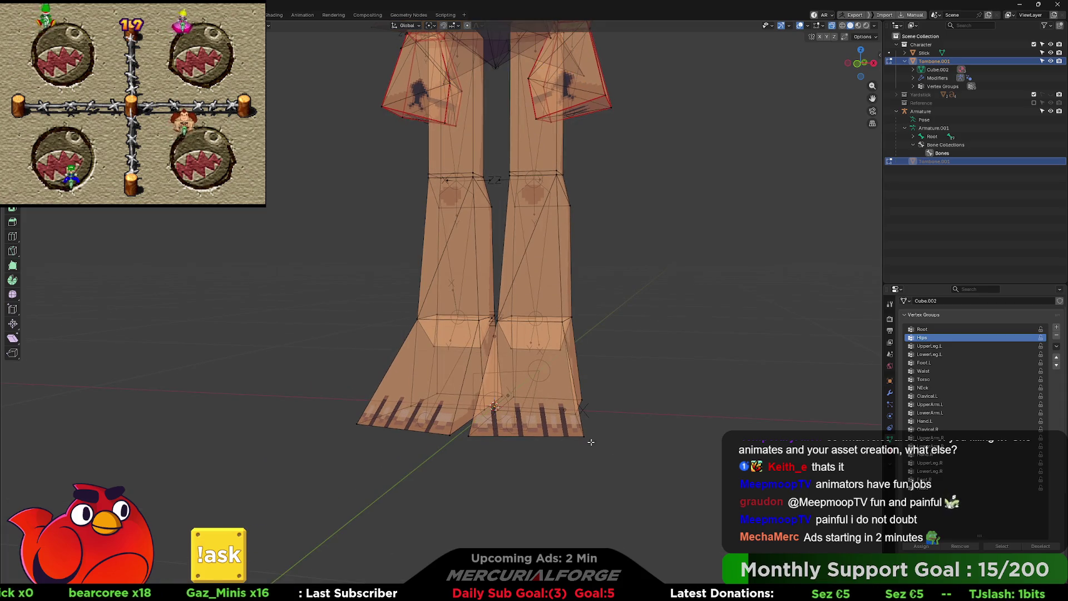
key(l)
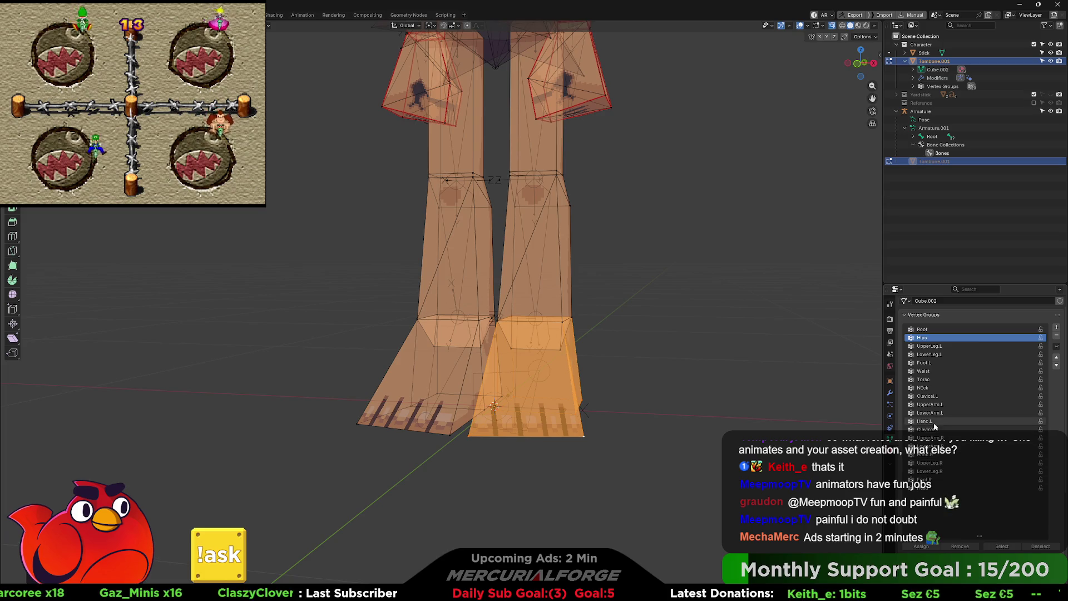
click(935, 362)
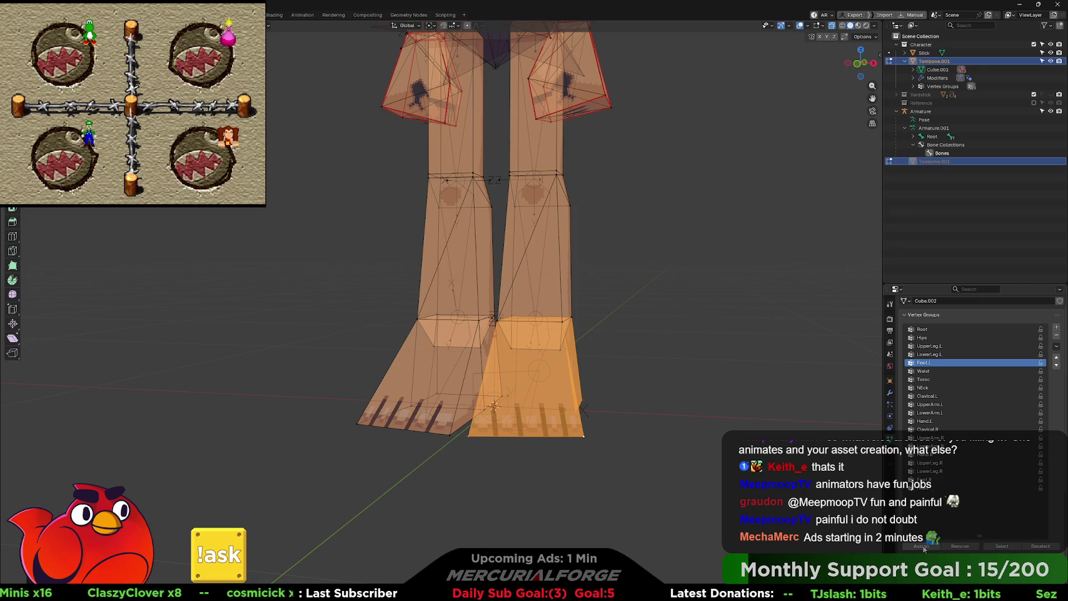
key(ctrl+z)
key(ctrl+z)
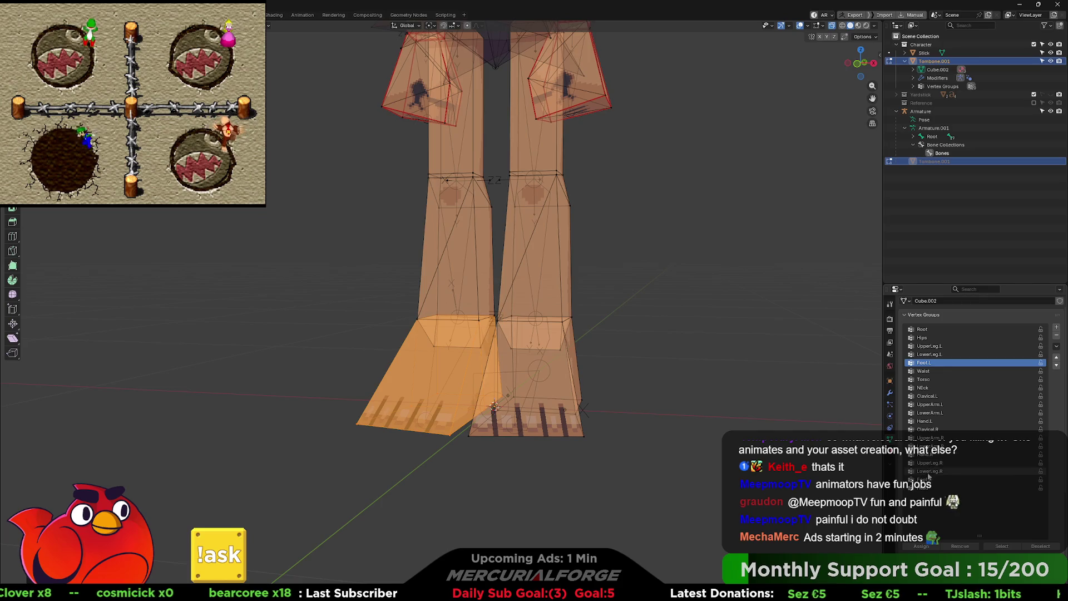
click(926, 480)
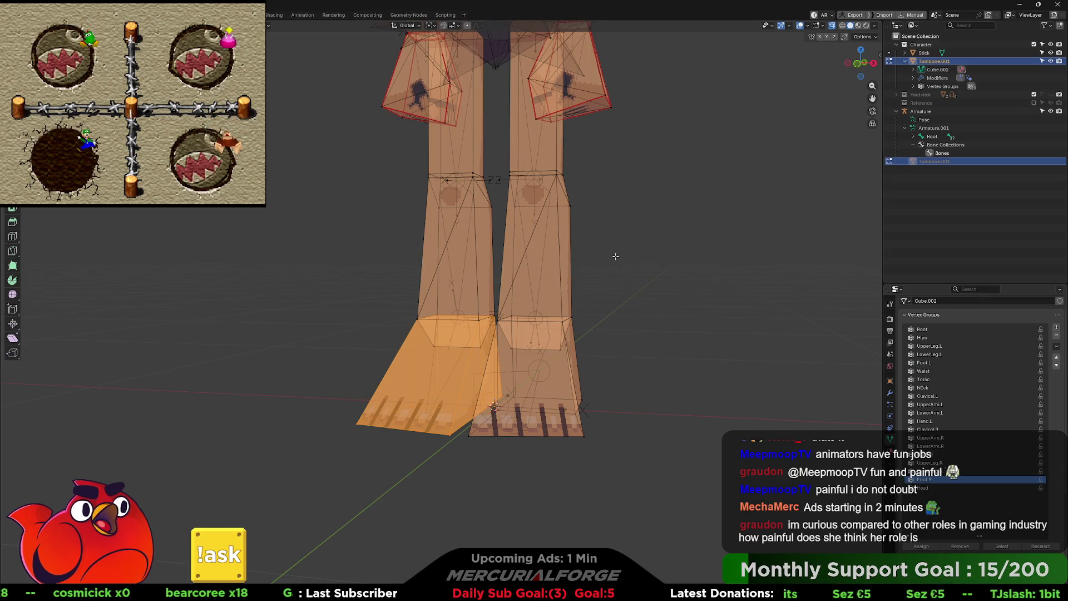
key(ctrl+z)
key(ctrl+z)
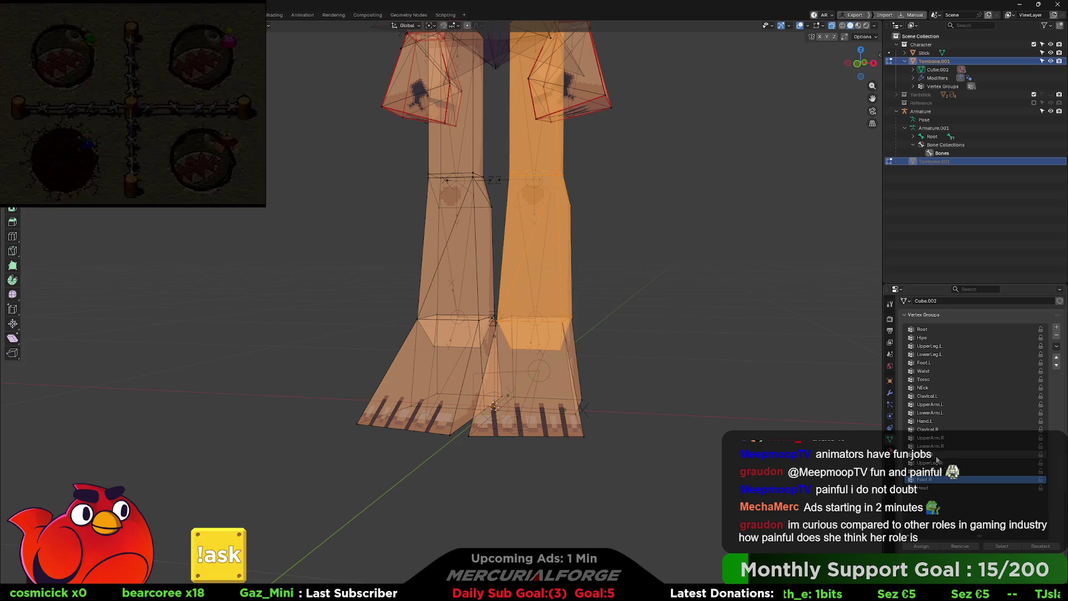
Step: Make UpperLeg.L active, box-select leg vertices, then switch to LowerLeg.L
click(932, 347)
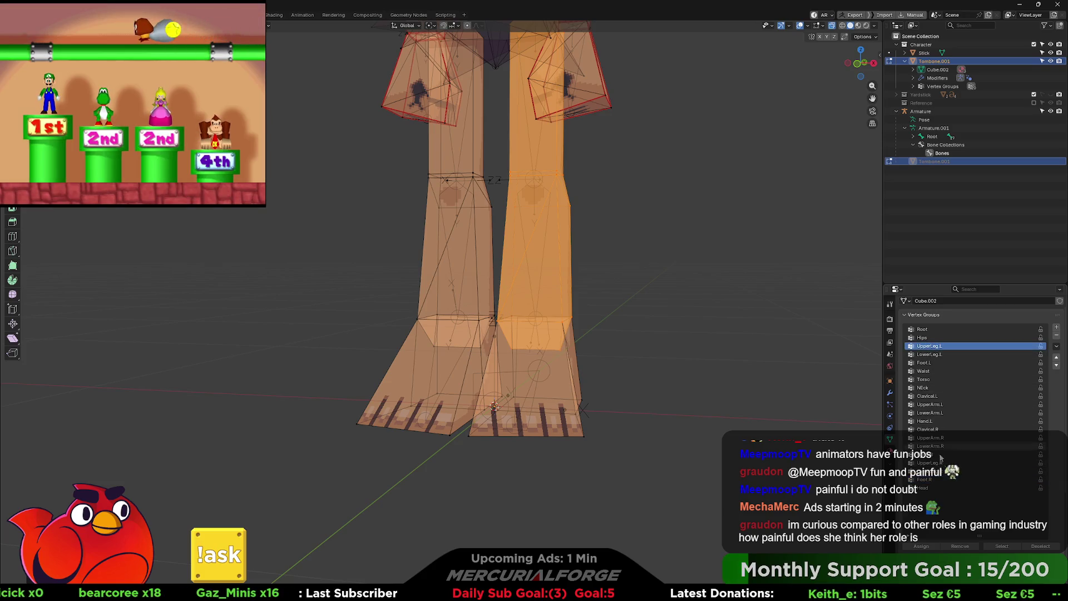
mouse_move(696, 334)
middle_down()
mouse_move(675, 239)
mouse_move(617, 306)
mouse_move(606, 297)
middle_up()
mouse_move(620, 96)
mouse_down()
mouse_move(396, 333)
mouse_move(397, 356)
mouse_up()
middle_drag(397, 356, 907, 359)
click(923, 355)
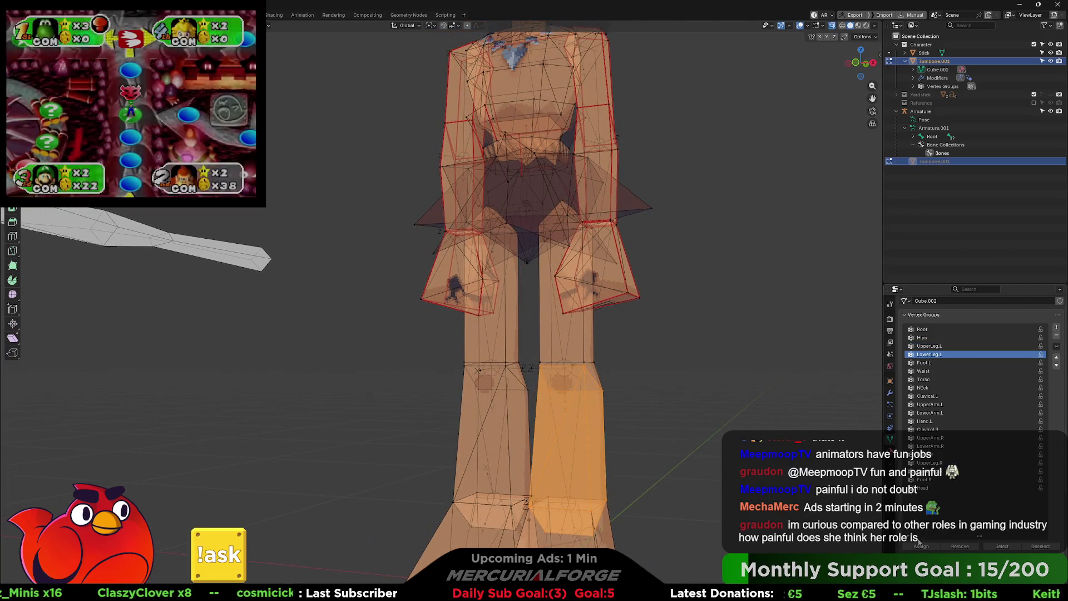
Step: Make UpperArm.L then UpperLeg.R active and box-select the body-side vertices to compare
mouse_move(429, 349)
middle_down()
mouse_move(414, 349)
mouse_move(489, 341)
middle_up()
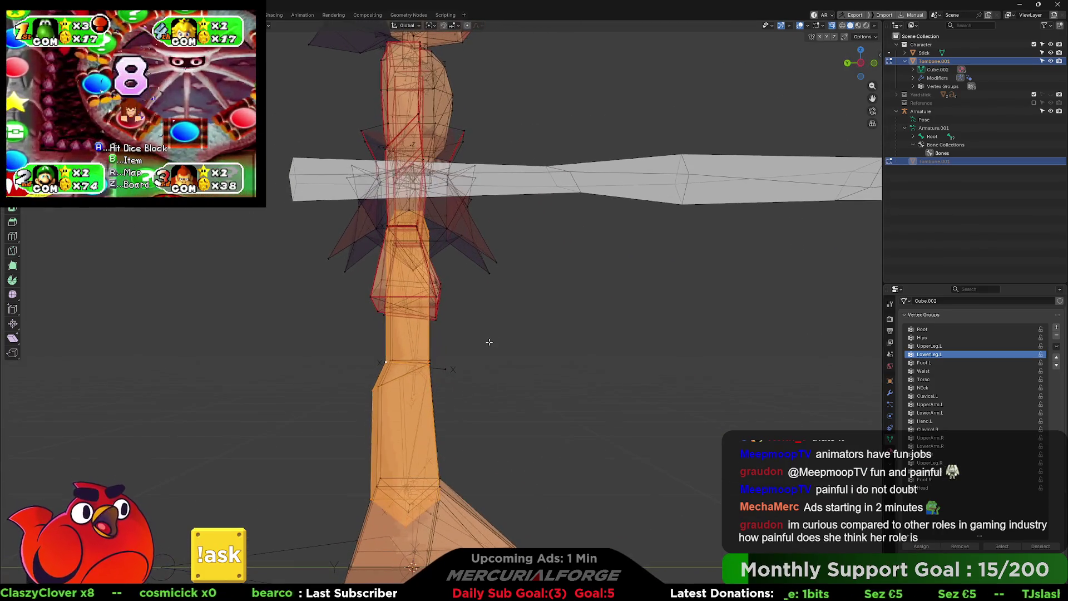
click(943, 404)
click(940, 463)
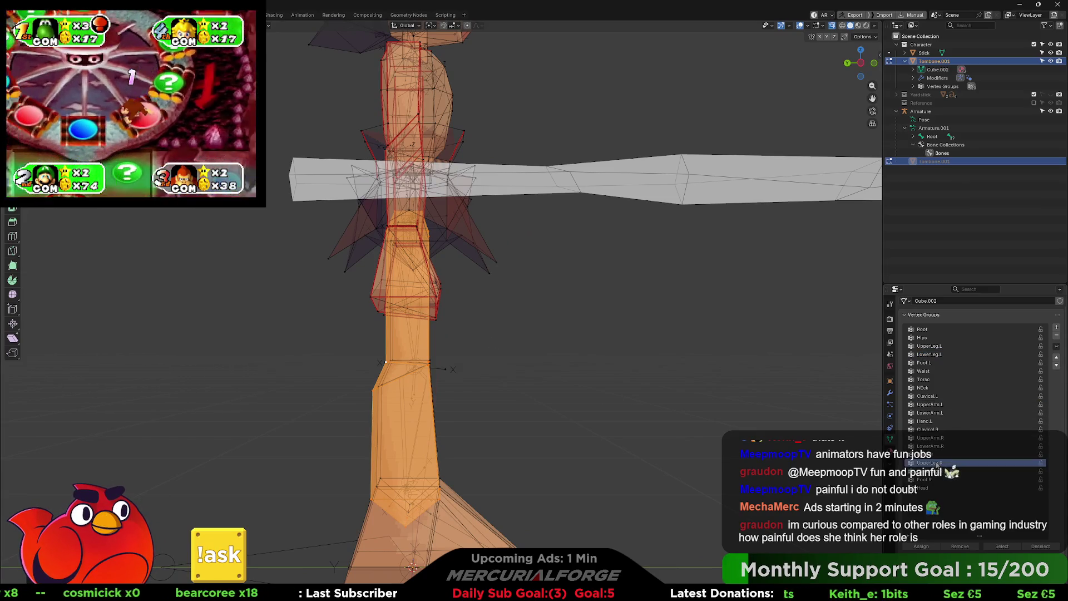
mouse_move(541, 107)
mouse_down()
mouse_move(429, 143)
mouse_move(259, 362)
mouse_up()
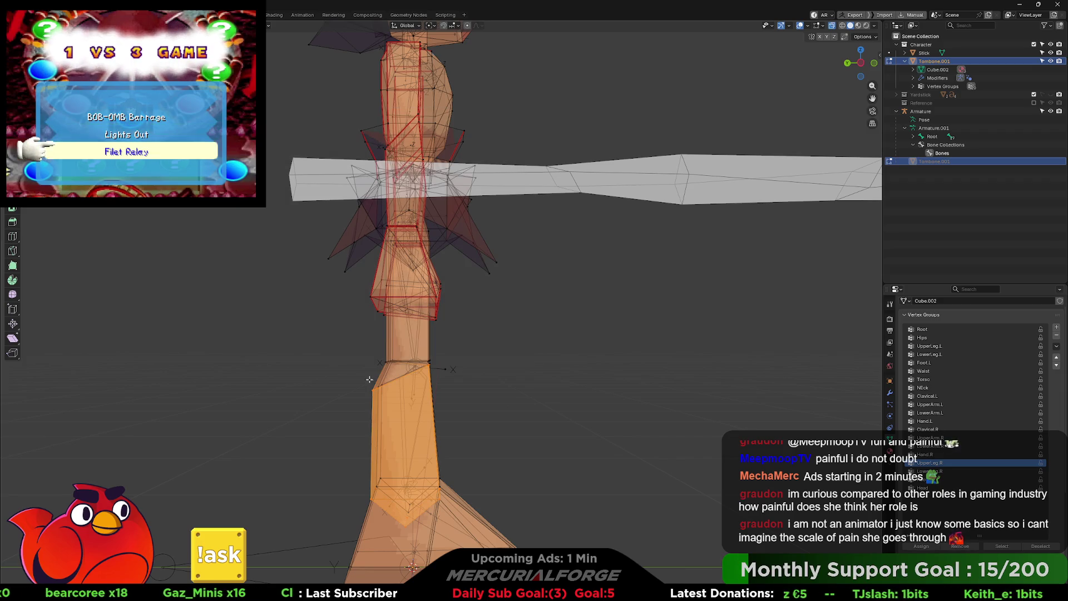
Step: Snap to the front view, then orbit to a three-quarter view of the whole character
mouse_move(733, 458)
middle_down()
mouse_move(640, 457)
mouse_move(723, 453)
middle_up()
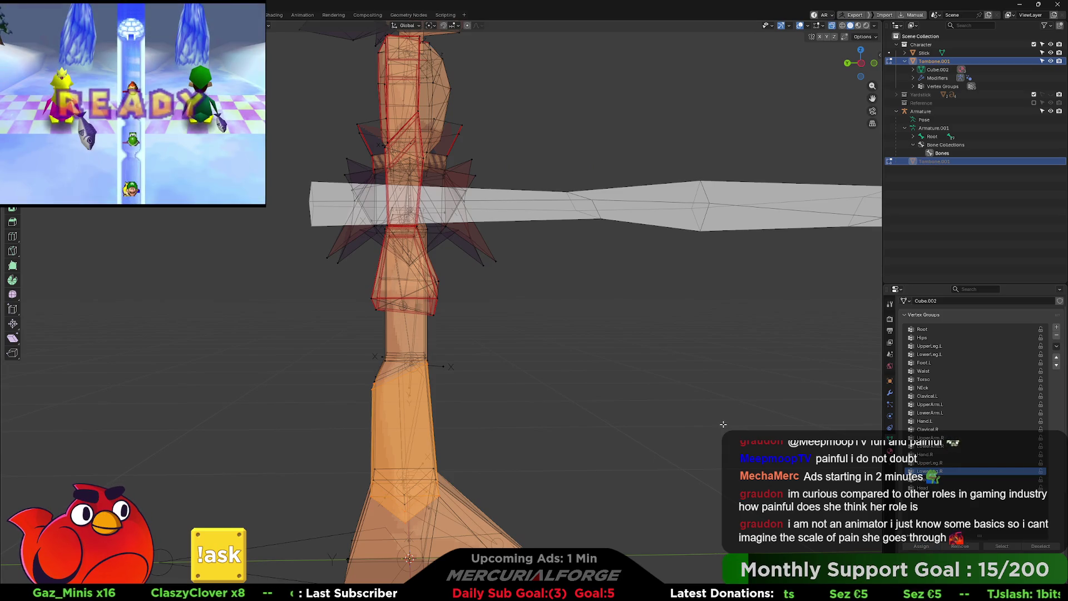
key(KP_1)
scroll(696, 303, up, 5)
mouse_move(626, 308)
middle_down()
mouse_move(598, 353)
mouse_move(571, 349)
middle_up()
key(ctrl+Tab)
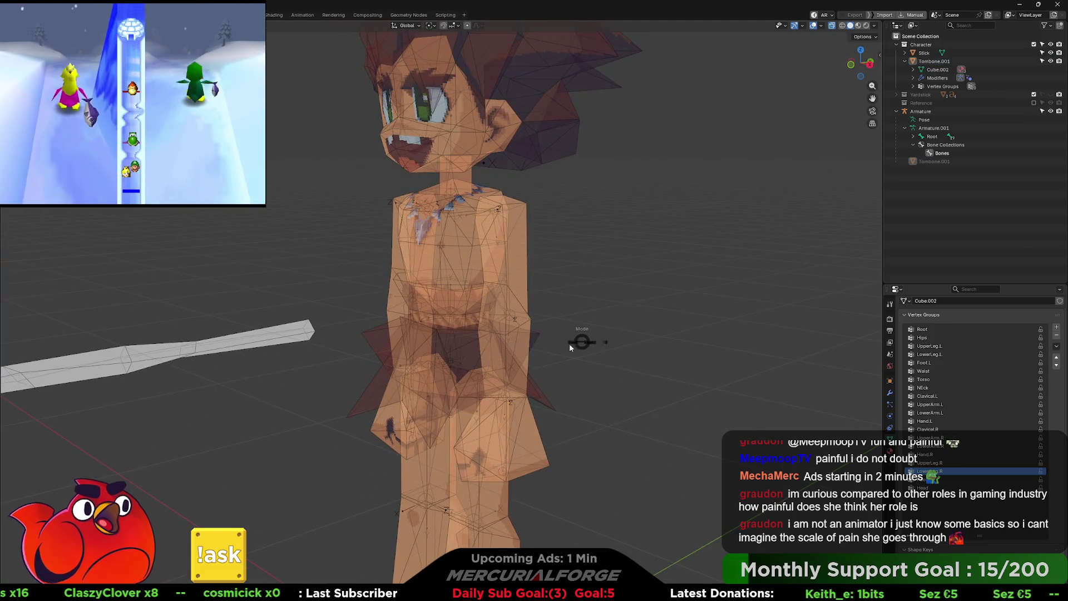
Step: Return the caveman mesh from Sculpt and Edit Mode back to Object Mode
click(601, 377)
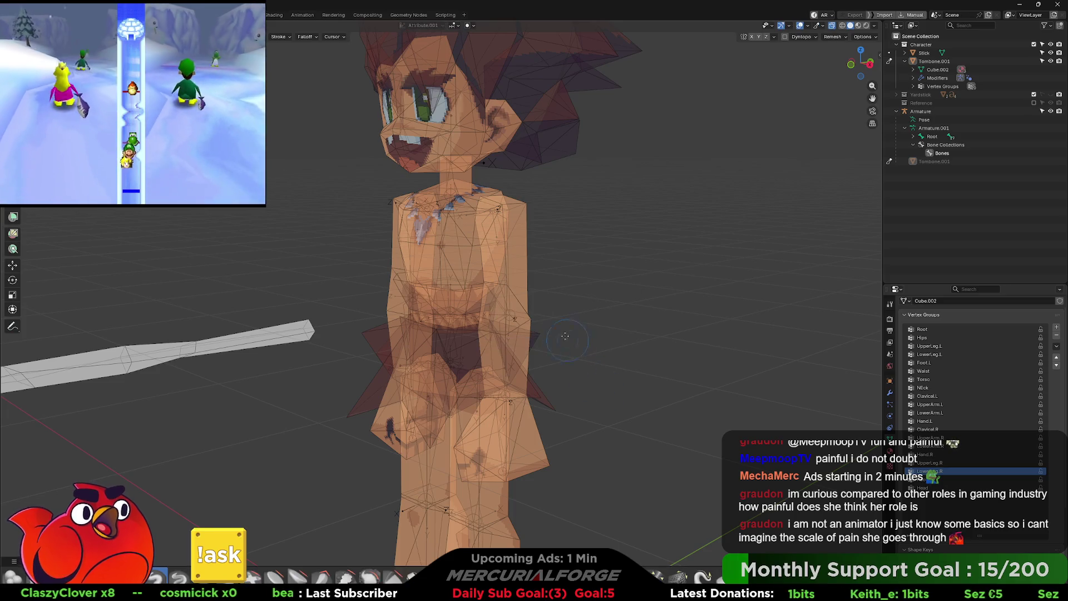
key(ctrl+z)
click(627, 286)
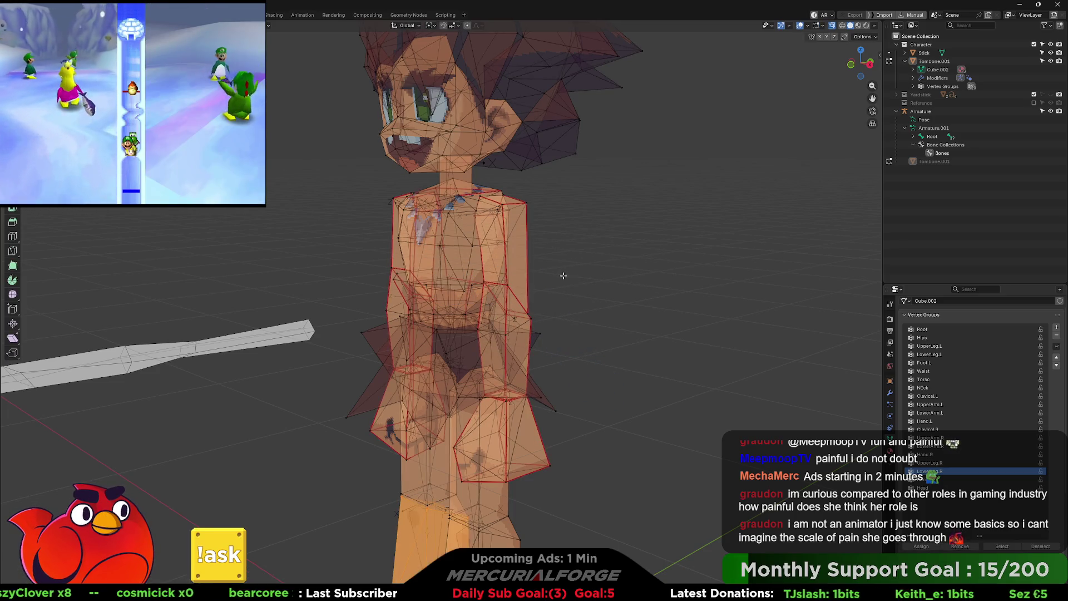
click(451, 248)
middle_drag(450, 249, 499, 305)
key(ctrl+Tab)
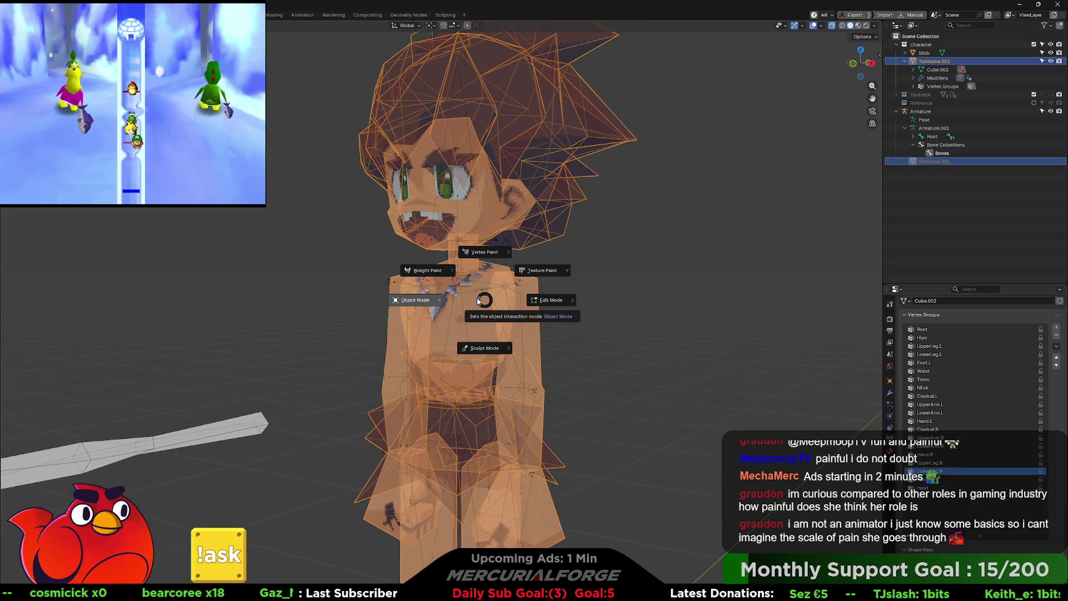
Step: Turn X-ray off, select the armature, and enable In Front so its bones draw over the mesh
key(alt+z)
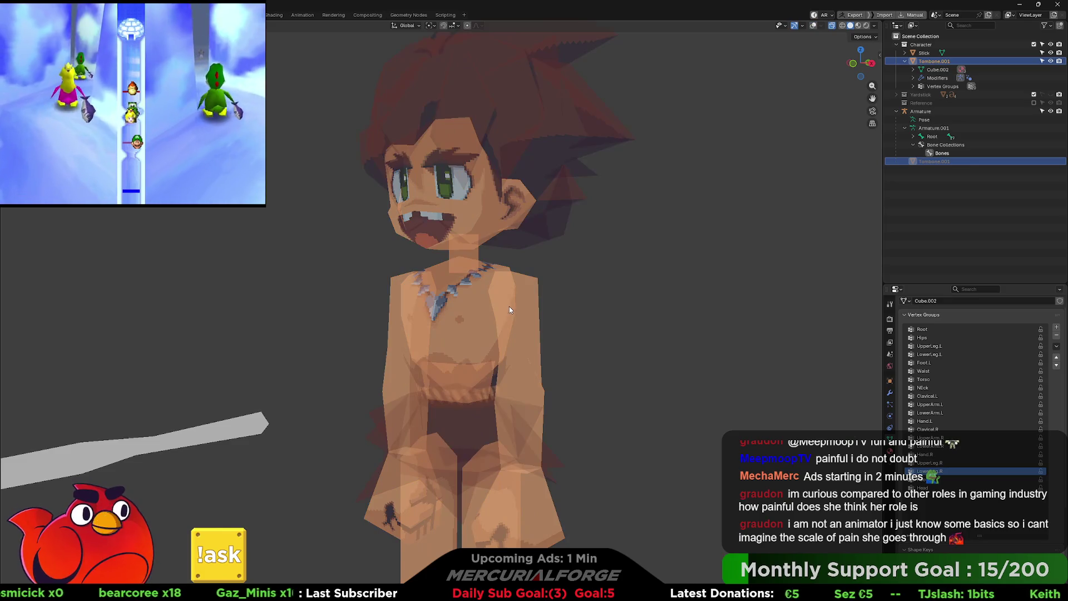
key(alt+z)
click(832, 26)
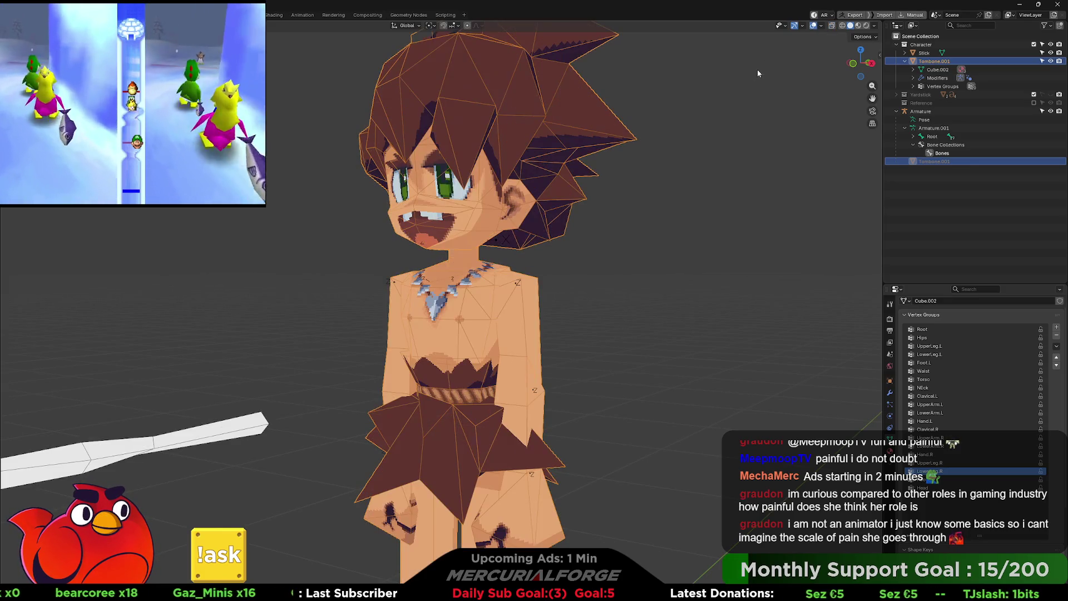
click(653, 254)
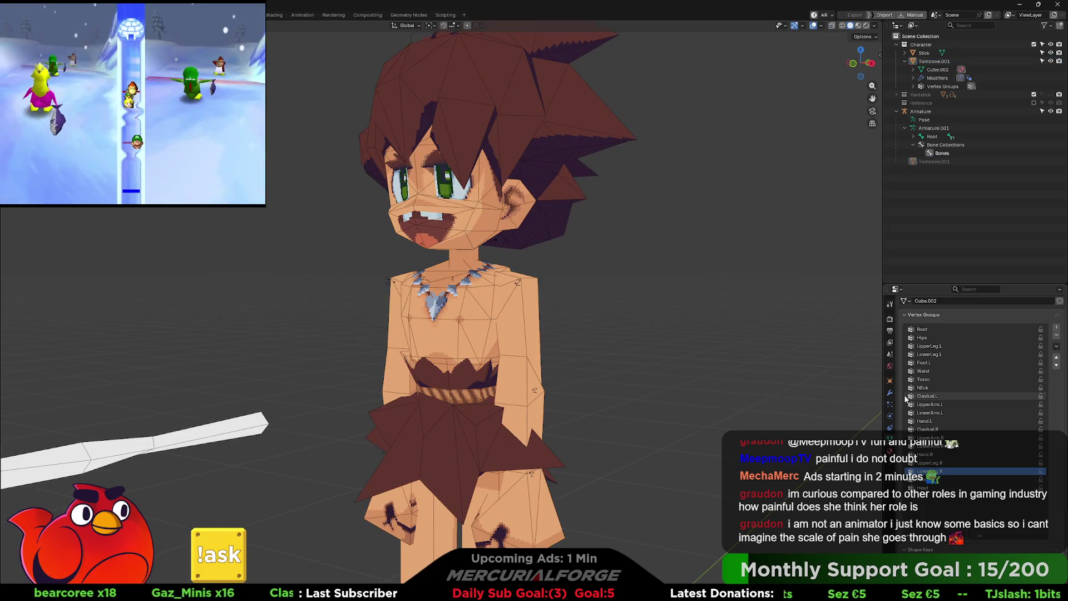
click(932, 113)
click(980, 486)
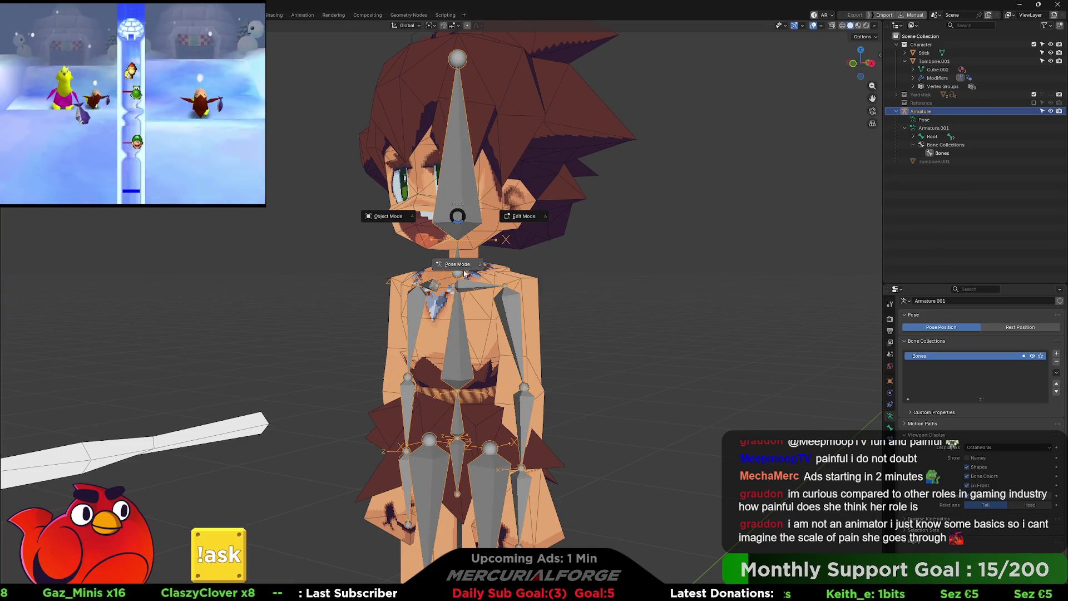
Step: Put the armature in Pose Mode and test-rotate an arm bone, then cancel it
click(464, 270)
middle_drag(528, 364, 487, 292)
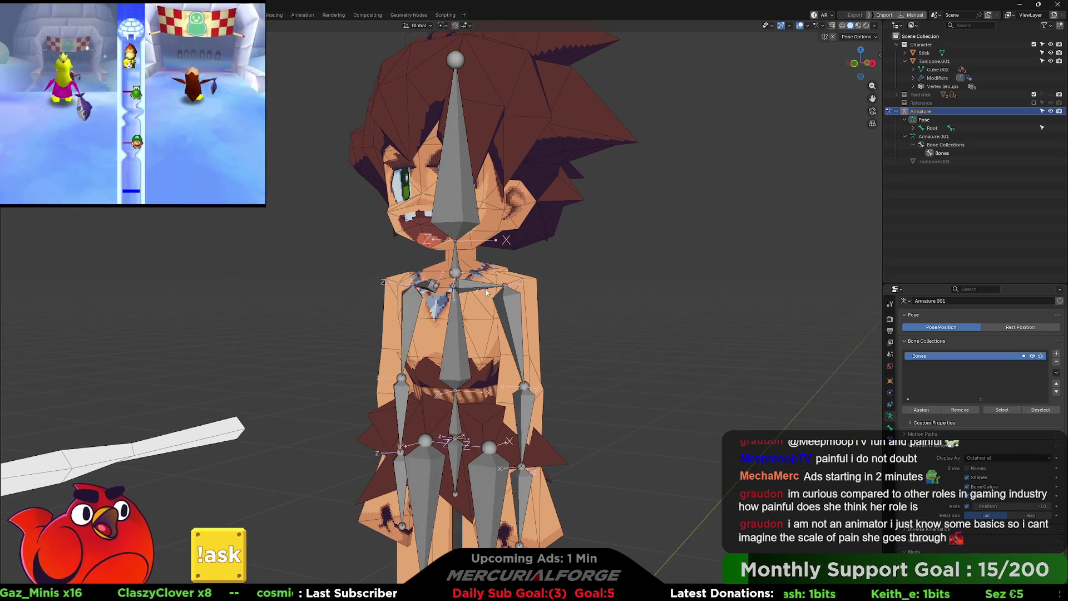
key(r)
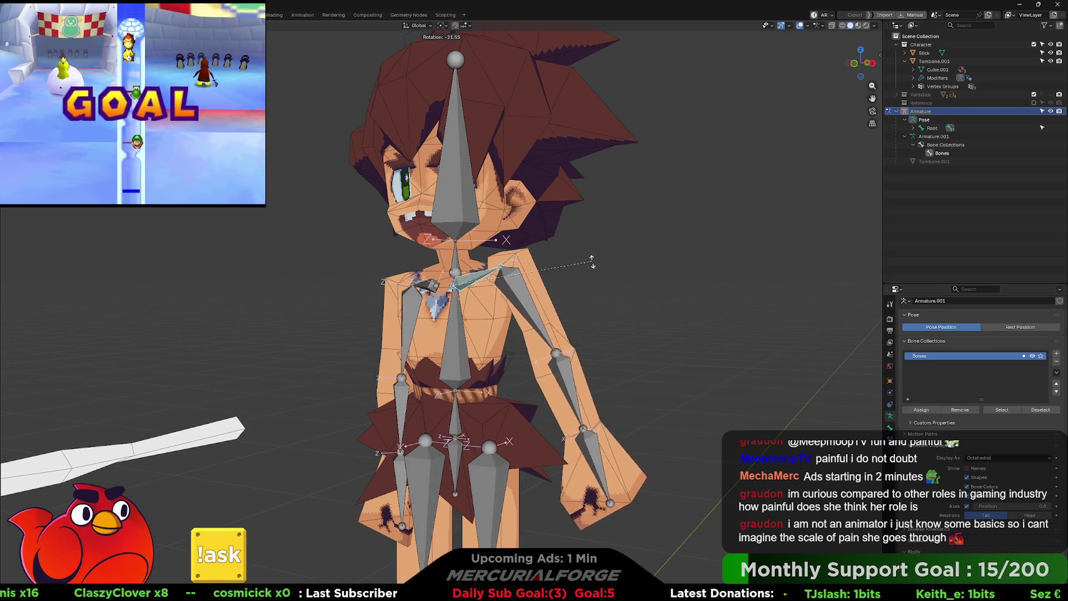
right_click(579, 372)
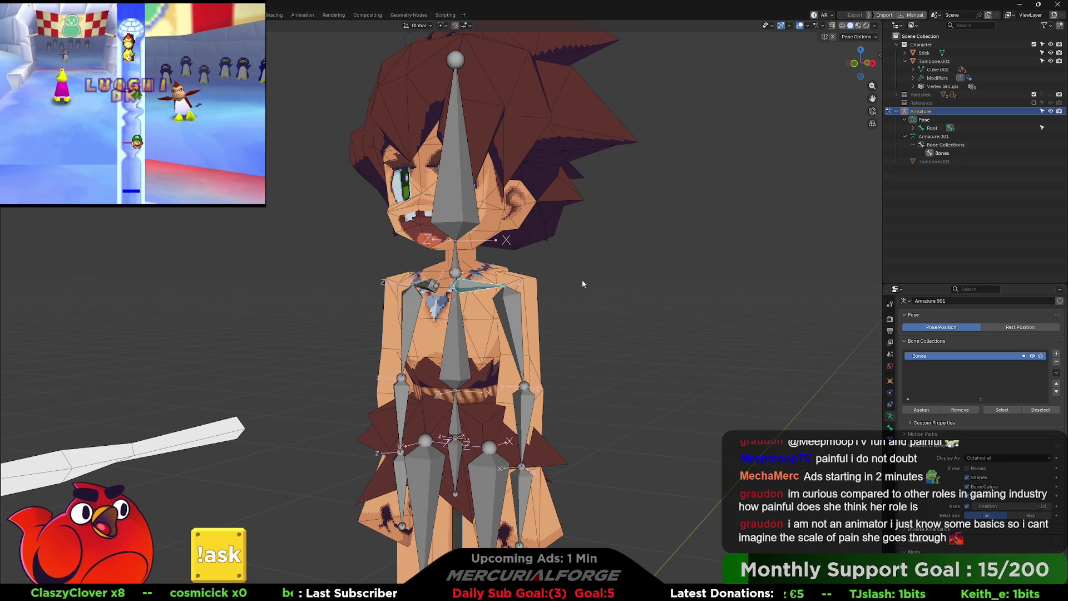
Step: Zoom in around the neck bone and return the armature to Object Mode
scroll(582, 280, up, 4)
middle_drag(589, 278, 529, 283)
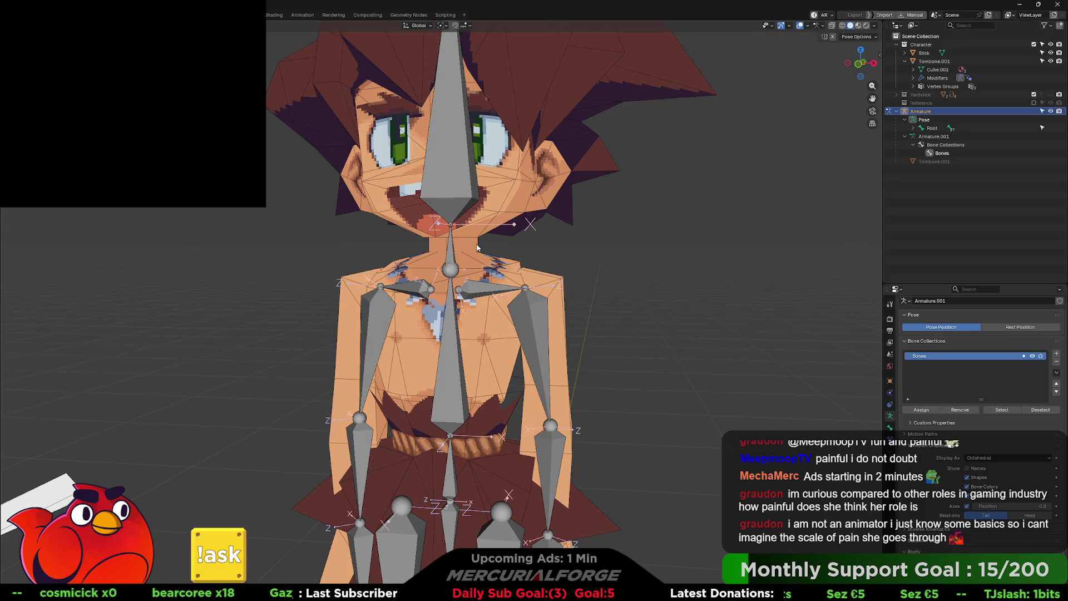
scroll(486, 247, up, 10)
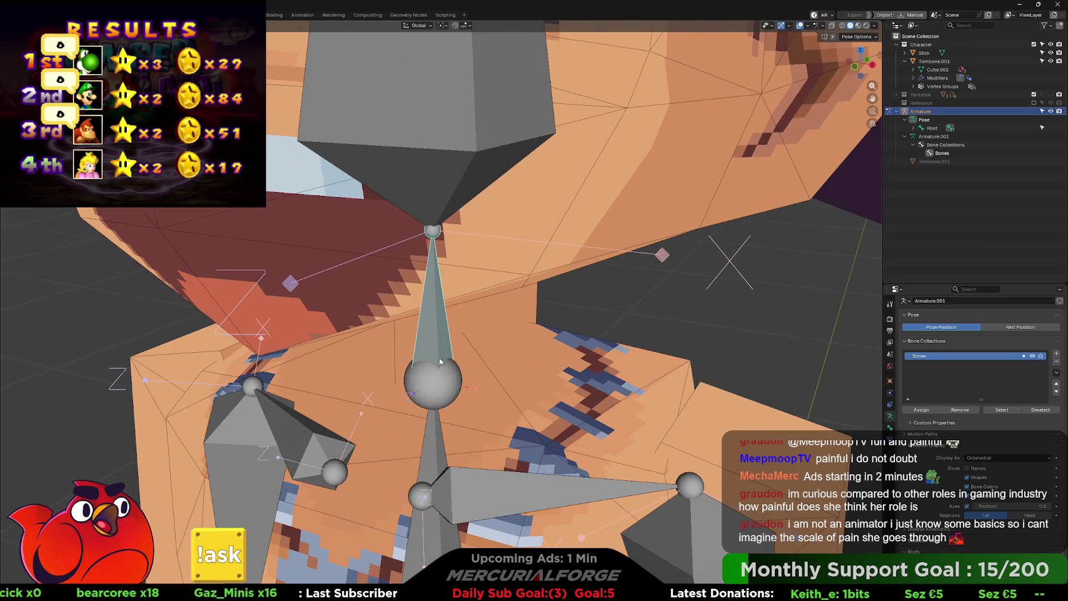
mouse_move(440, 362)
middle_down()
mouse_move(504, 311)
mouse_move(208, 282)
middle_up()
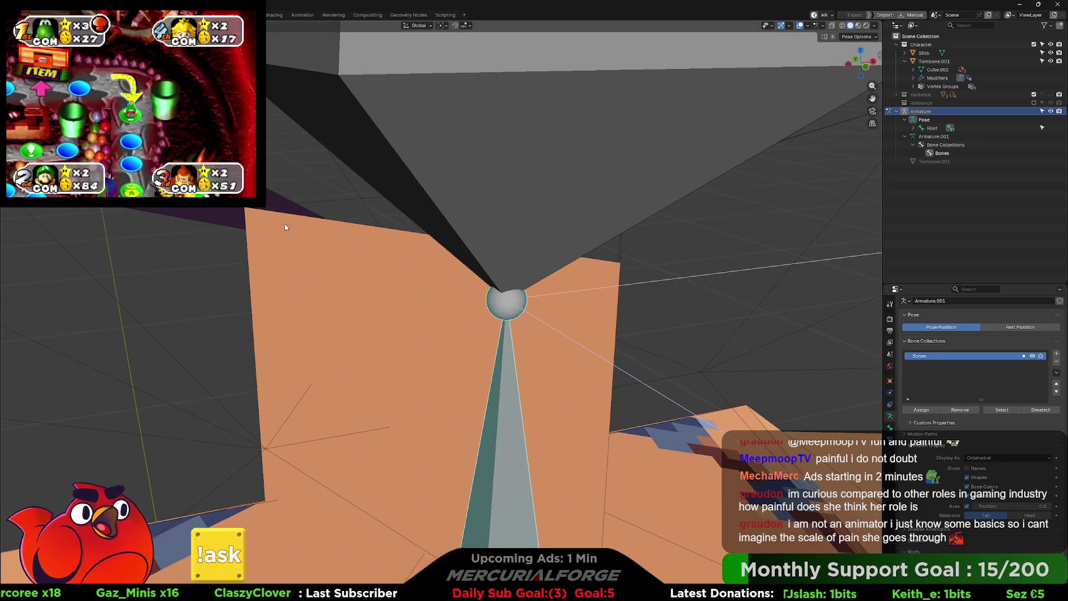
key(ctrl+Tab)
click(346, 262)
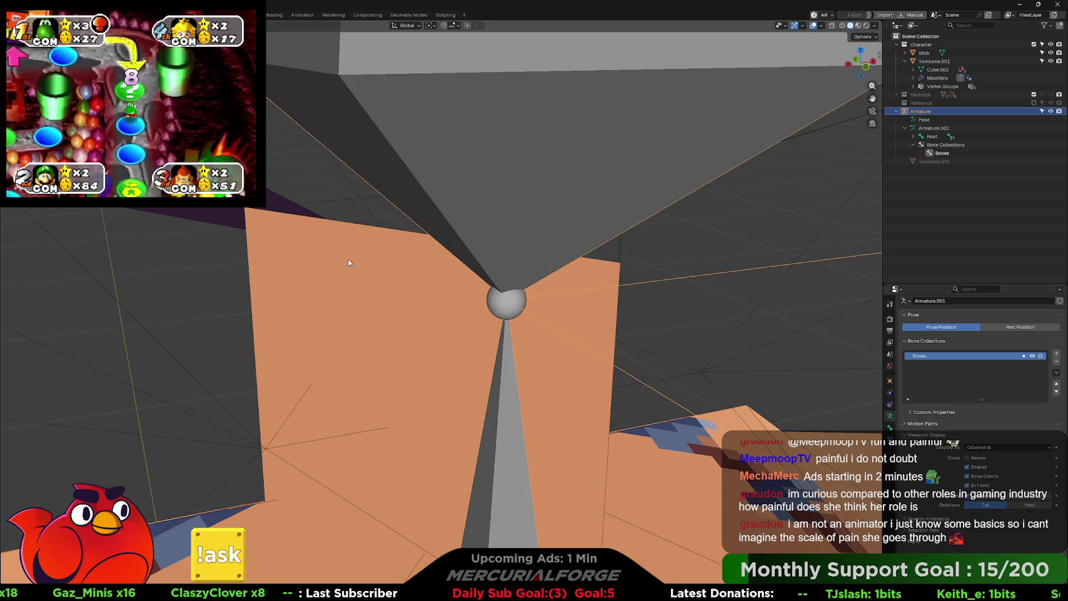
Step: Put the caveman mesh in Edit Mode, select all, make Clavical.L active, and zoom out
click(345, 262)
key(ctrl+Tab)
click(261, 216)
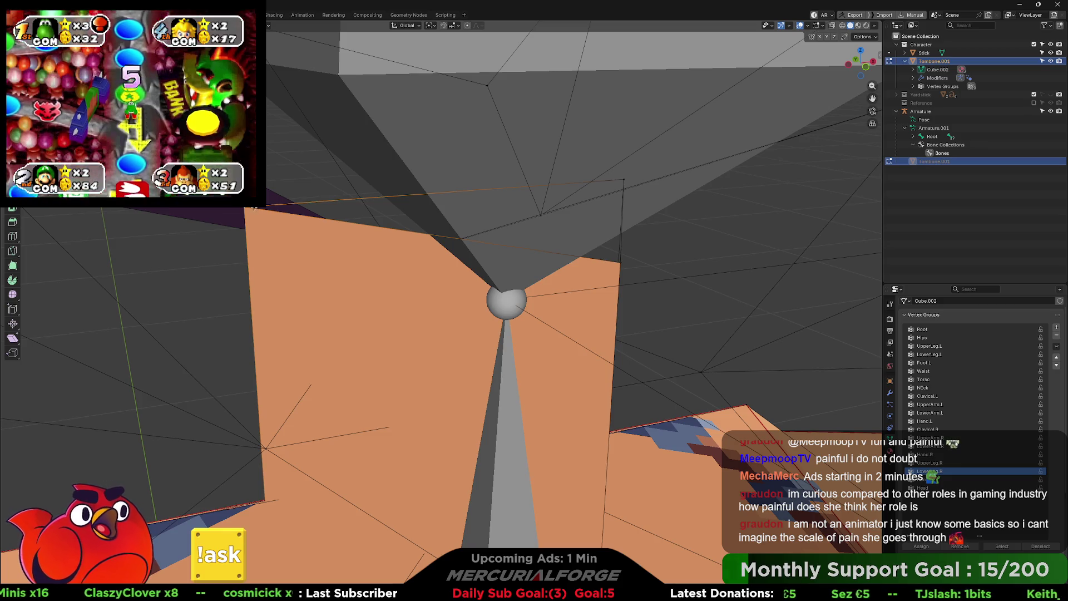
key(a)
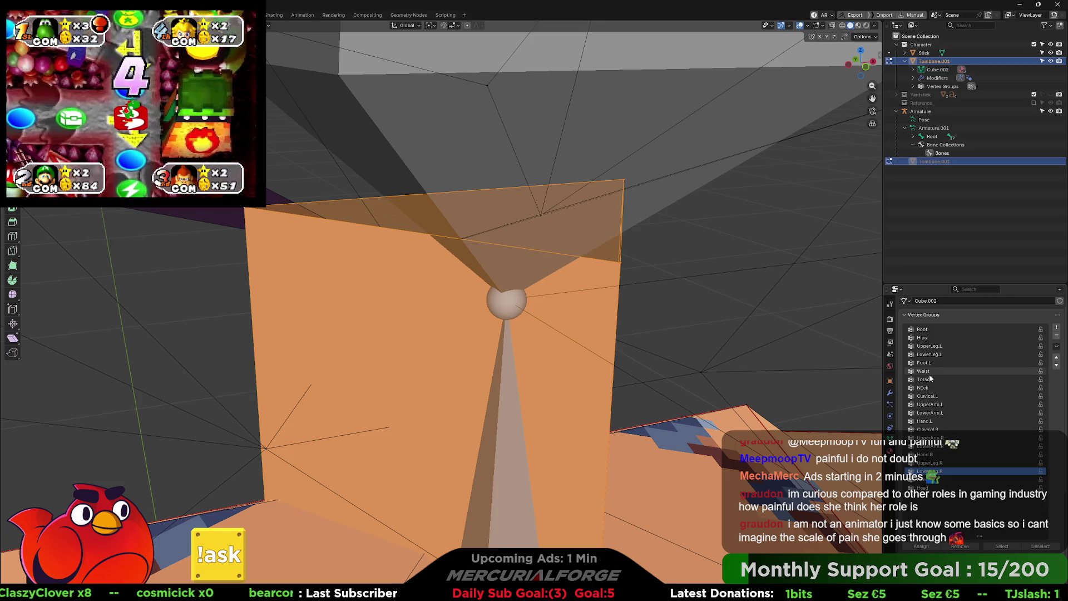
click(929, 396)
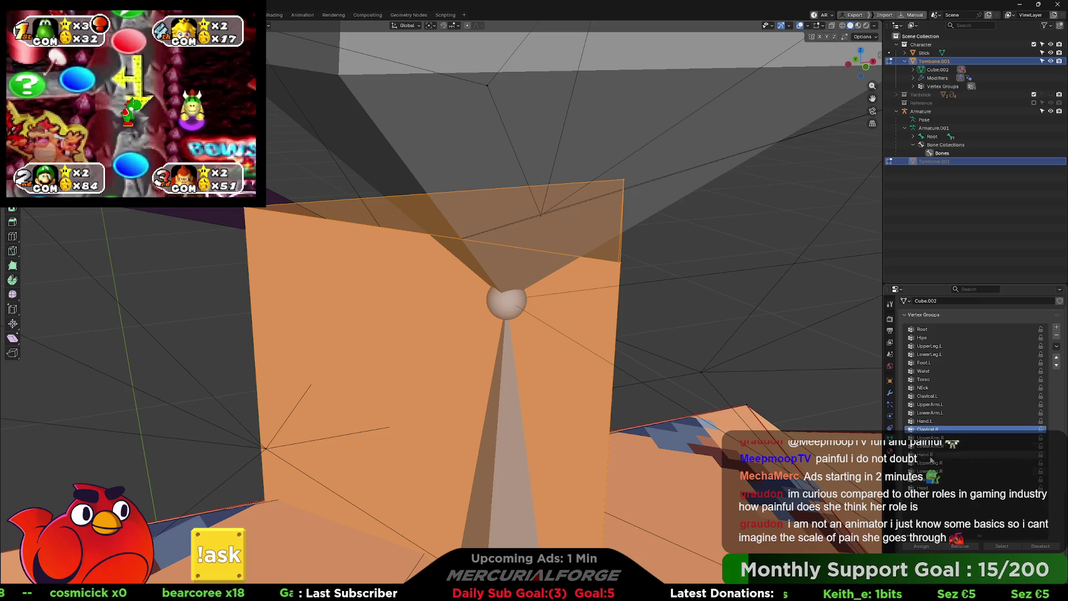
scroll(629, 408, down, 8)
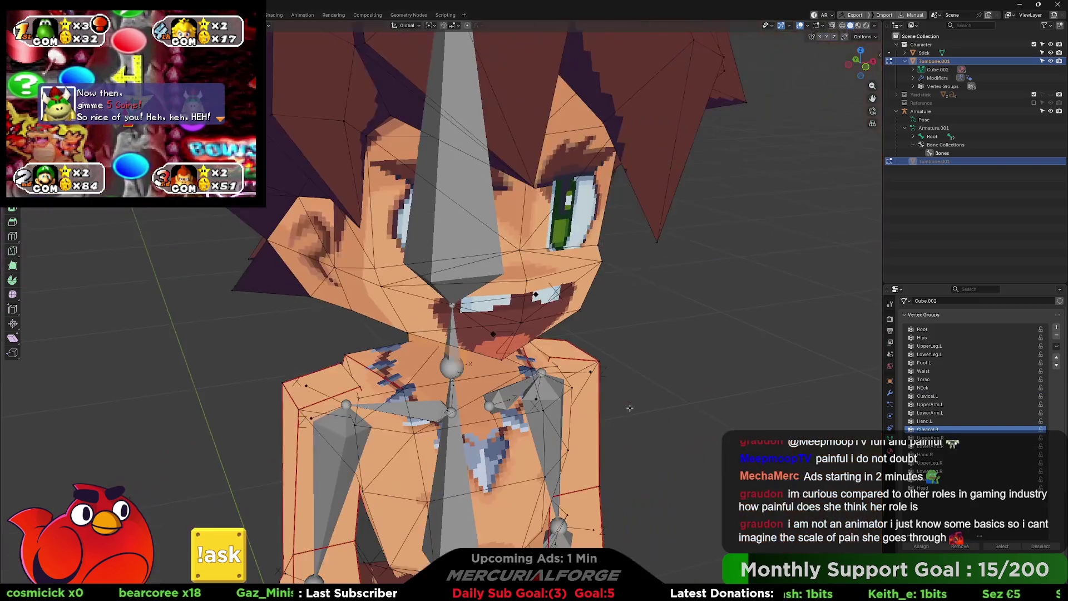
shift+scroll(611, 322, down, 5)
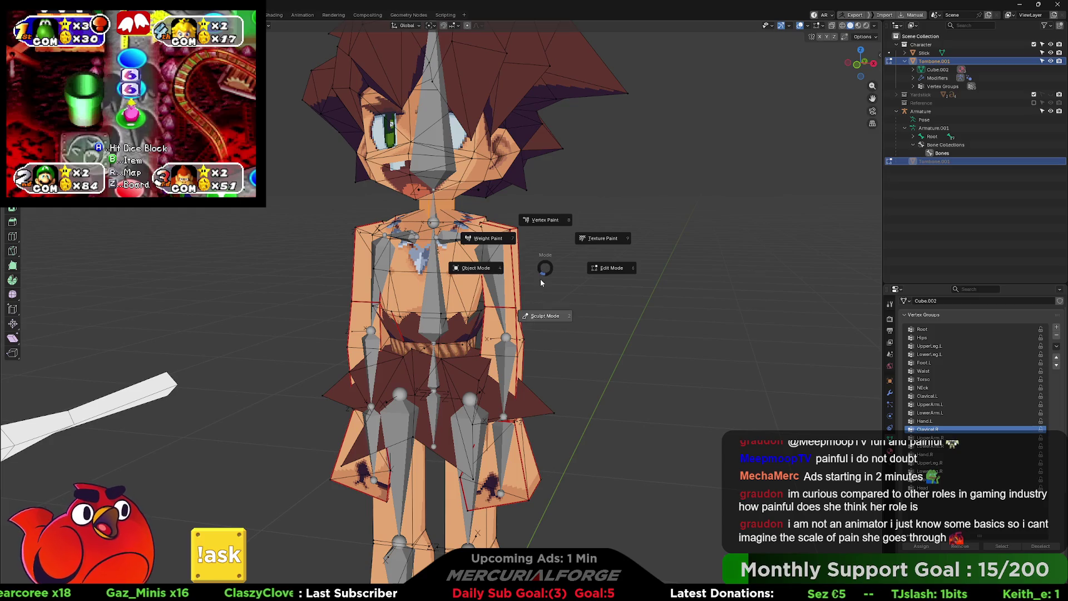
Step: Return the caveman mesh to Object Mode and deselect it
click(478, 266)
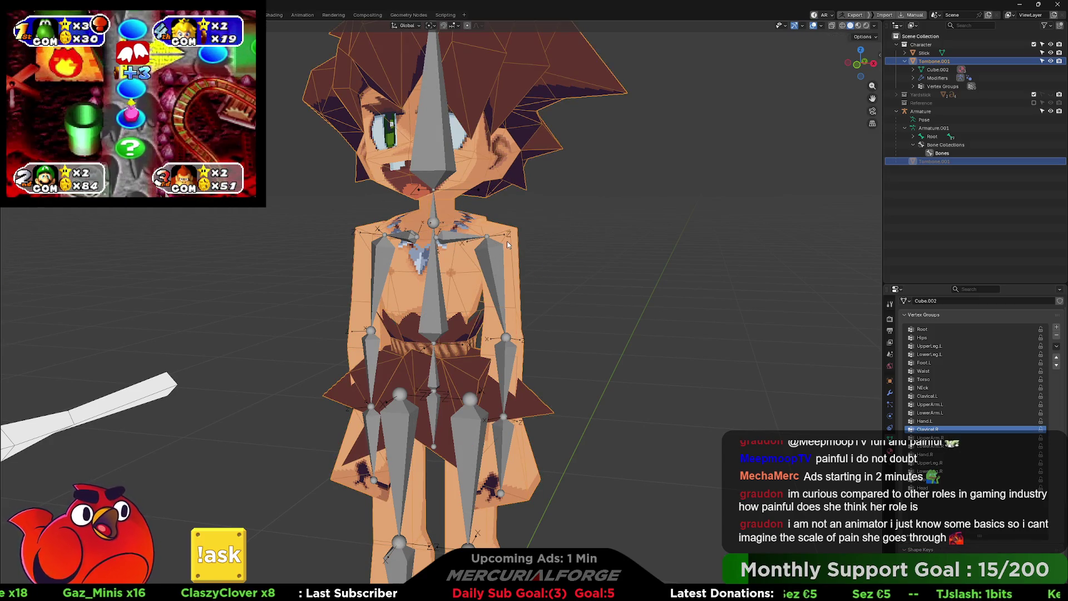
click(577, 259)
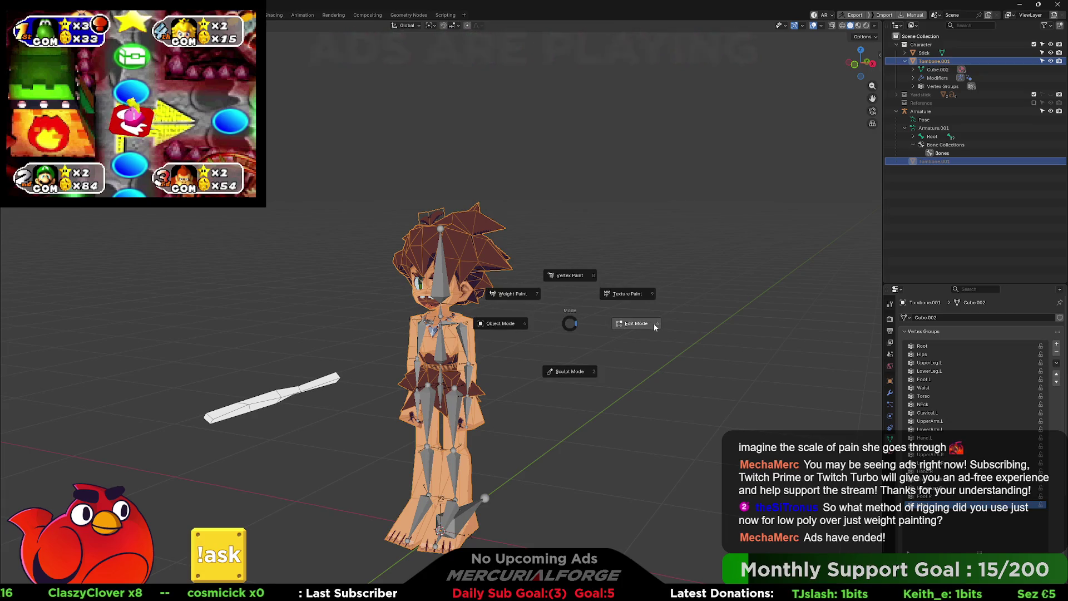
key(Tab)
click(516, 362)
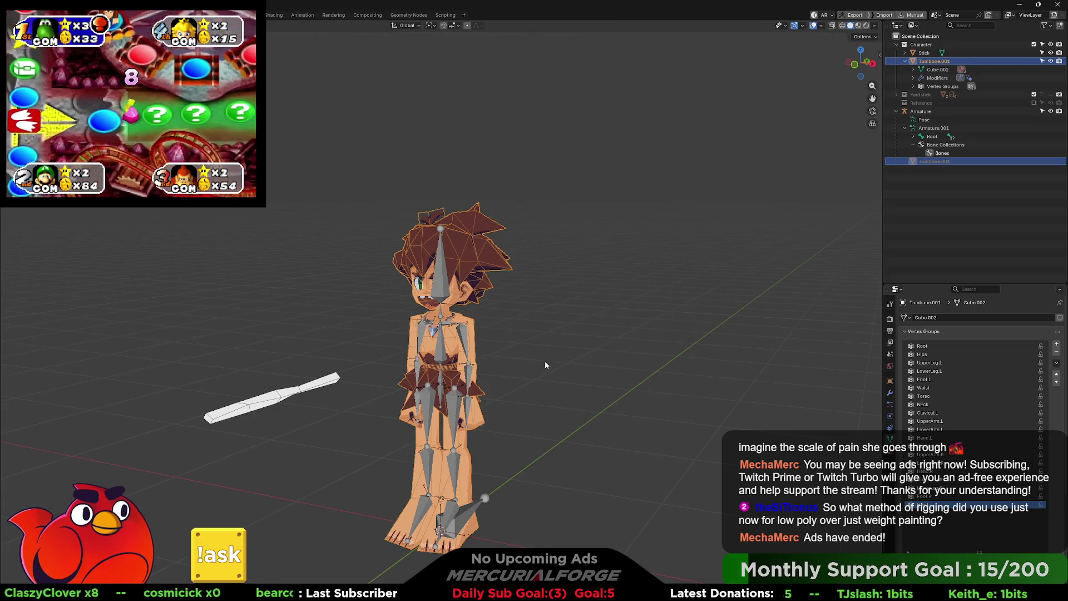
click(536, 374)
Step: Orbit in closer around the character and select the armature
scroll(539, 365, up, 4)
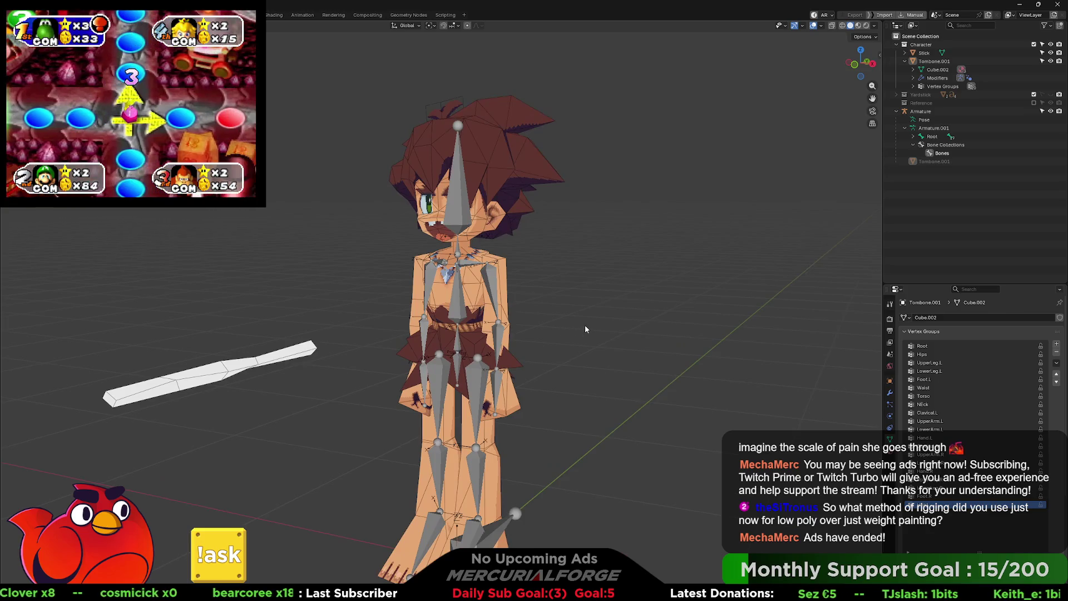
scroll(585, 325, up, 3)
middle_drag(661, 302, 644, 304)
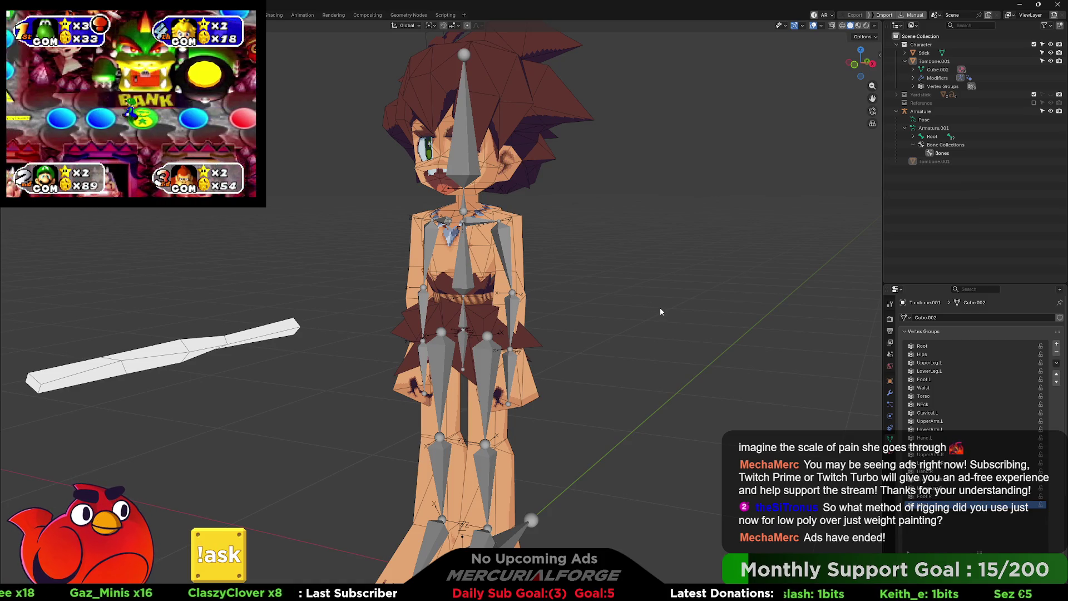
scroll(660, 307, up, 3)
mouse_move(636, 281)
middle_down()
mouse_move(573, 322)
mouse_move(530, 310)
middle_up()
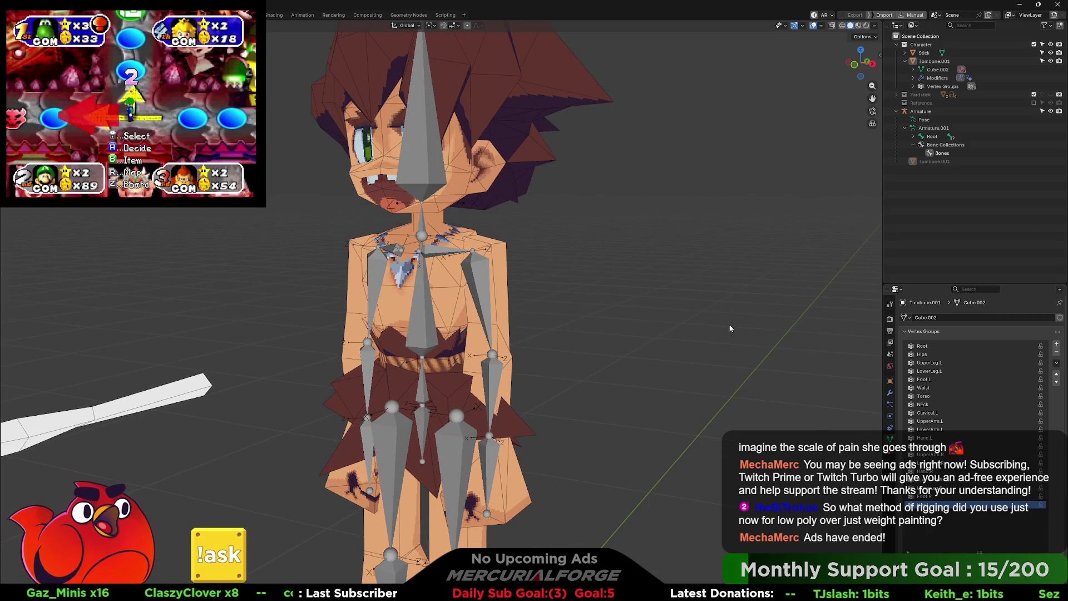
click(446, 265)
mouse_move(447, 265)
middle_down()
mouse_move(498, 279)
mouse_move(479, 292)
mouse_move(500, 303)
mouse_move(495, 280)
mouse_move(482, 295)
middle_up()
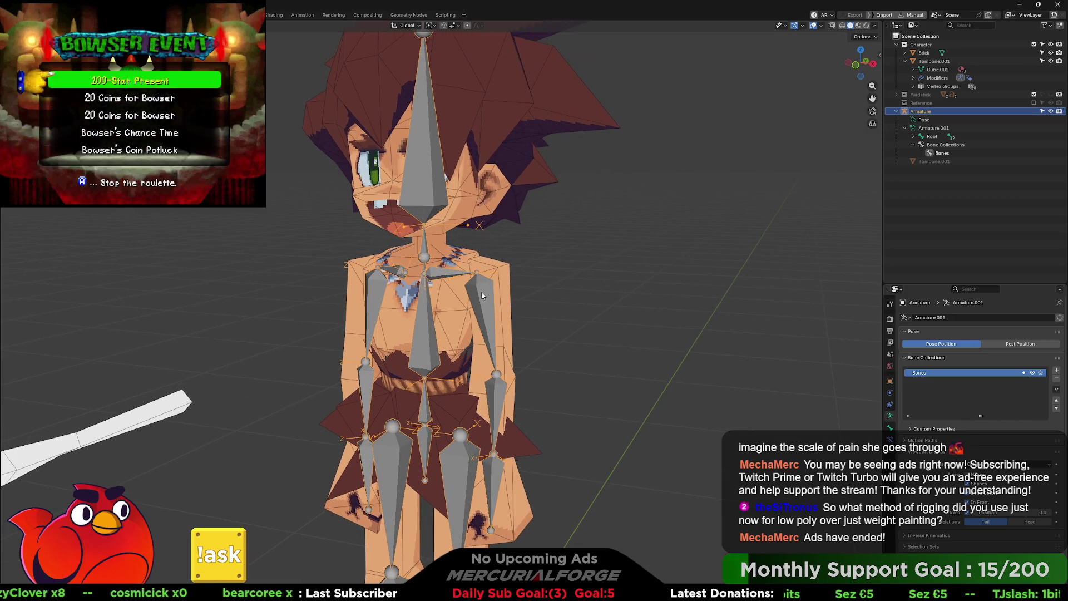
Step: Reselect the armature in Object Mode and orbit round to the character's back
key(ctrl+Tab)
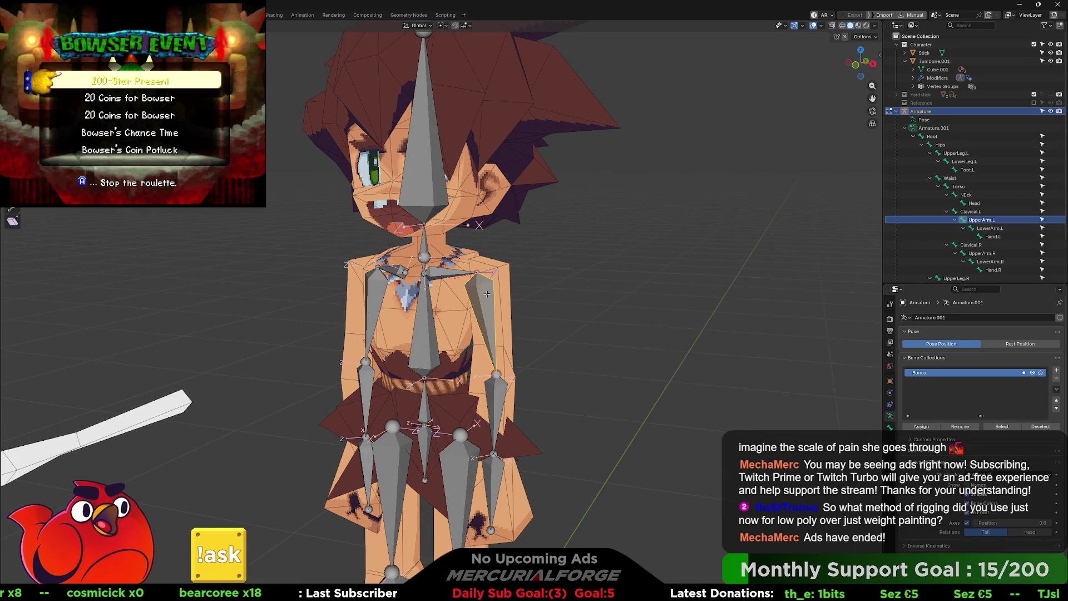
click(436, 300)
mouse_move(533, 300)
middle_down()
mouse_move(544, 303)
mouse_move(410, 306)
mouse_move(582, 298)
middle_up()
click(488, 308)
mouse_move(488, 308)
middle_down()
mouse_move(326, 258)
mouse_move(306, 263)
mouse_move(494, 257)
mouse_move(500, 276)
mouse_move(515, 273)
mouse_move(486, 259)
middle_up()
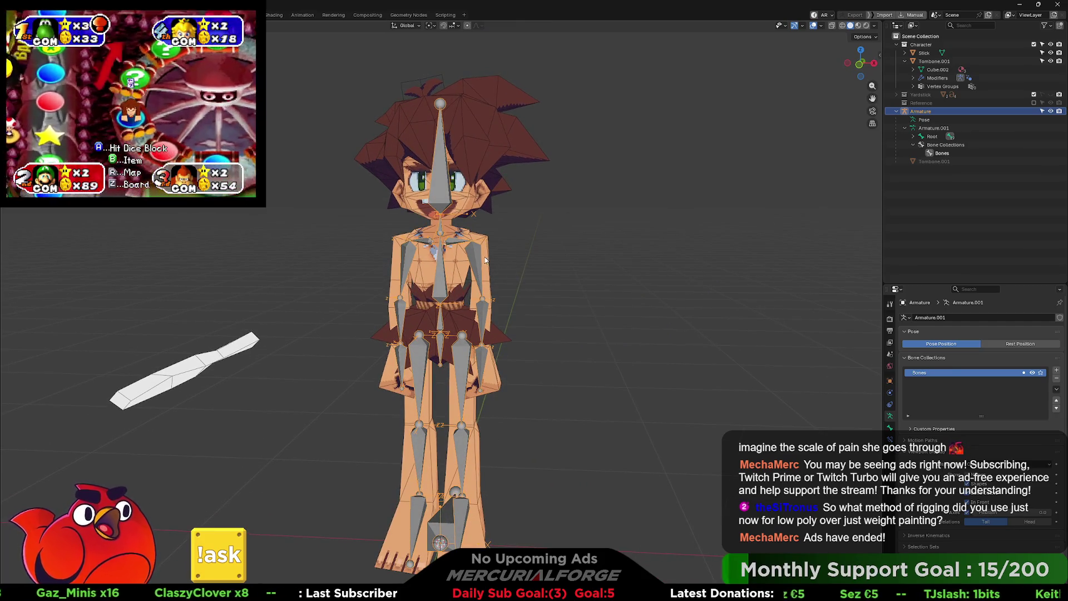
scroll(475, 260, up, 3)
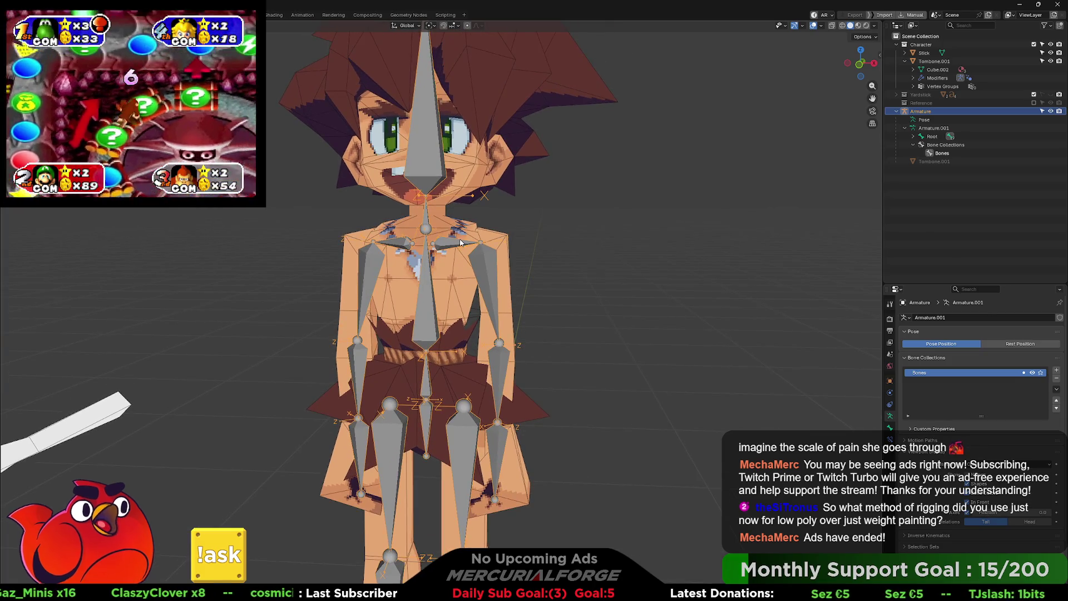
Step: In Pose Mode, rotate the shoulder bone to raise the arm outward
key(ctrl+Tab)
click(452, 244)
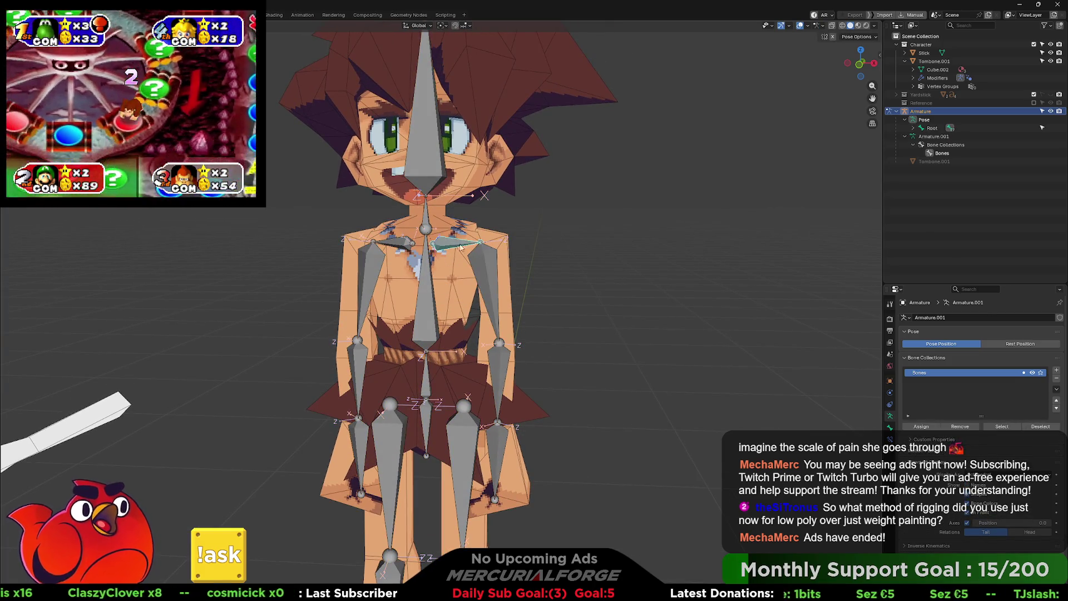
key(r)
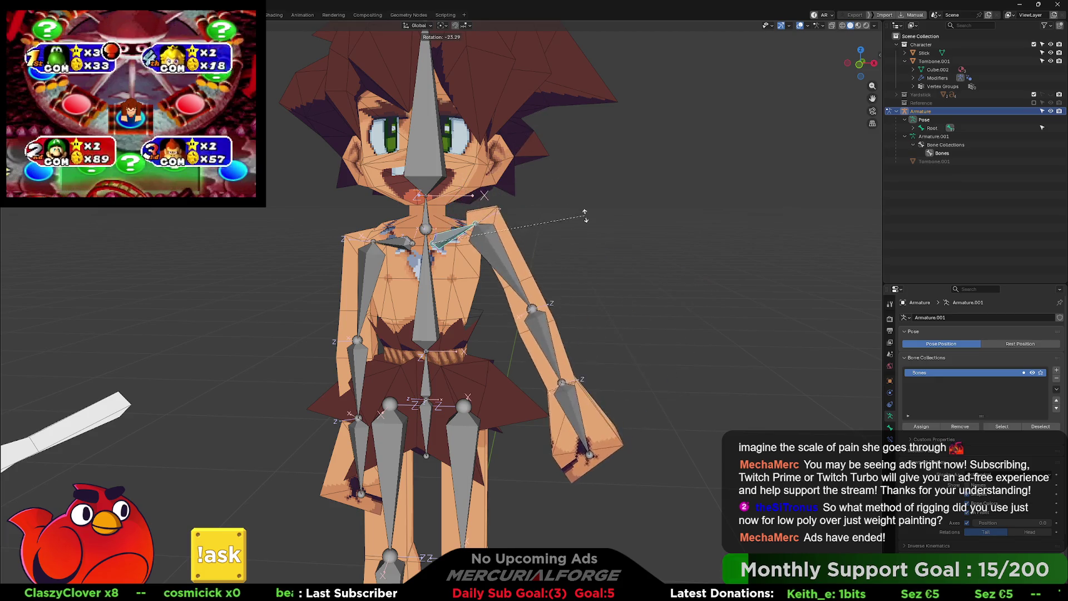
click(511, 238)
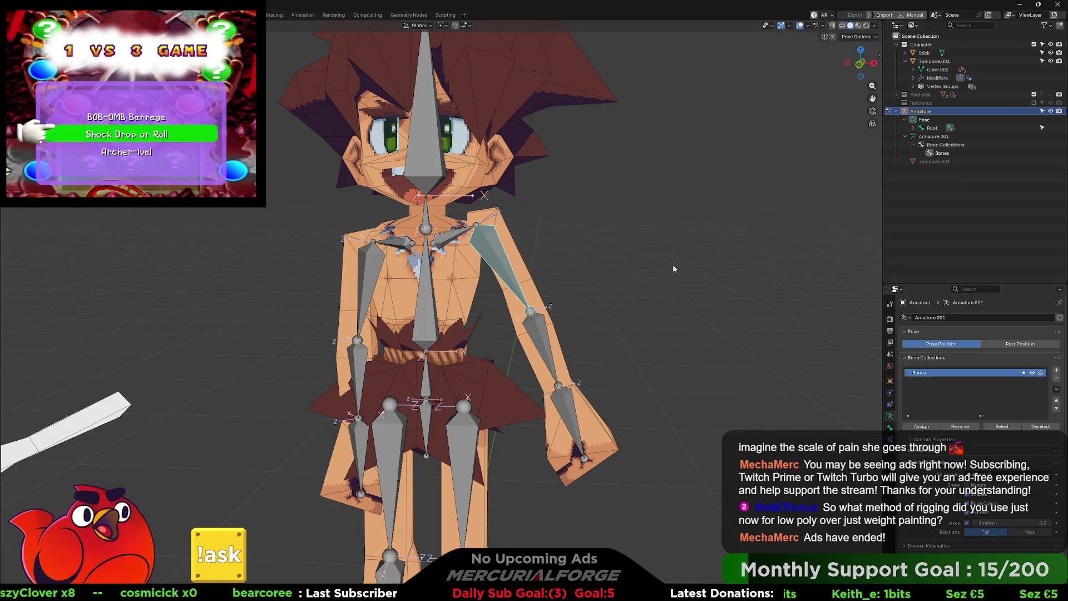
key(r)
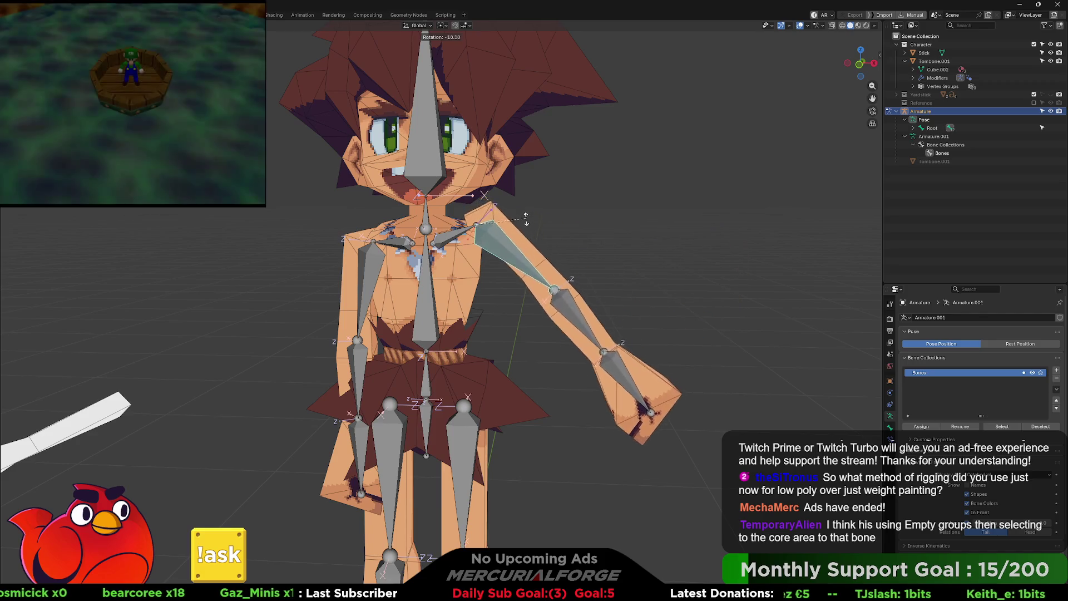
click(529, 119)
middle_drag(528, 120, 422, 221)
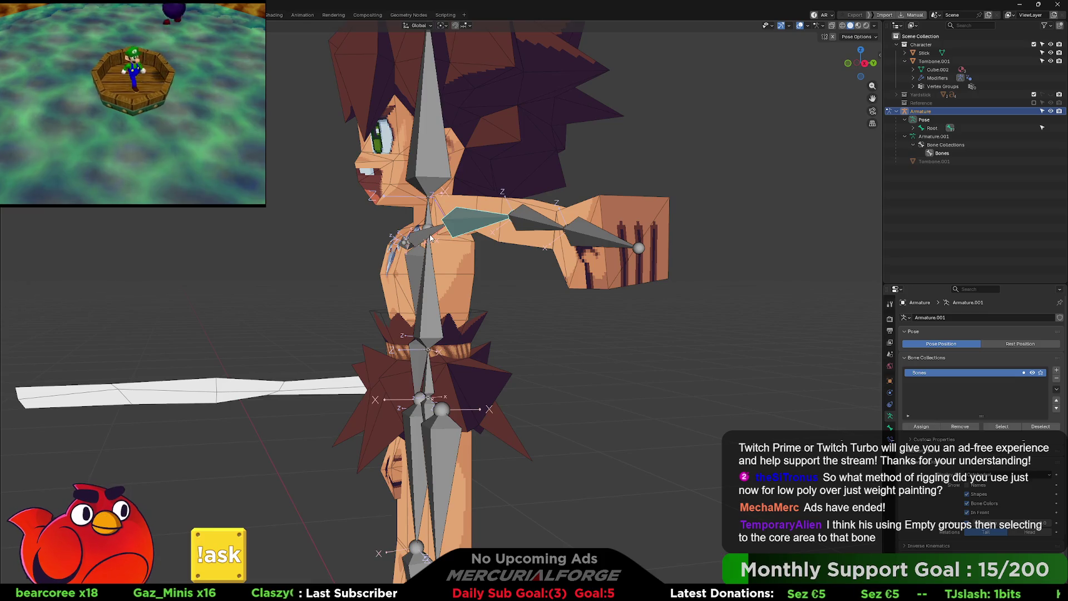
Step: Nudge the small shoulder bone and rotate the upper arm upward about the shoulder
click(430, 238)
key(r)
click(423, 239)
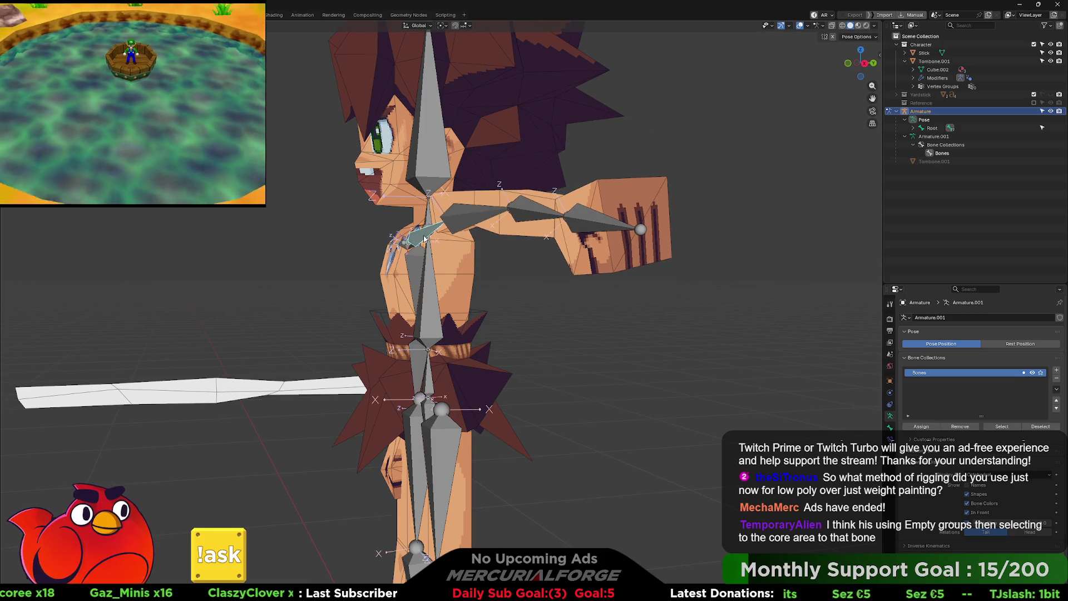
key(r)
key(r)
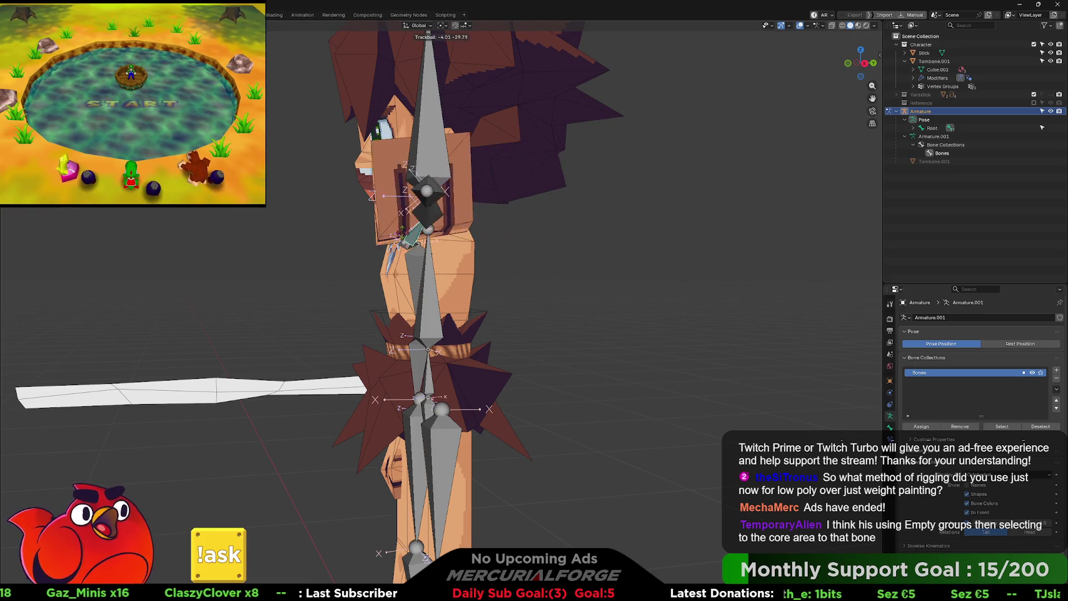
click(423, 222)
mouse_move(423, 223)
middle_down()
mouse_move(477, 215)
mouse_move(451, 231)
mouse_move(417, 229)
mouse_move(426, 206)
mouse_move(538, 217)
mouse_move(295, 214)
mouse_move(517, 221)
middle_up()
click(515, 216)
key(r)
click(507, 182)
Step: Rotate the collar bone, then undo the rotations so the arm hangs down again
click(410, 232)
key(r)
click(417, 217)
key(r)
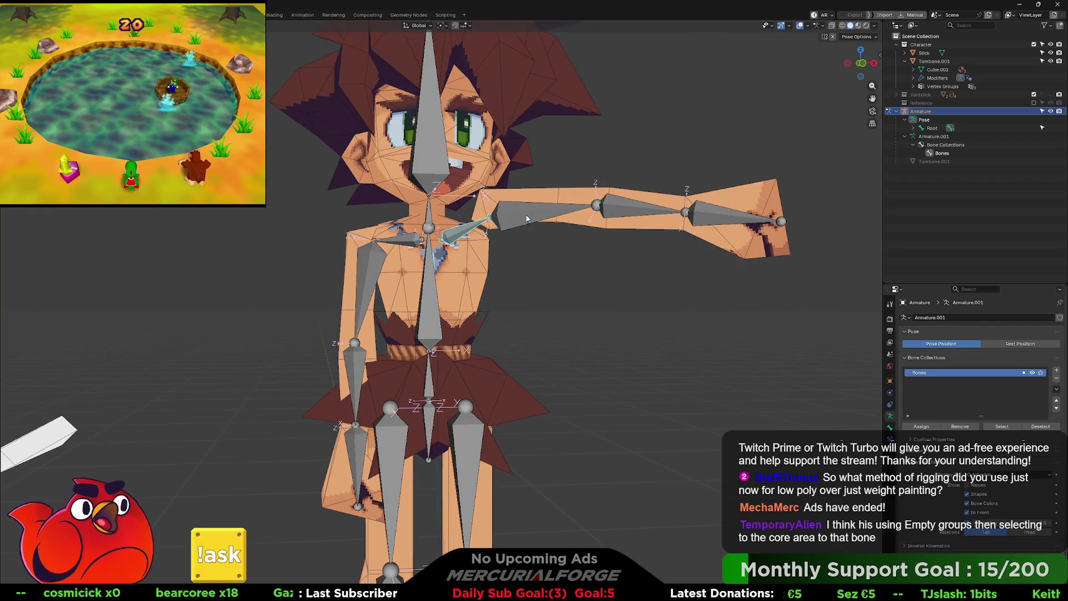
click(526, 213)
key(ctrl+z)
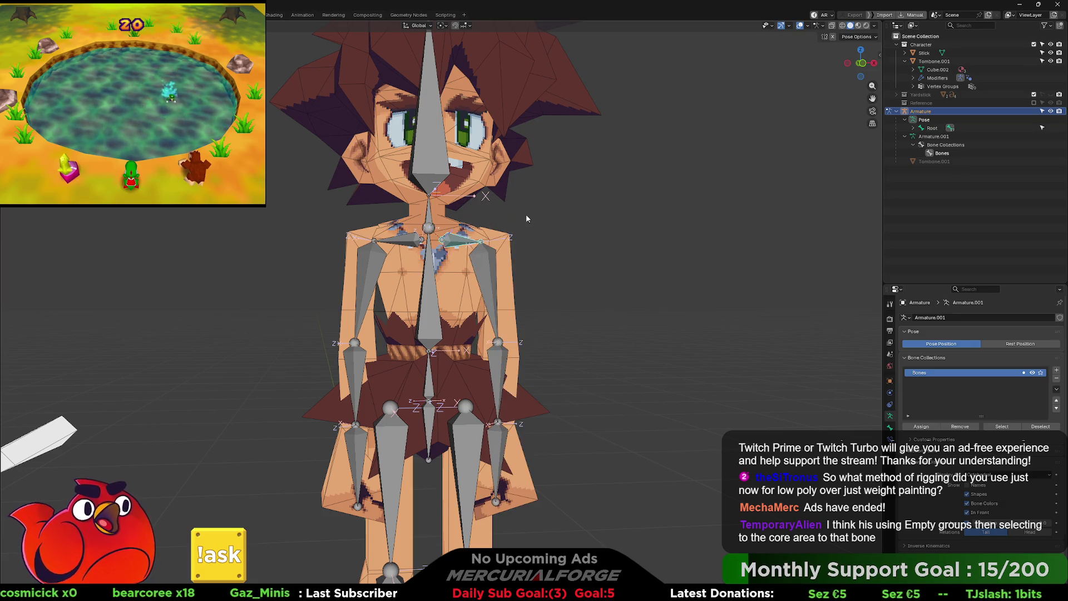
middle_drag(526, 214, 506, 234)
mouse_move(572, 247)
middle_down()
mouse_move(547, 231)
mouse_move(553, 261)
mouse_move(537, 265)
mouse_move(581, 255)
middle_up()
Step: Give the head and chest bones small trial rotations
scroll(585, 311, down, 3)
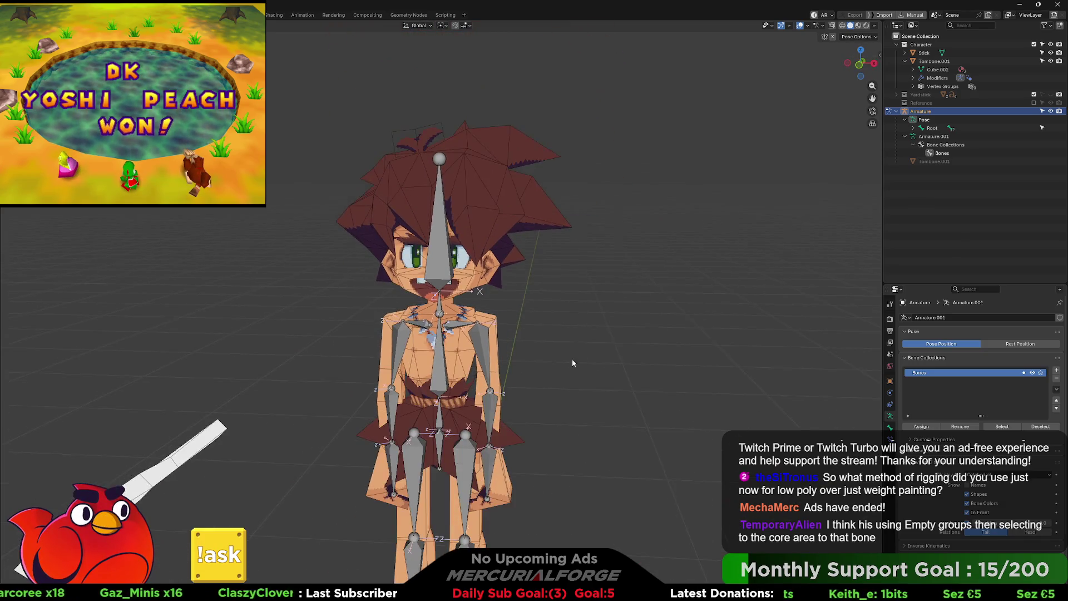
click(442, 167)
key(r)
click(501, 239)
shift+middle_drag(453, 322, 461, 257)
click(452, 251)
key(r)
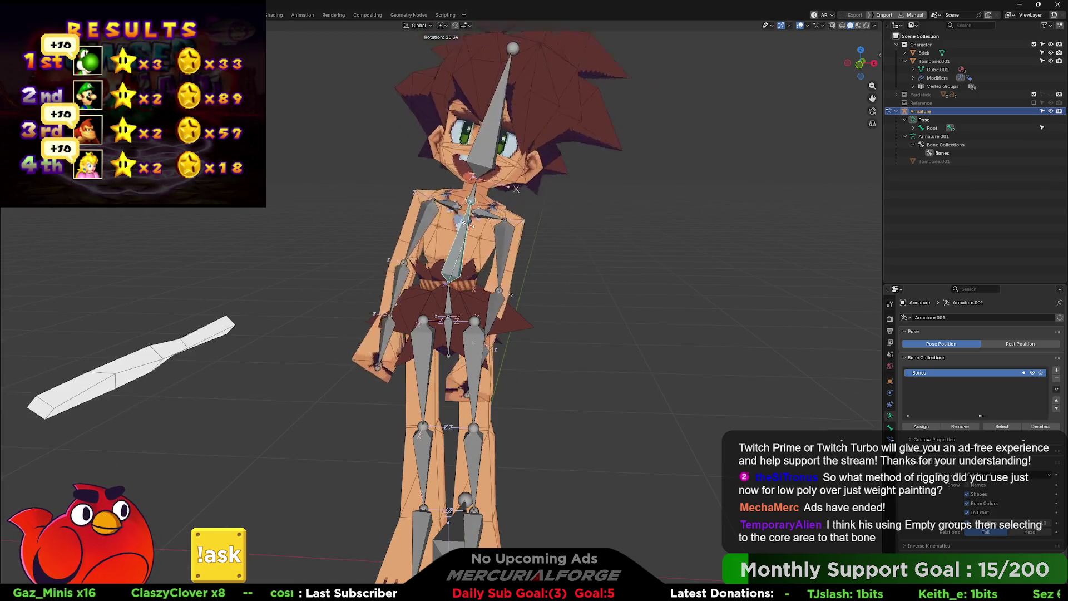
click(456, 243)
Step: Check the pose from below and the front, then switch to the web mesh viewer
scroll(457, 242, up, 5)
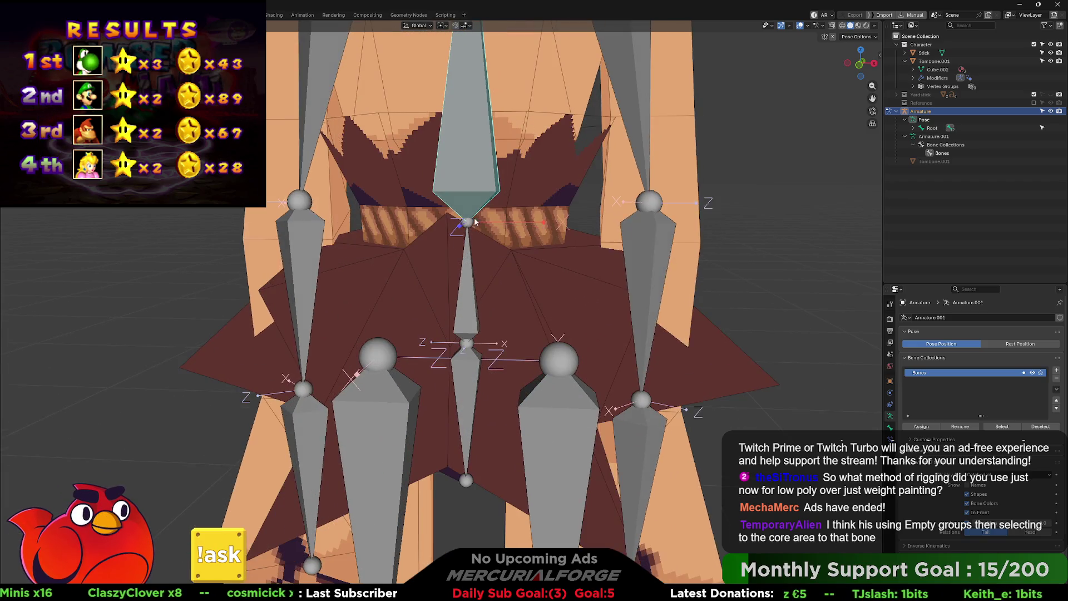
key(ctrl+KP_7)
scroll(476, 302, down, 3)
key(KP_1)
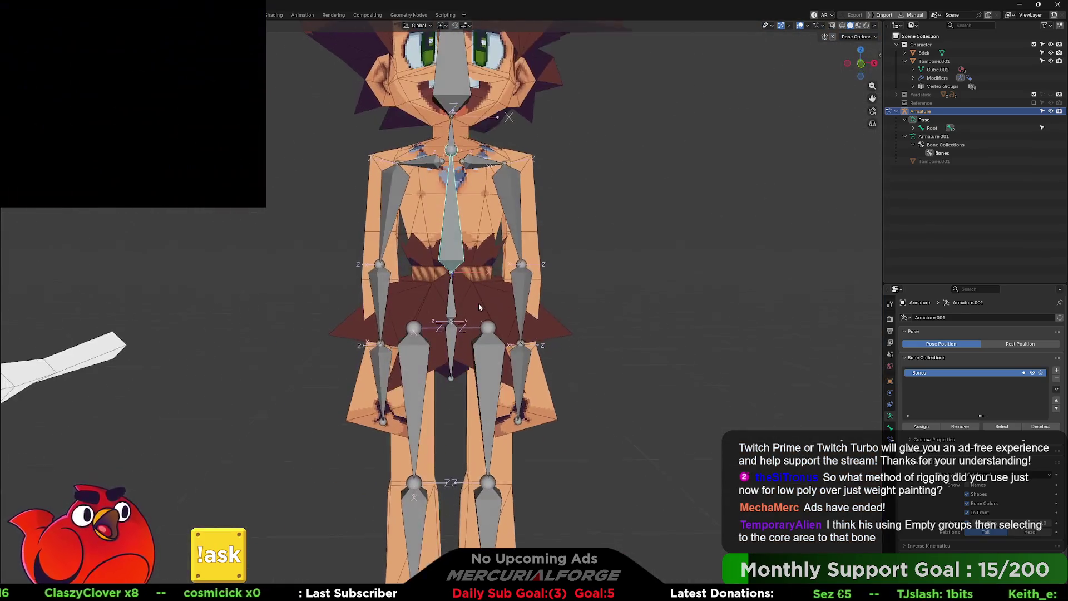
scroll(490, 281, up, 2)
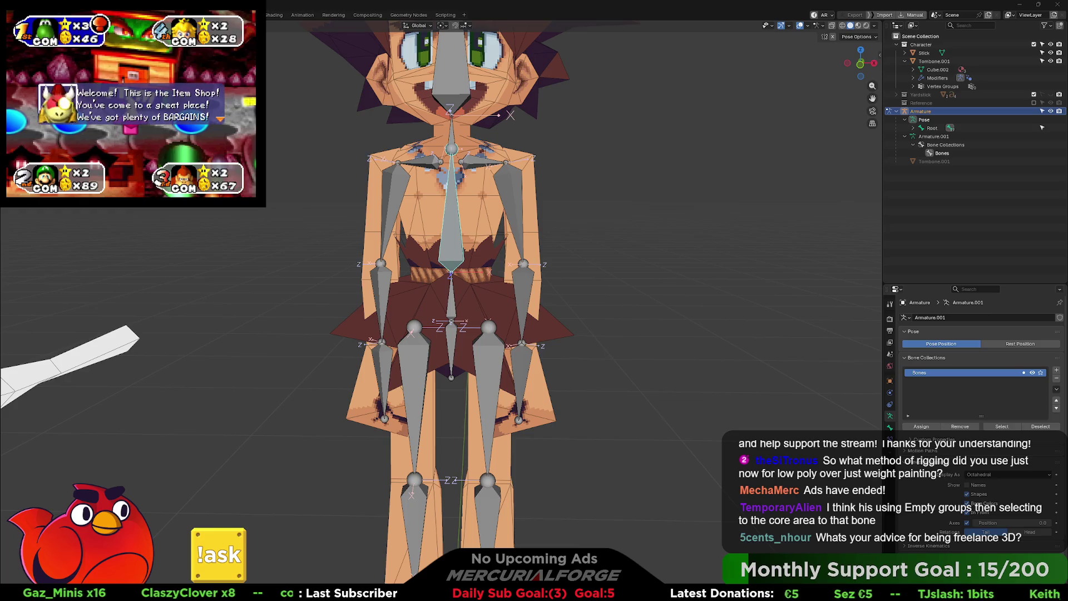
key(alt+Tab)
Step: Load model_000 from ST04.DAT and orbit and zoom to frame the character's face
mouse_move(536, 66)
mouse_down()
mouse_move(589, 45)
mouse_move(585, 57)
mouse_up()
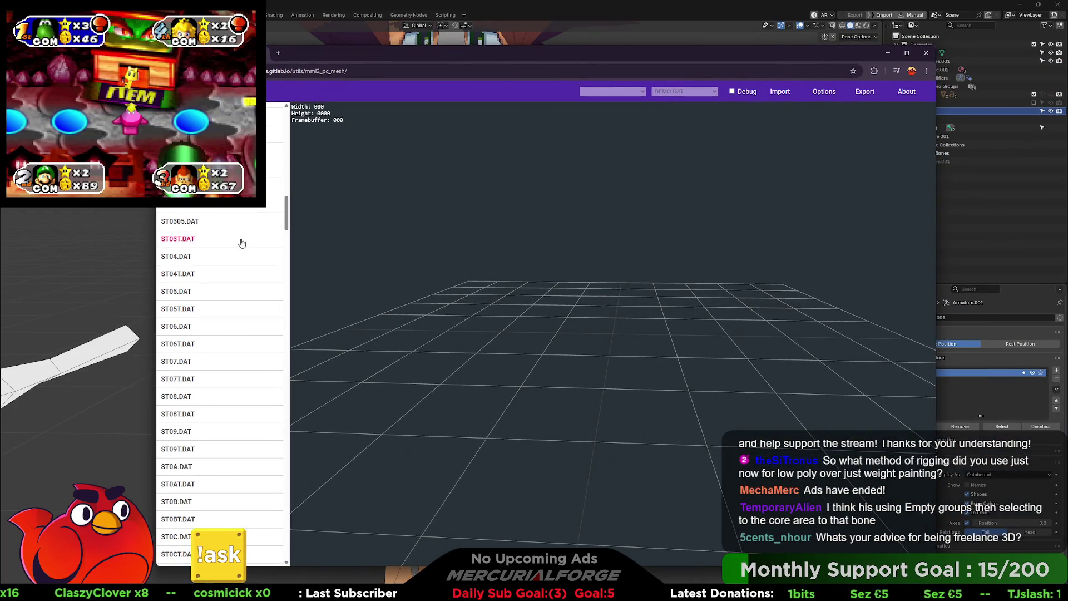
click(199, 256)
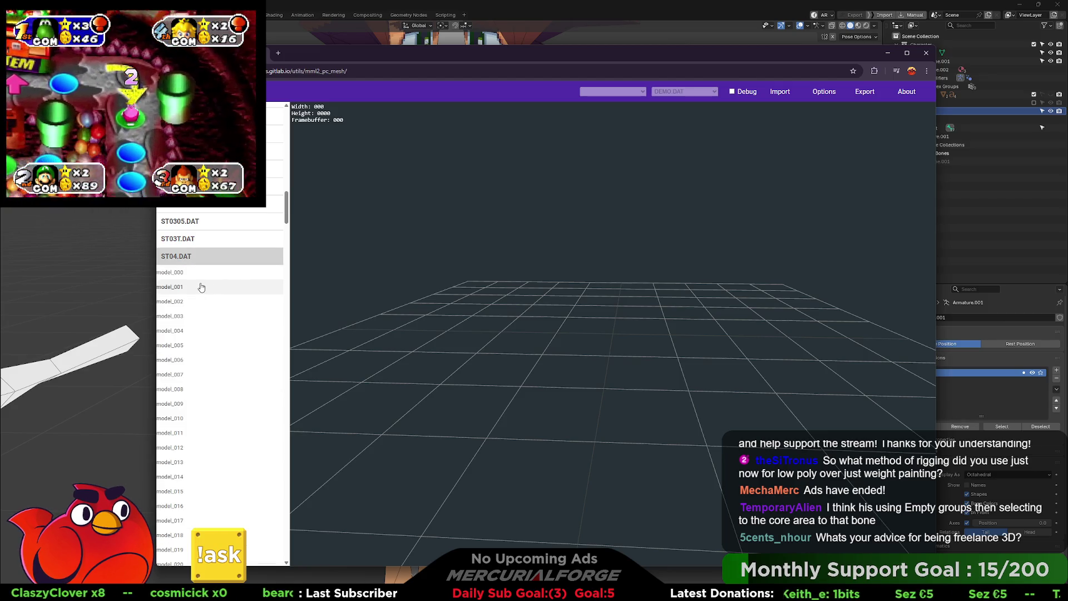
click(179, 272)
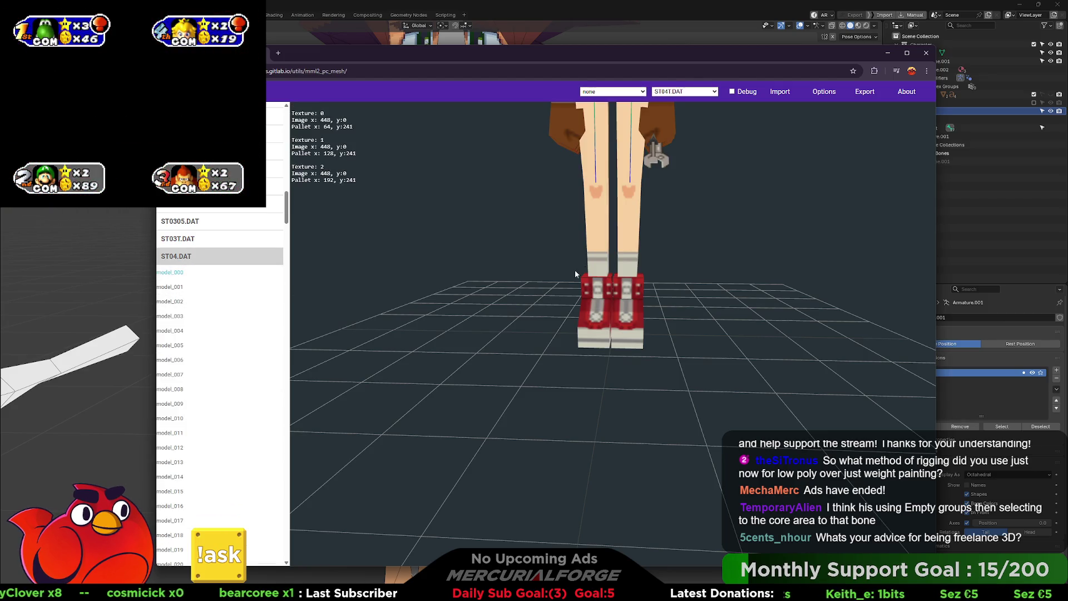
scroll(565, 275, down, 3)
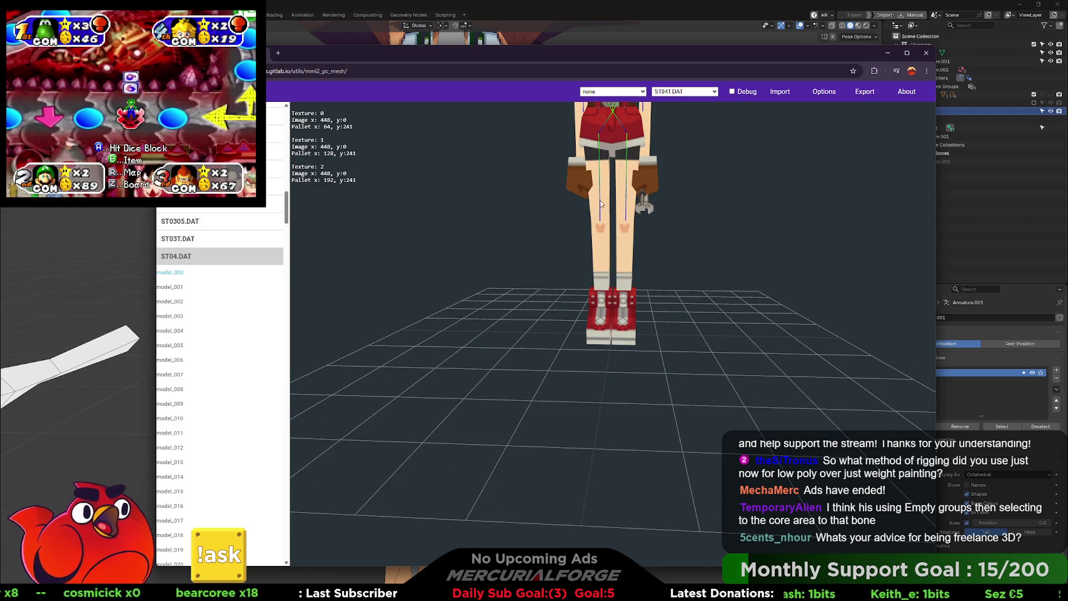
scroll(672, 202, down, 2)
drag(672, 202, 643, 213)
scroll(633, 302, up, 5)
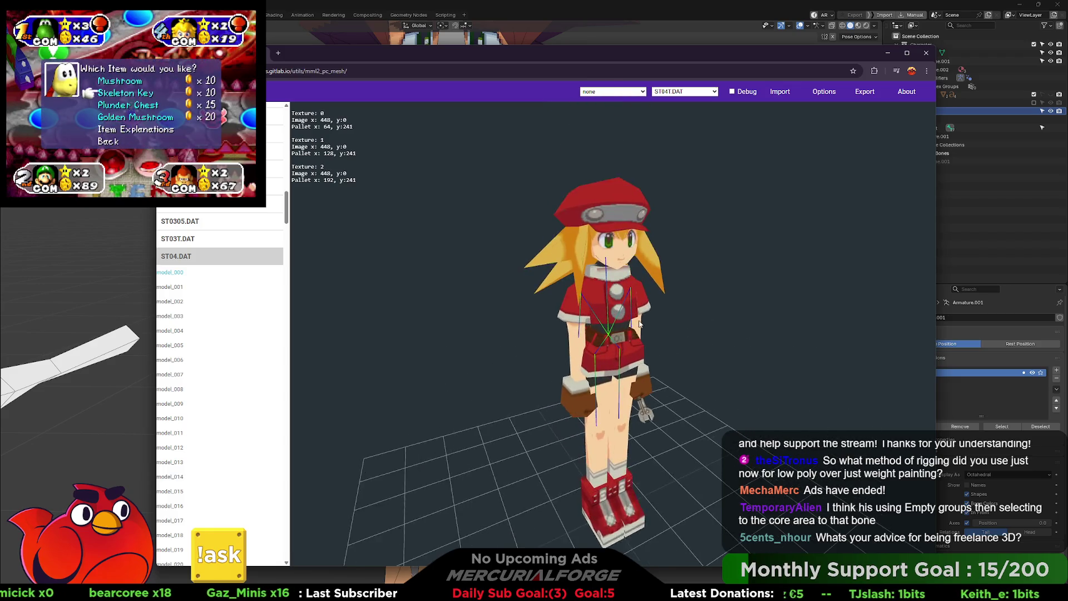
drag(627, 317, 649, 326)
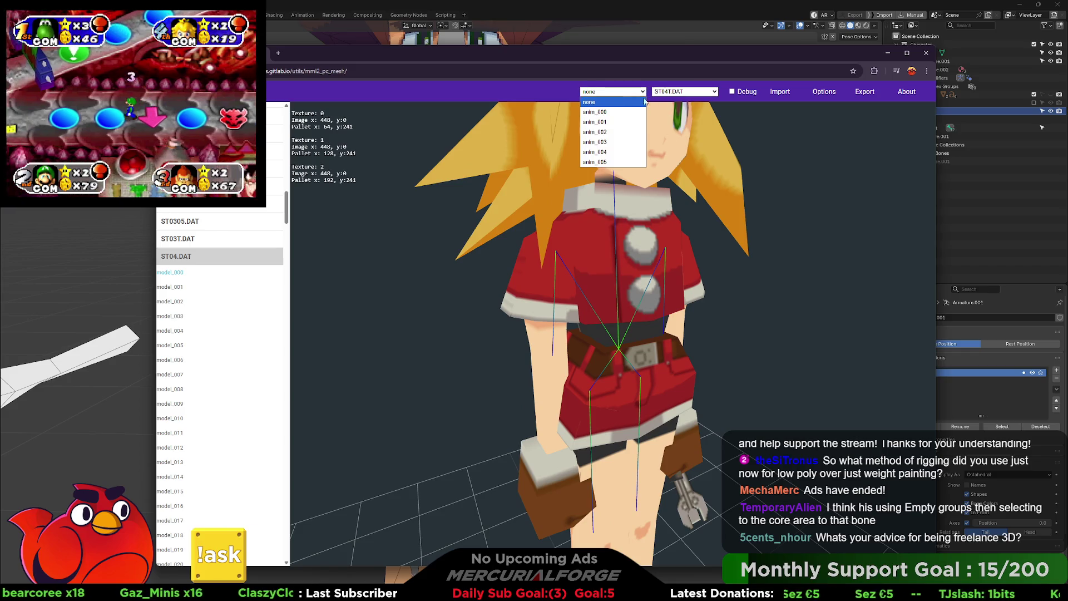
Step: Play anim_000, then anim_001, then anim_002 on the character, and collapse ST04.DAT
click(625, 112)
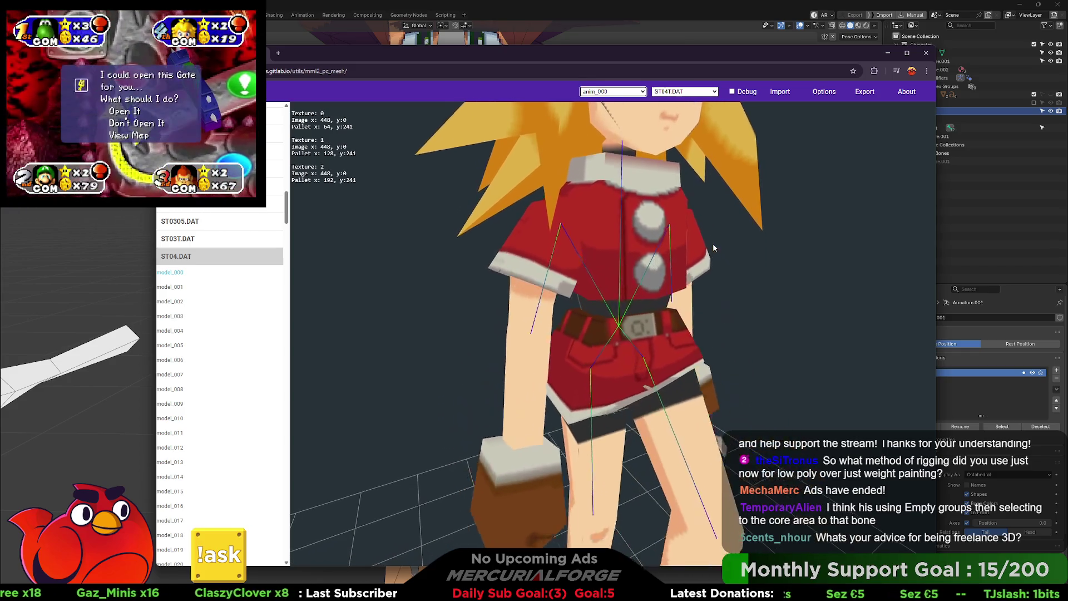
drag(709, 228, 803, 228)
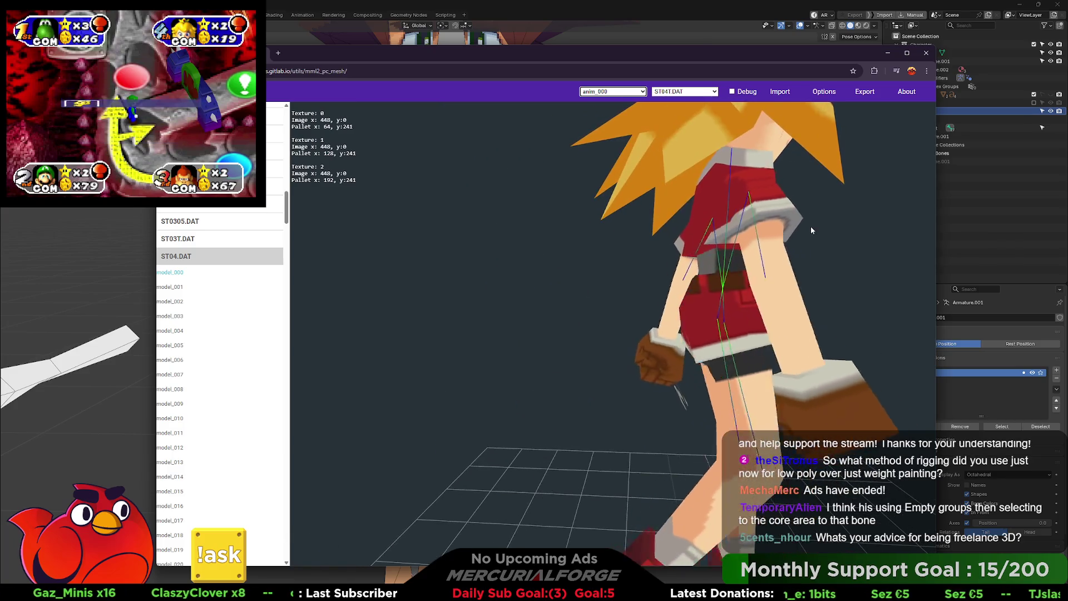
click(621, 92)
click(609, 121)
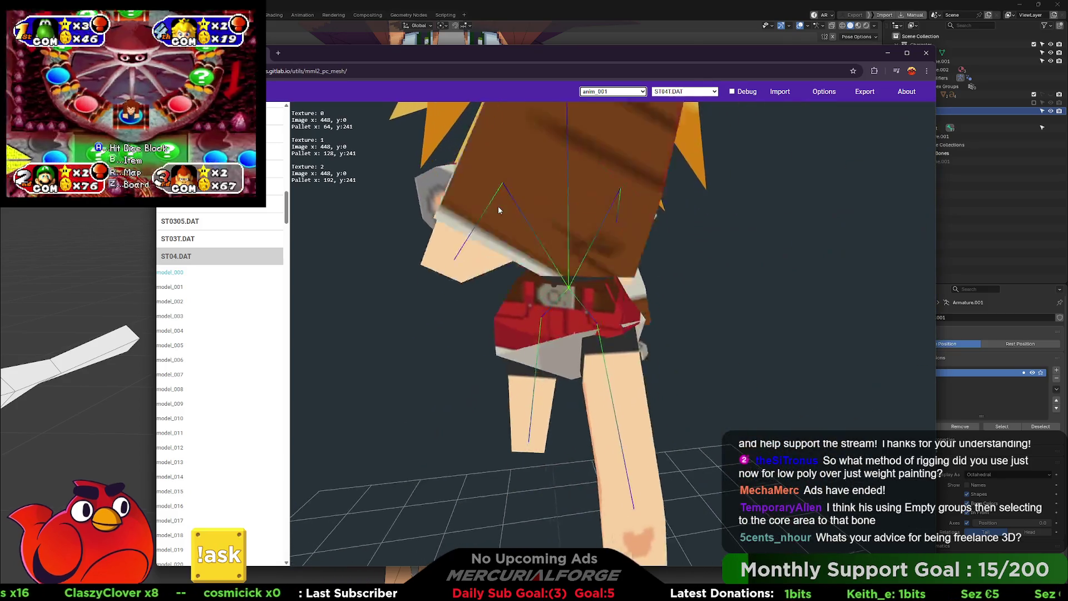
click(614, 93)
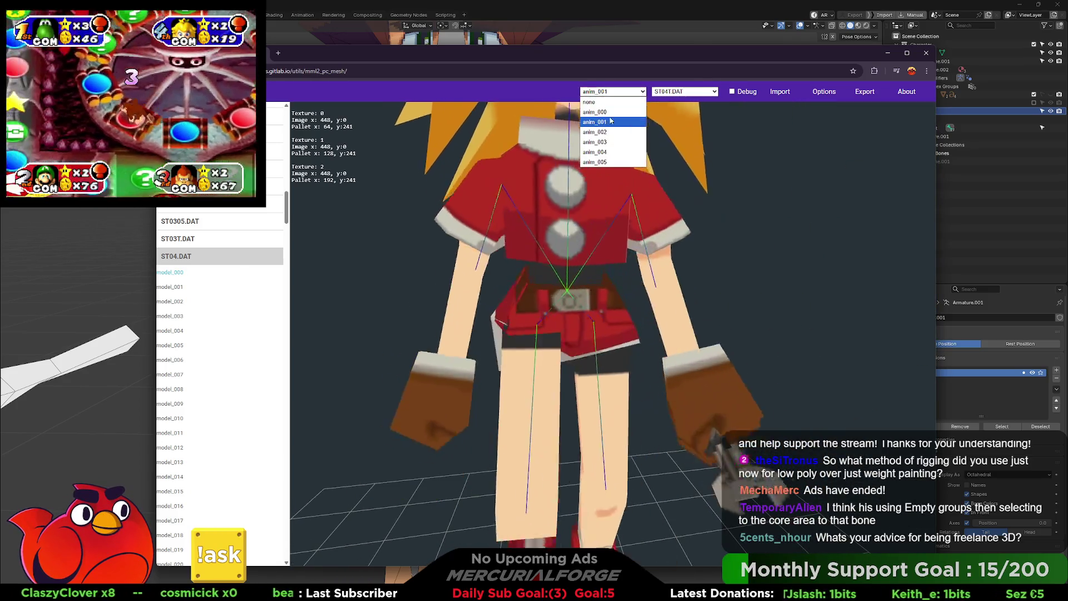
click(604, 128)
mouse_move(571, 206)
mouse_down()
mouse_move(777, 206)
mouse_move(589, 198)
mouse_up()
scroll(589, 198, up, 3)
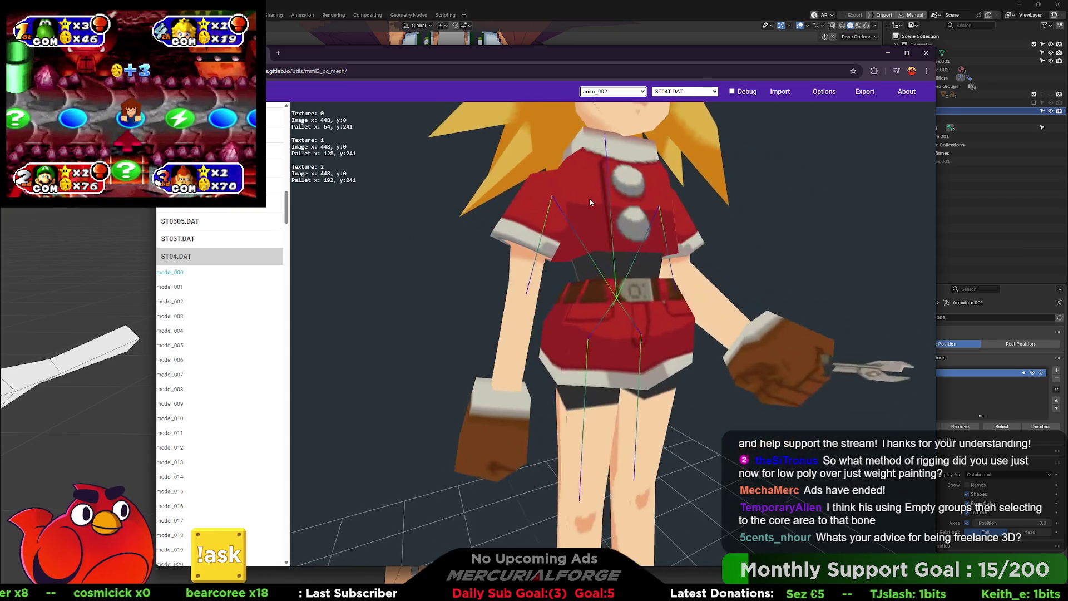
click(186, 257)
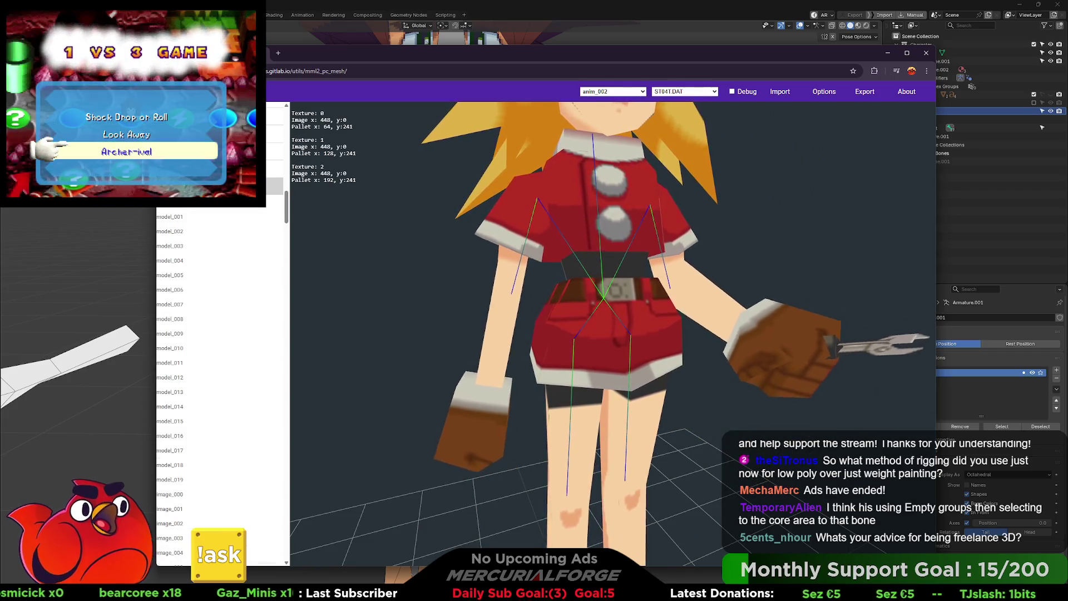
Step: Compare model_004, model_002 and model_001 from ST0303.DAT before loading another model
click(170, 260)
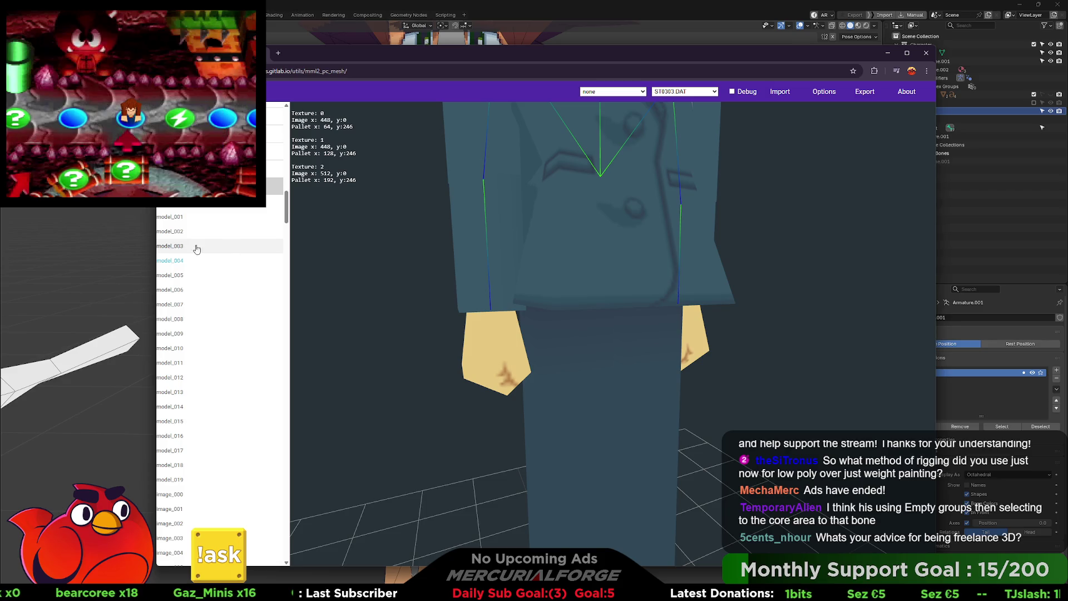
right_drag(586, 269, 524, 398)
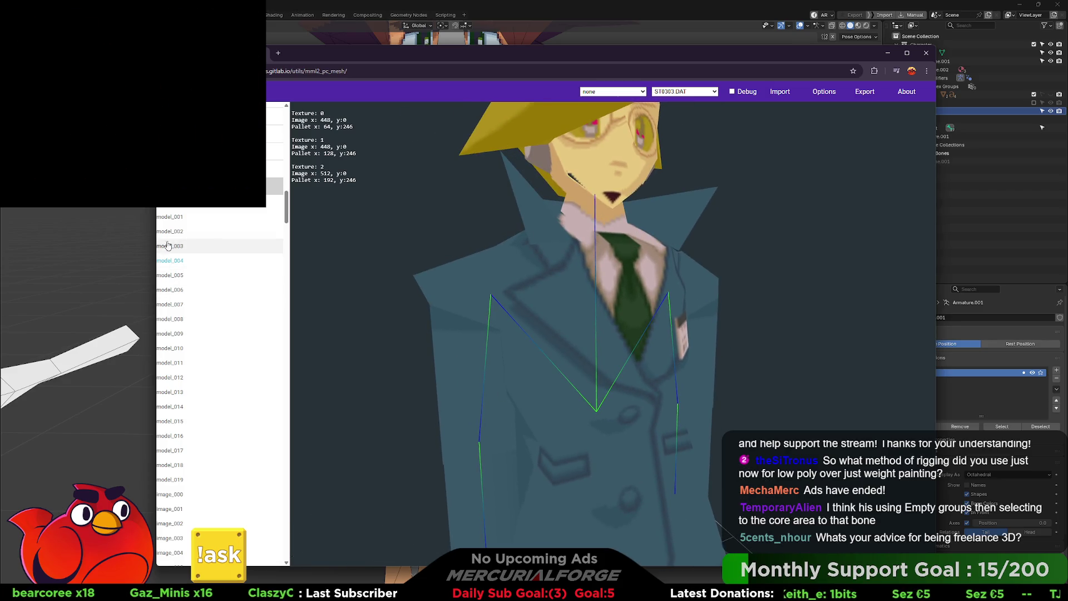
click(168, 231)
click(174, 223)
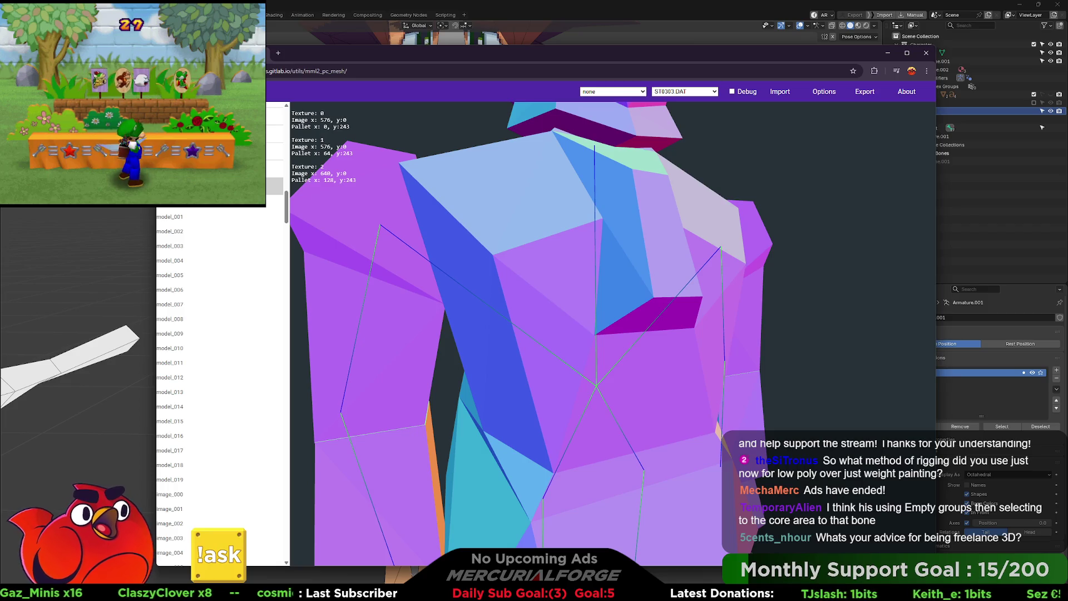
scroll(223, 390, down, 1)
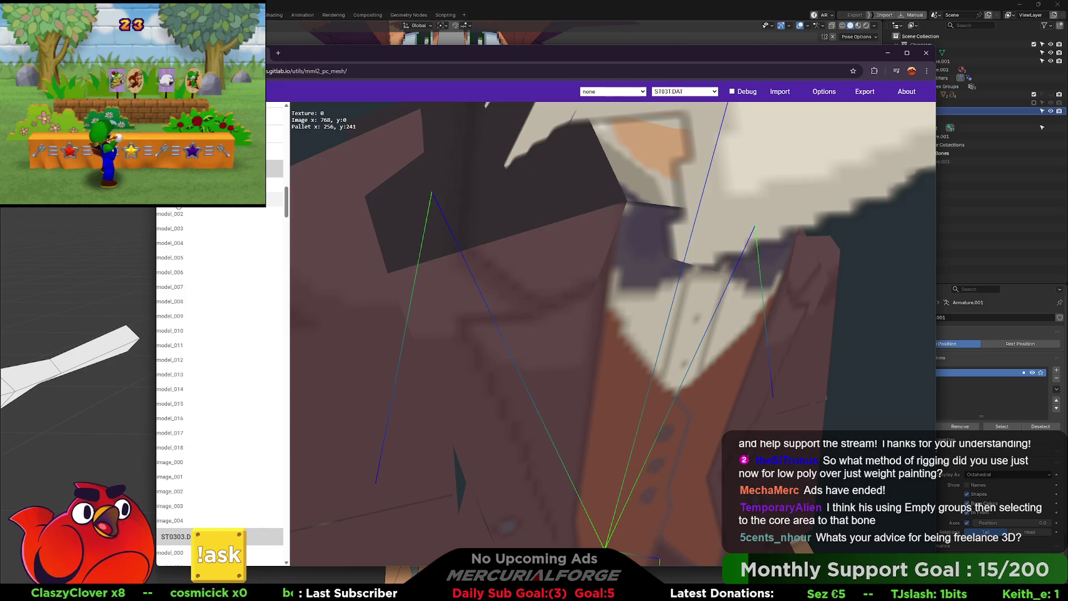
click(174, 217)
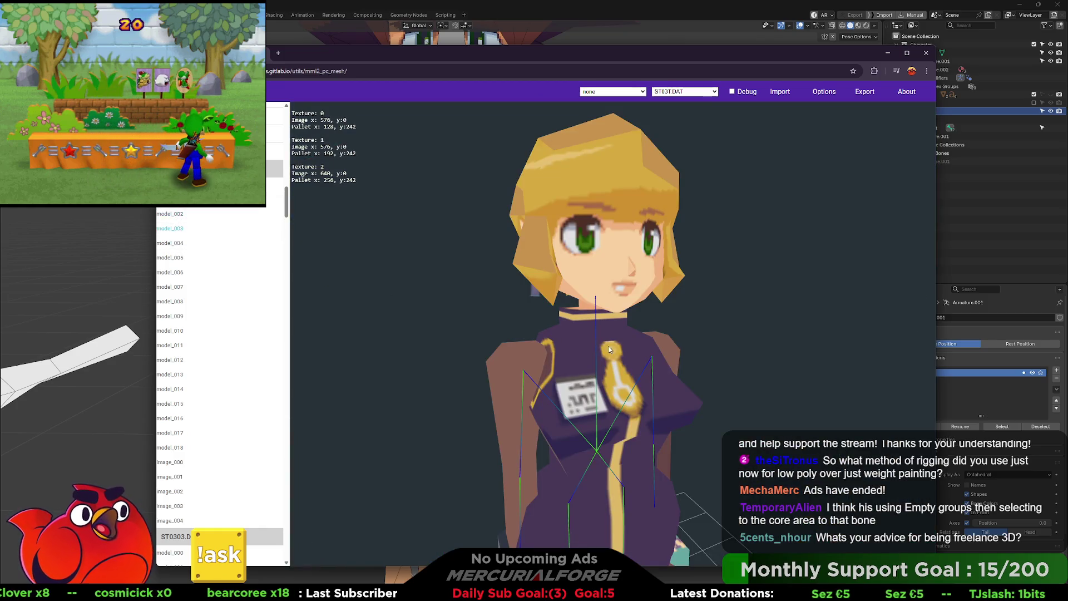
mouse_move(609, 349)
mouse_down()
mouse_move(602, 252)
mouse_move(560, 257)
mouse_move(650, 252)
mouse_move(618, 245)
mouse_up()
scroll(643, 252, down, 5)
Step: Try anim_001, another animation, and then anim_004 on the character
click(620, 92)
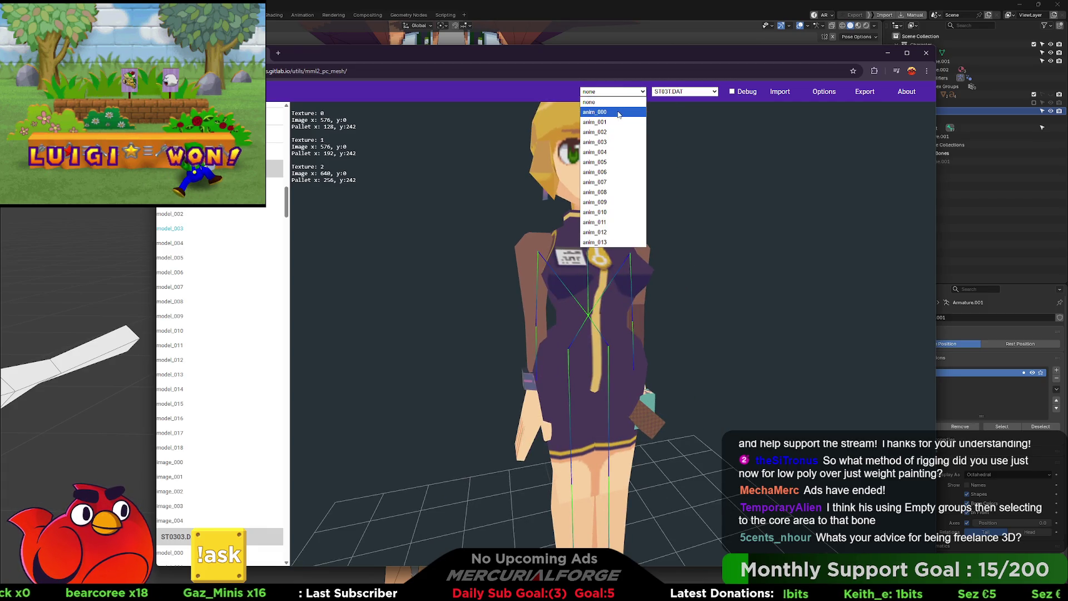
click(612, 91)
click(595, 122)
click(612, 91)
click(612, 132)
click(612, 91)
click(606, 152)
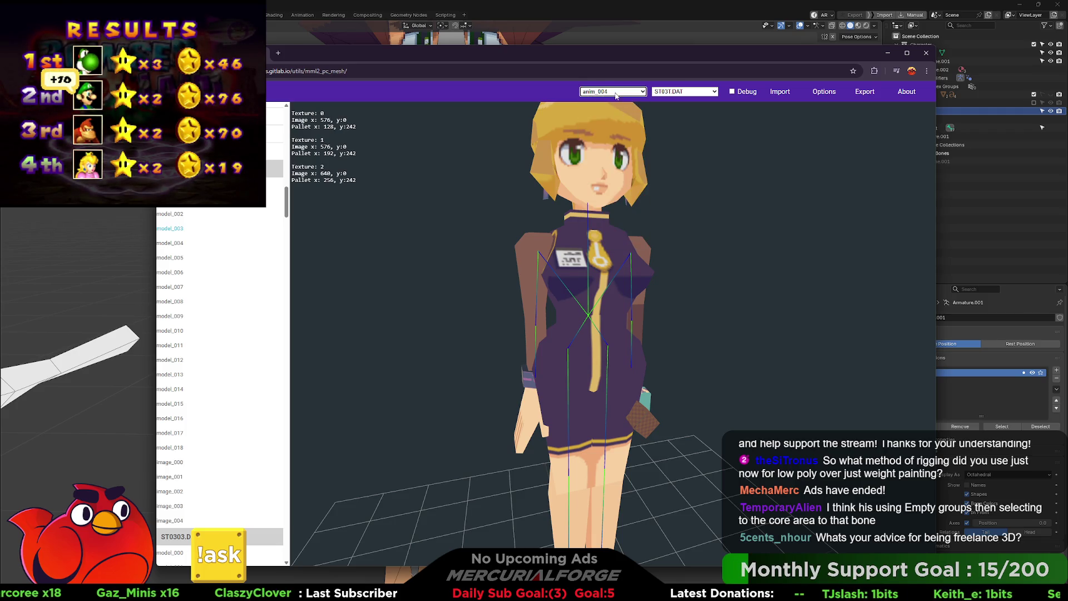
Step: Try anim_008 and anim_007, orbit around the character, and enable Debug normal-colour shading
click(616, 91)
click(612, 192)
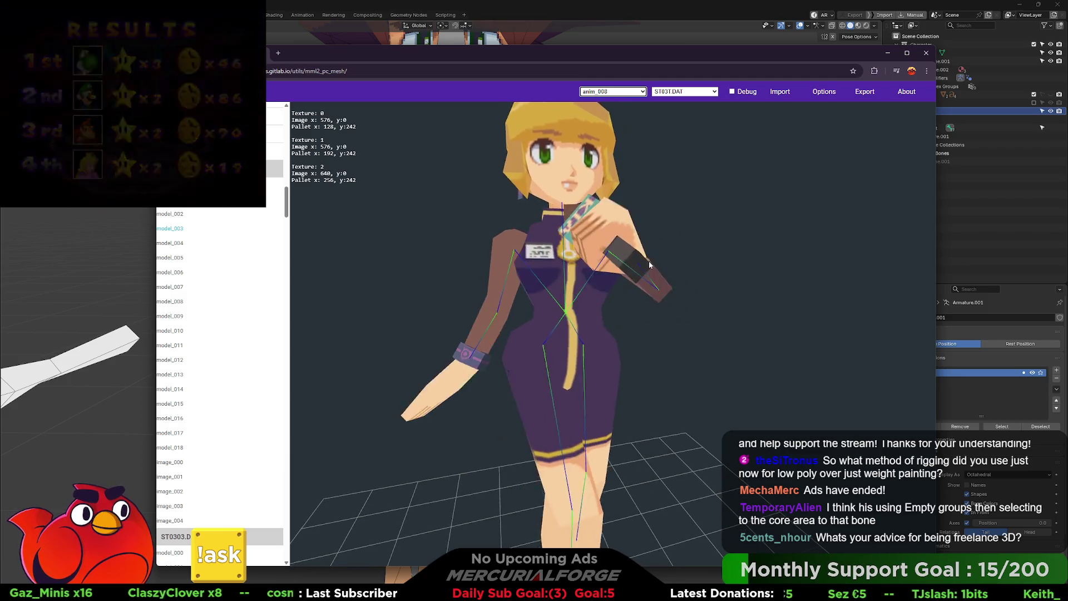
click(626, 94)
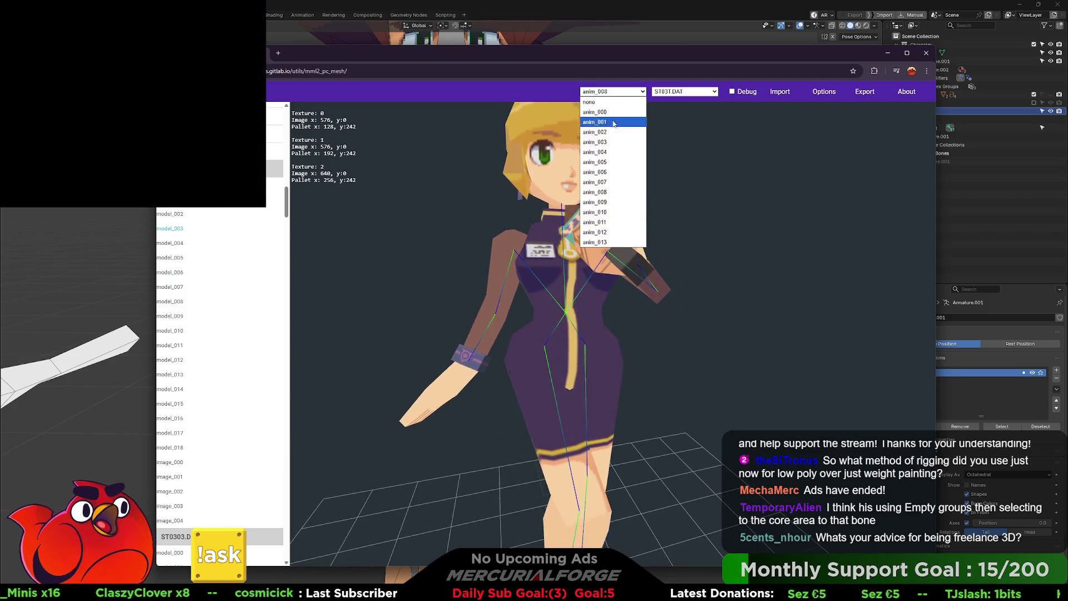
click(603, 179)
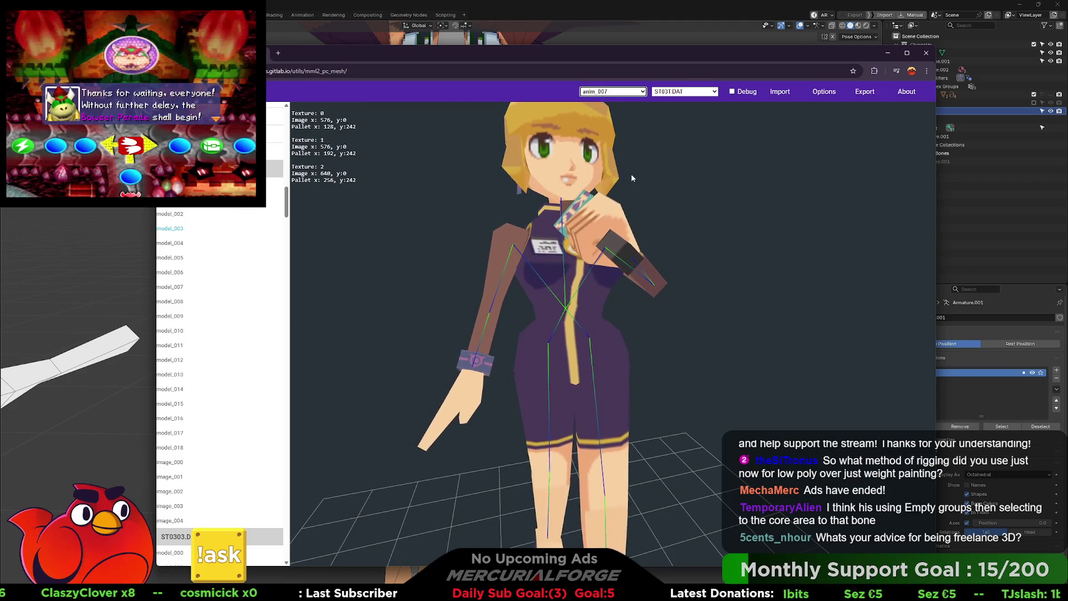
mouse_move(673, 190)
mouse_down()
mouse_move(443, 186)
mouse_move(651, 179)
mouse_up()
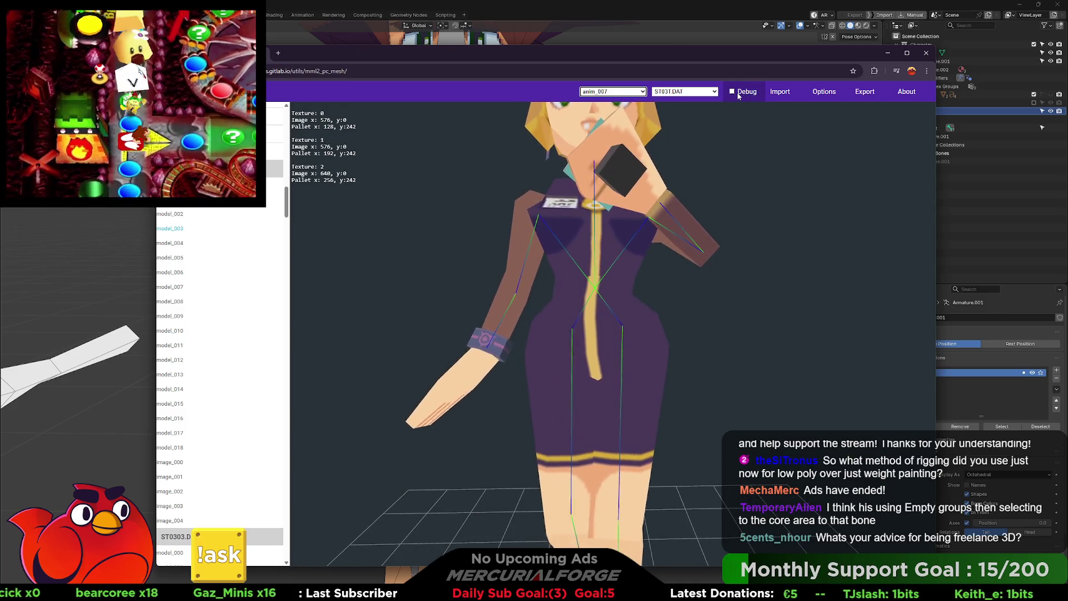
click(739, 95)
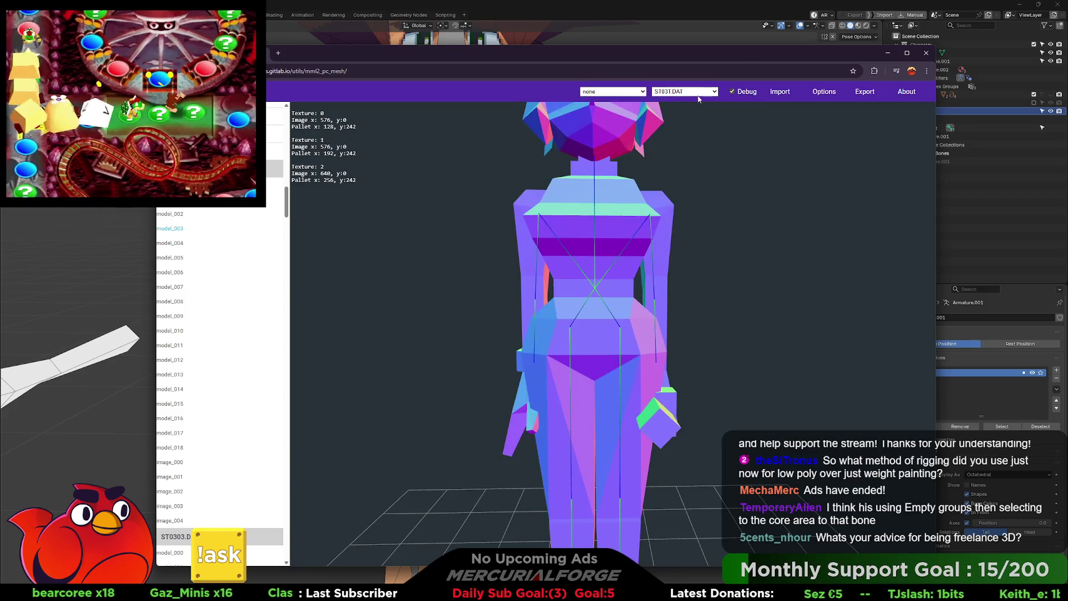
Step: Play anim_007 on the debug-shaded model, orbit around it, then switch to anim_008
mouse_move(616, 265)
mouse_down()
mouse_move(656, 261)
mouse_move(648, 262)
mouse_up()
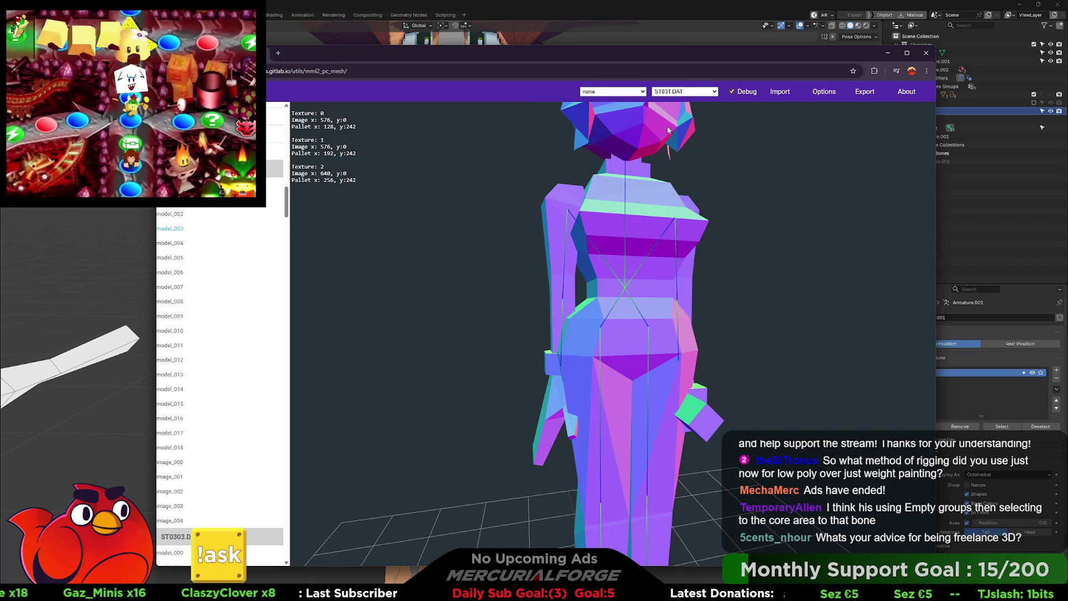
click(633, 92)
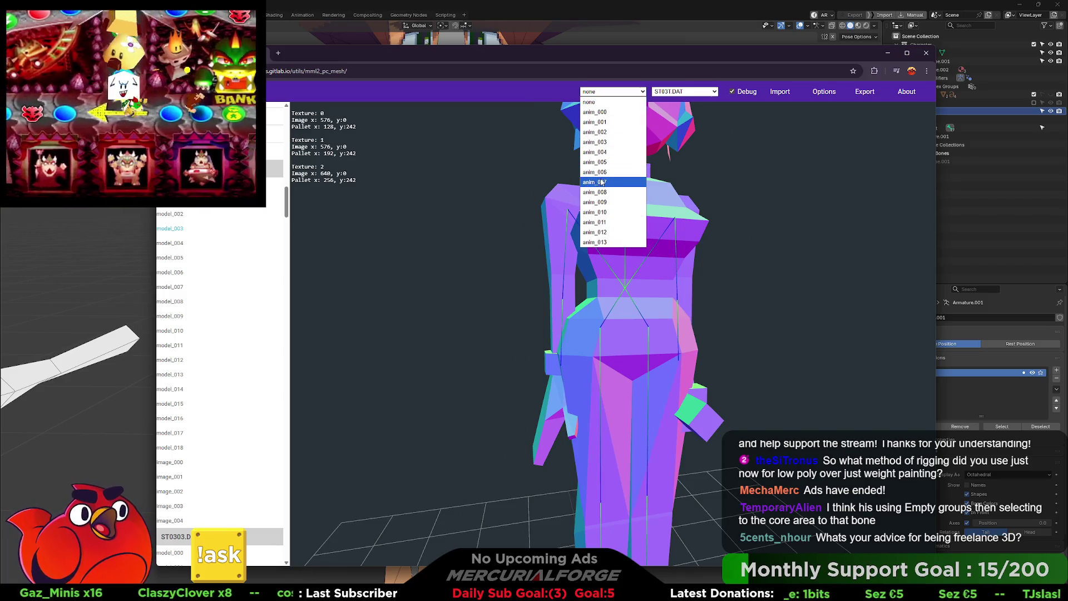
click(601, 183)
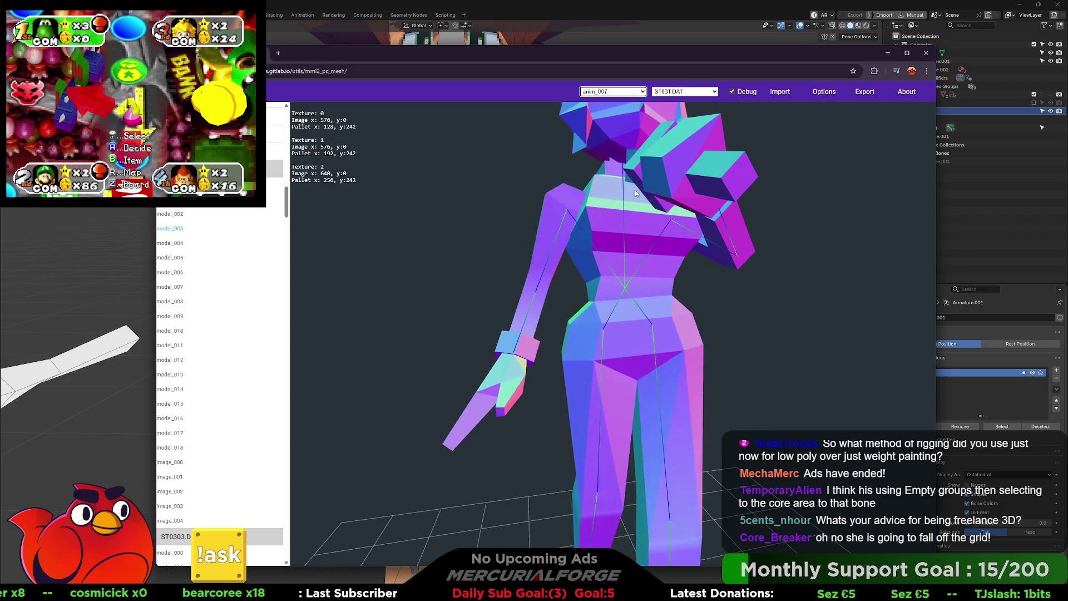
drag(636, 193, 681, 196)
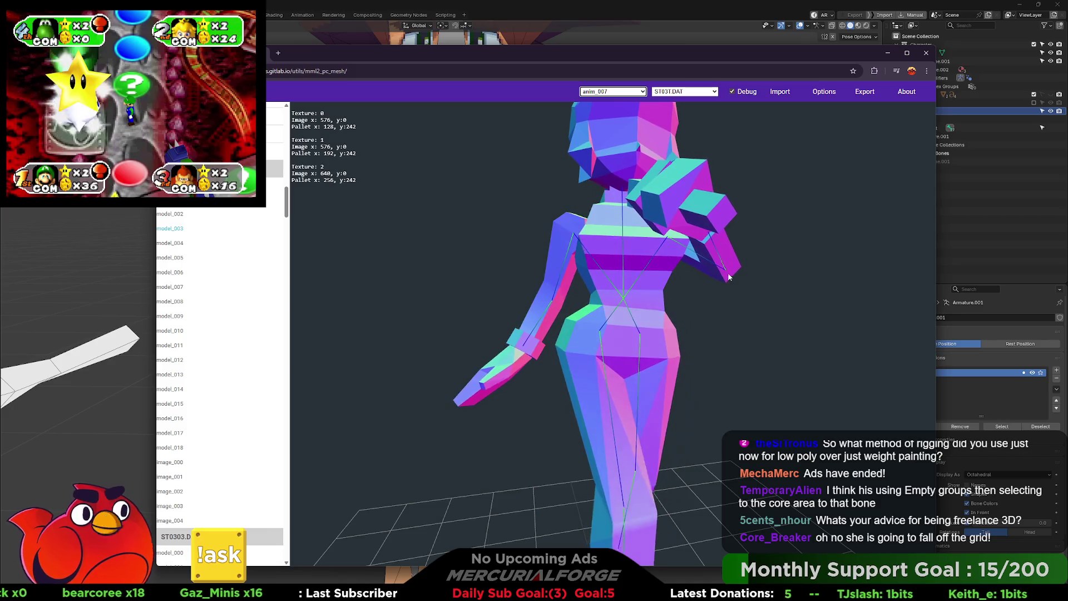
mouse_move(744, 278)
mouse_down()
mouse_move(723, 283)
mouse_move(739, 295)
mouse_move(860, 293)
mouse_move(708, 288)
mouse_up()
scroll(739, 295, down, 3)
scroll(754, 289, up, 5)
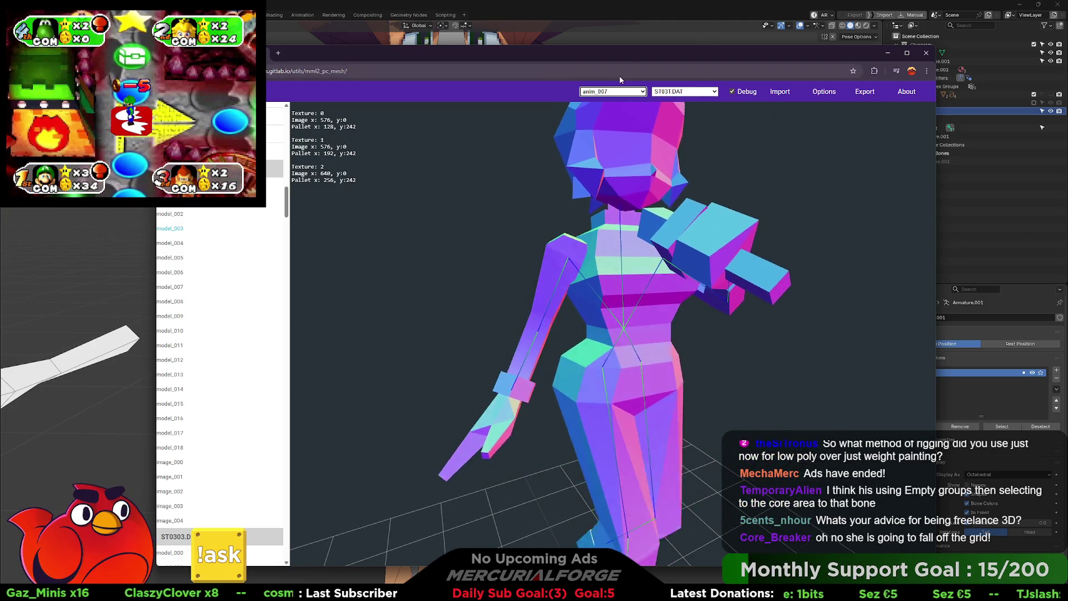
click(627, 91)
key(Down)
key(Return)
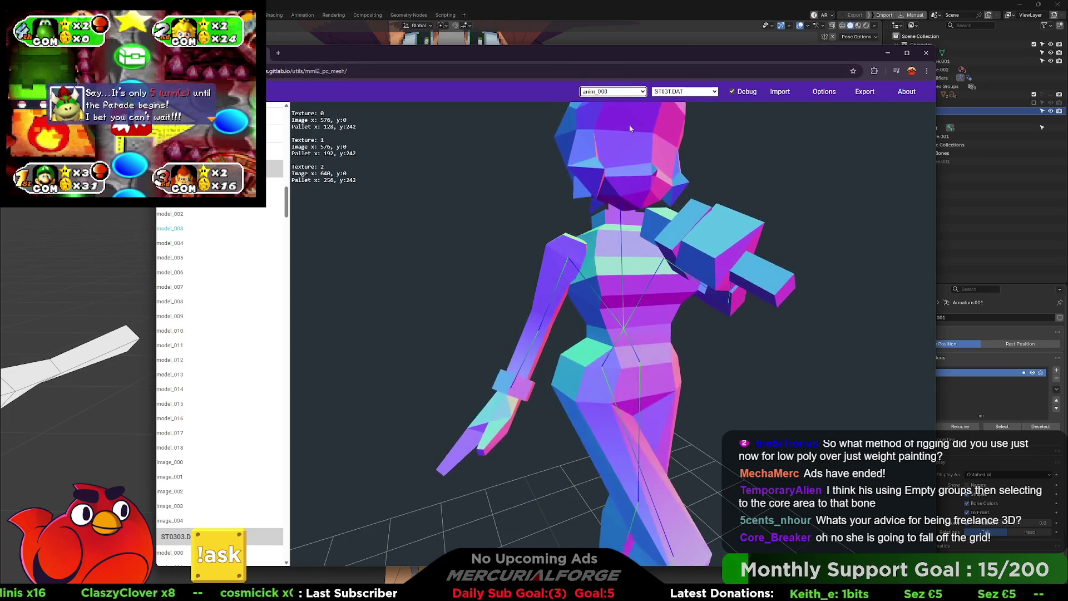
Step: Step the model through anim_009, anim_010, anim_011, anim_012 and anim_013
click(627, 92)
click(608, 154)
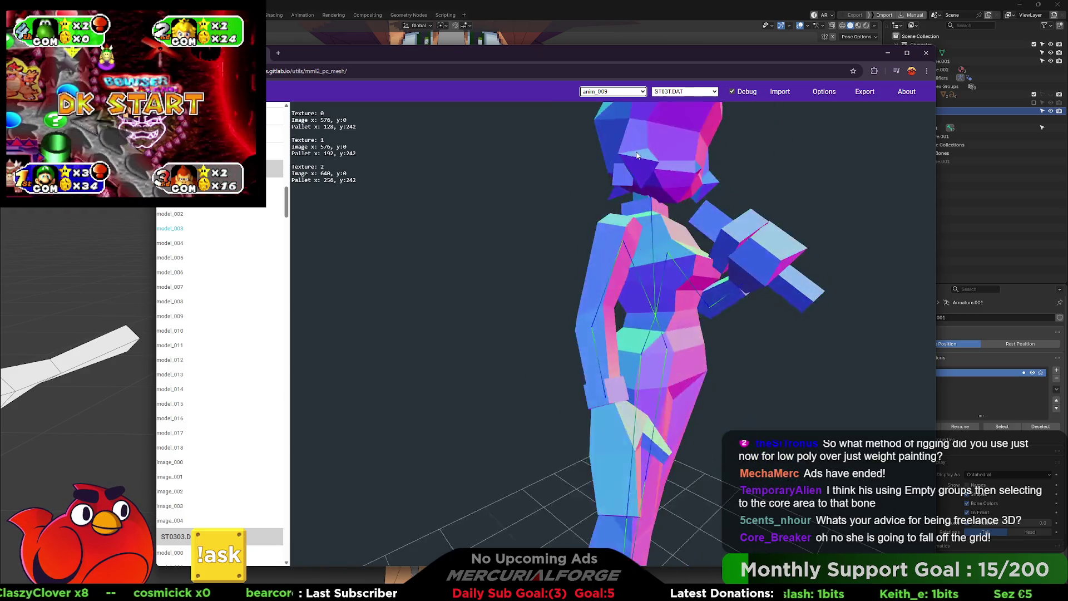
click(629, 90)
click(622, 115)
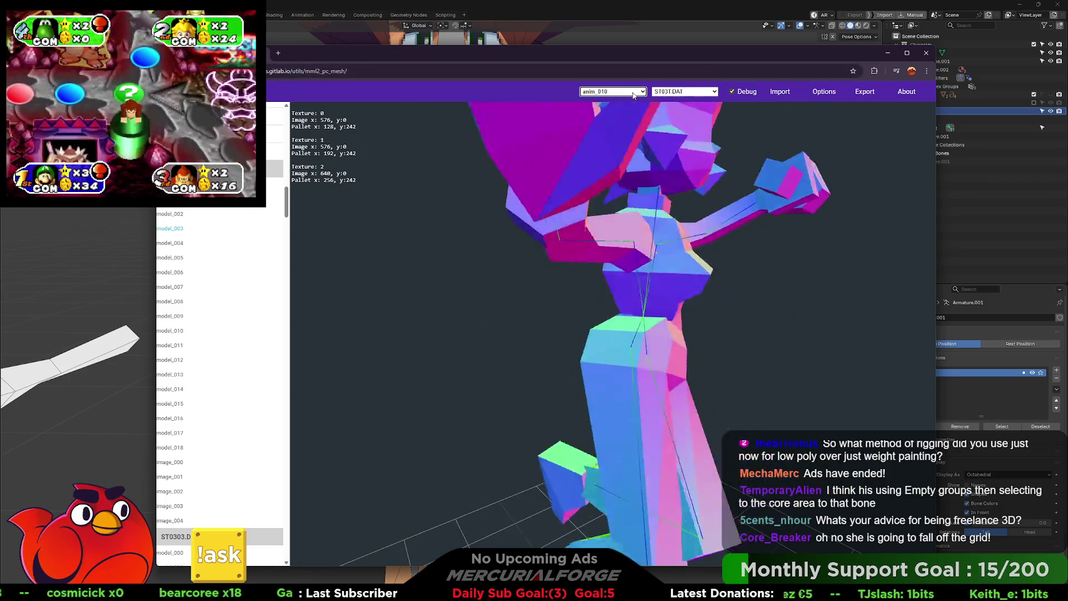
click(631, 93)
click(595, 222)
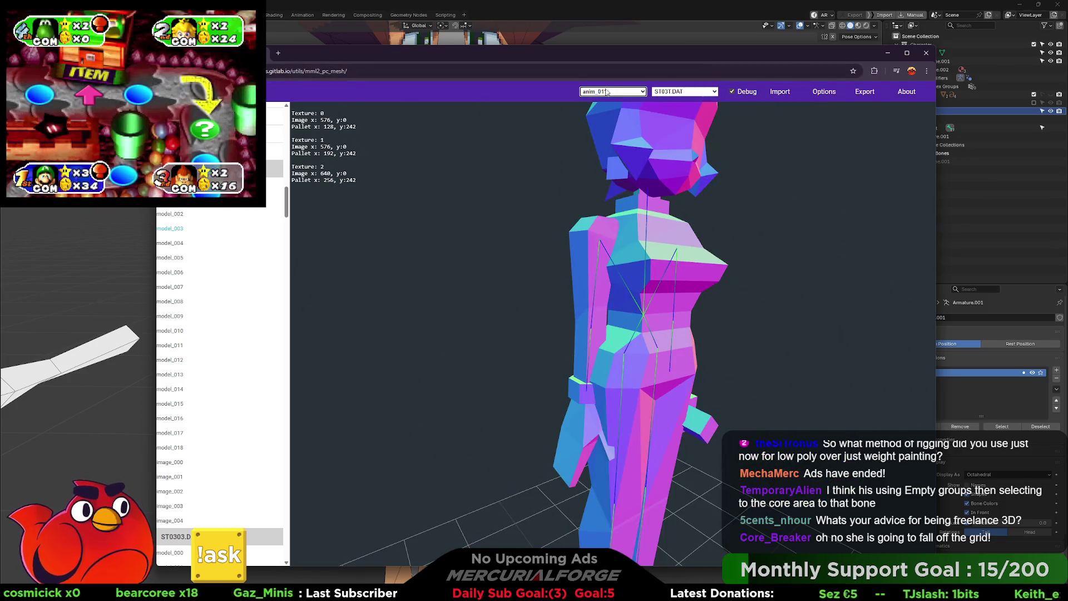
click(604, 94)
click(608, 205)
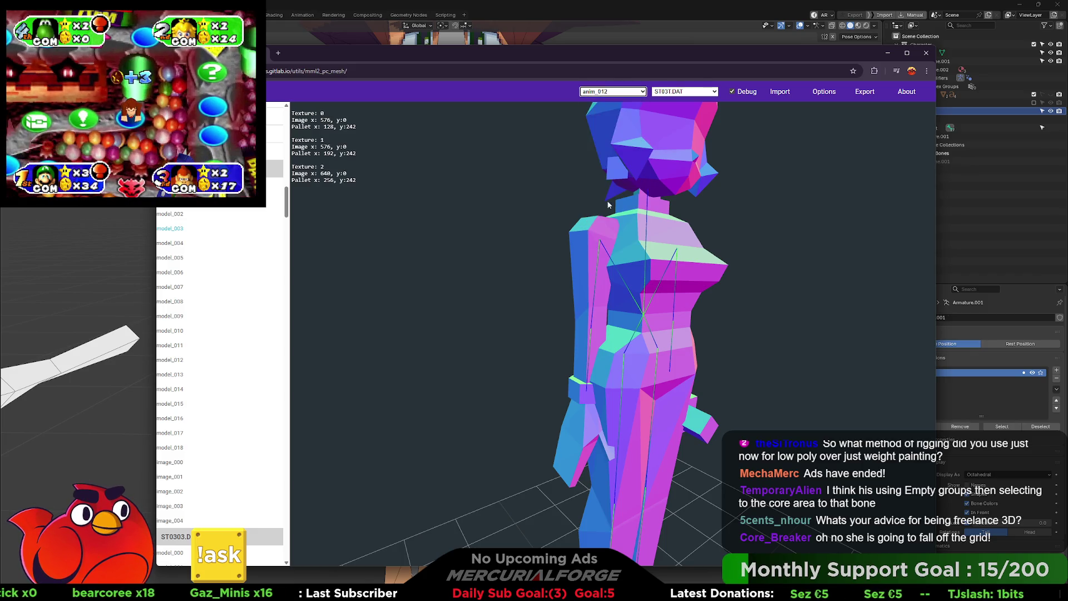
click(620, 94)
click(595, 242)
Step: Play anim_006, anim_005 and another animation, finishing on anim_003
click(612, 92)
click(611, 172)
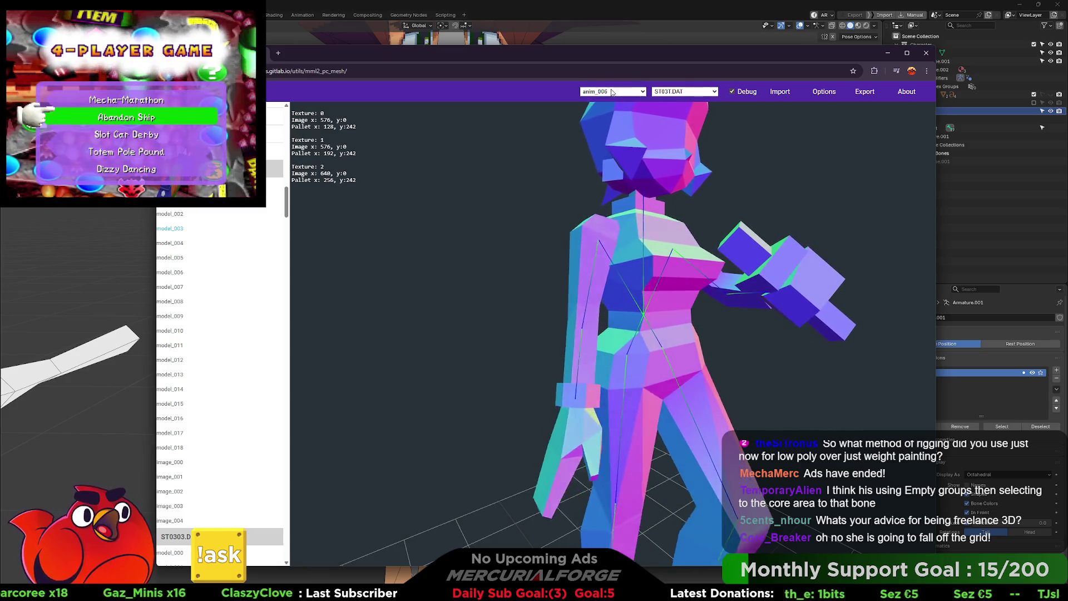
click(612, 92)
click(610, 164)
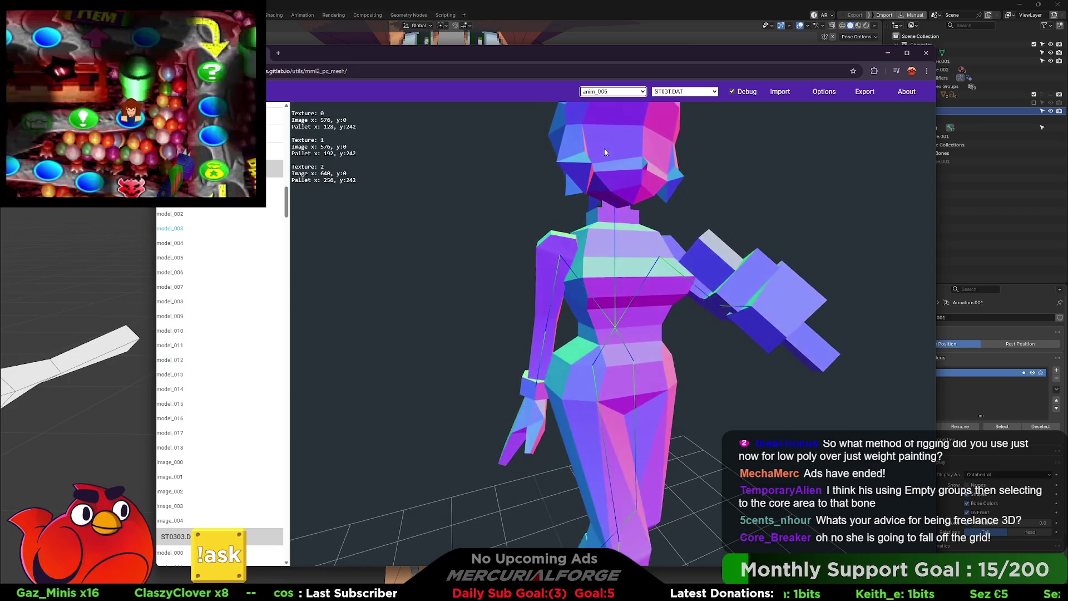
click(604, 92)
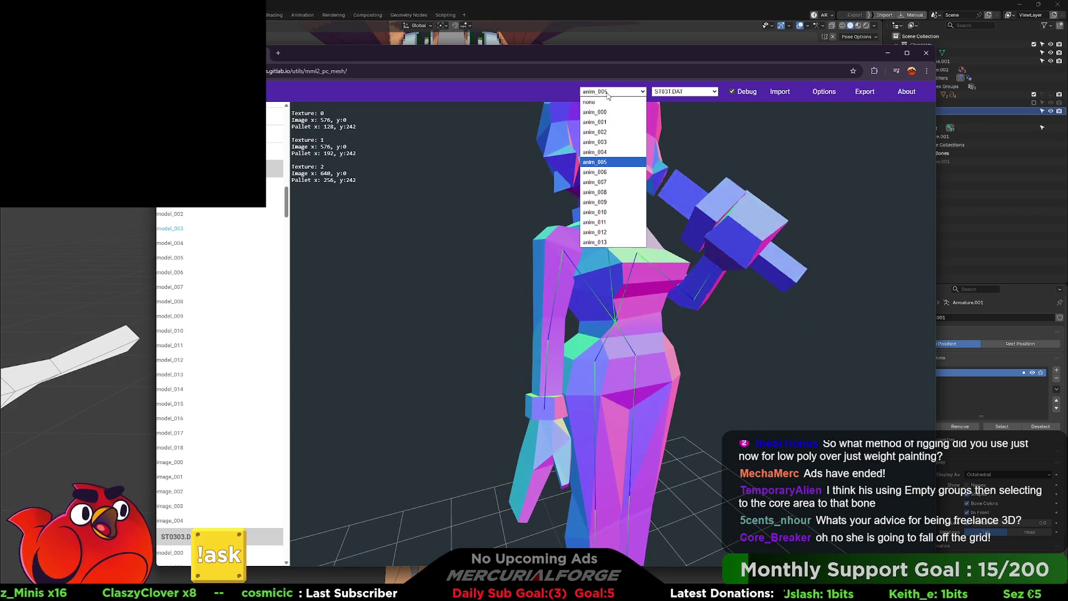
click(608, 139)
click(612, 91)
click(604, 144)
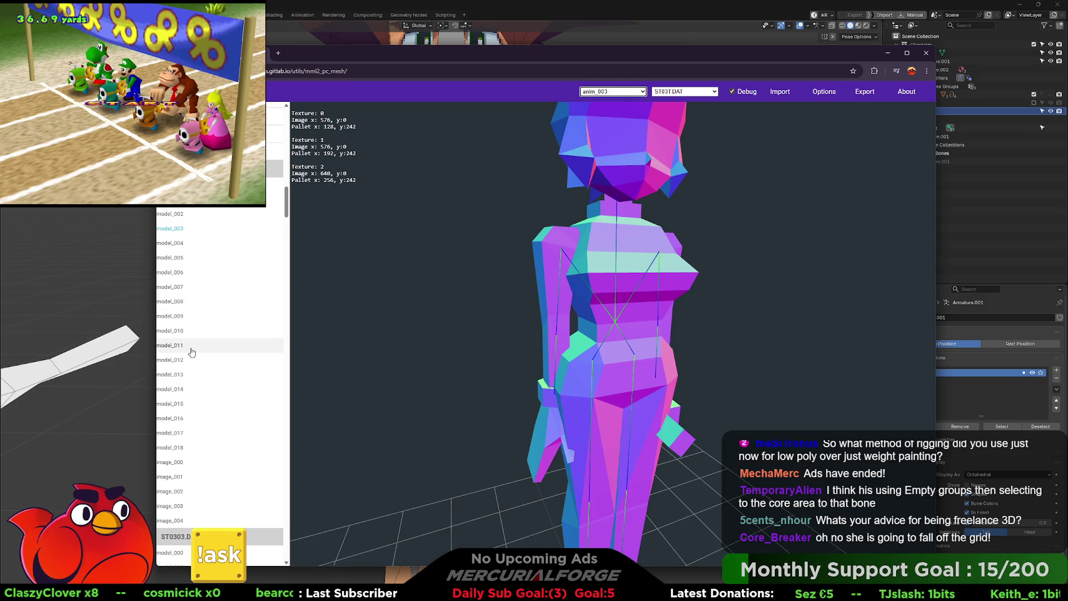
Step: Load the blocky model_004, play anim_000, and orbit to a side view
click(170, 248)
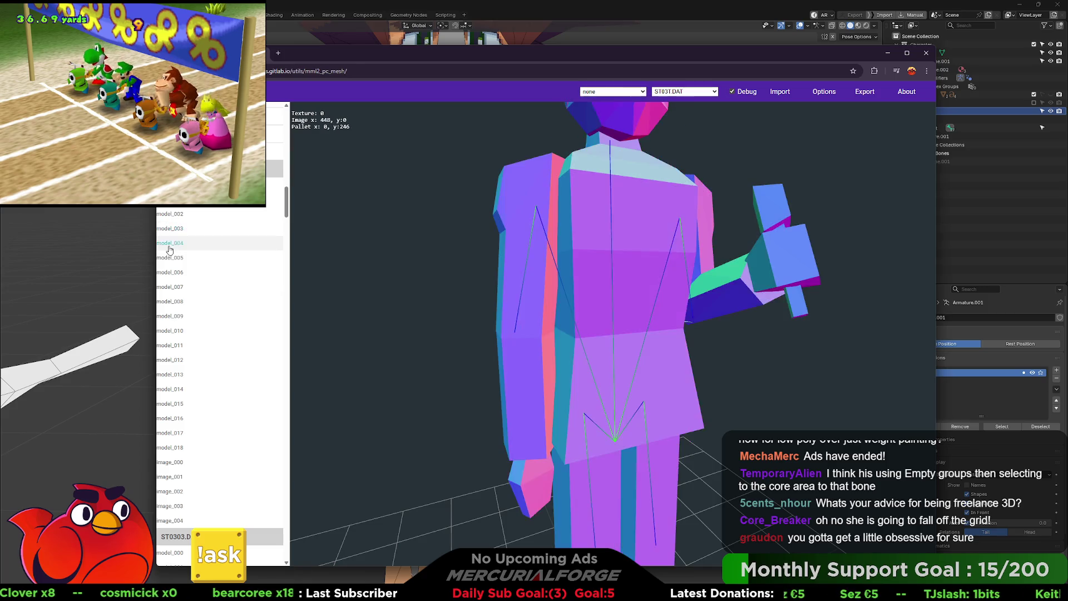
scroll(415, 274, down, 3)
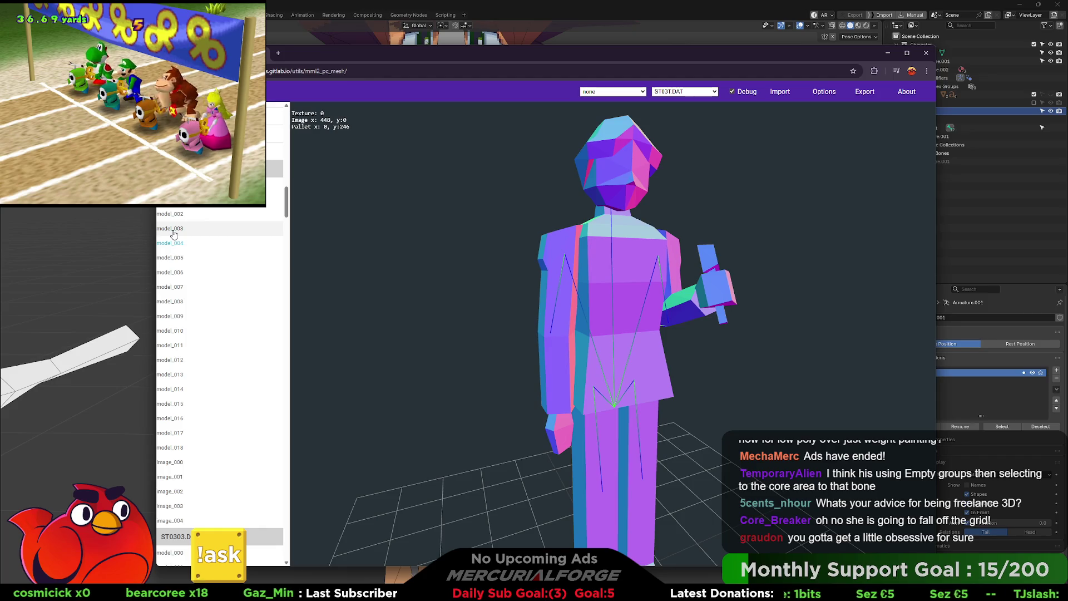
click(615, 113)
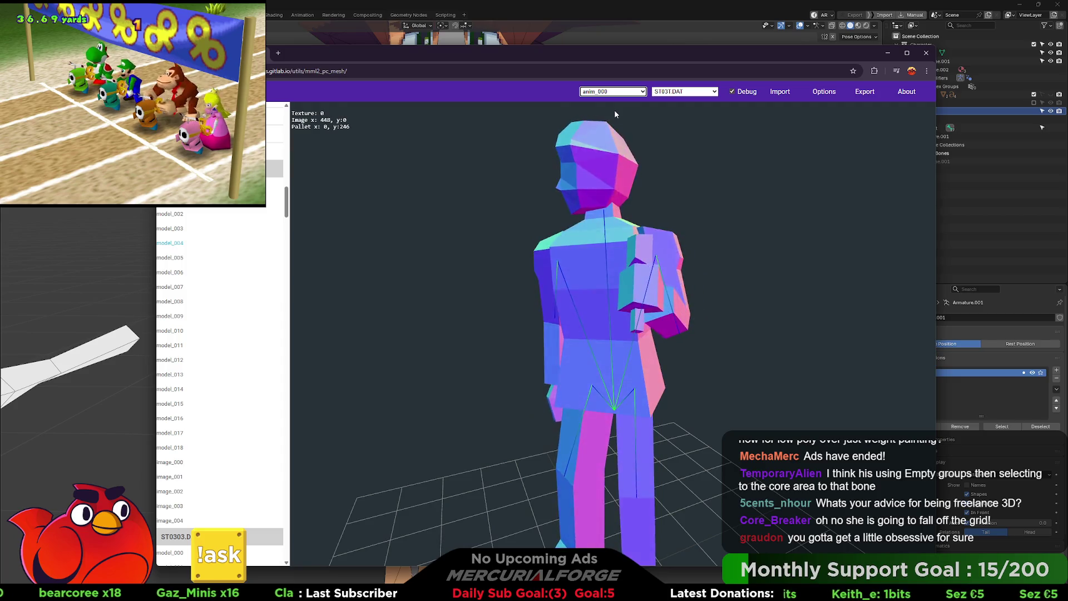
mouse_move(597, 167)
mouse_down()
mouse_move(746, 178)
mouse_move(652, 372)
mouse_move(740, 391)
mouse_move(841, 380)
mouse_move(714, 381)
mouse_move(651, 417)
mouse_move(490, 420)
mouse_move(412, 405)
mouse_move(768, 423)
mouse_move(771, 412)
mouse_move(468, 411)
mouse_move(562, 408)
mouse_up()
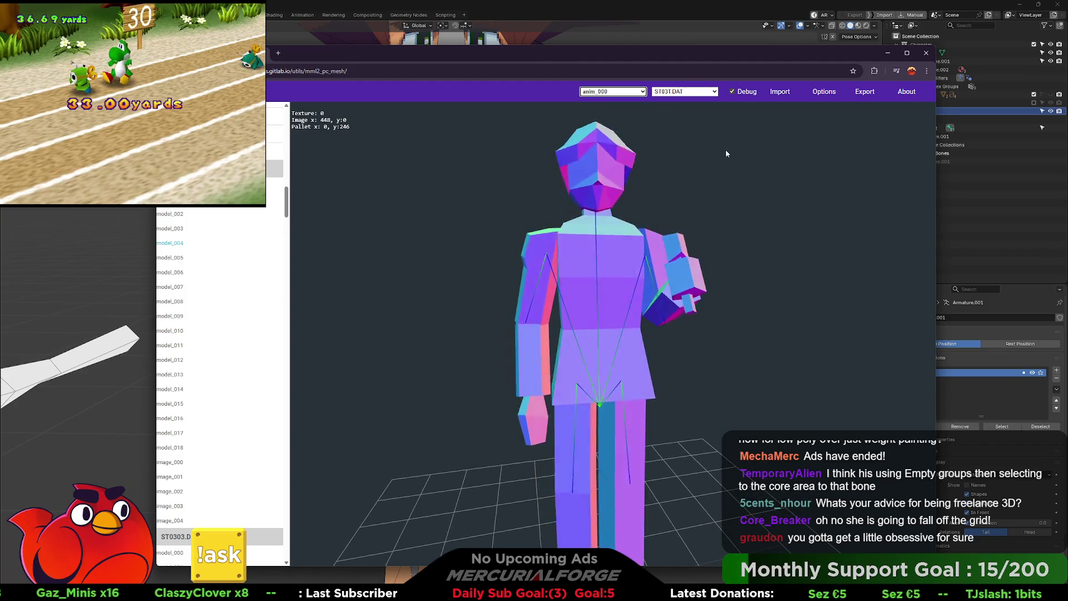
Step: Turn Debug off, preview model_006, and settle on model_005 viewed from the front-side
click(732, 93)
click(628, 97)
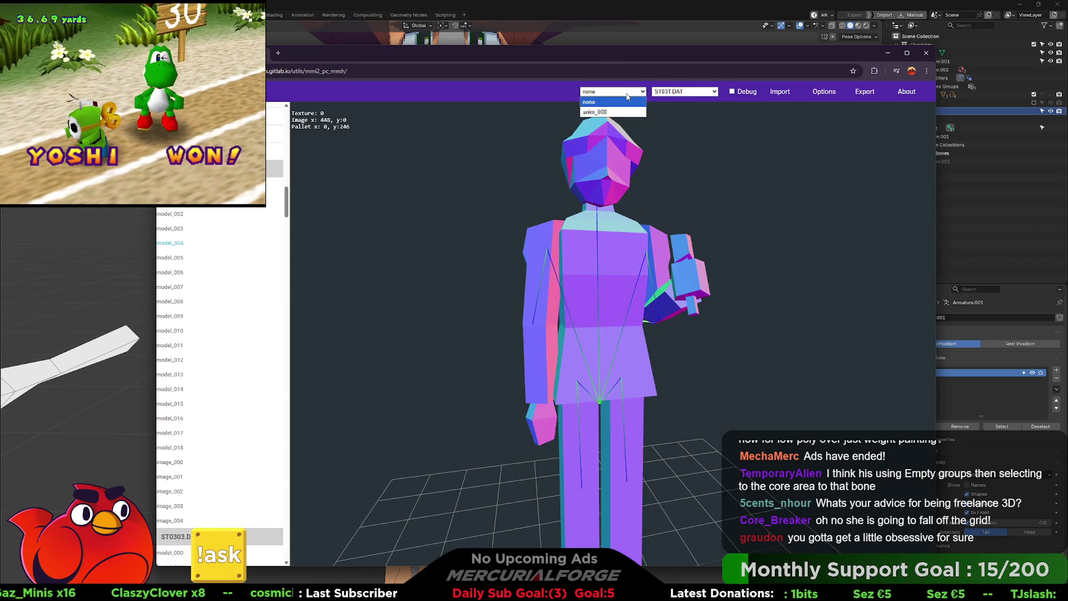
click(182, 260)
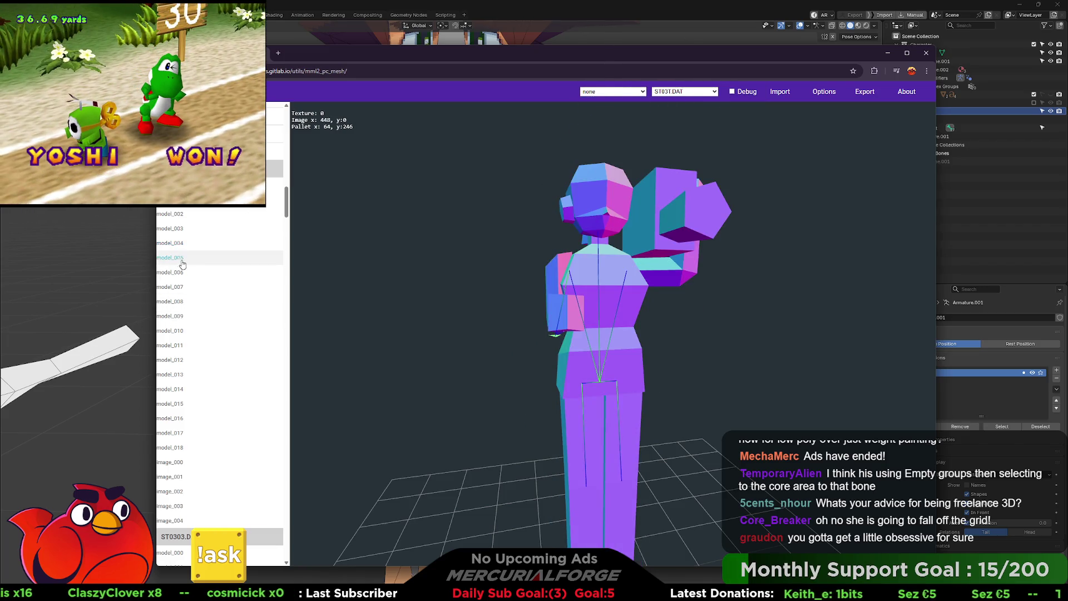
click(173, 277)
click(178, 260)
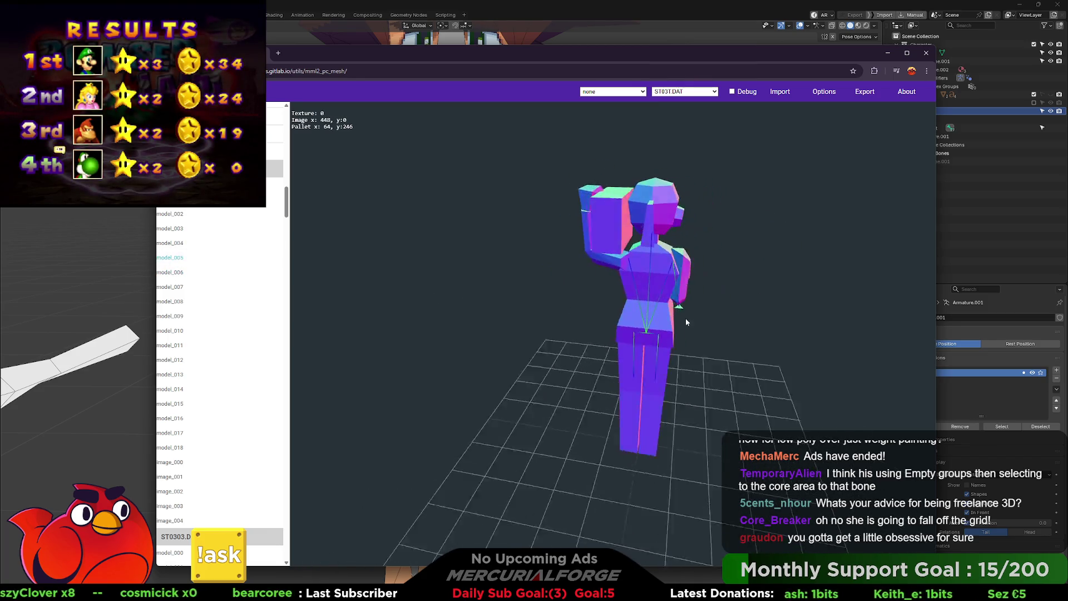
drag(678, 322, 380, 289)
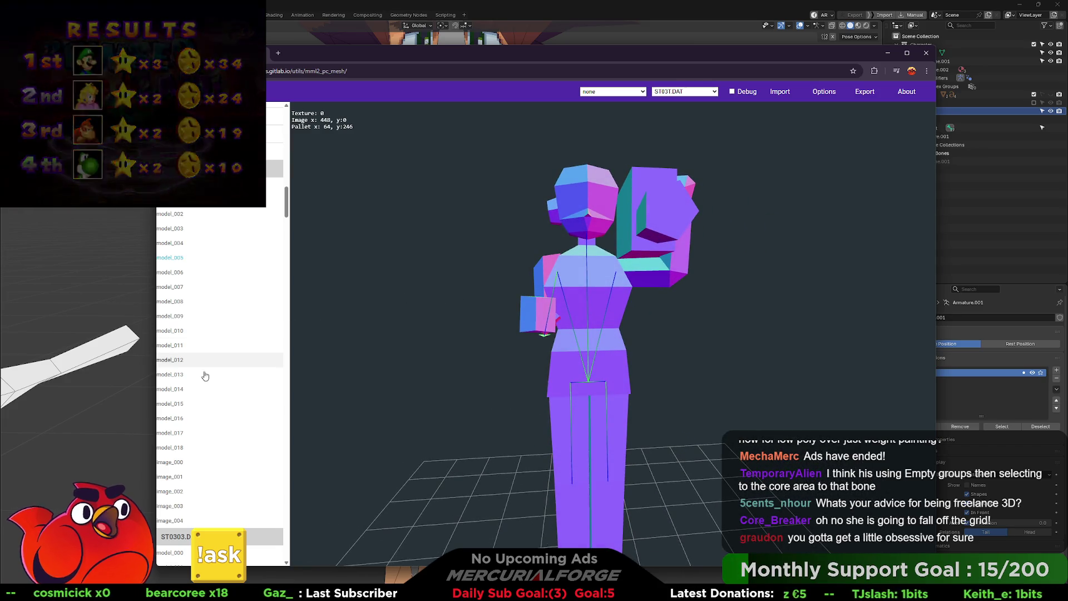
scroll(208, 390, up, 3)
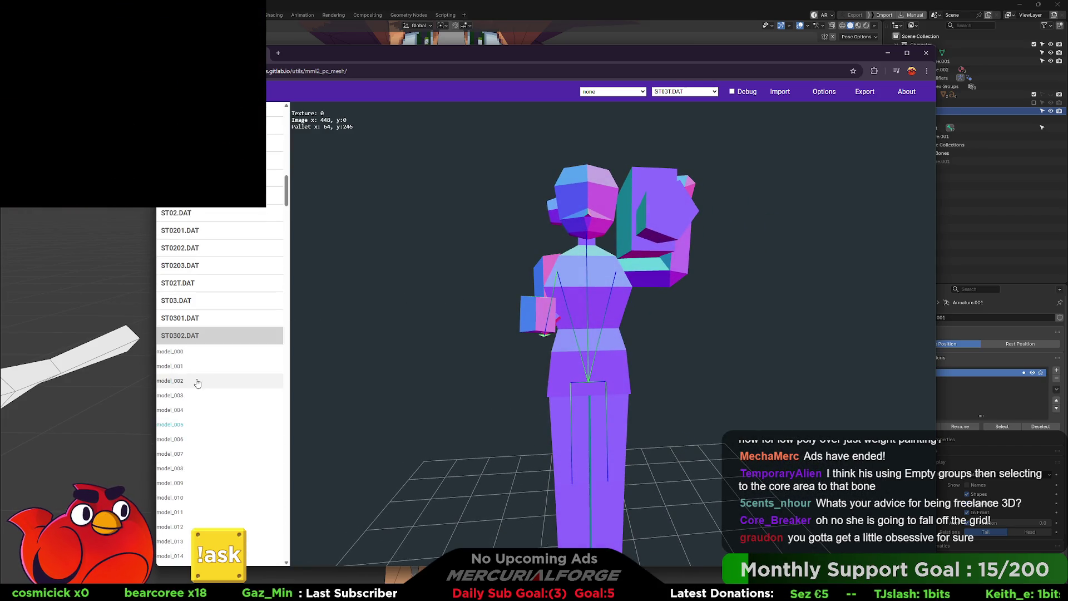
Step: Expand ST03.DAT, glance at textured boy model_000, then load girl model_001 playing anim_000
click(183, 300)
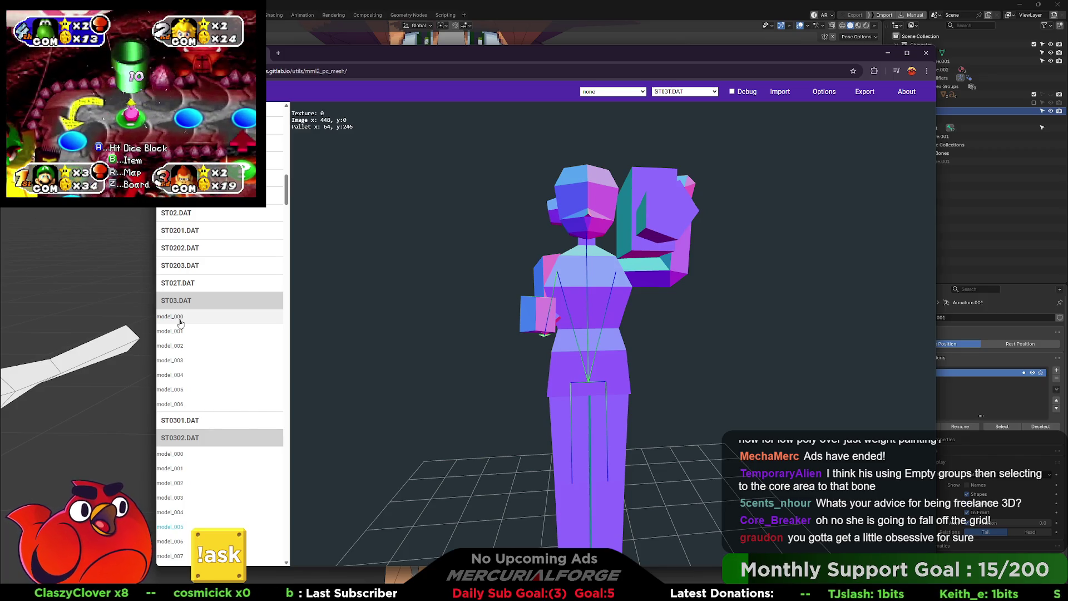
click(180, 324)
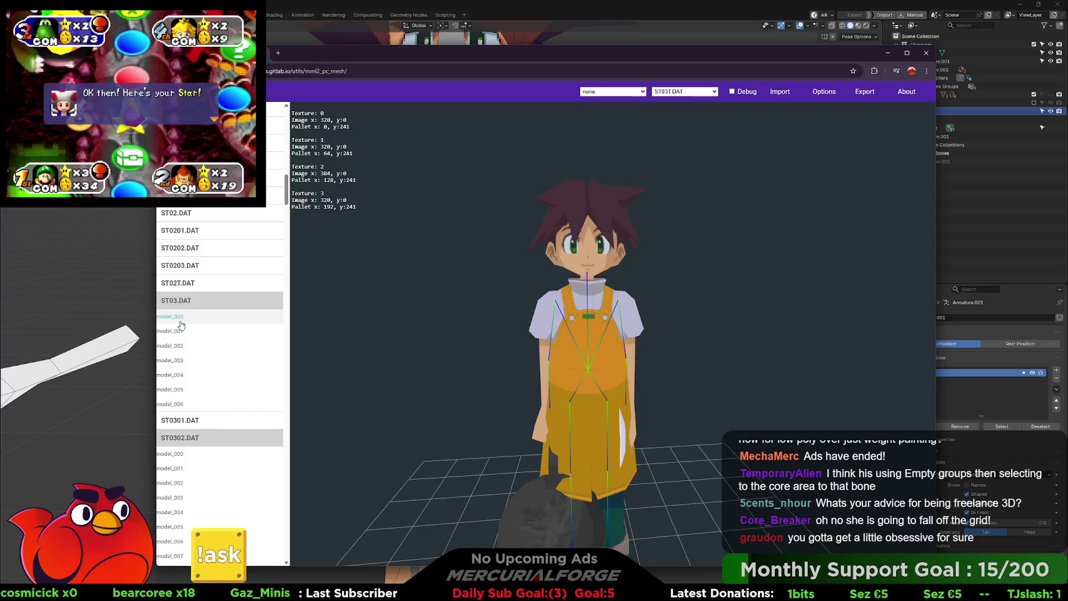
drag(423, 356, 570, 360)
click(176, 331)
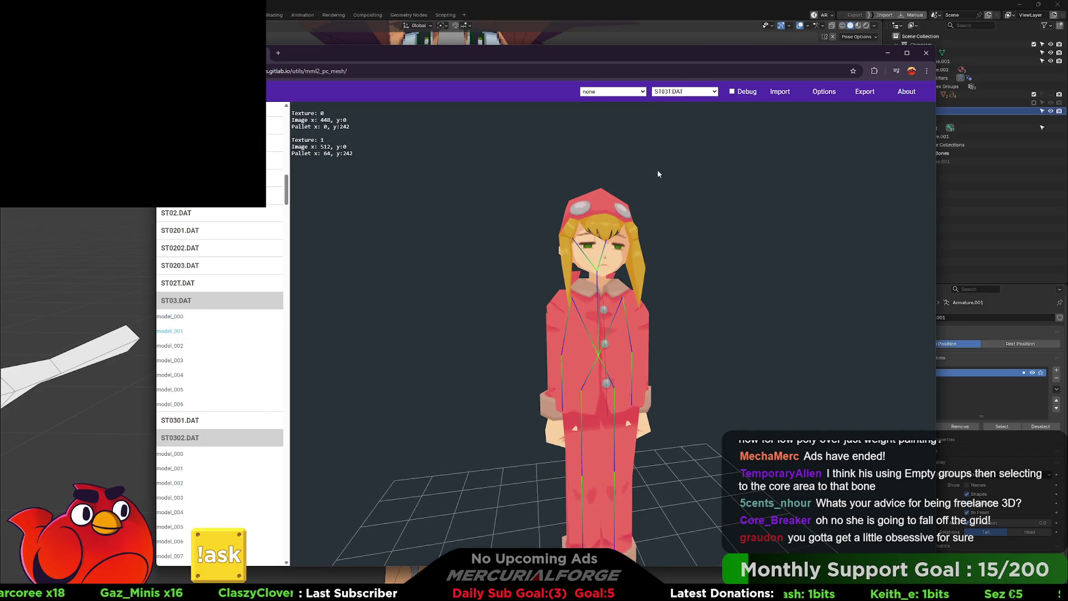
click(612, 91)
click(621, 112)
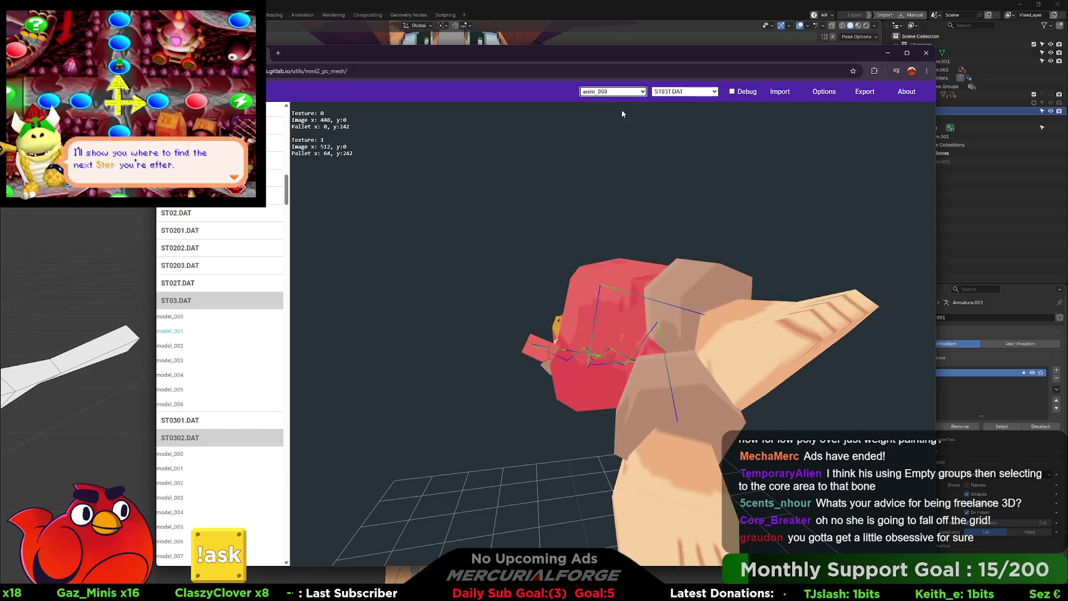
Step: Orbit around the red-suited girl, switch her to anim_001 then anim_002, and zoom in
mouse_move(719, 209)
mouse_down()
mouse_move(587, 239)
mouse_move(547, 209)
mouse_up()
mouse_move(582, 254)
mouse_down()
mouse_move(553, 250)
mouse_move(566, 256)
mouse_up()
drag(644, 133, 584, 243)
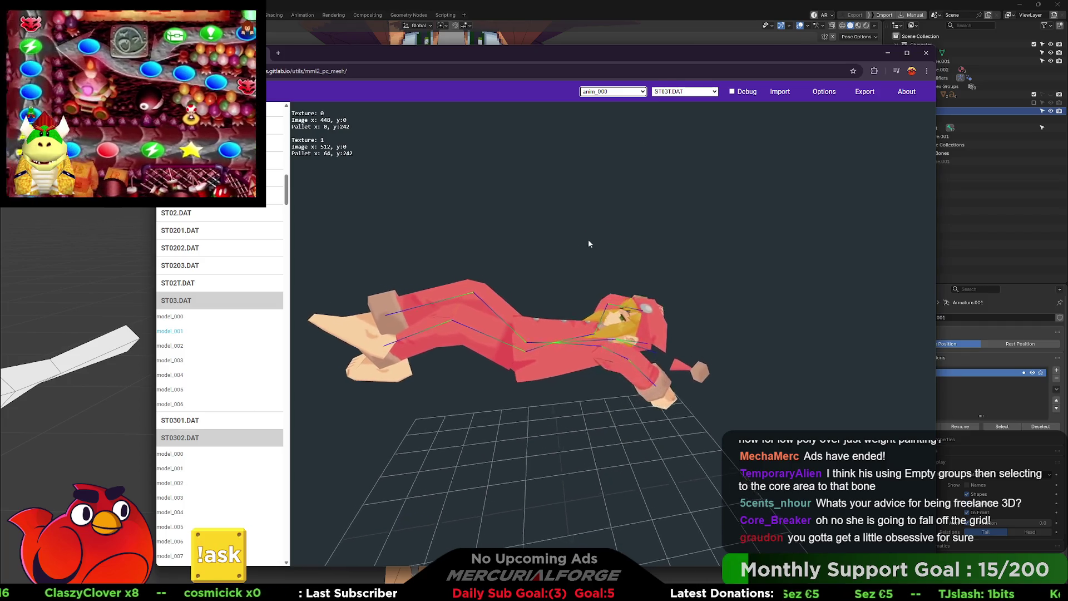
click(612, 92)
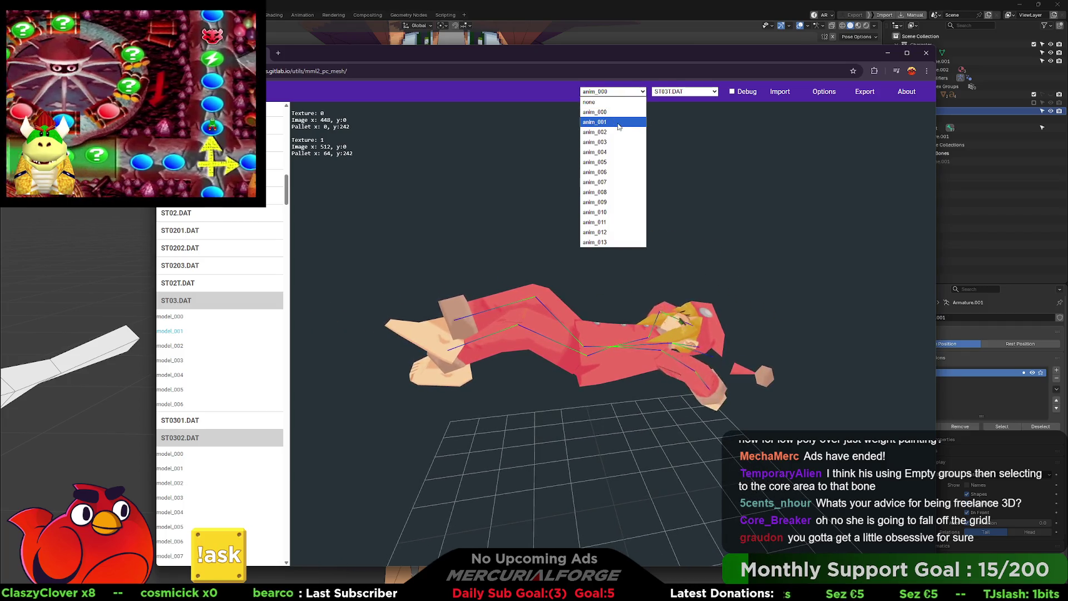
click(619, 127)
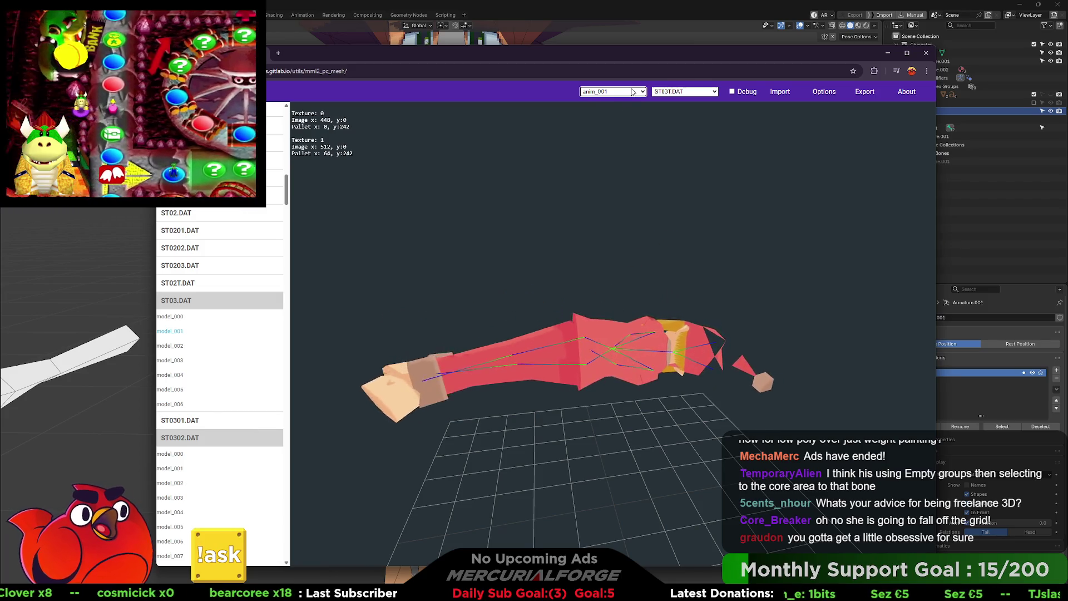
click(632, 92)
click(616, 127)
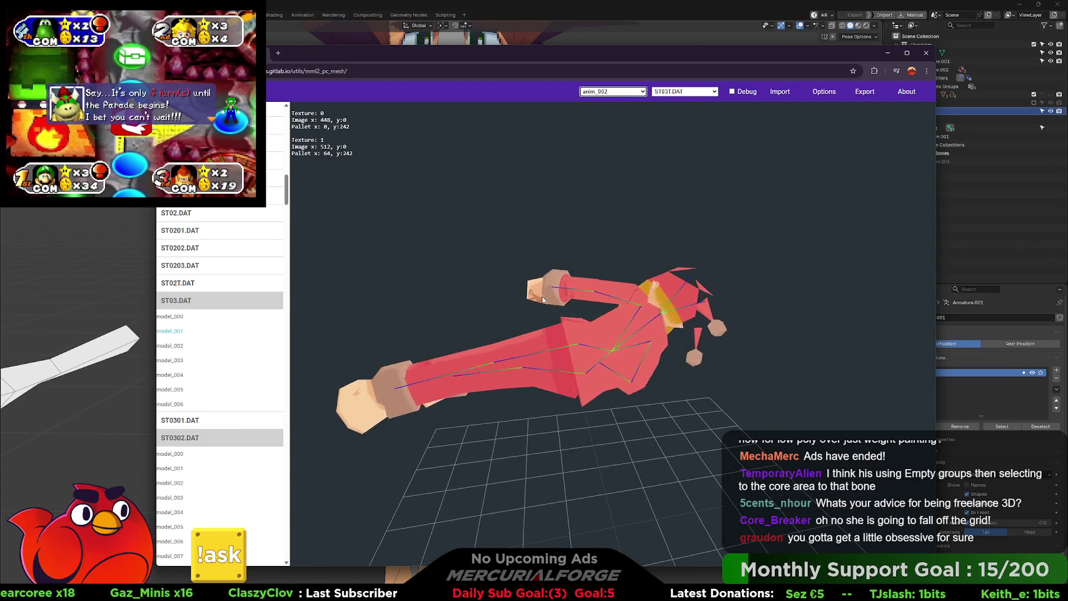
scroll(699, 295, up, 3)
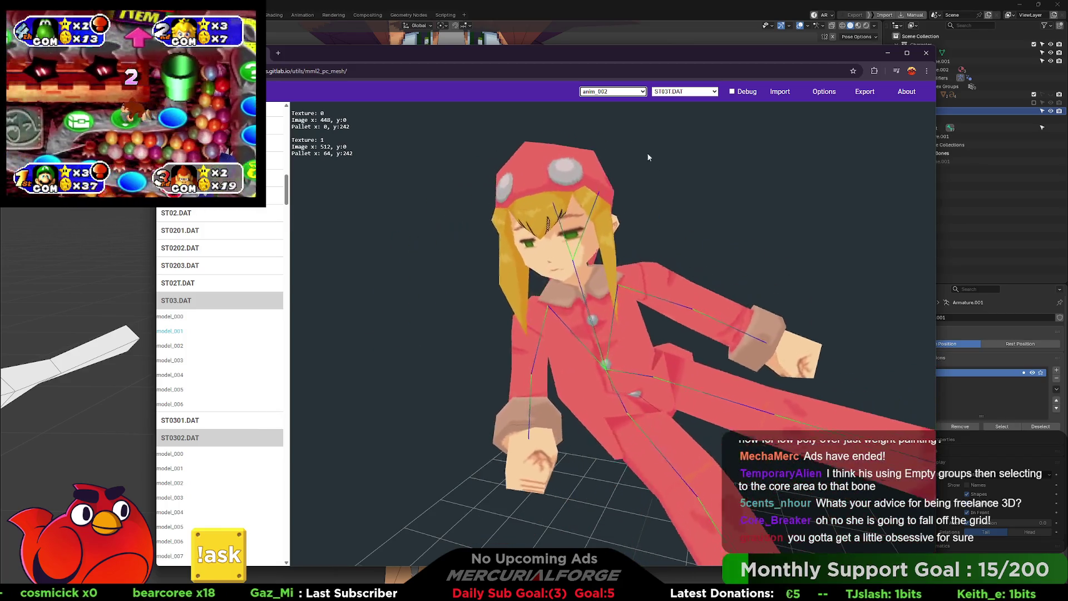
click(612, 91)
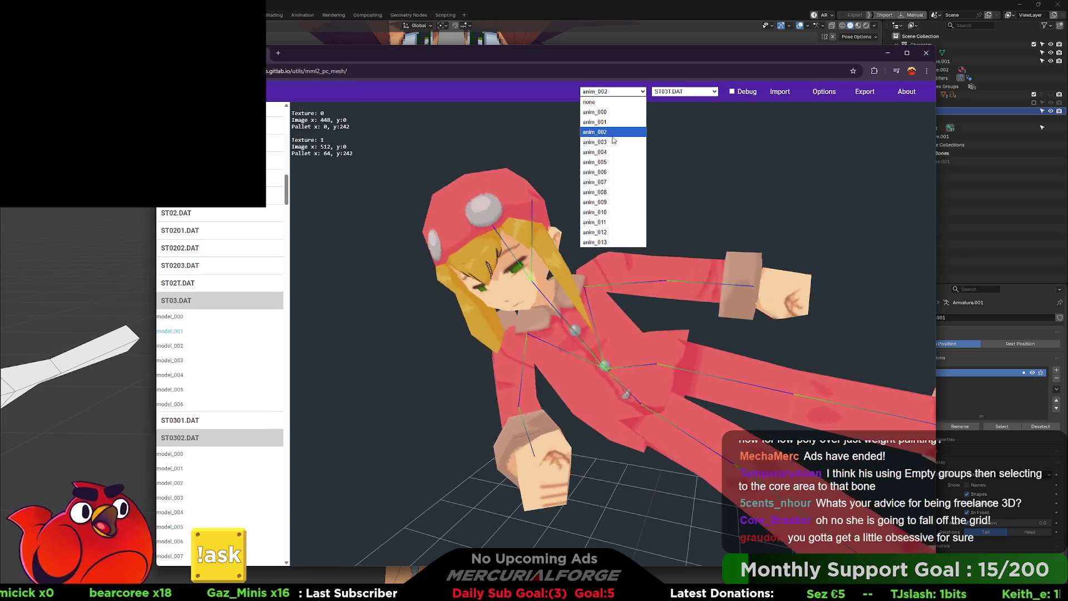
Step: Play anim_003 on the girl, reload model_001 and orbit it, then load ST03.DAT's model_002
click(612, 142)
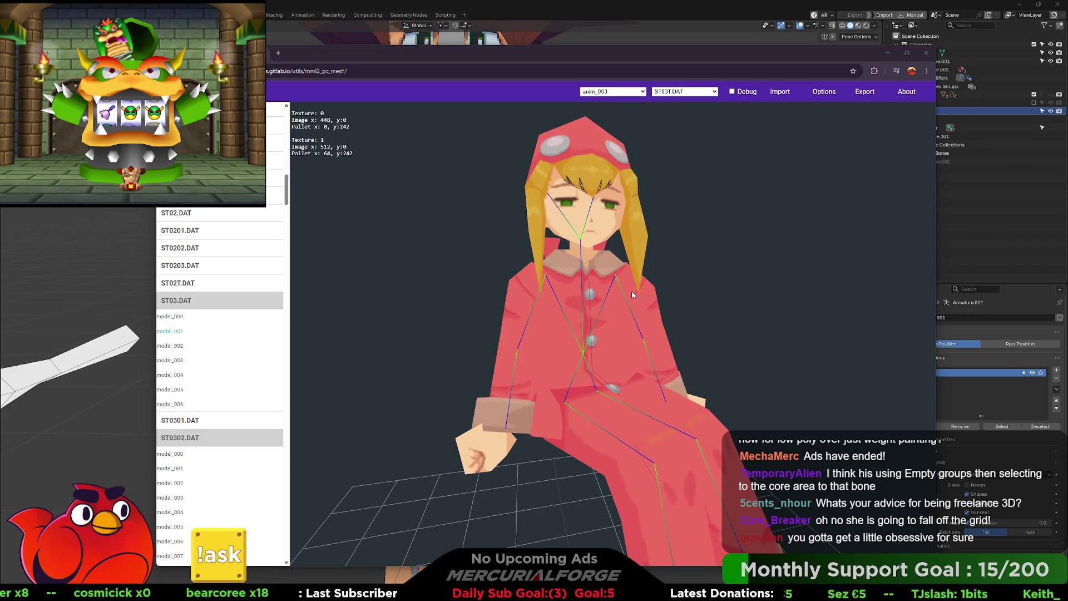
click(679, 298)
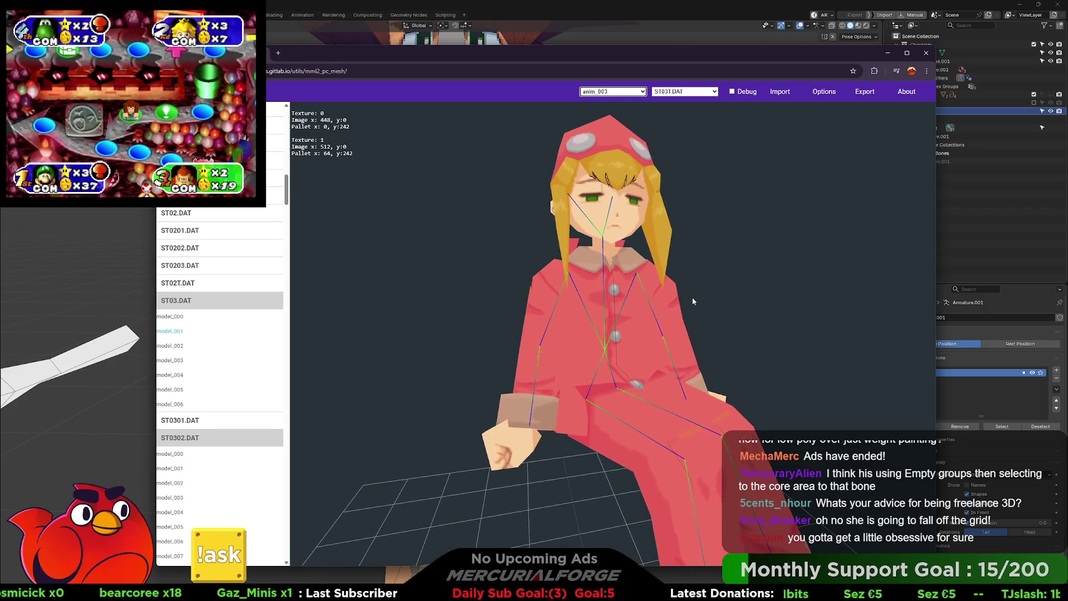
mouse_move(690, 295)
mouse_down()
mouse_move(830, 295)
mouse_move(739, 299)
mouse_up()
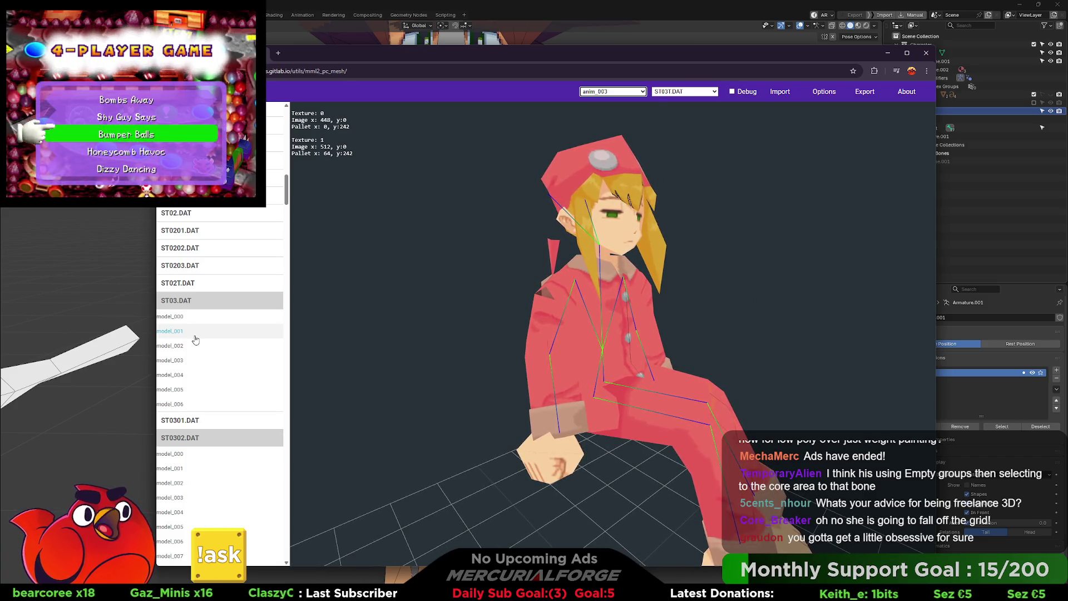
click(195, 340)
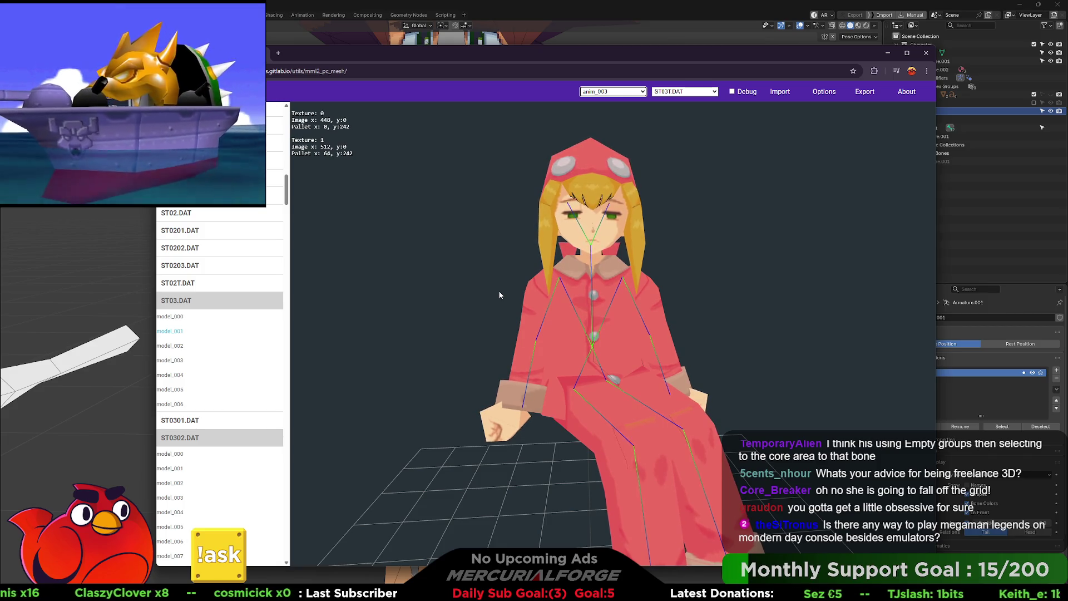
mouse_move(504, 290)
mouse_down()
mouse_move(783, 288)
mouse_move(490, 295)
mouse_up()
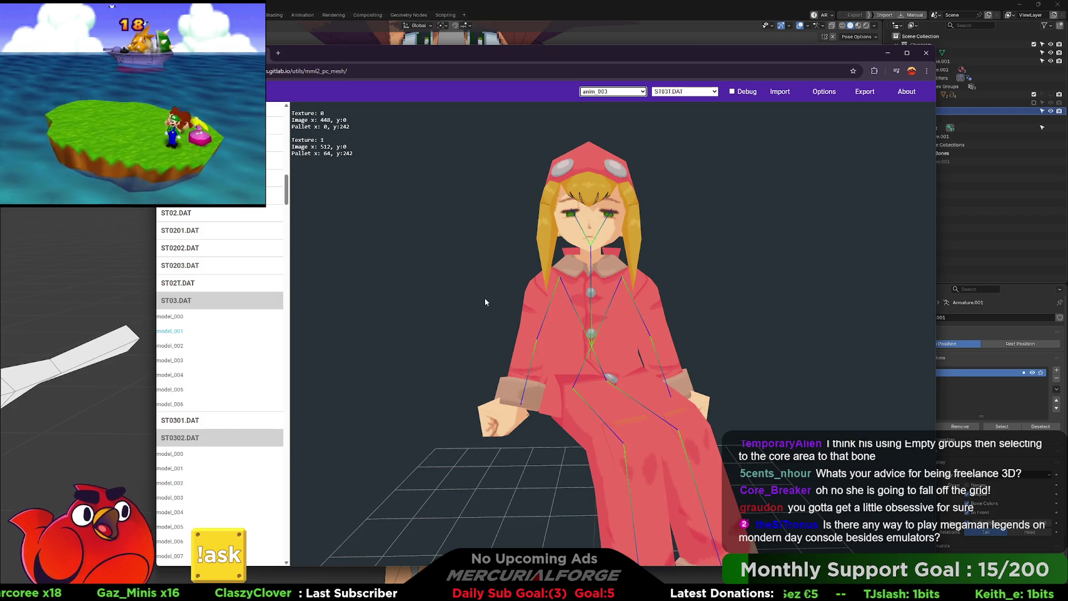
click(174, 346)
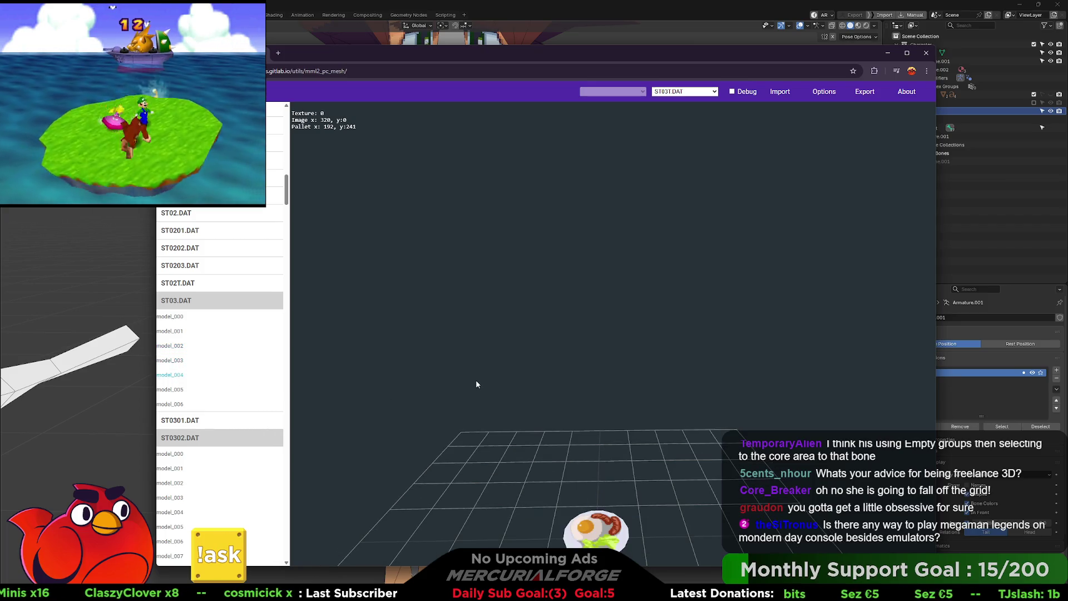
Step: Browse ST03.DAT's model_005 and model_003, then ST0203.DAT's models 000, 001, 002 and 005
click(176, 389)
click(180, 361)
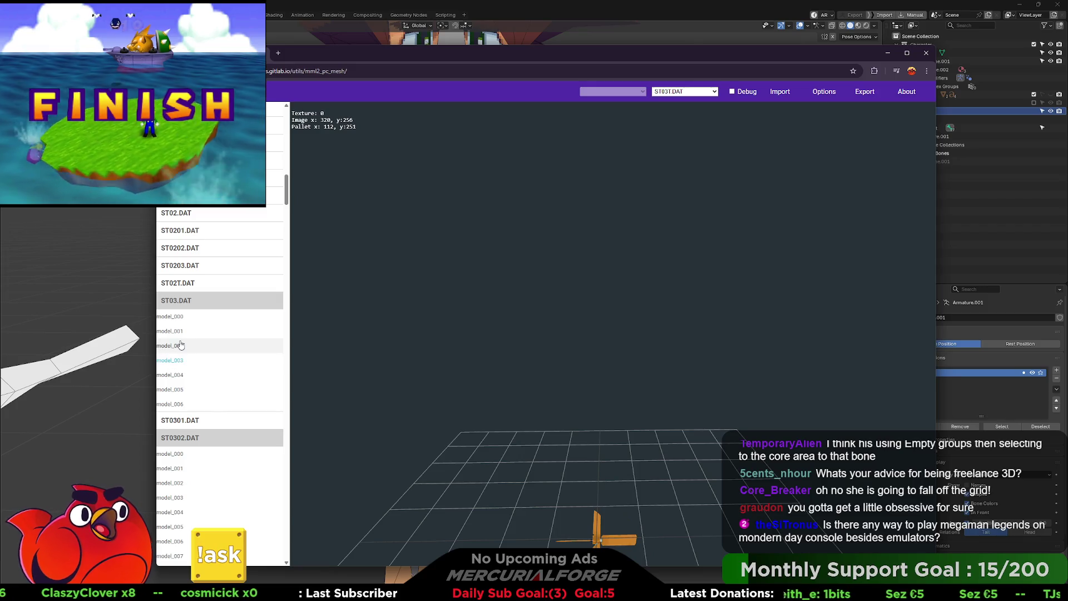
click(180, 332)
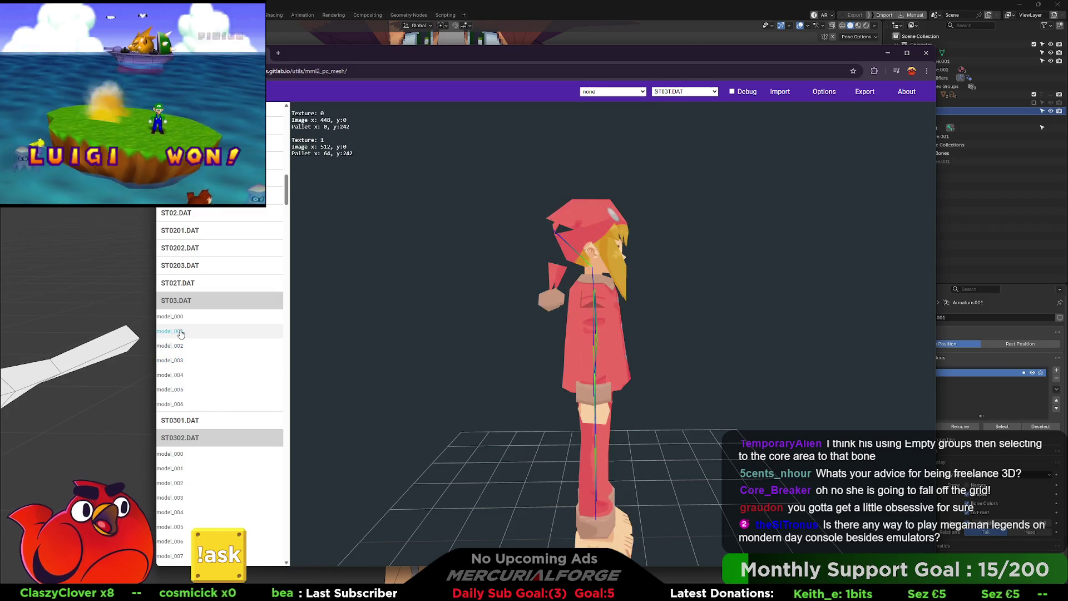
click(178, 282)
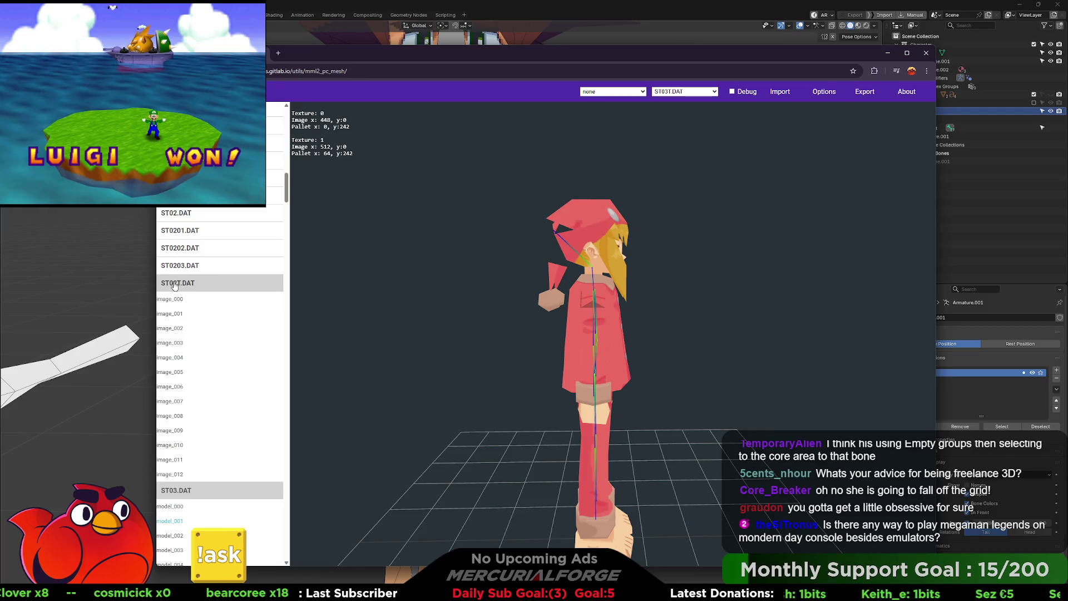
click(181, 266)
click(169, 282)
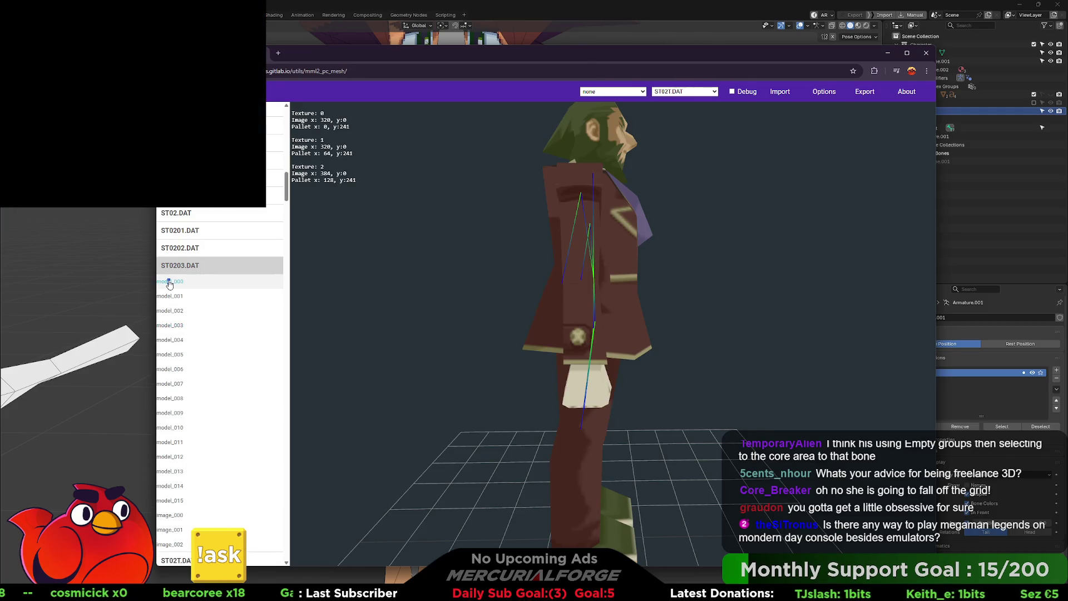
click(175, 298)
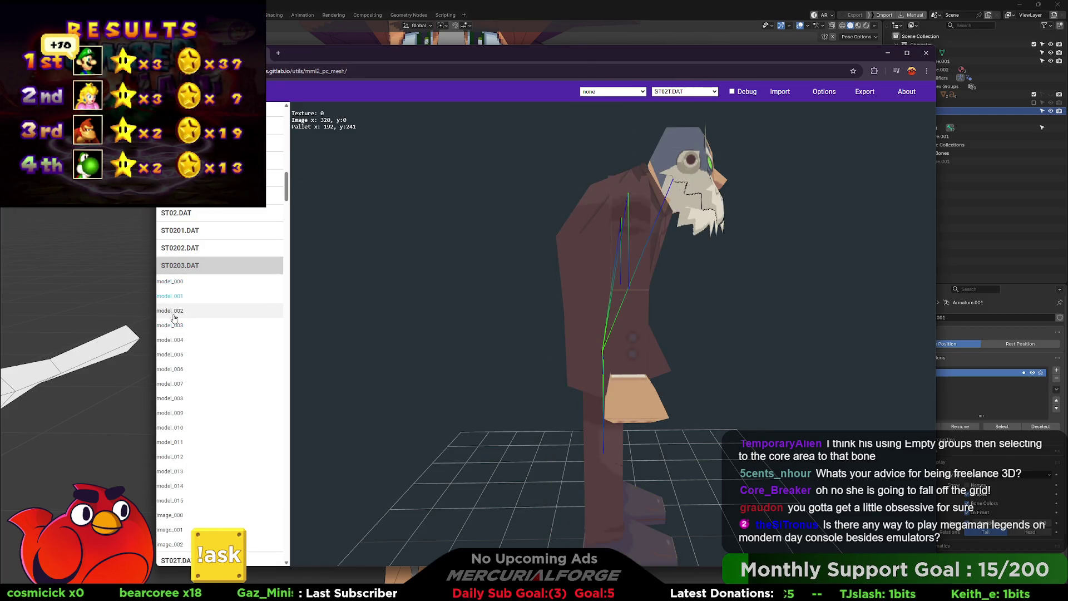
click(173, 312)
click(174, 357)
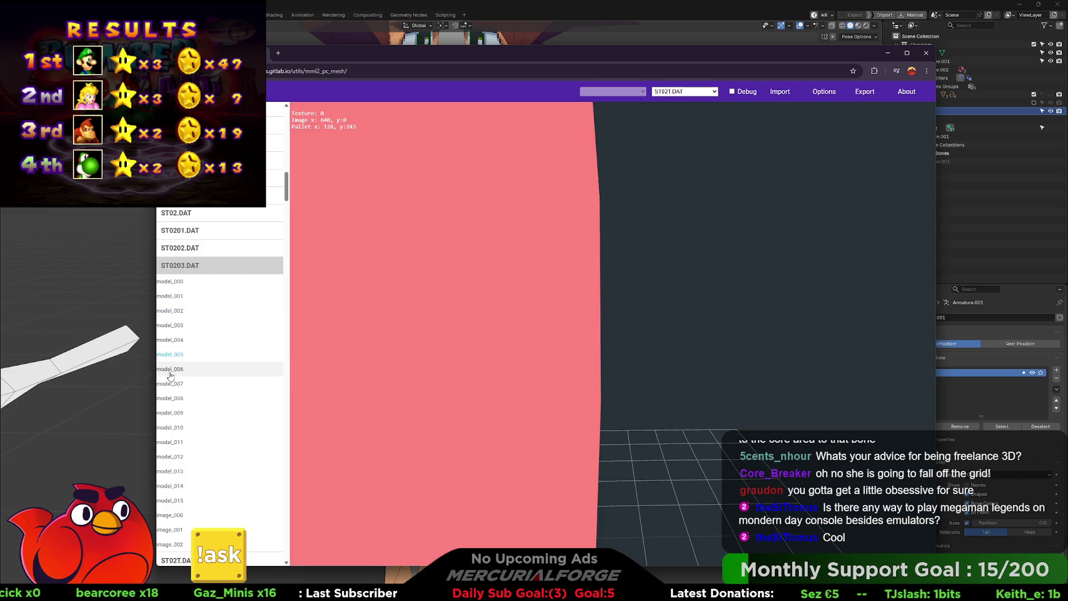
click(184, 265)
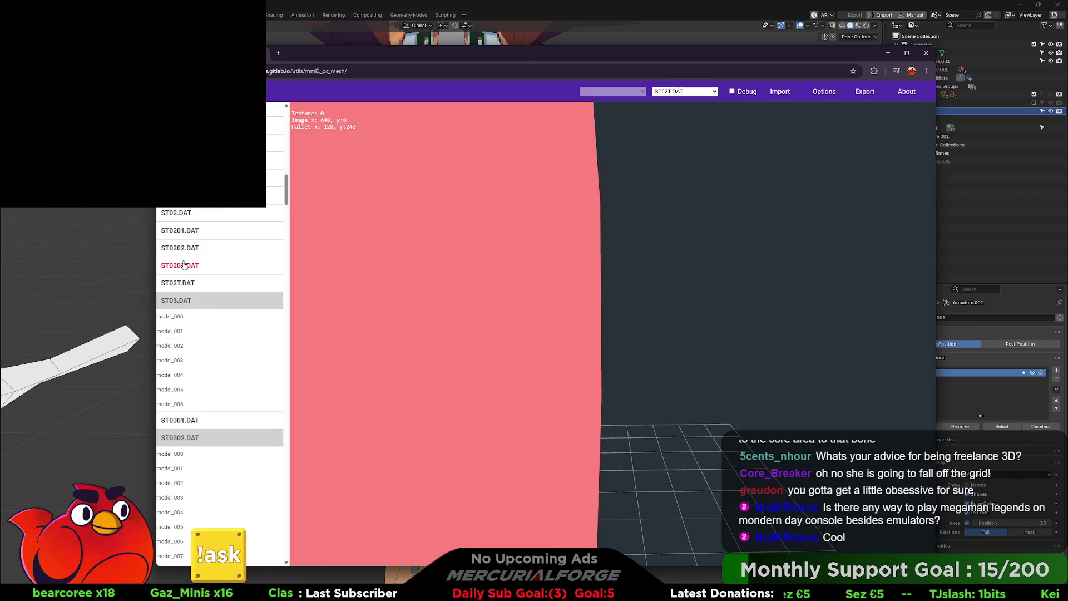
Step: Open and close ST0303.DAT, then view ST00.DAT's first model, model_001 and another model
scroll(190, 304, up, 2)
scroll(187, 390, down, 2)
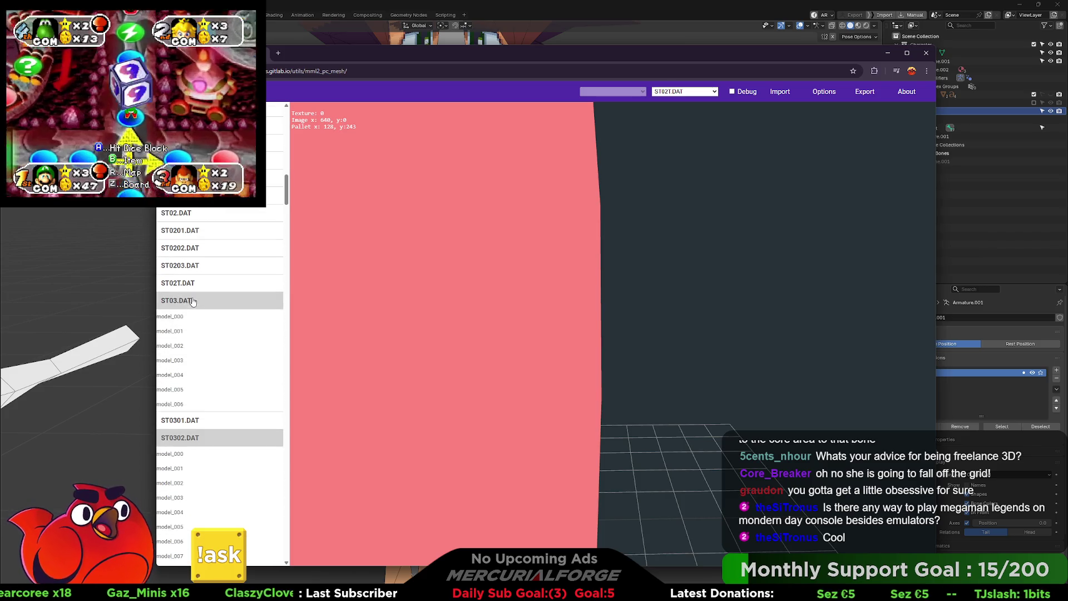
click(216, 341)
click(199, 357)
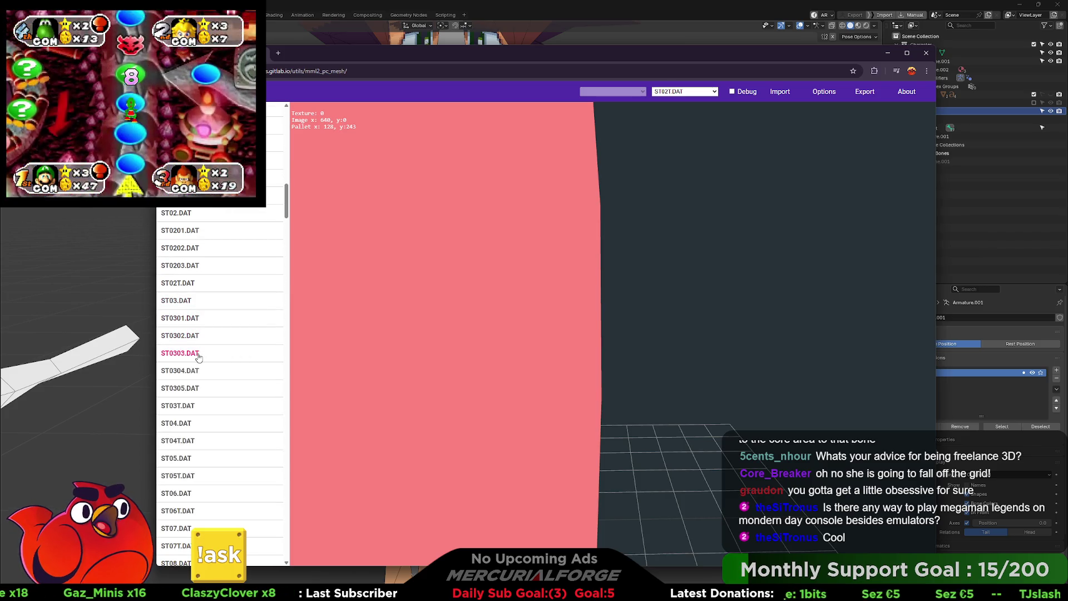
scroll(189, 334, up, 3)
click(186, 315)
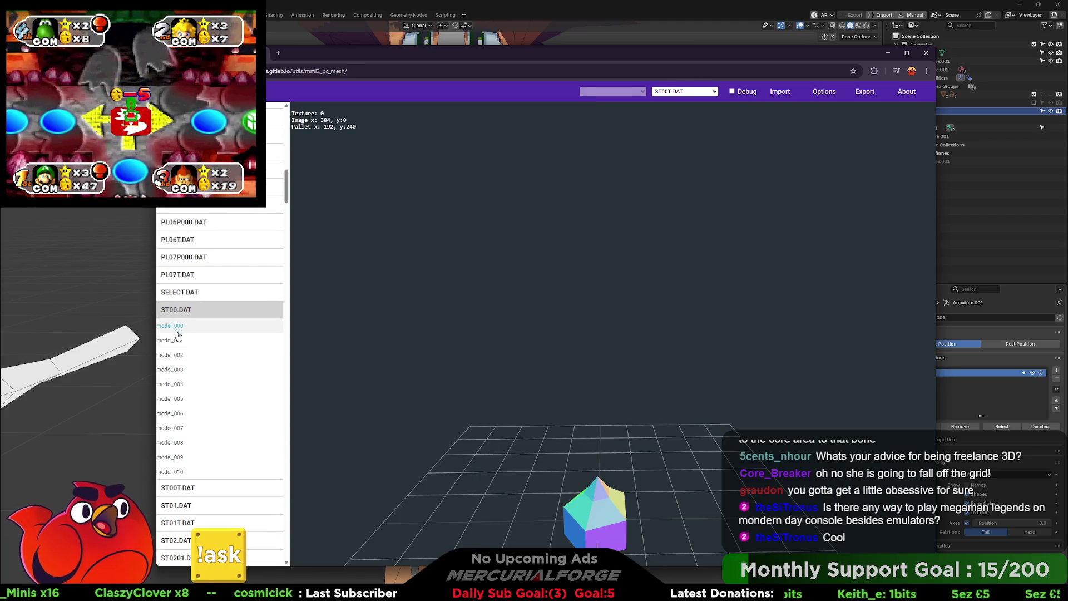
click(178, 339)
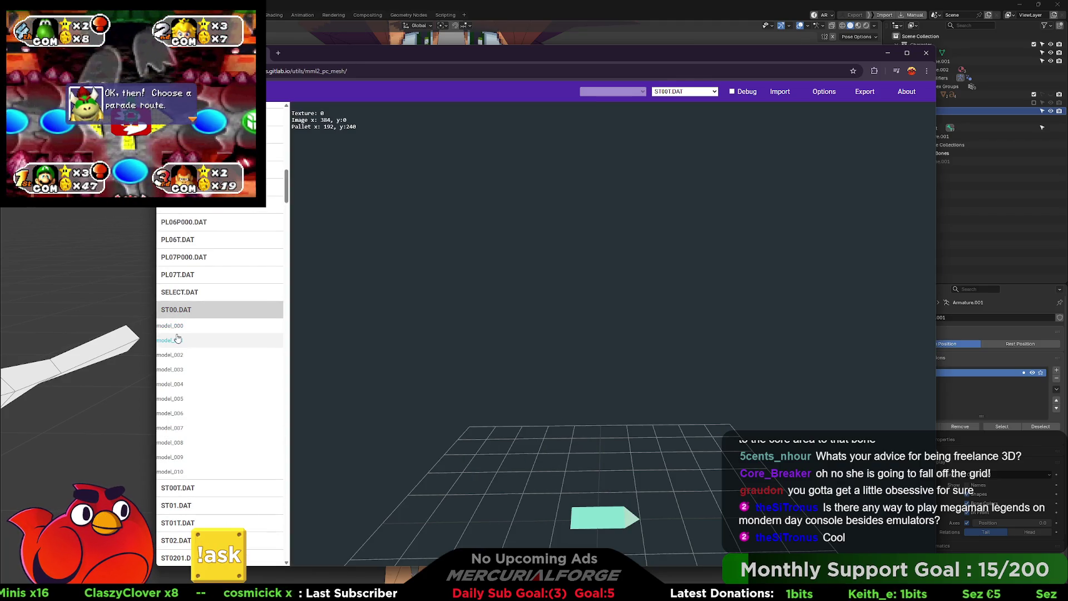
click(177, 388)
click(179, 314)
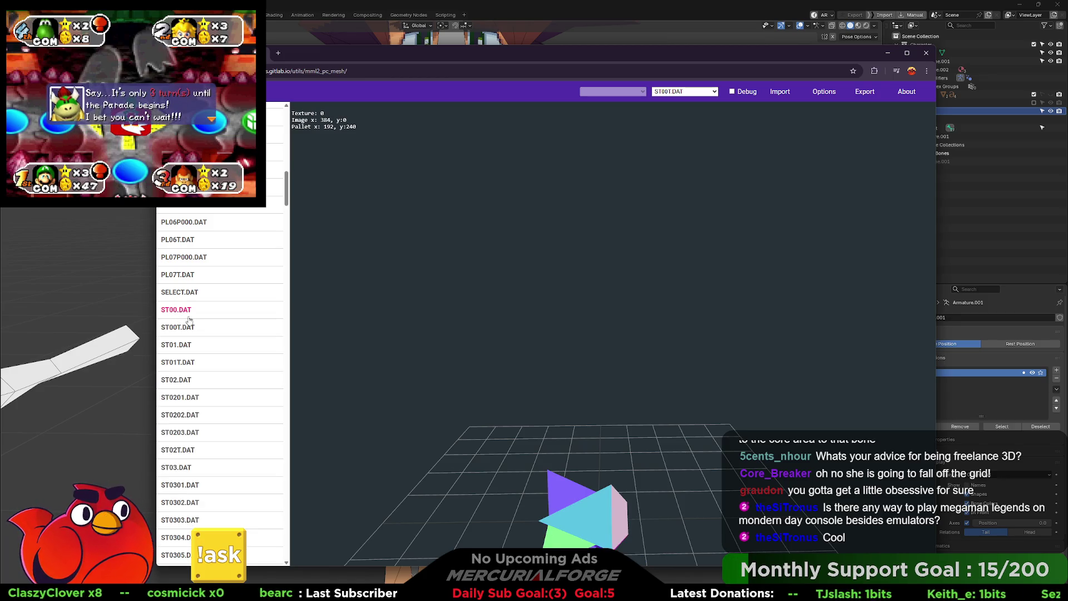
Step: View ST02.DAT's model_001 and teal terrain model_002, a ST15T.DAT texture, and ST16.DAT
scroll(215, 341, down, 2)
click(172, 299)
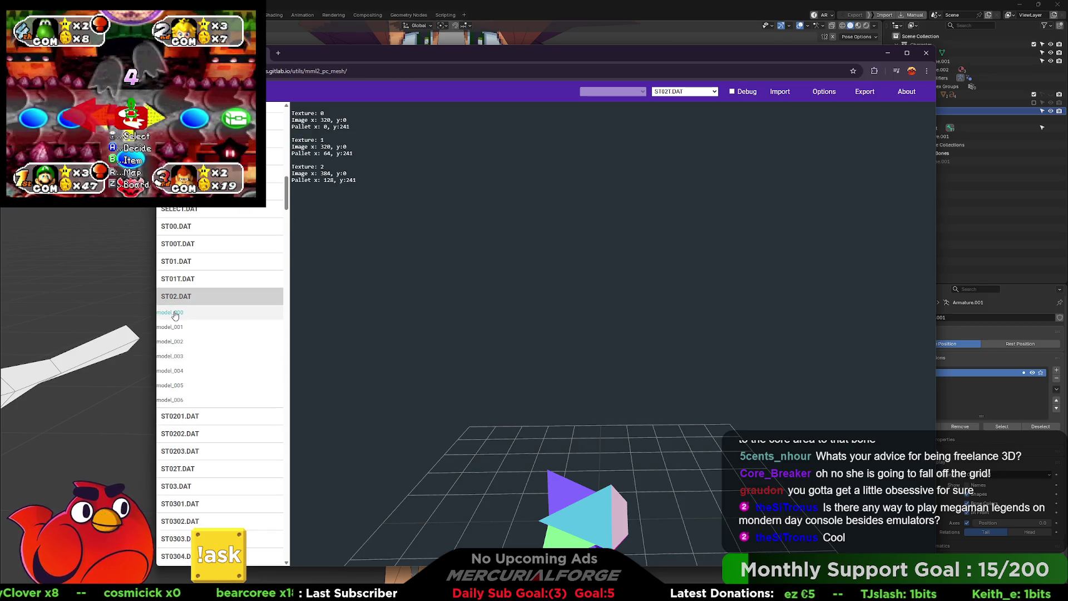
click(172, 327)
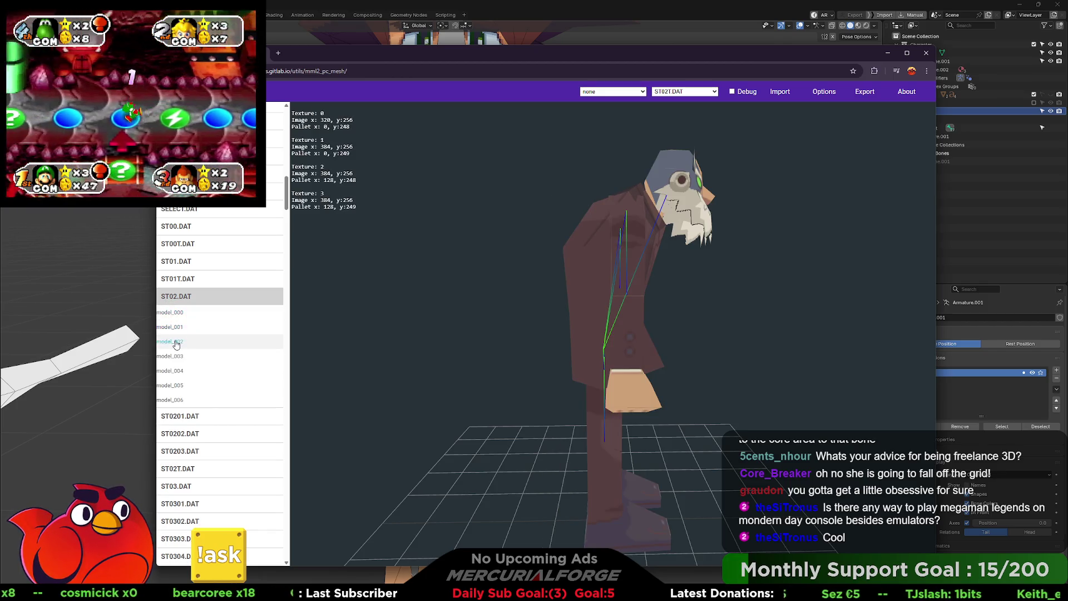
click(176, 343)
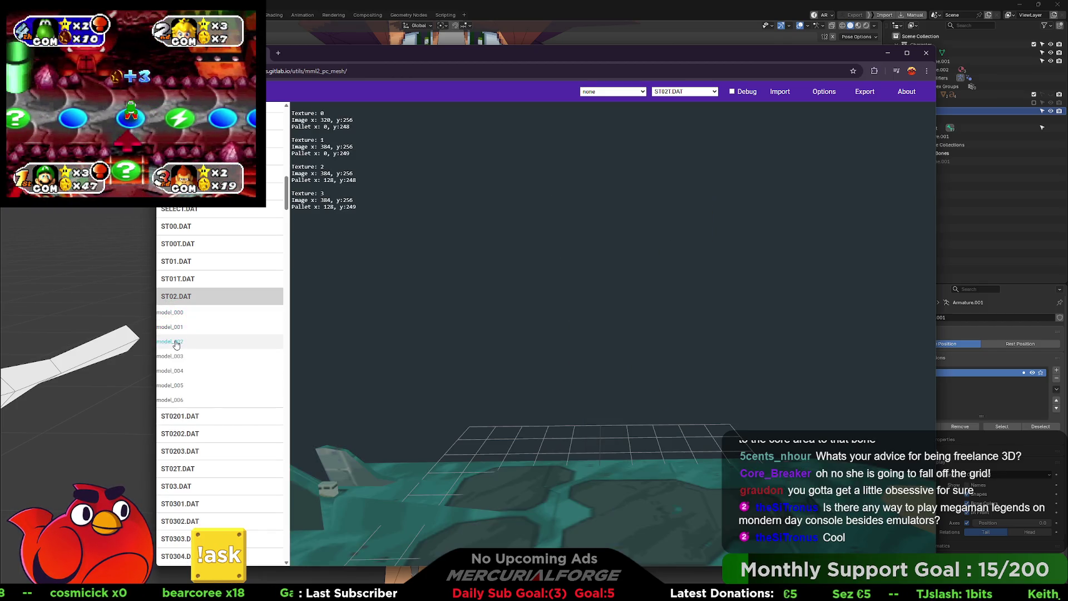
click(181, 301)
scroll(180, 301, down, 10)
click(179, 300)
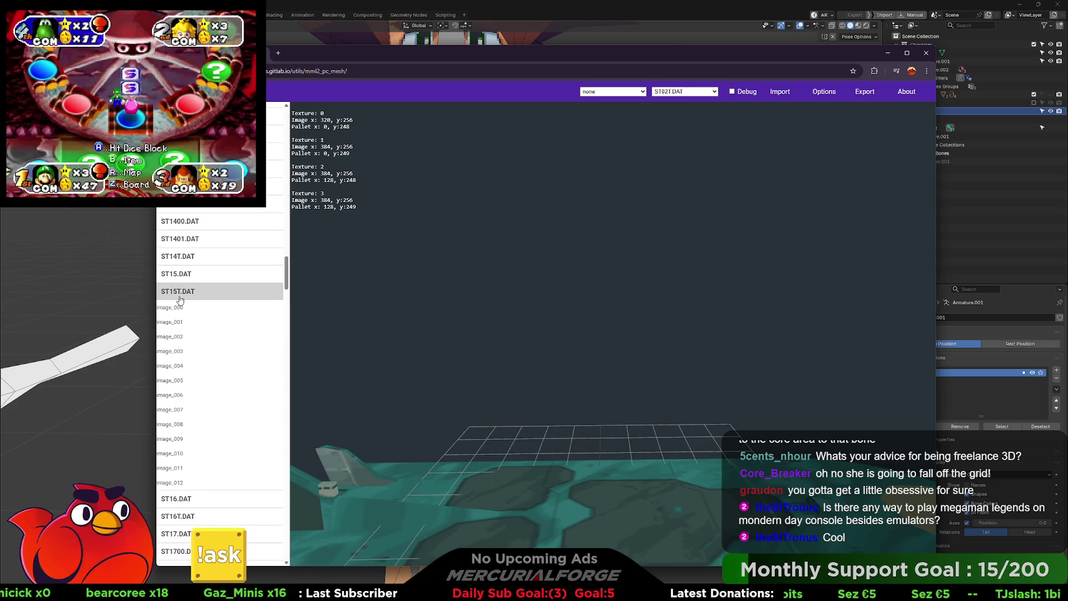
click(180, 307)
click(187, 291)
click(183, 309)
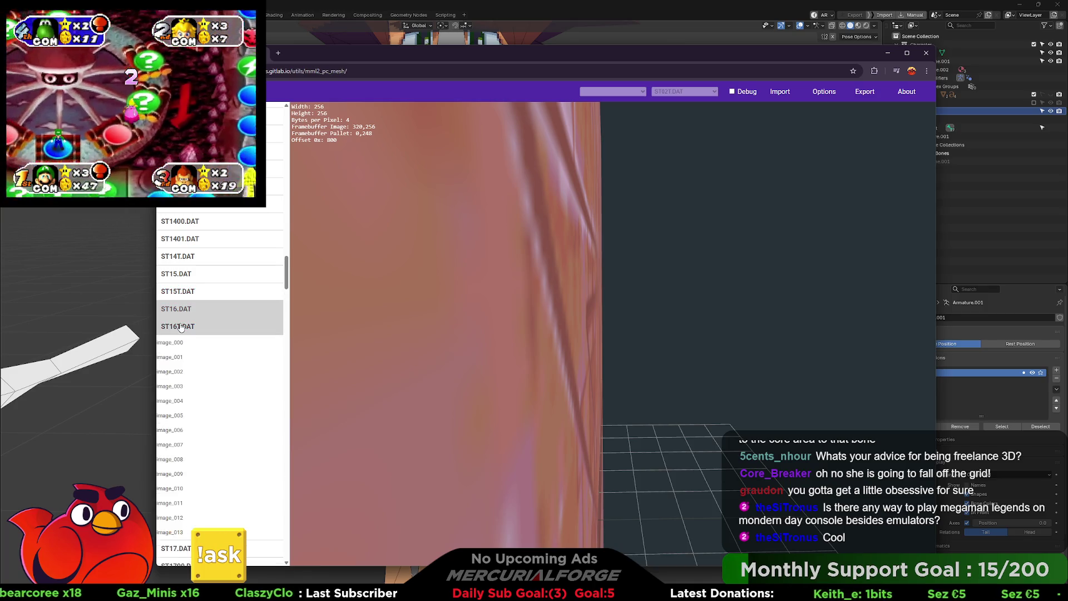
click(187, 350)
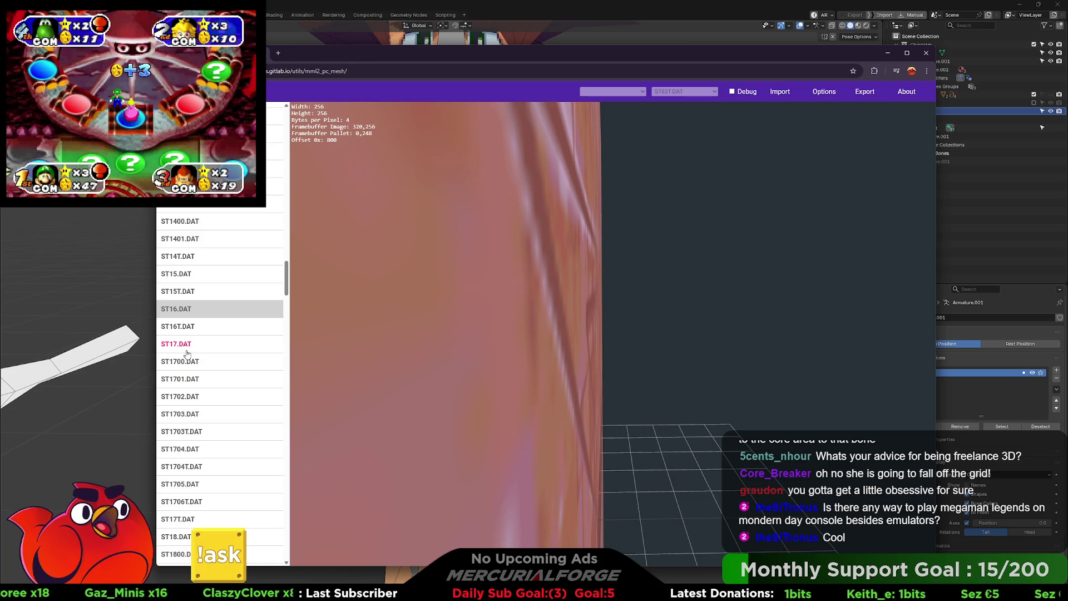
Step: Browse ST1701.DAT's models and textures, then load the hammer character model_000 from ST1705.DAT
click(181, 381)
click(176, 396)
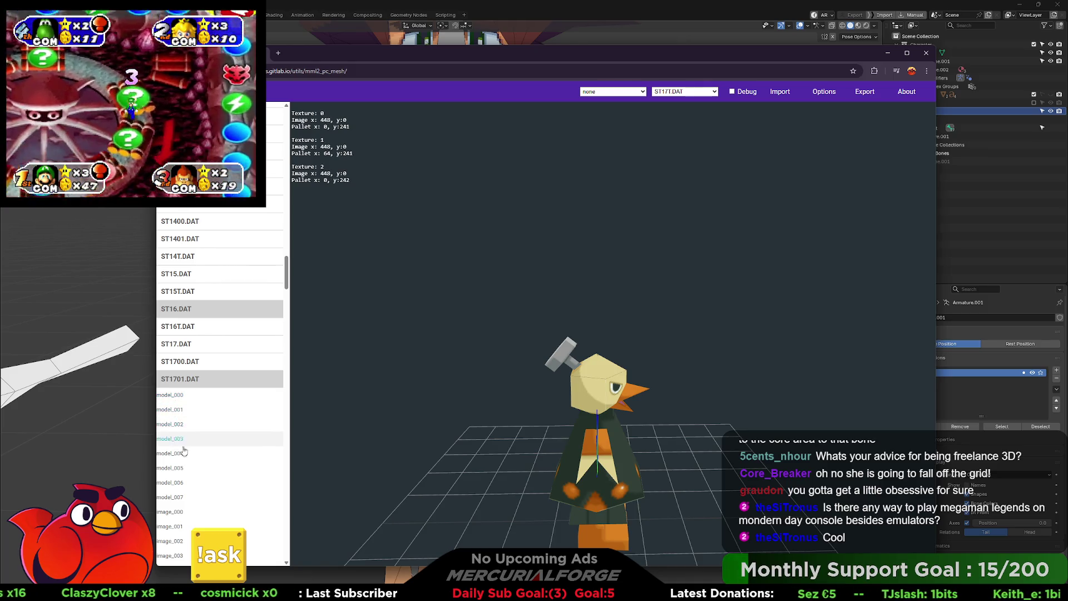
scroll(188, 403, down, 3)
click(185, 392)
click(183, 348)
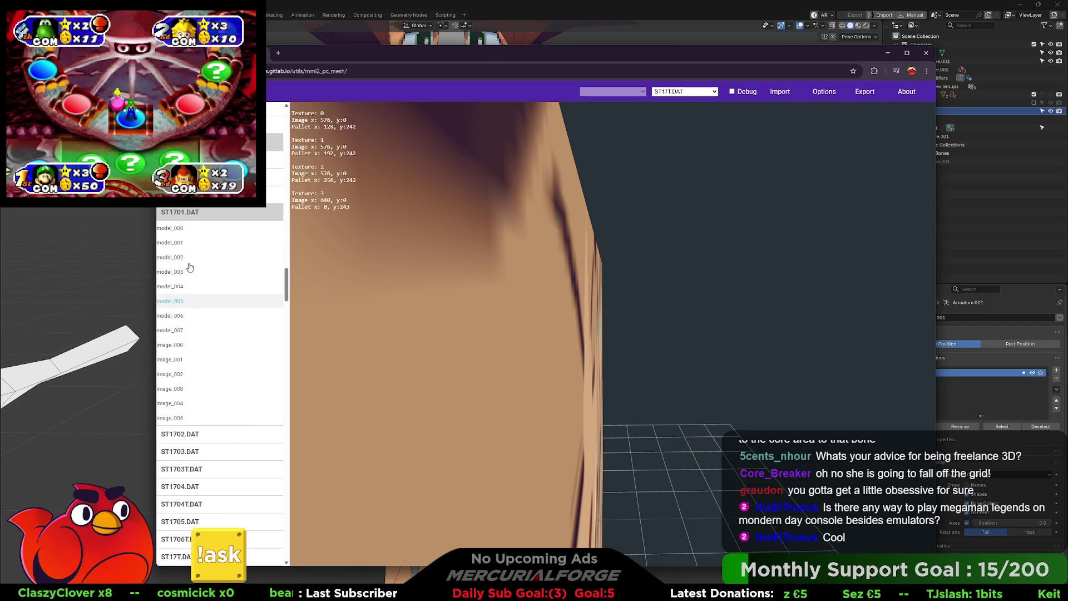
click(188, 272)
click(189, 212)
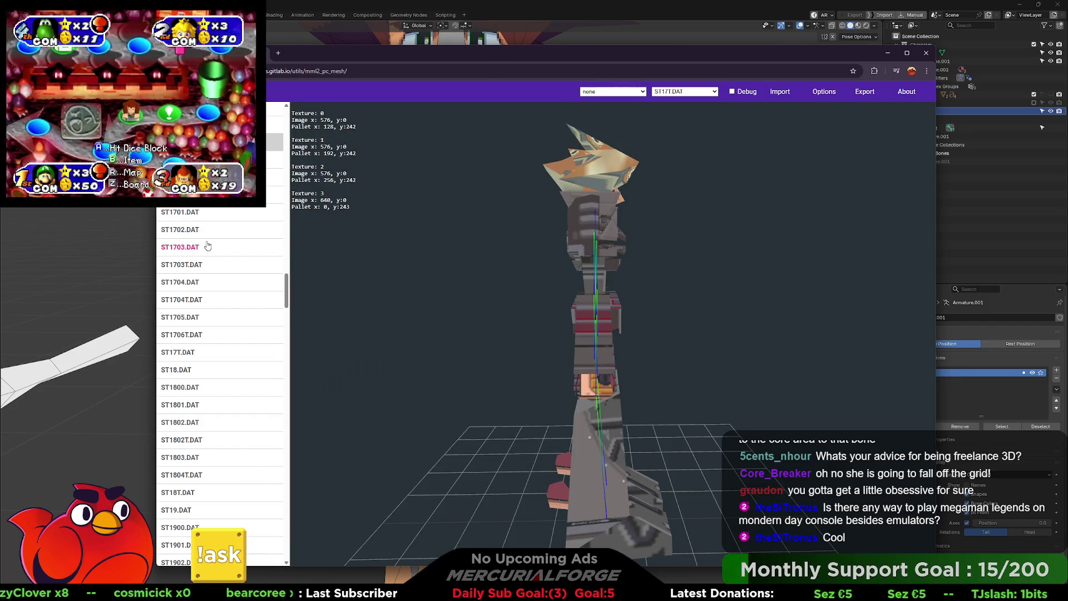
mouse_move(616, 330)
mouse_down()
mouse_move(506, 331)
mouse_move(683, 343)
mouse_move(559, 335)
mouse_move(623, 334)
mouse_up()
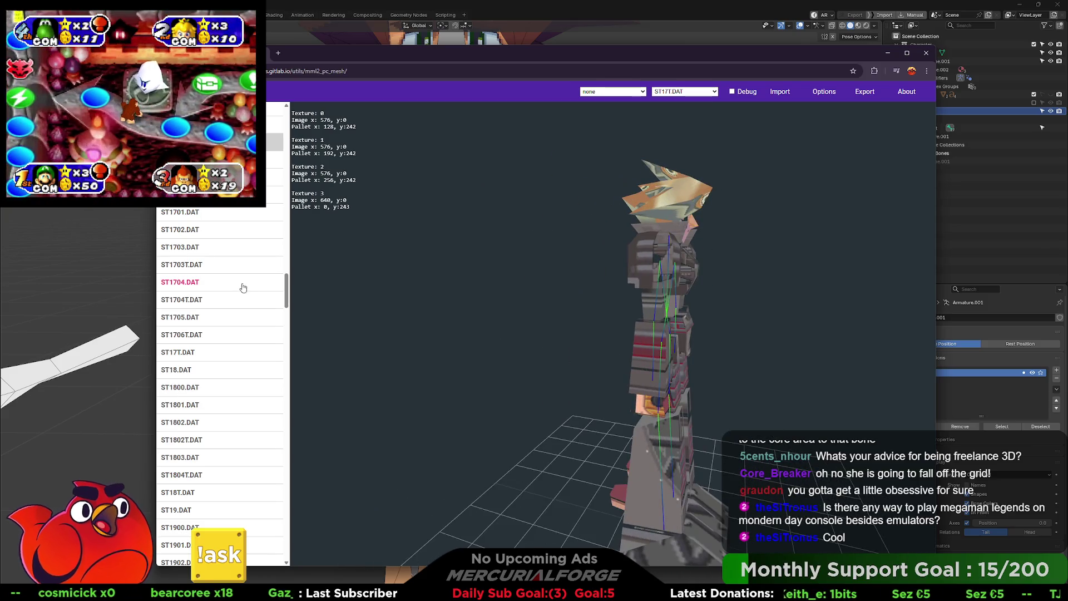
click(186, 321)
click(185, 334)
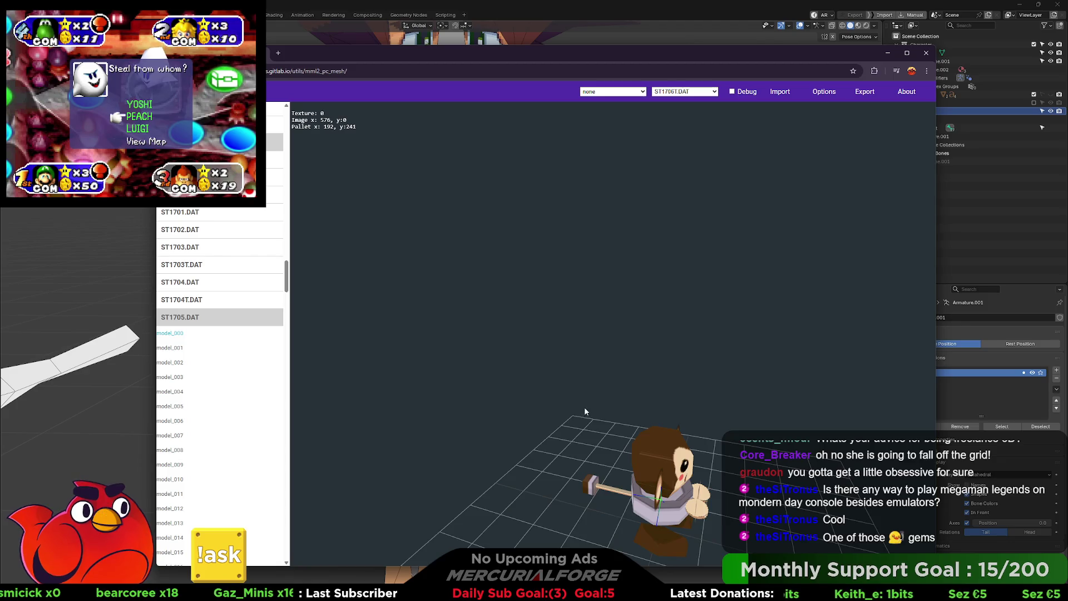
Step: Browse ST1705.DAT models 001, 002, 003 and 013, its face texture, then ST1706T.DAT textures
click(181, 350)
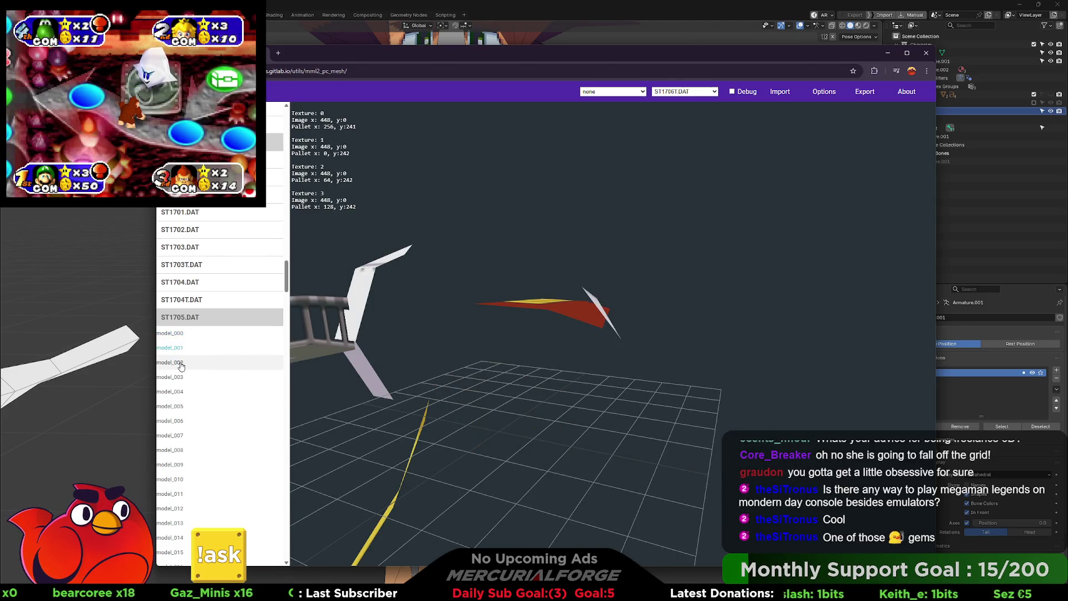
click(181, 364)
click(181, 376)
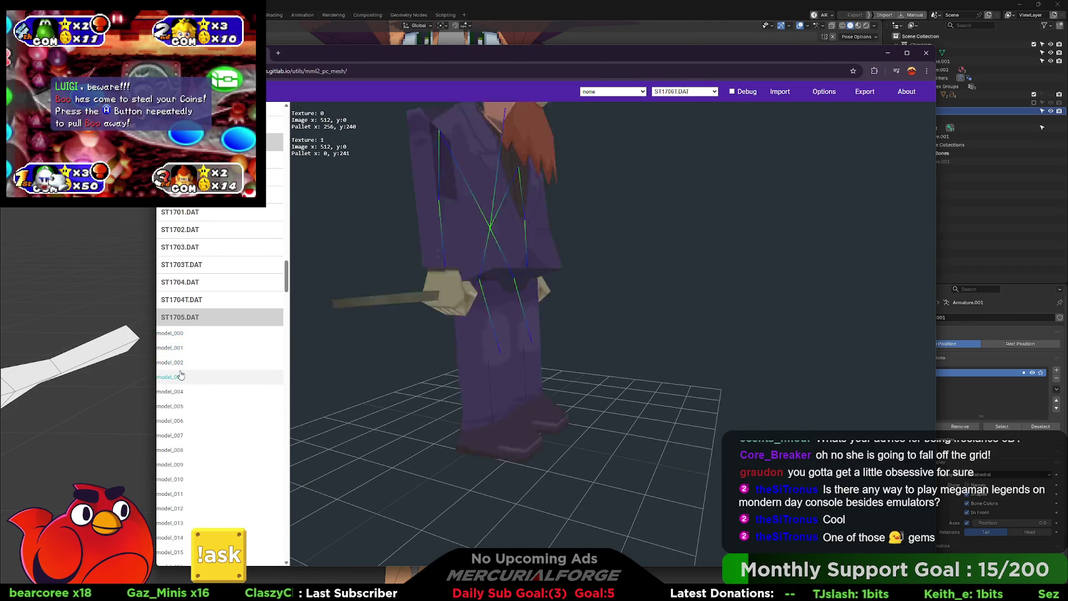
scroll(566, 387, down, 3)
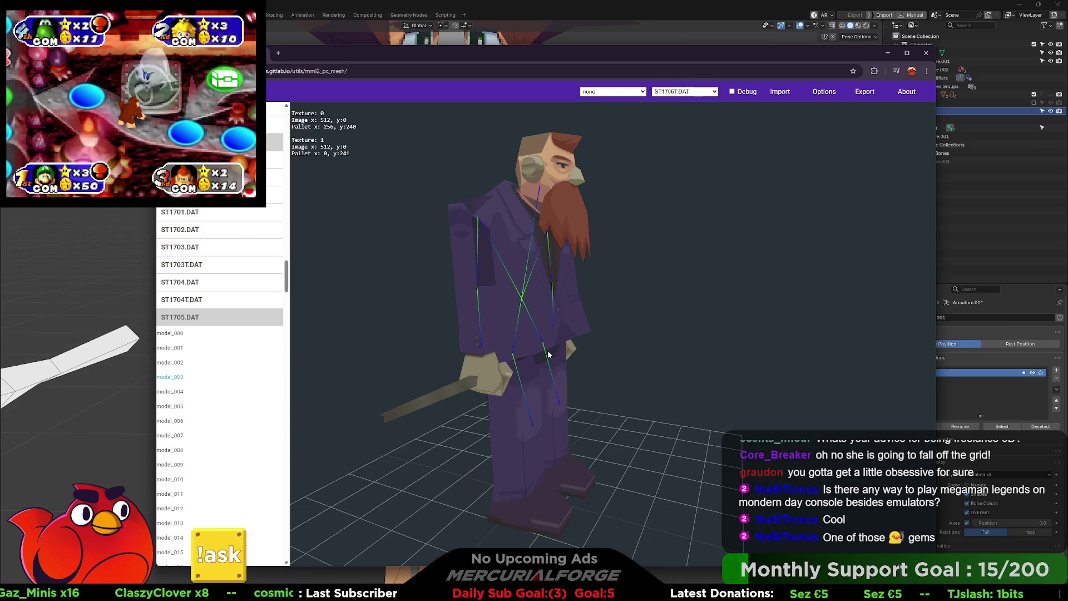
scroll(184, 323, down, 4)
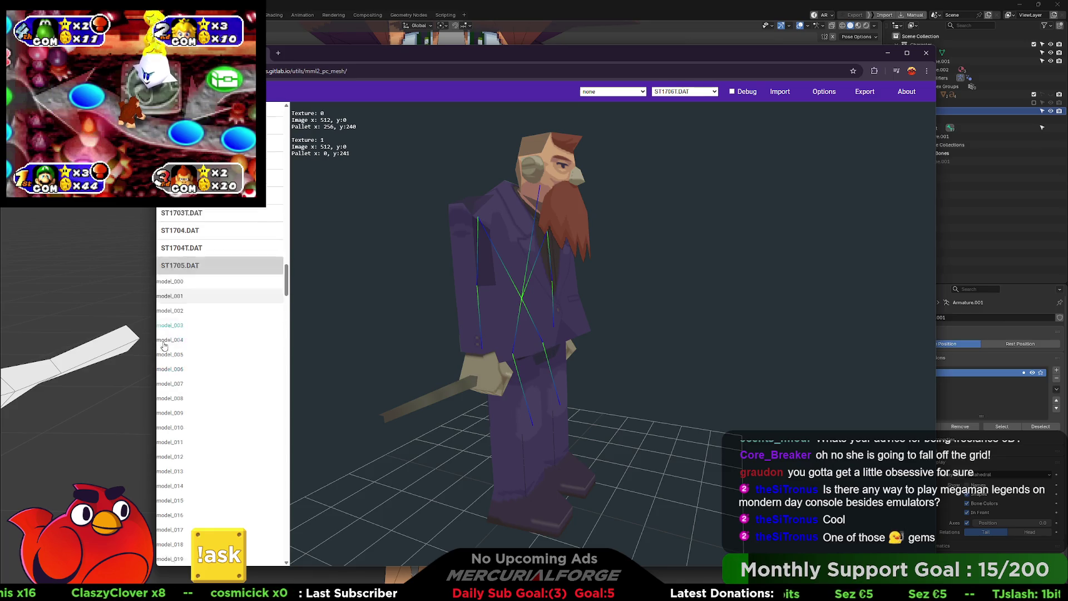
click(178, 315)
scroll(178, 350, down, 4)
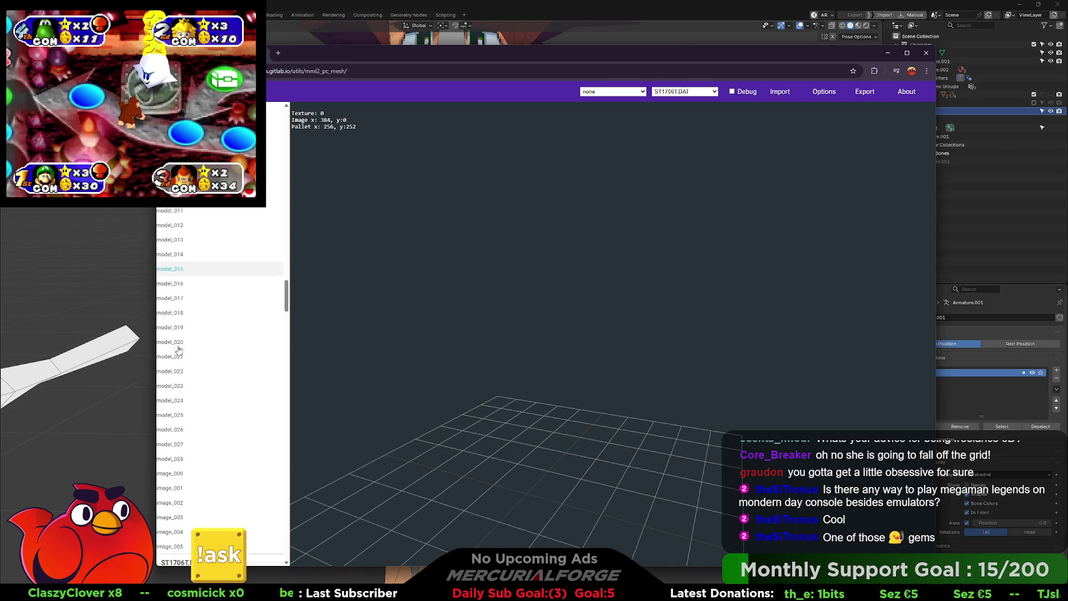
click(179, 350)
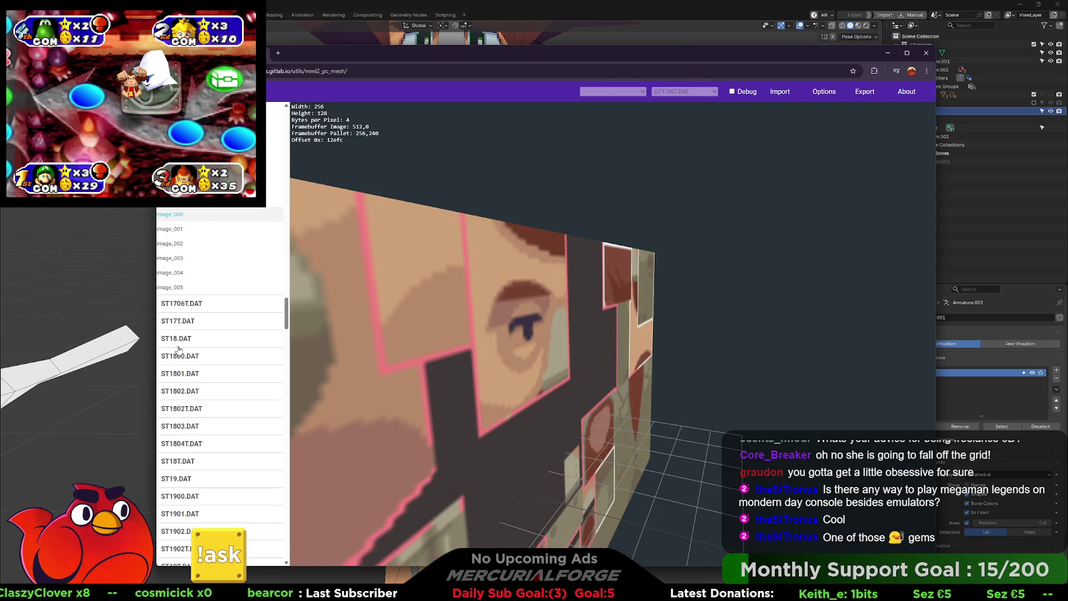
click(183, 313)
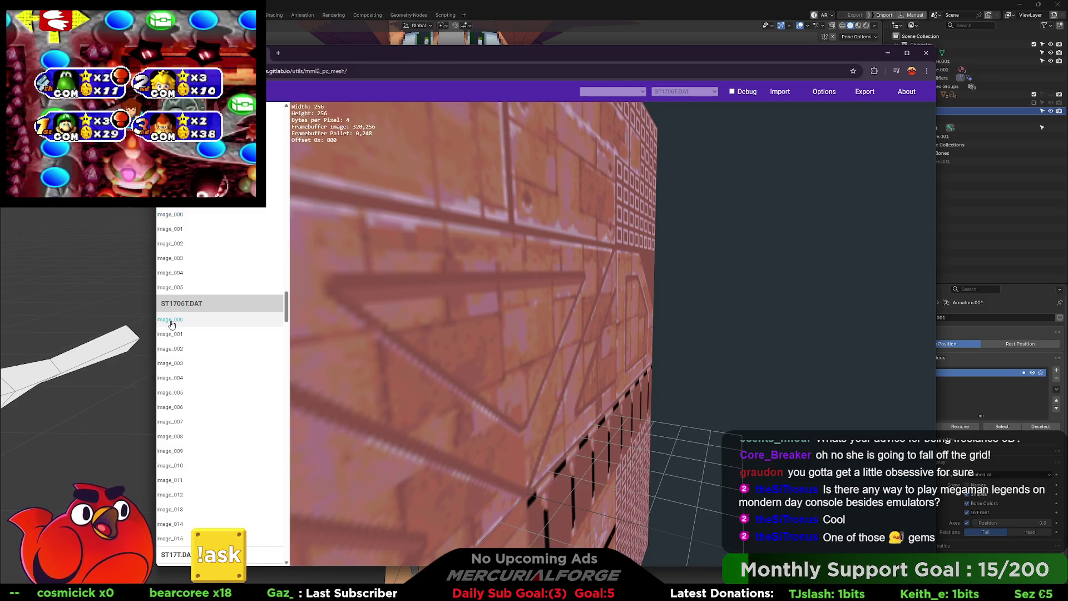
Step: Load ST18.DAT and view its models 010, 013, 015 and 017
click(178, 304)
click(177, 338)
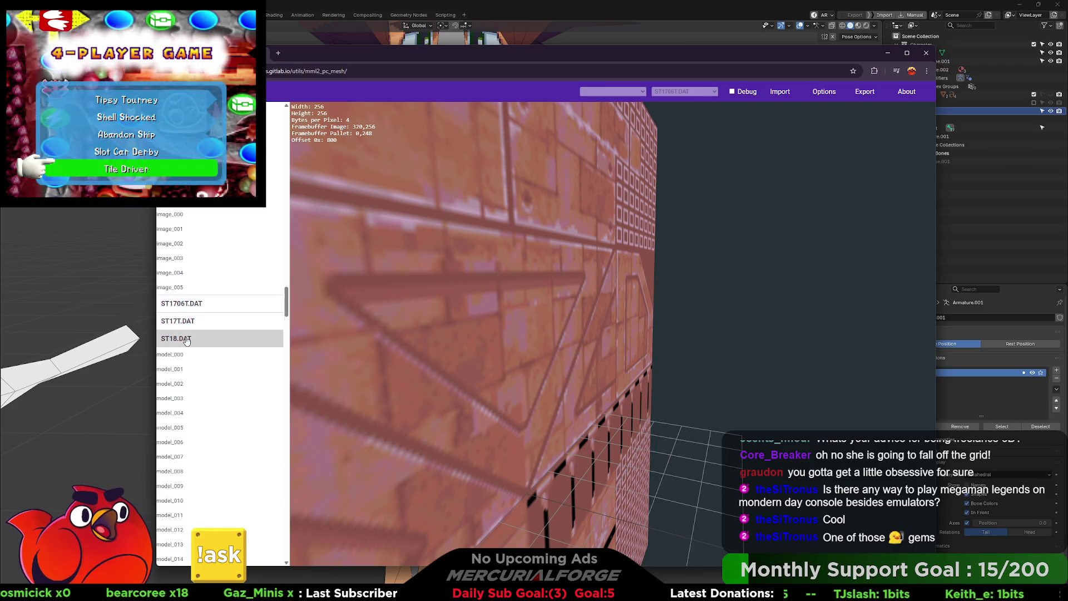
scroll(180, 367, down, 3)
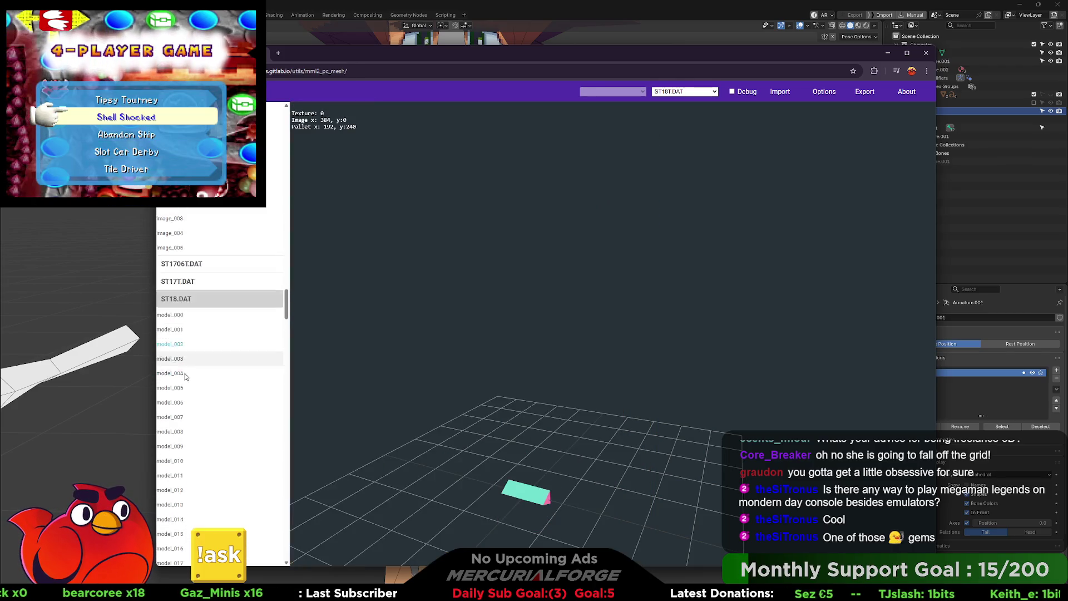
click(183, 374)
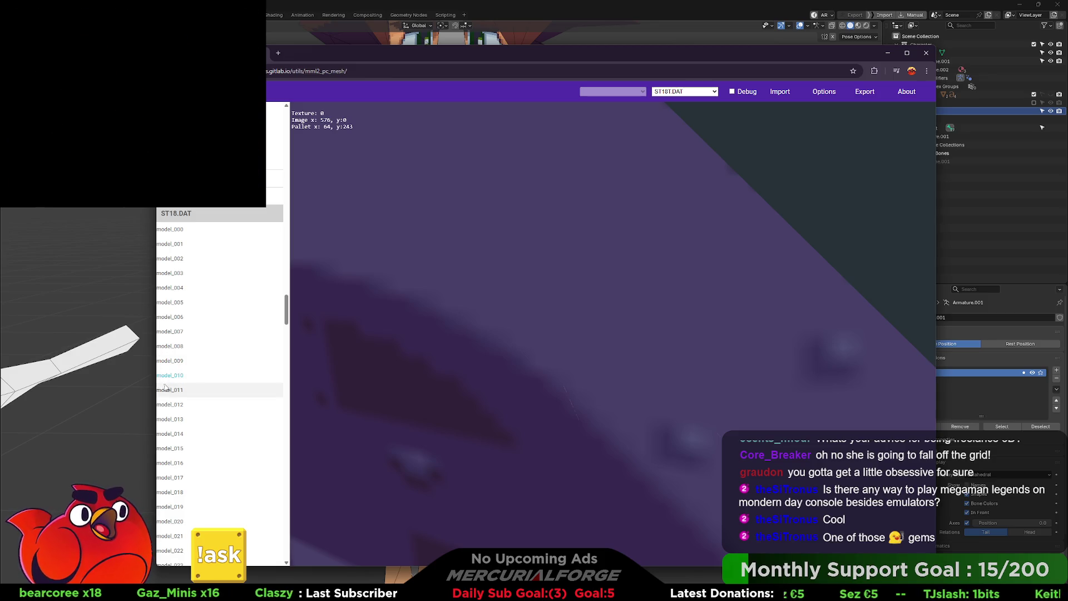
scroll(179, 362, down, 2)
click(182, 337)
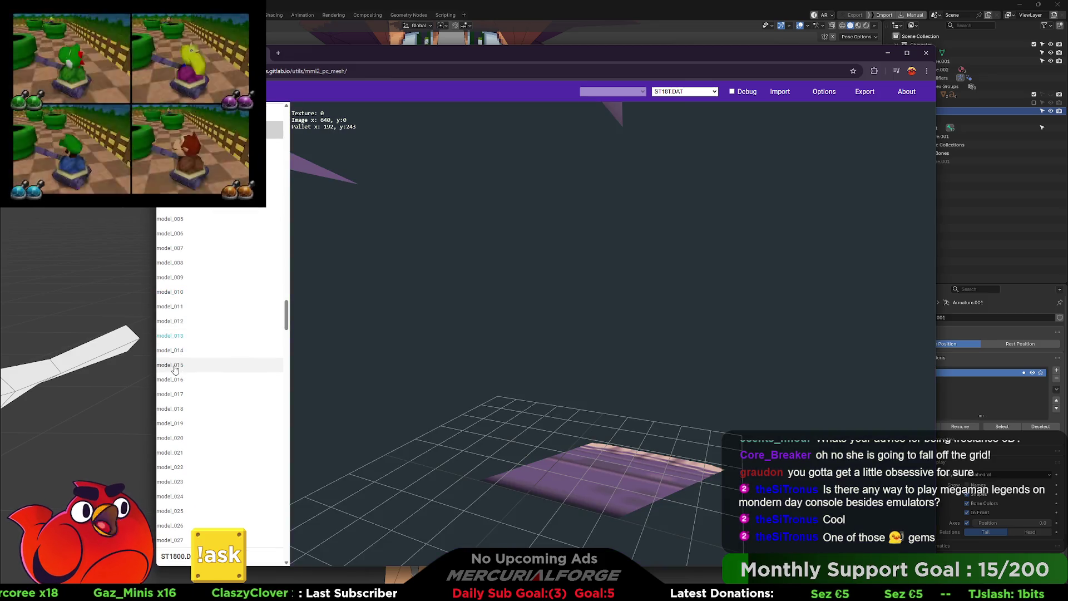
click(181, 365)
click(178, 394)
Step: View ST1800.DAT models including model_010, ST18T.DAT textures, then load ST19.DAT's first model
scroll(181, 377, up, 3)
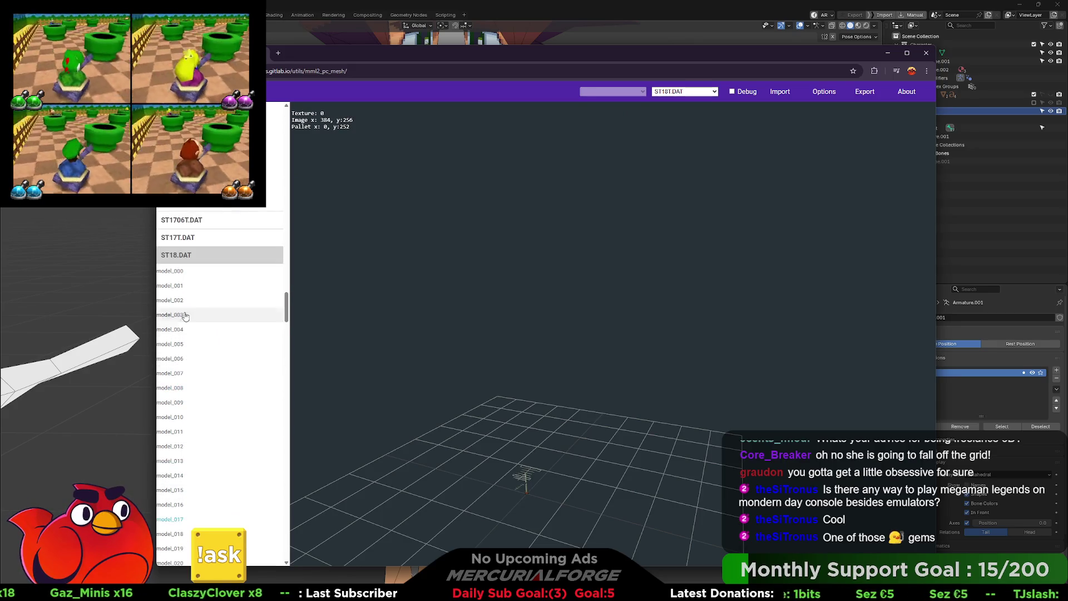
click(185, 273)
click(184, 278)
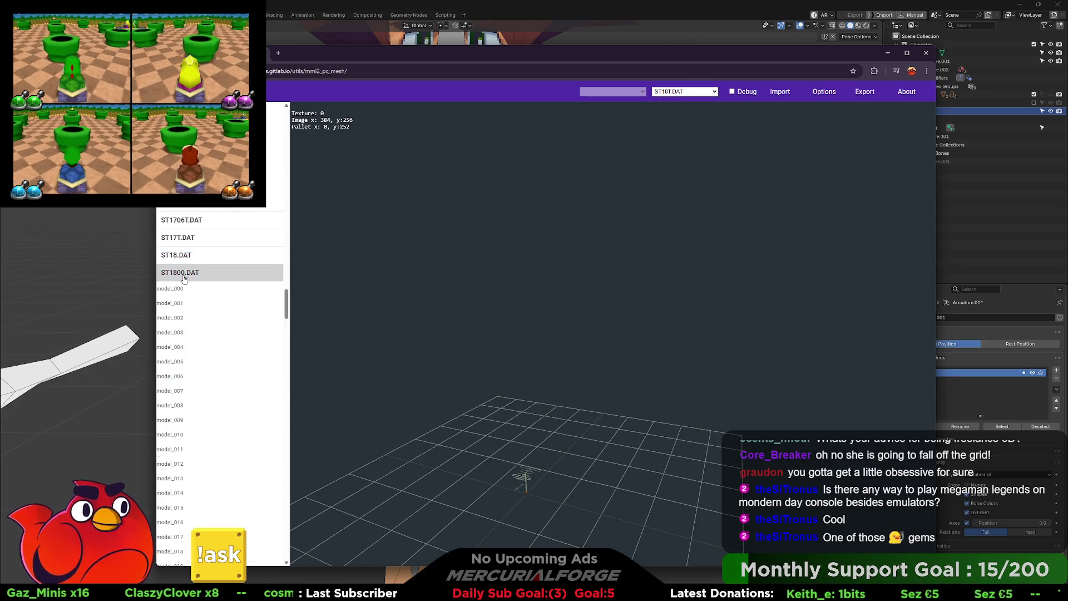
click(175, 332)
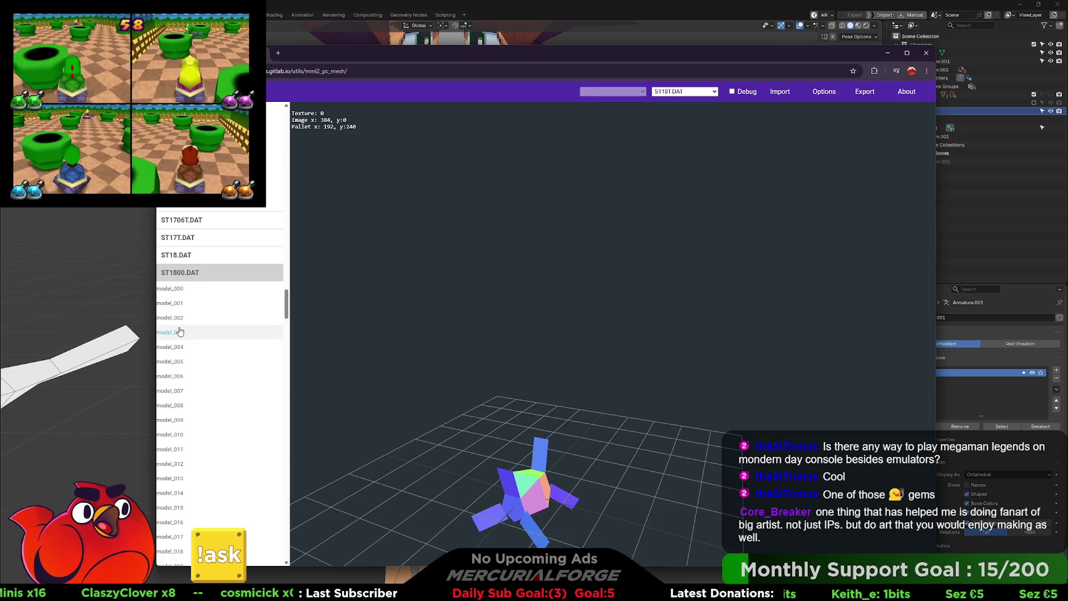
scroll(177, 350, down, 2)
click(176, 348)
scroll(179, 295, up, 3)
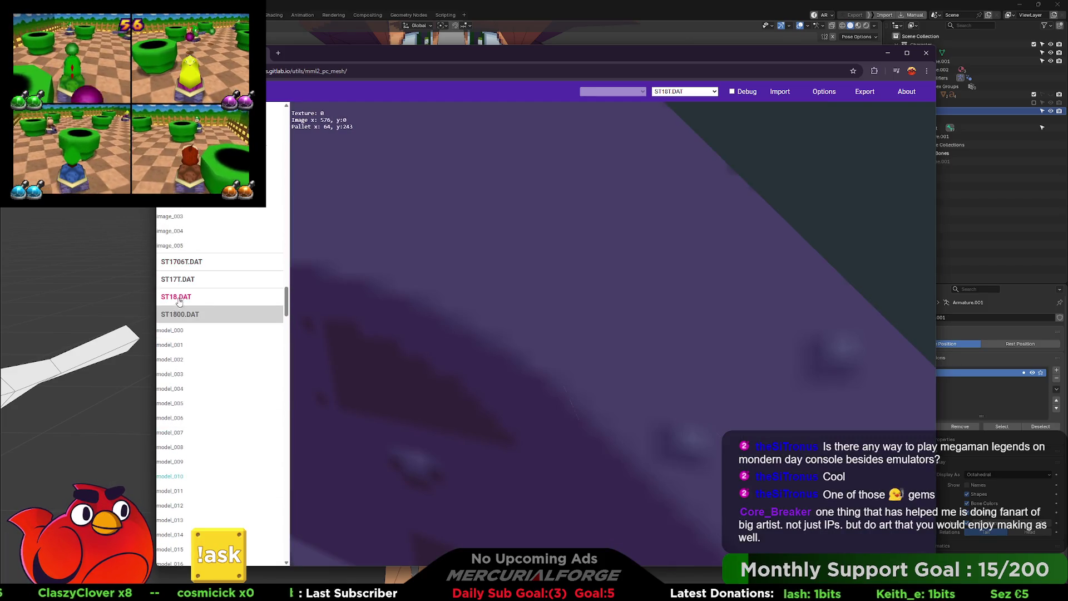
click(180, 315)
scroll(181, 309, down, 2)
click(174, 295)
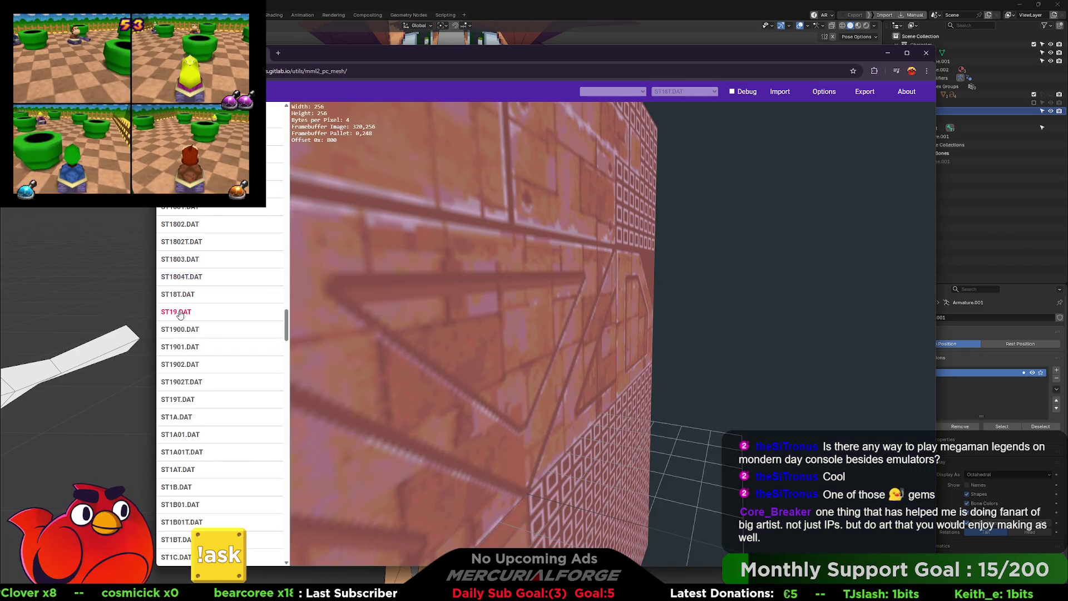
click(180, 315)
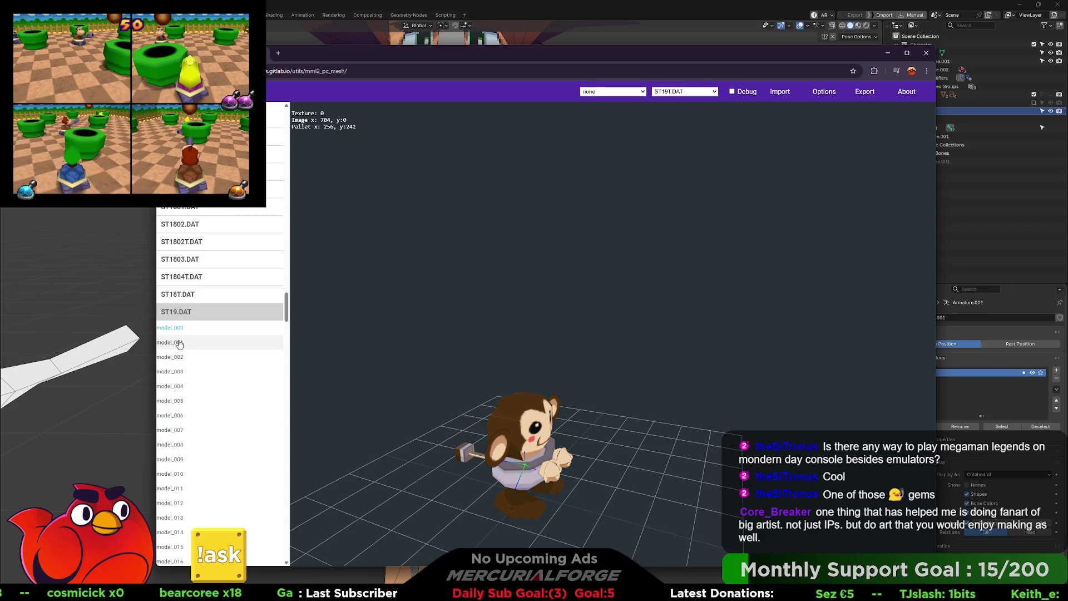
Step: Step through ST19.DAT's model_001 and model_003 crate truck, then orbit and zoom the model_004 girl
click(177, 344)
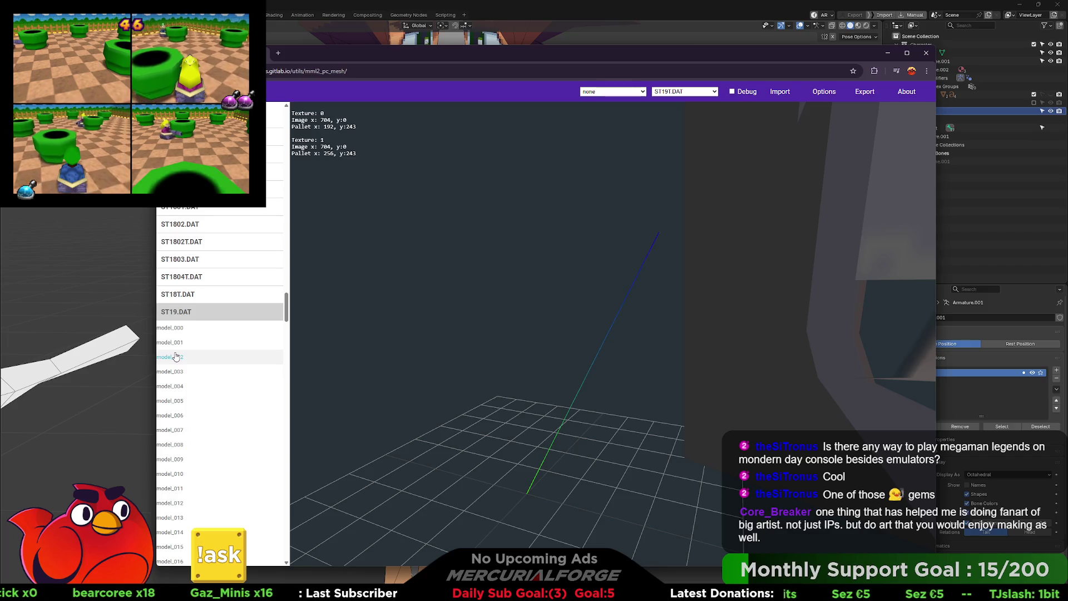
click(170, 372)
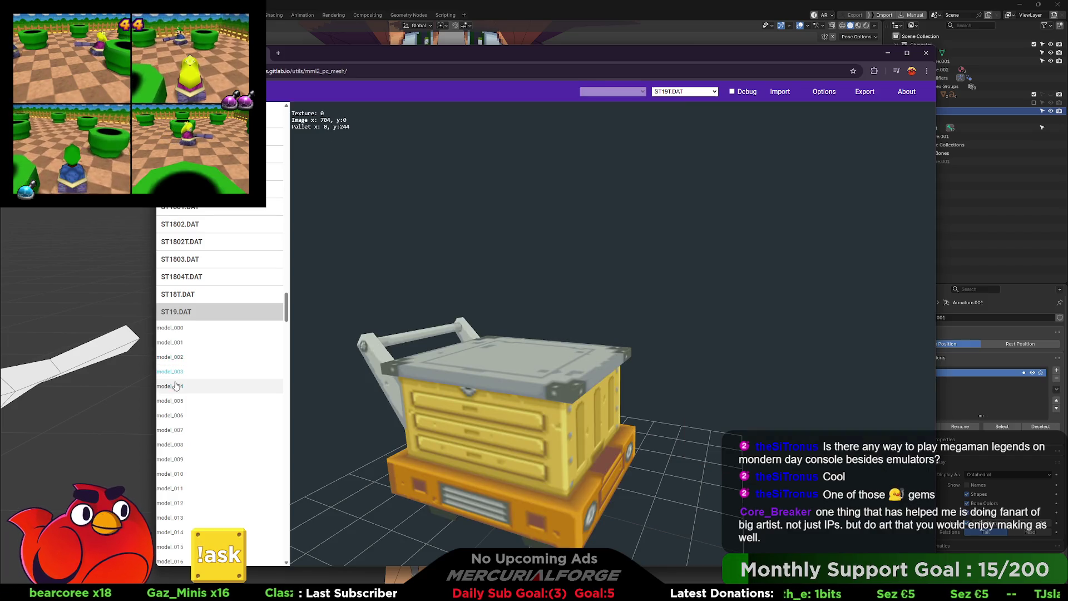
click(169, 386)
mouse_move(333, 326)
mouse_down()
mouse_move(492, 316)
mouse_move(538, 324)
mouse_move(522, 331)
mouse_move(558, 347)
mouse_up()
scroll(539, 328, up, 5)
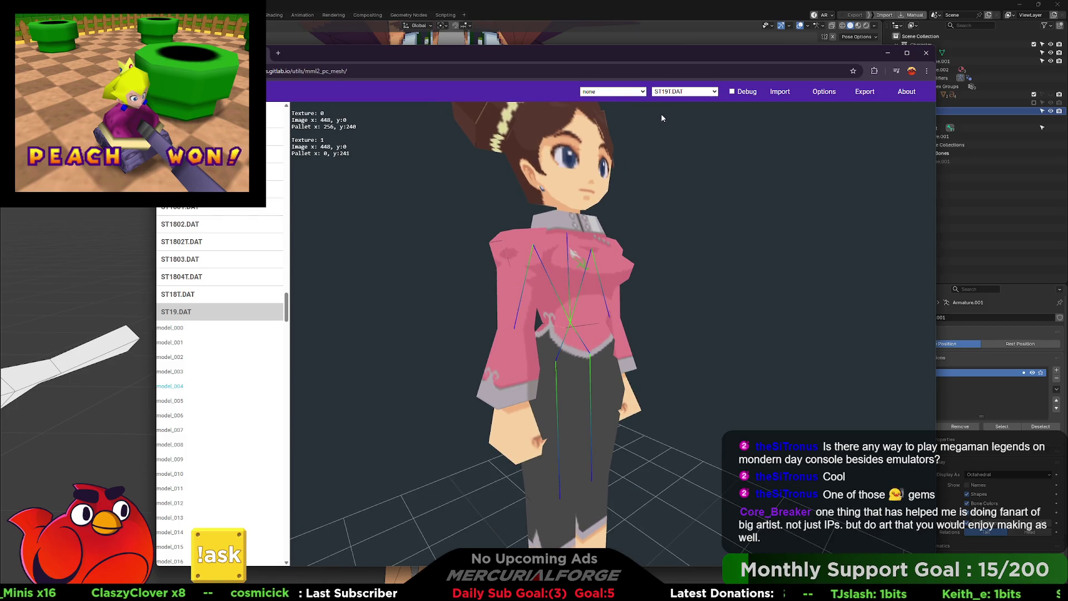
Step: Play anim_000, anim_001 and anim_002 on the girl in turn, then settle on anim_003
click(605, 93)
click(607, 107)
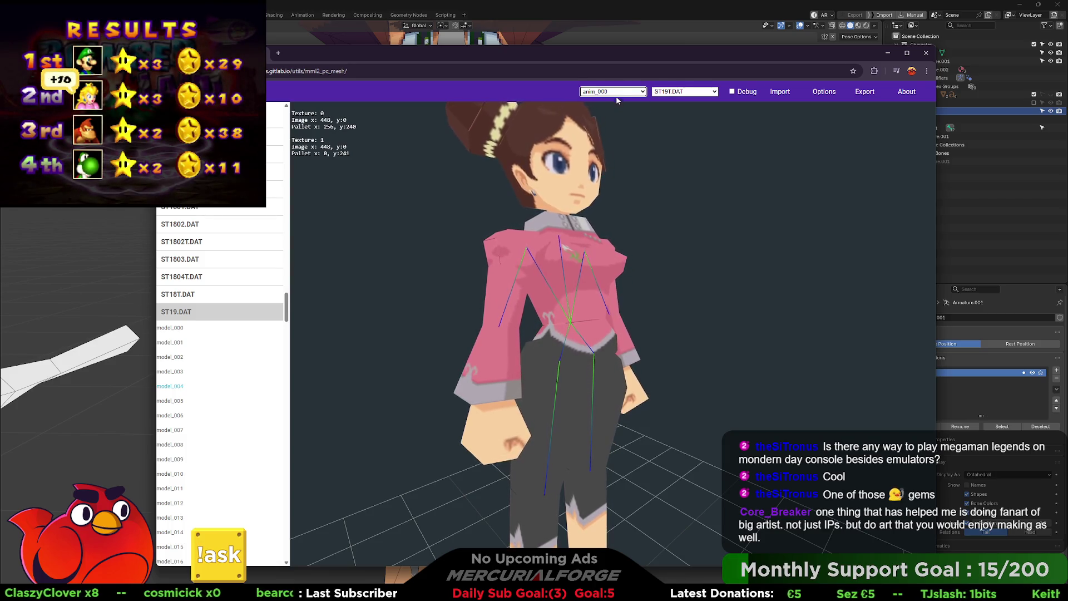
scroll(621, 207, up, 3)
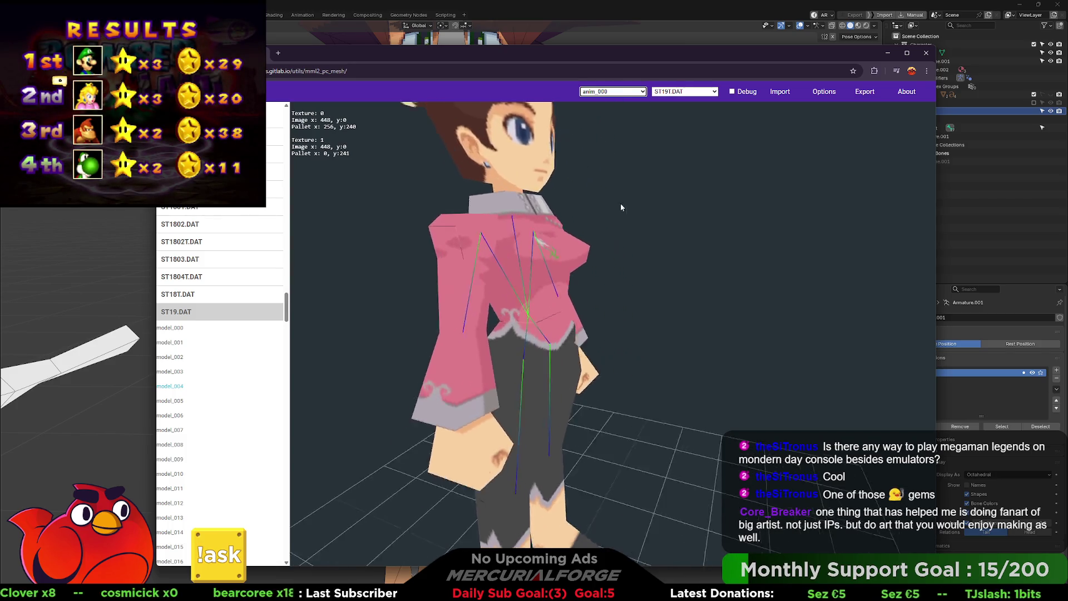
scroll(666, 201, up, 2)
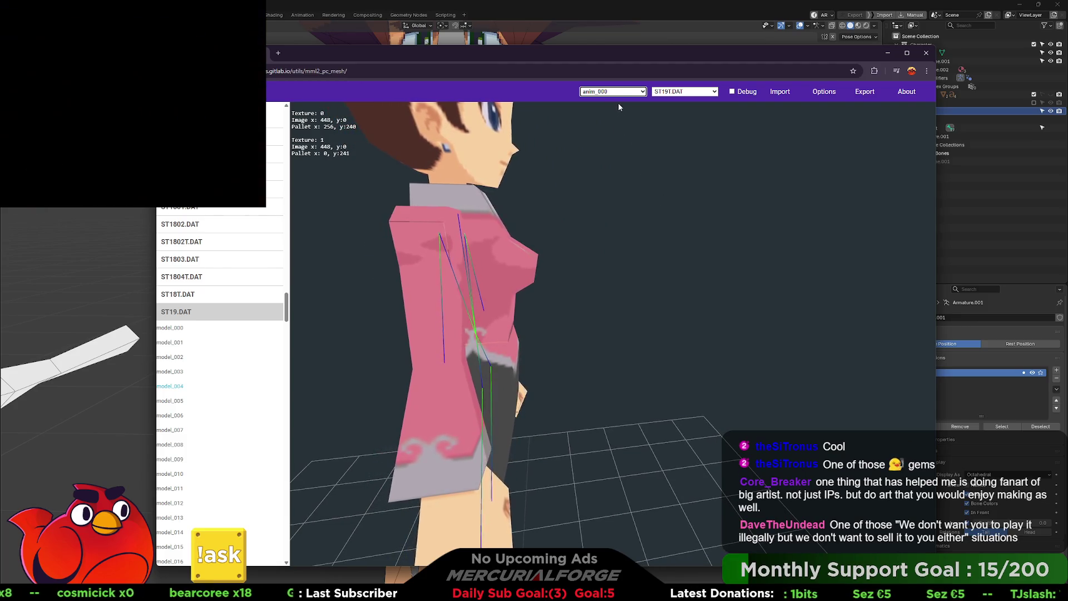
click(611, 92)
click(610, 126)
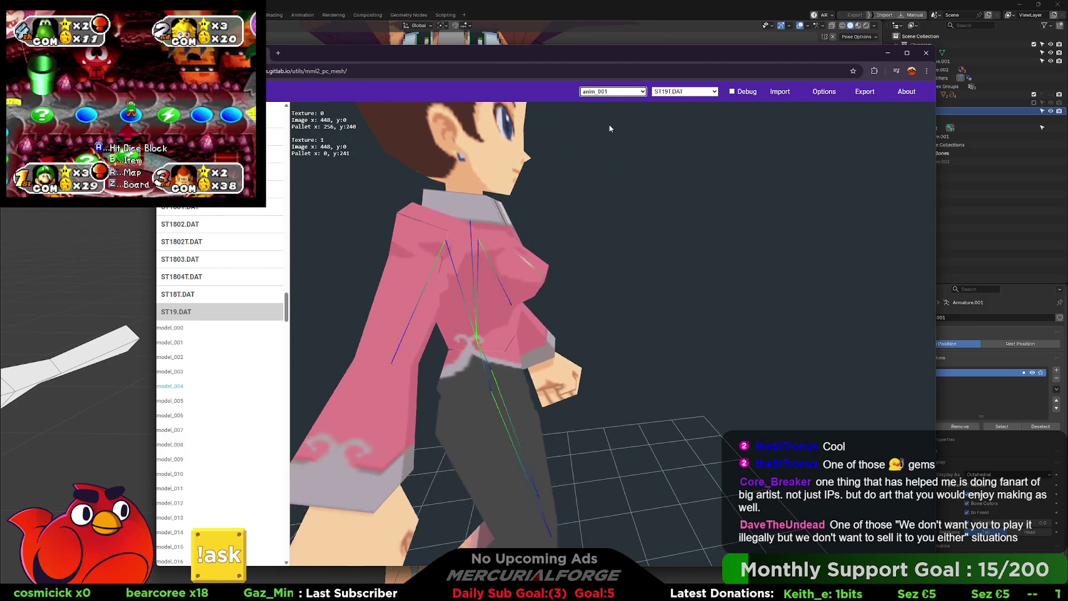
click(612, 92)
click(609, 129)
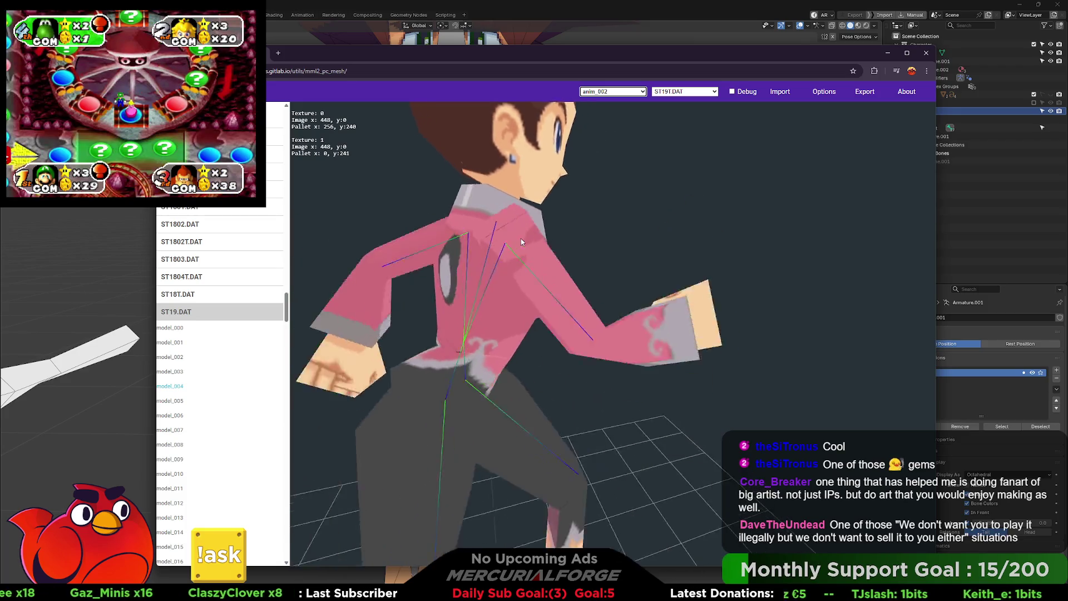
scroll(519, 238, up, 5)
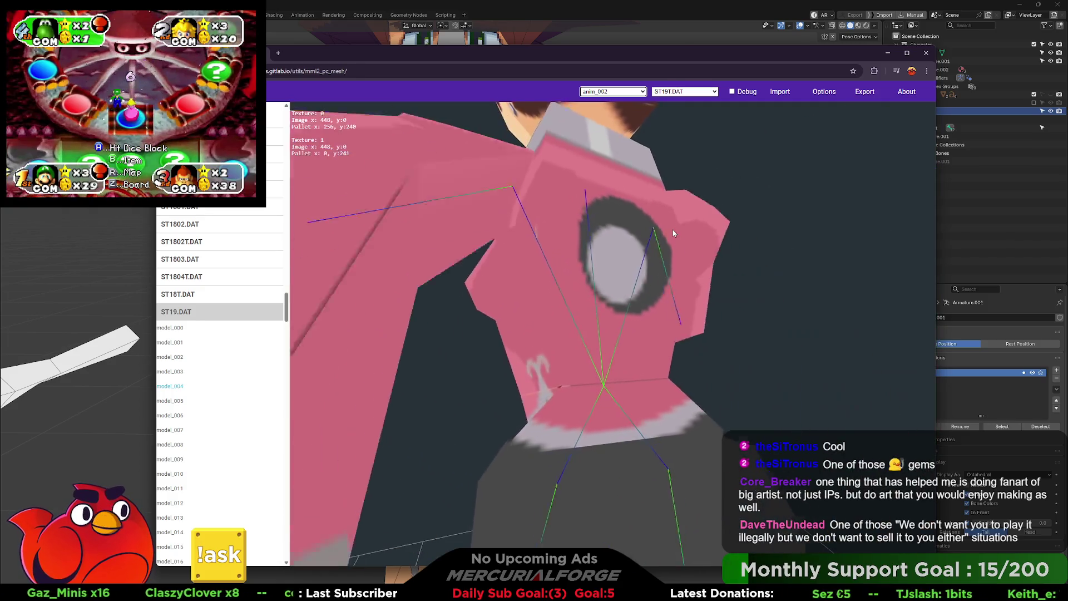
drag(672, 229, 377, 229)
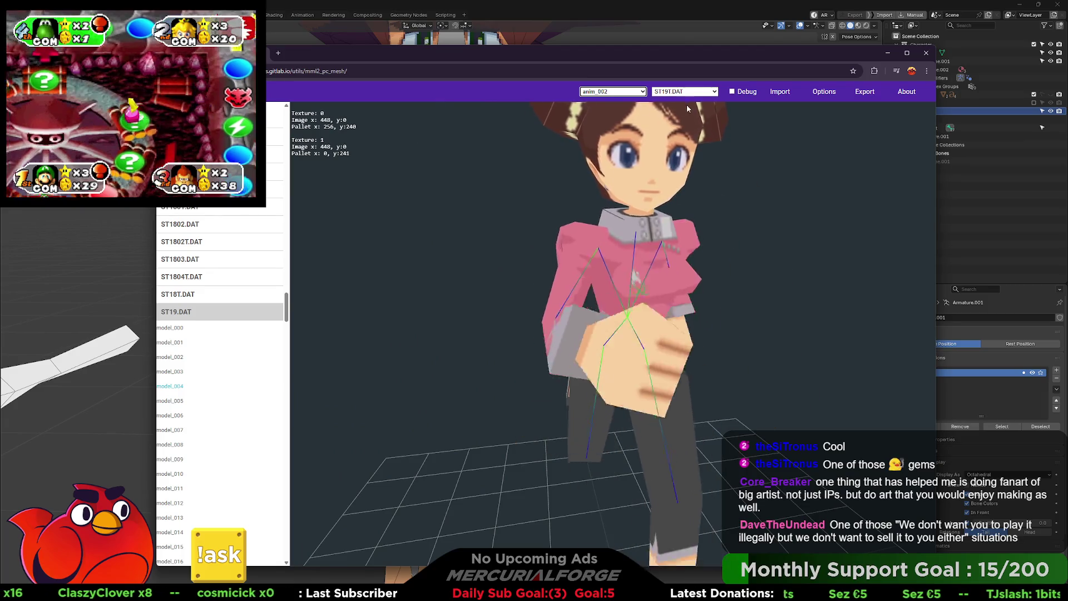
click(642, 92)
click(612, 123)
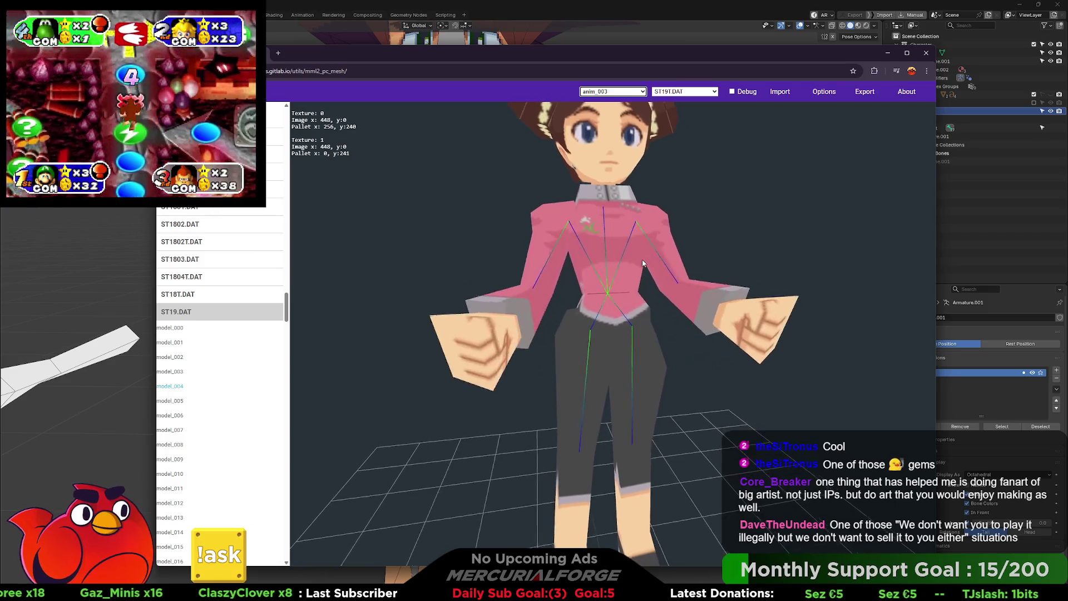
Step: Toggle Debug flat colours on and off, then orbit and zoom around the still, textured girl
click(737, 93)
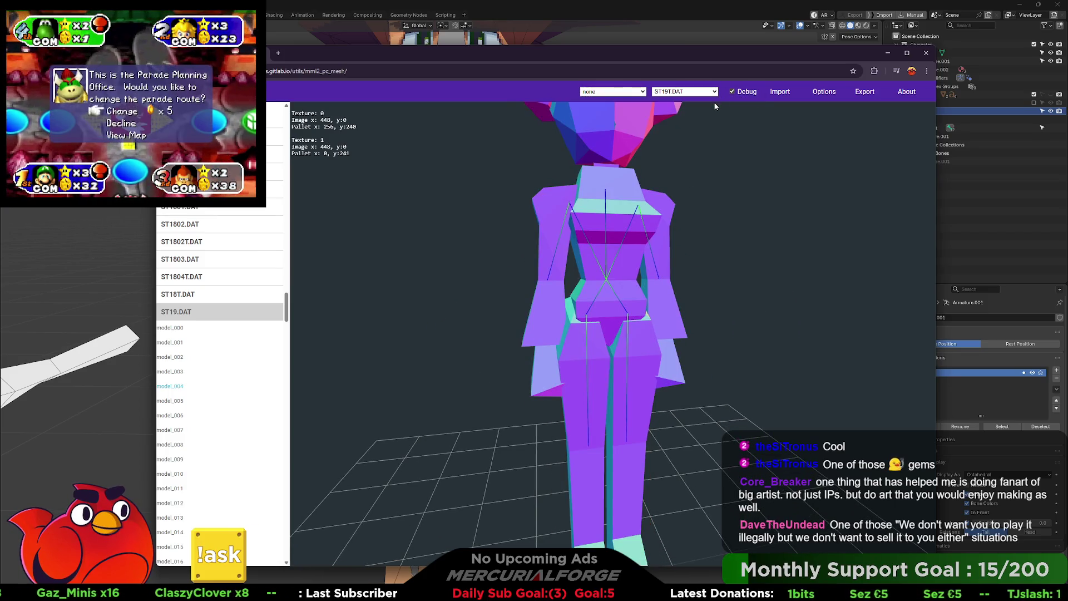
click(732, 91)
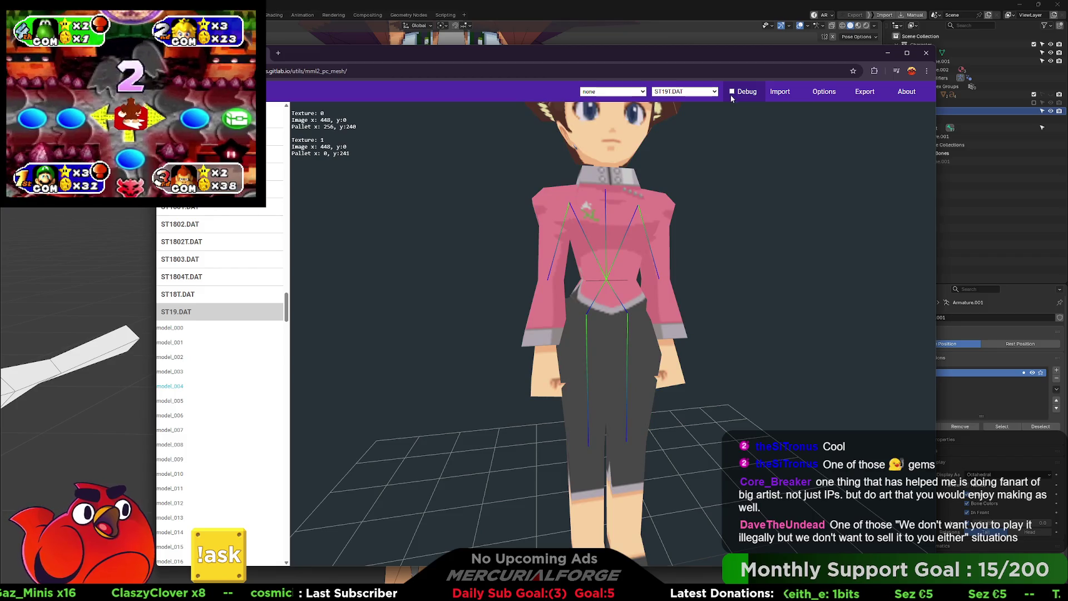
scroll(599, 378, up, 5)
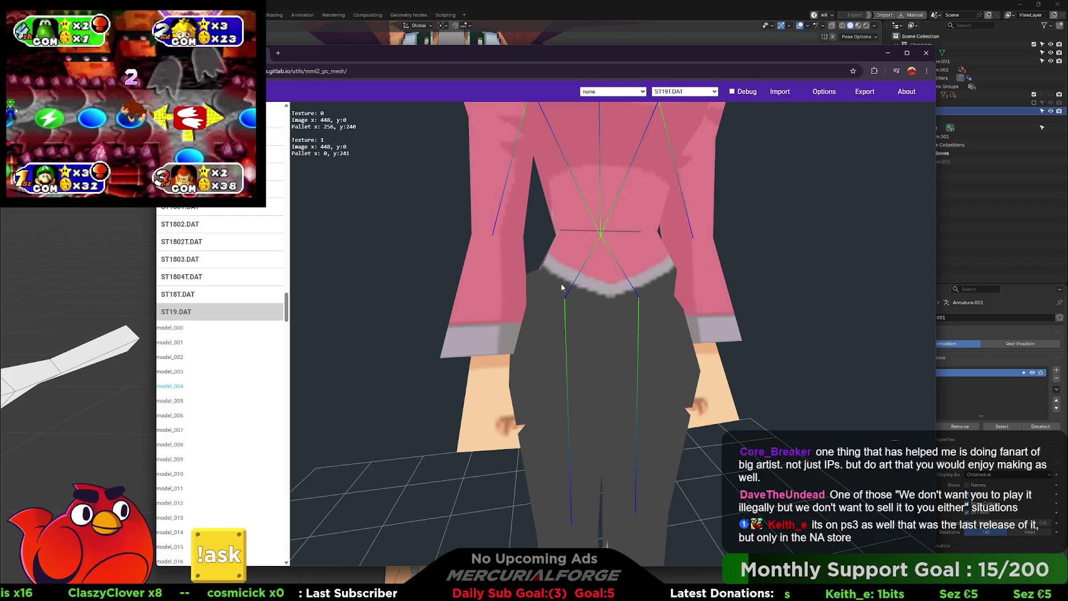
mouse_move(584, 313)
mouse_down()
mouse_move(678, 298)
mouse_move(582, 334)
mouse_move(512, 329)
mouse_move(642, 321)
mouse_up()
scroll(632, 283, down, 5)
mouse_move(632, 283)
mouse_down()
mouse_move(423, 333)
mouse_move(340, 327)
mouse_up()
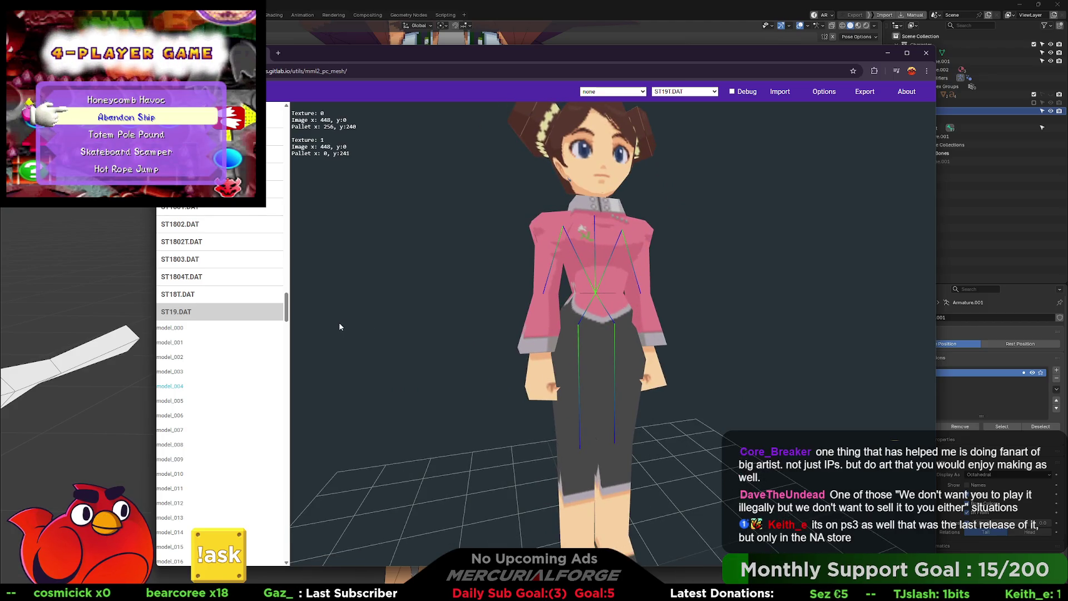
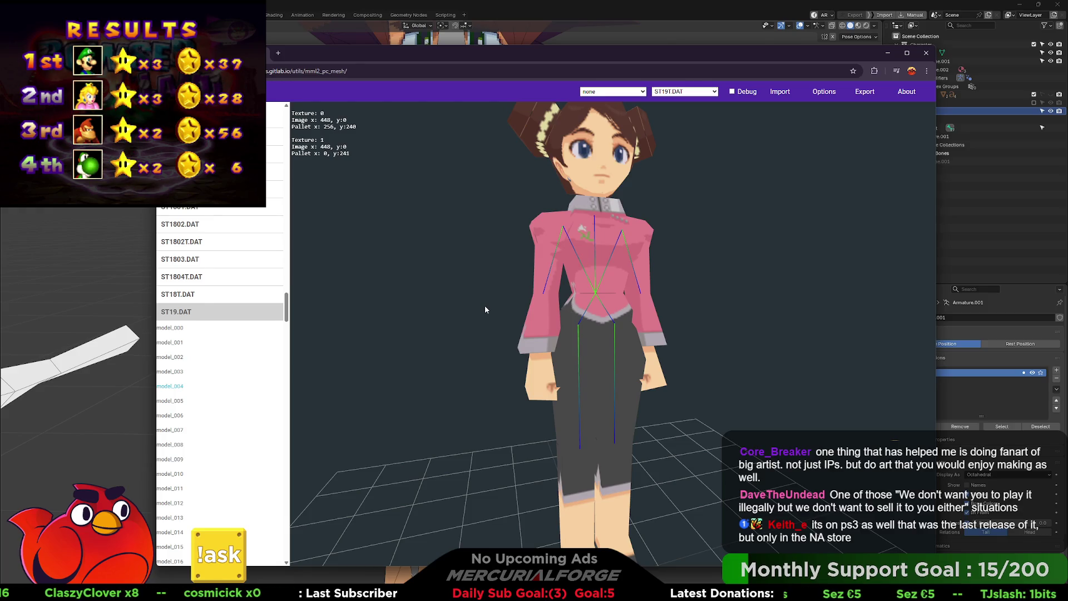
Step: Orbit the ST19 character, scroll the file list, and expand ST2901T.DAT to list image_000–image_013
mouse_move(522, 298)
mouse_down()
mouse_move(493, 278)
mouse_move(482, 311)
mouse_move(481, 300)
mouse_move(522, 282)
mouse_move(522, 235)
mouse_move(513, 254)
mouse_up()
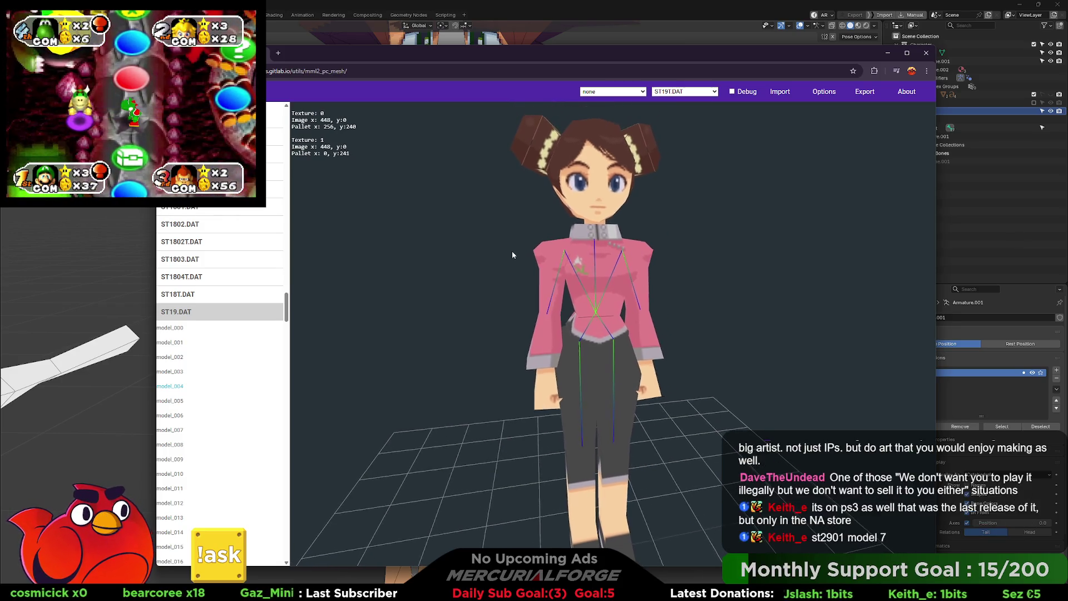
scroll(513, 255, up, 1)
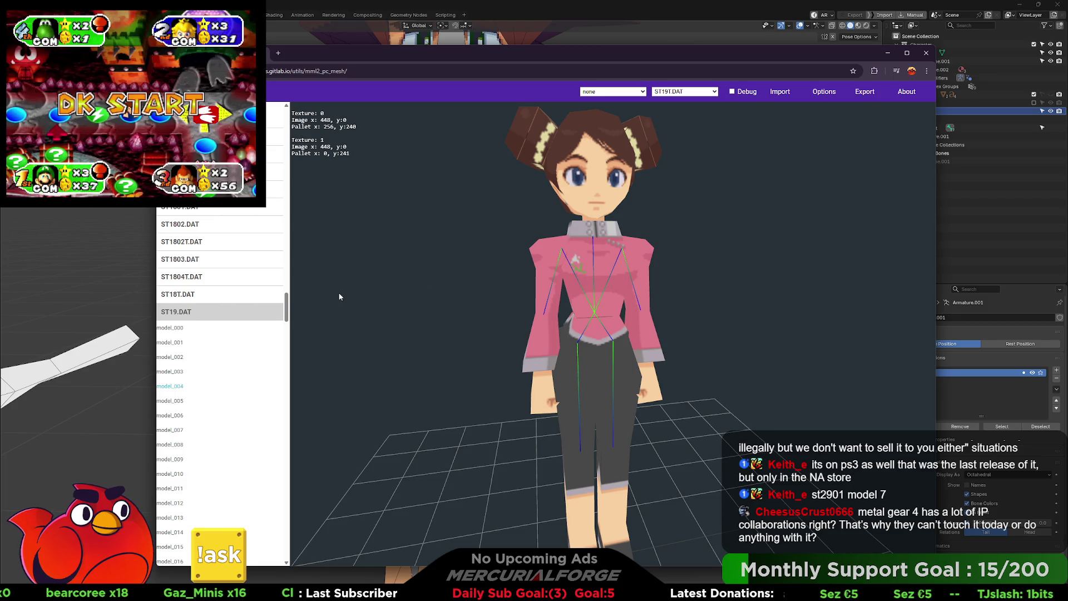
drag(286, 306, 276, 537)
scroll(275, 537, down, 3)
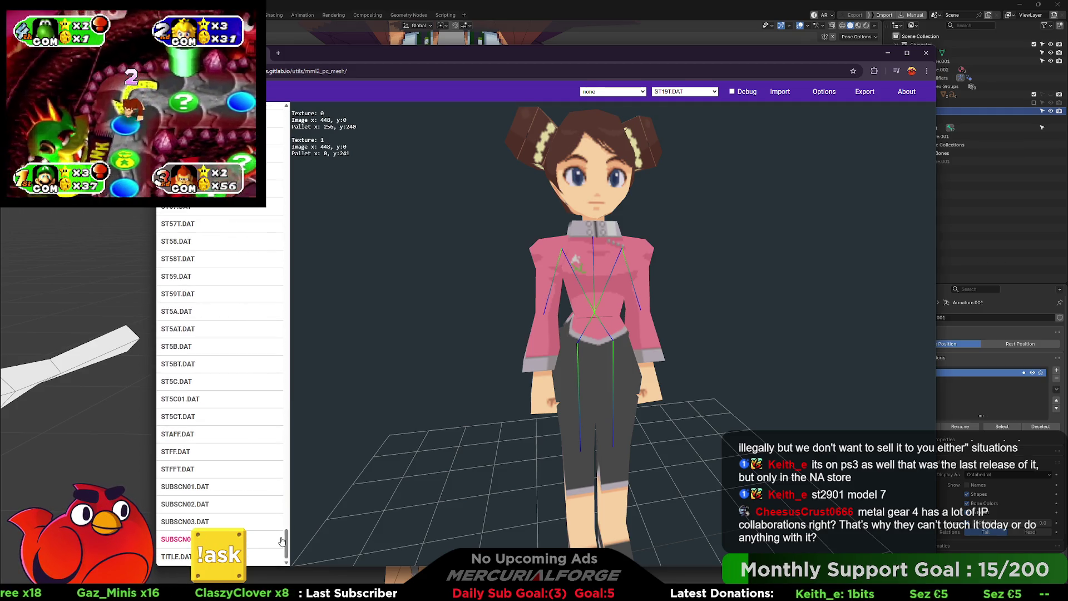
drag(285, 544, 298, 386)
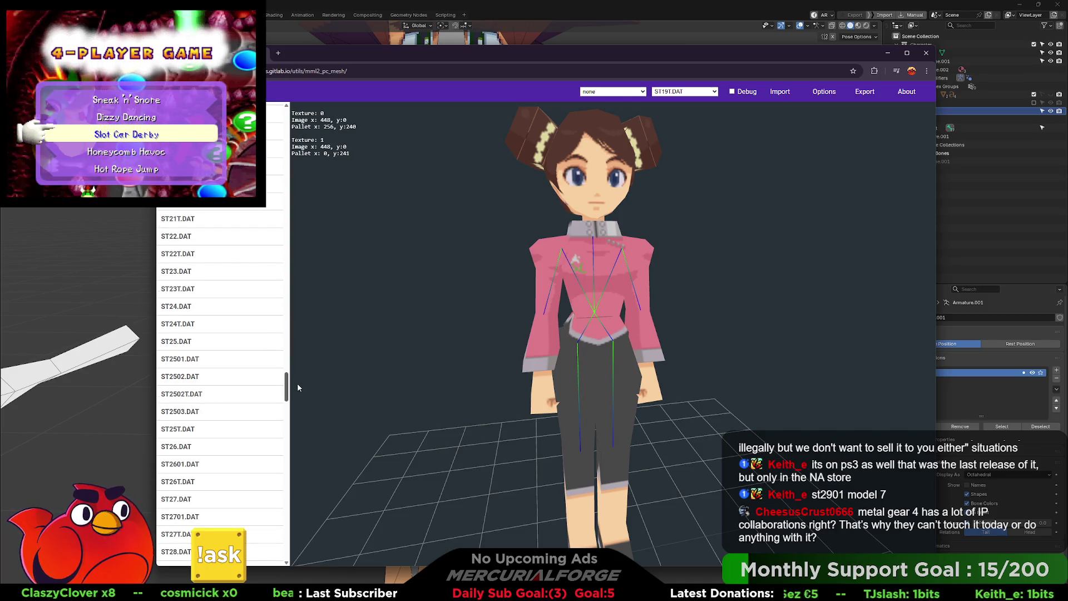
drag(297, 382, 296, 403)
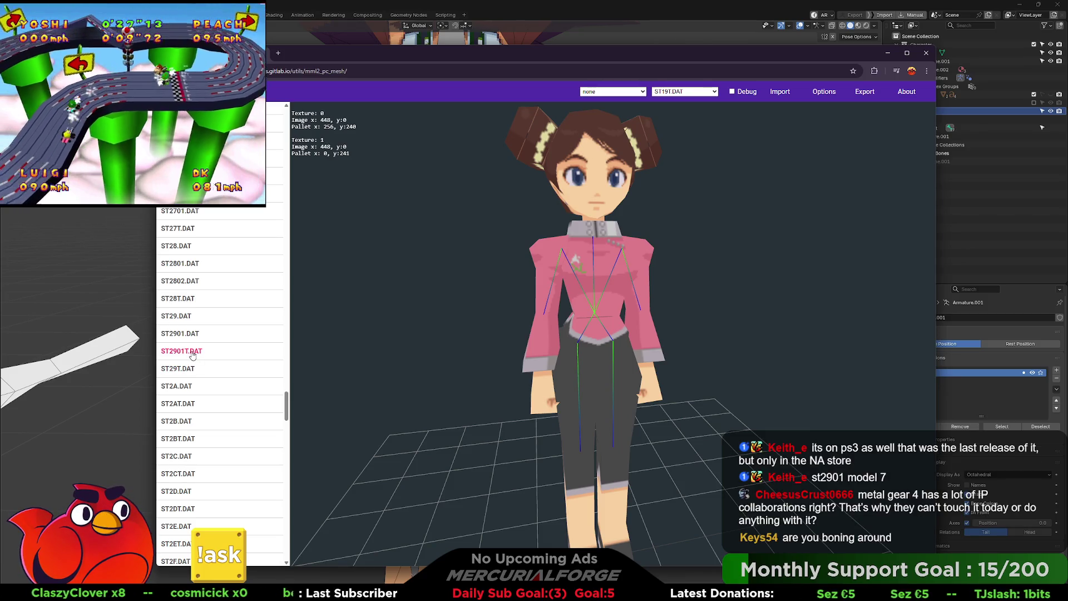
click(192, 356)
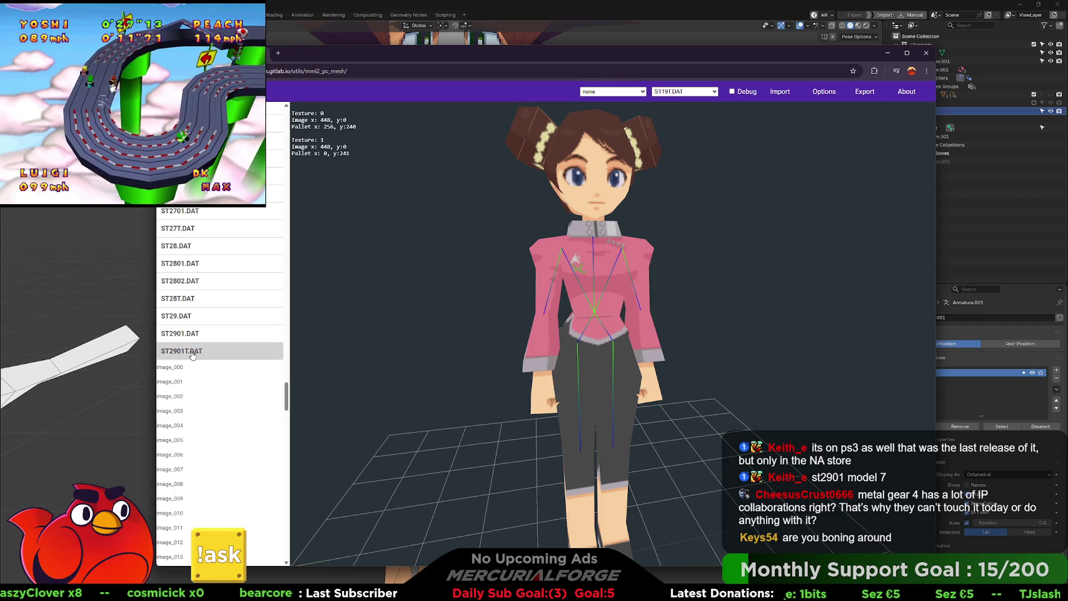
Step: Preview ST2901T image_007, then display ST2901.DAT model_007 and orbit to inspect it
click(189, 468)
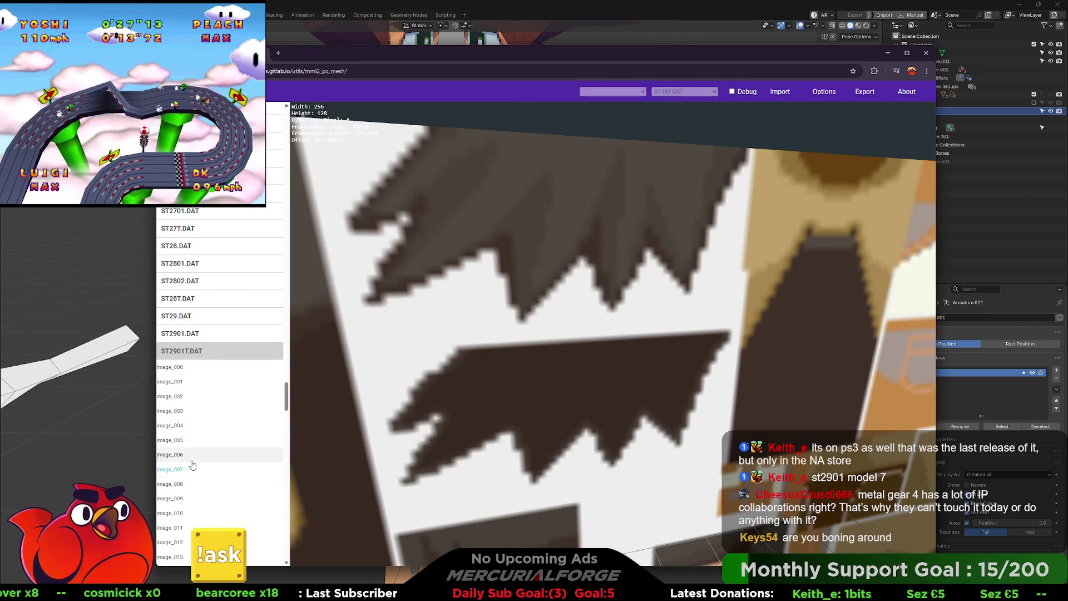
click(189, 333)
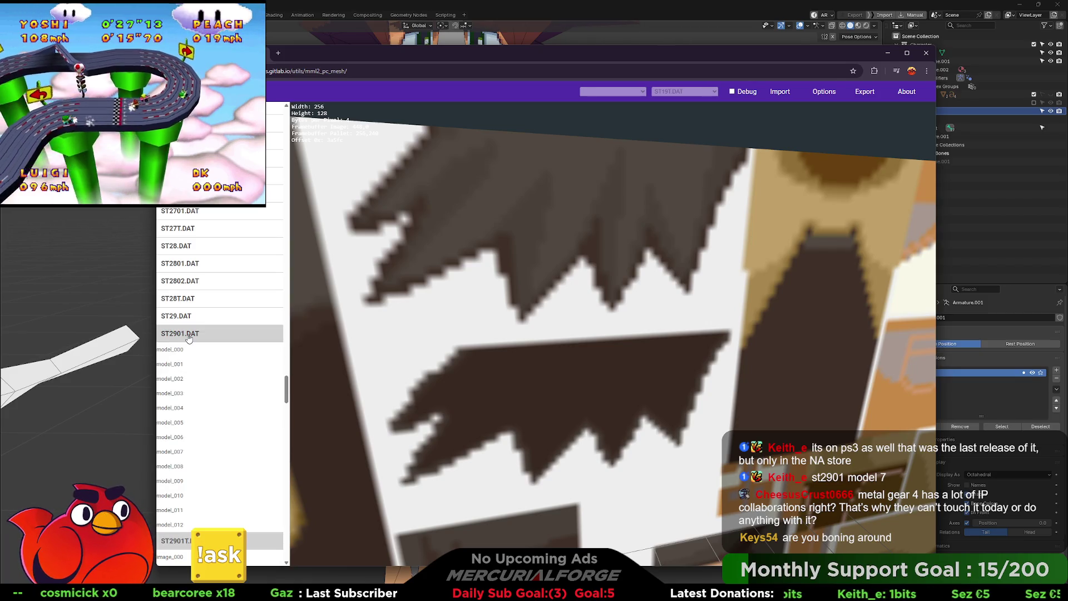
click(175, 453)
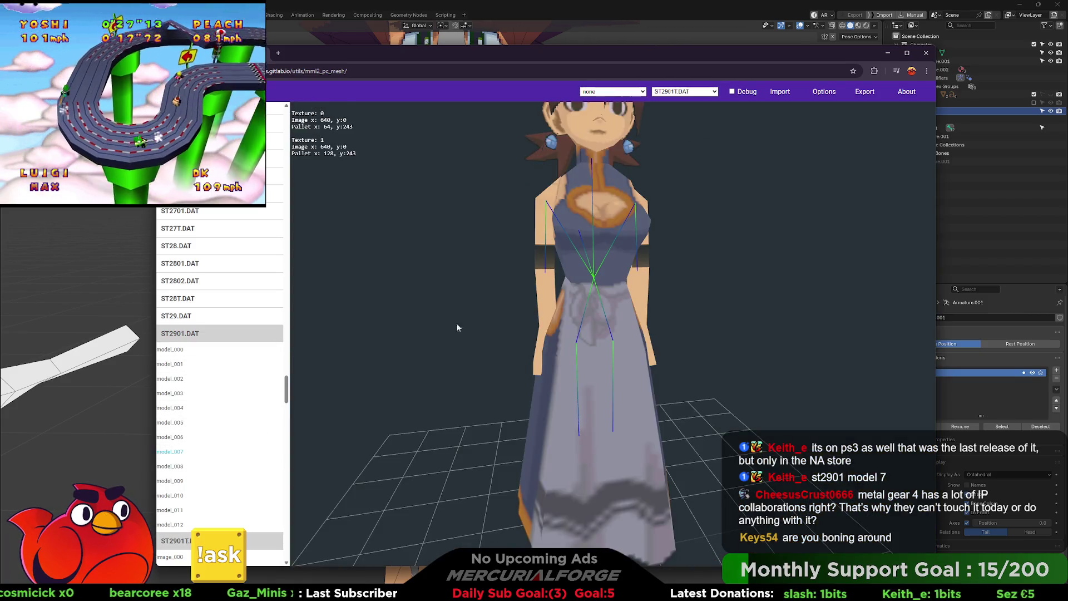
mouse_move(619, 256)
mouse_down()
mouse_move(612, 355)
mouse_move(655, 358)
mouse_move(633, 354)
mouse_up()
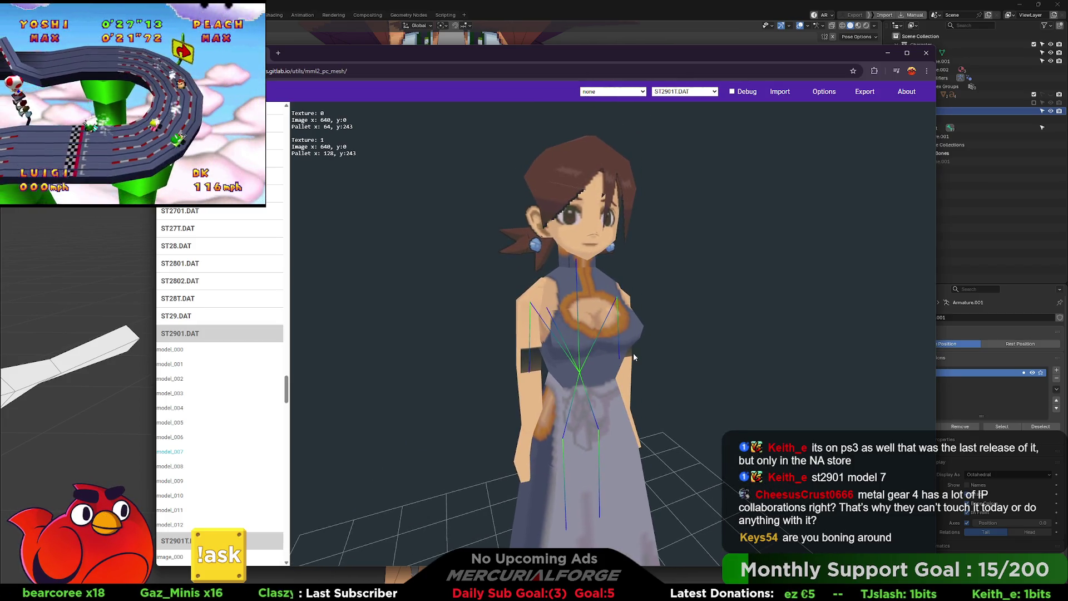
mouse_move(700, 295)
mouse_down()
mouse_move(697, 329)
mouse_move(826, 318)
mouse_move(677, 326)
mouse_move(705, 327)
mouse_up()
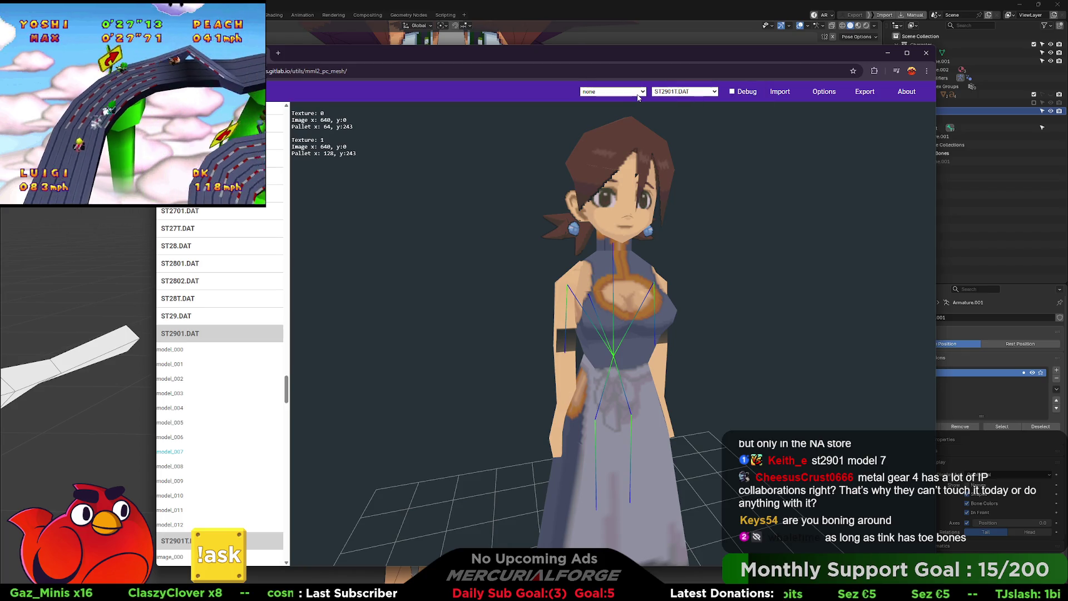
Step: Expand ST5BT.DAT and load ST5B.DAT's model_000 into the viewer
scroll(198, 418, down, 15)
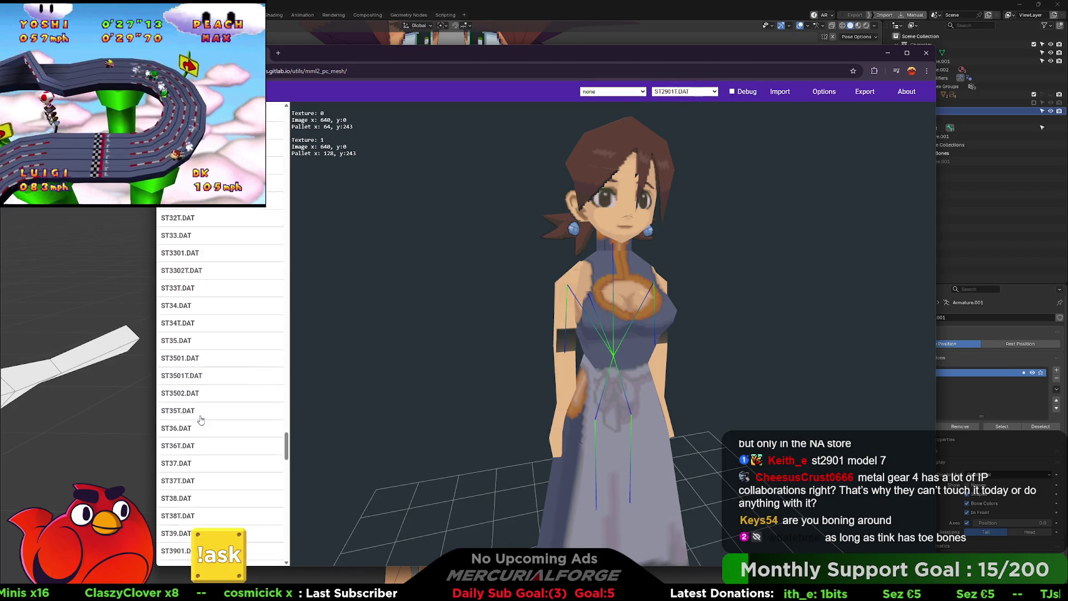
scroll(200, 419, down, 10)
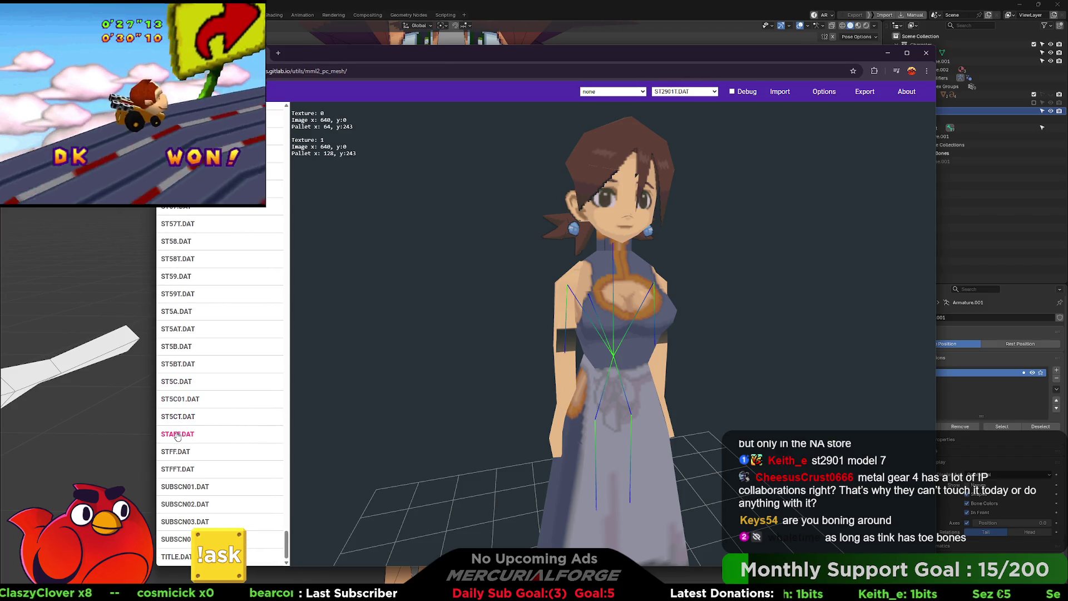
click(178, 417)
click(179, 419)
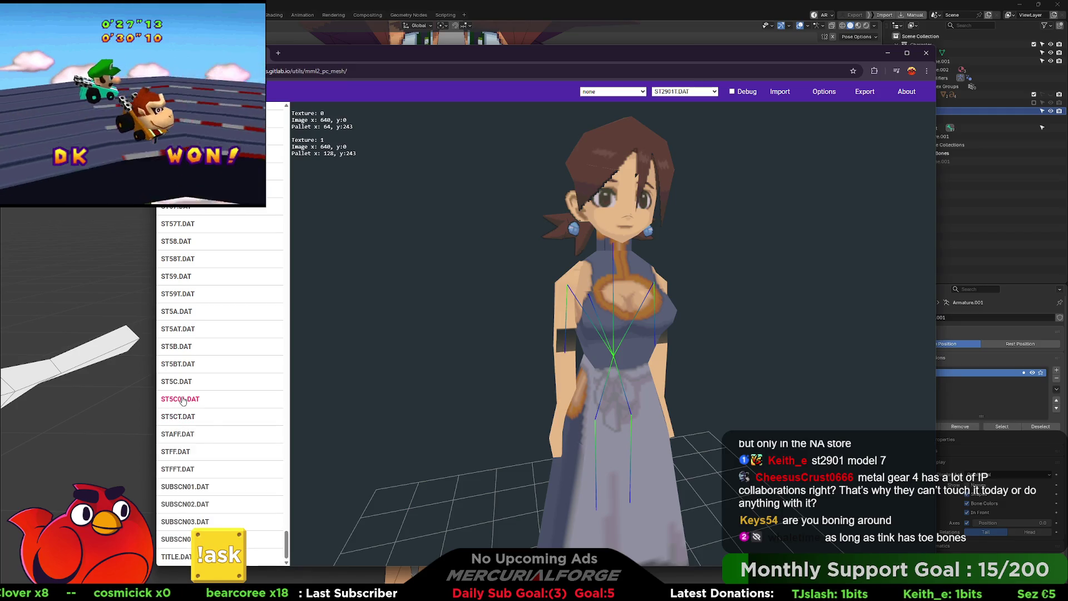
click(181, 364)
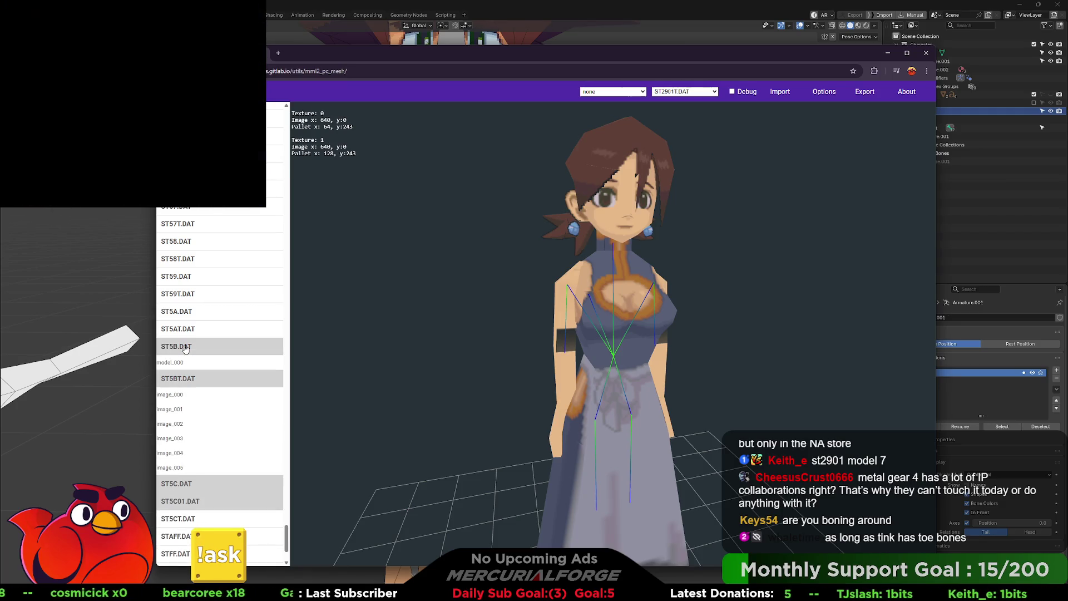
click(170, 362)
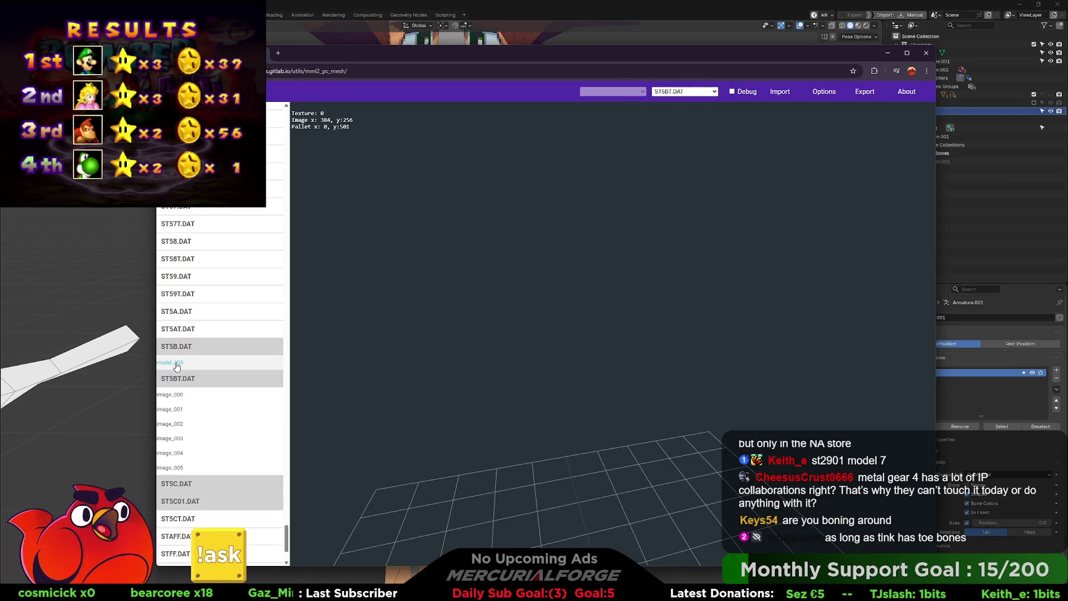
Step: Browse ST58.DAT models 005, 009, 006 and 012, then collapse its list
click(183, 276)
scroll(181, 298, up, 2)
click(183, 329)
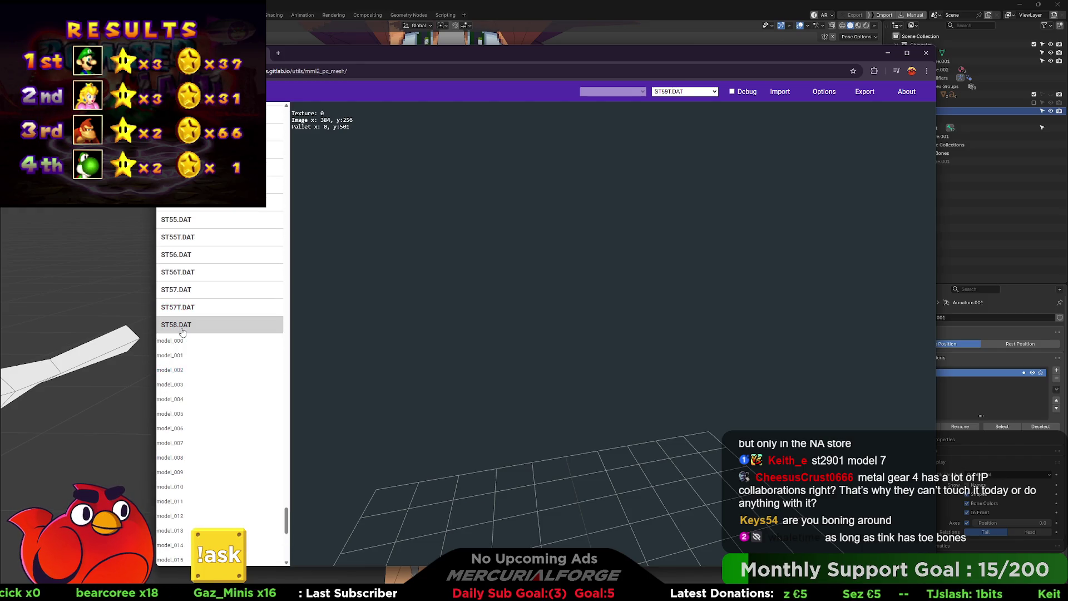
scroll(546, 382, down, 3)
scroll(546, 378, down, 5)
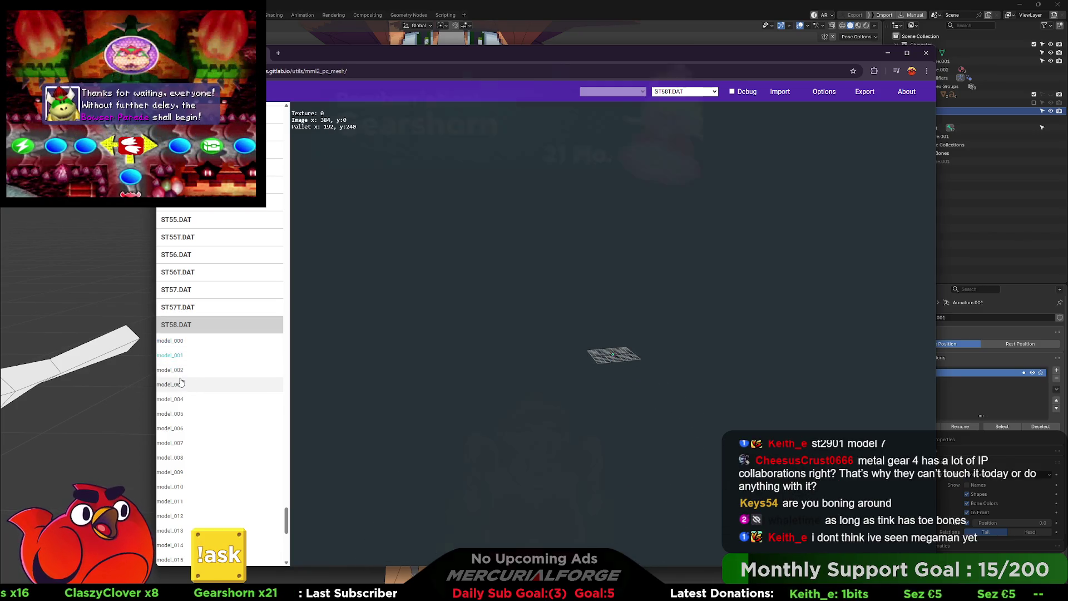
click(170, 414)
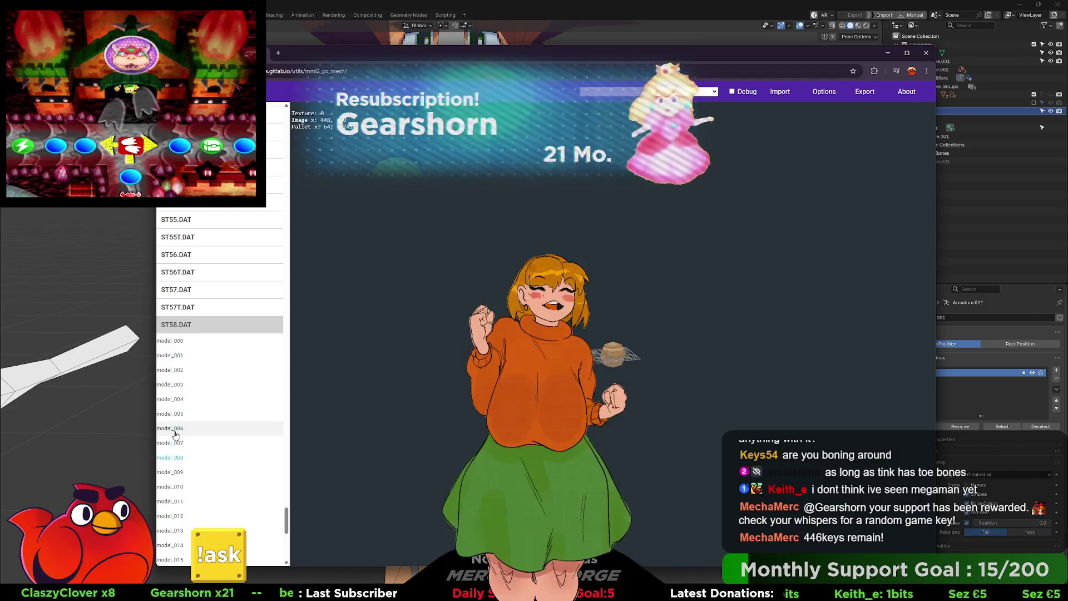
click(170, 469)
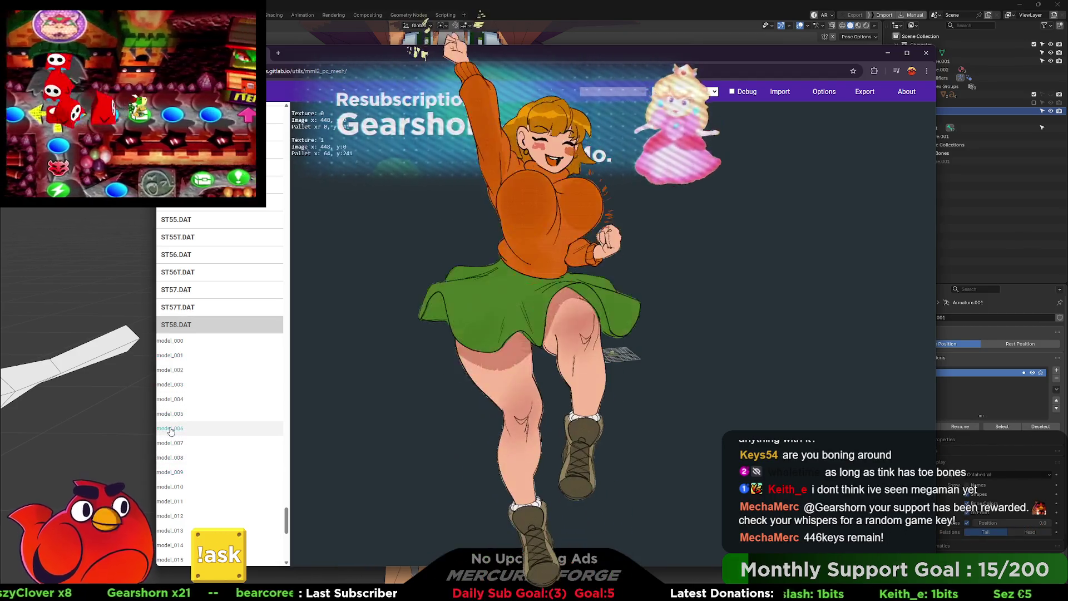
click(175, 429)
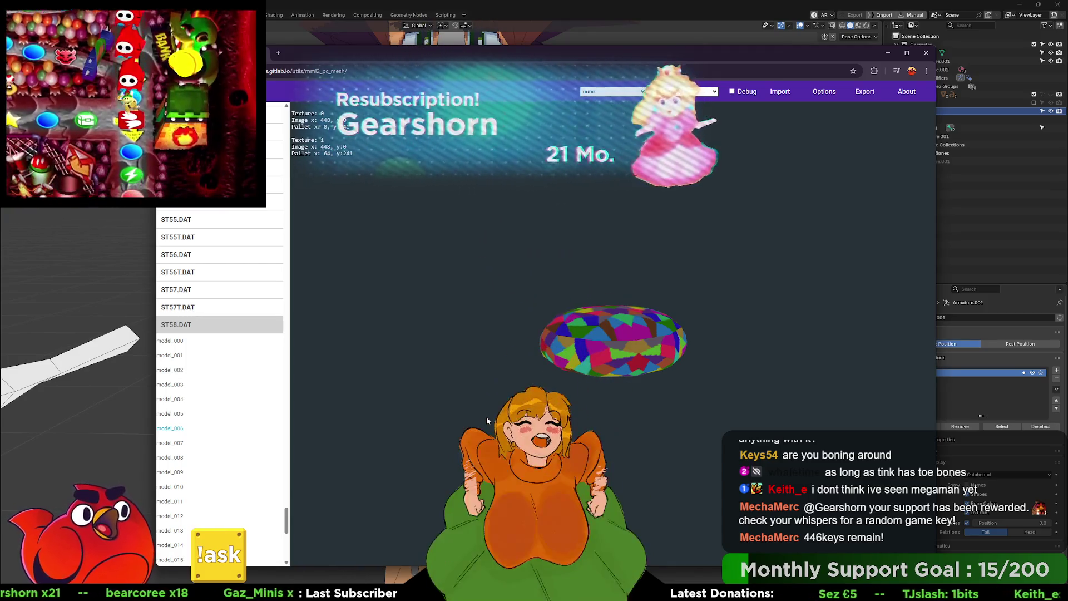
scroll(189, 380, down, 3)
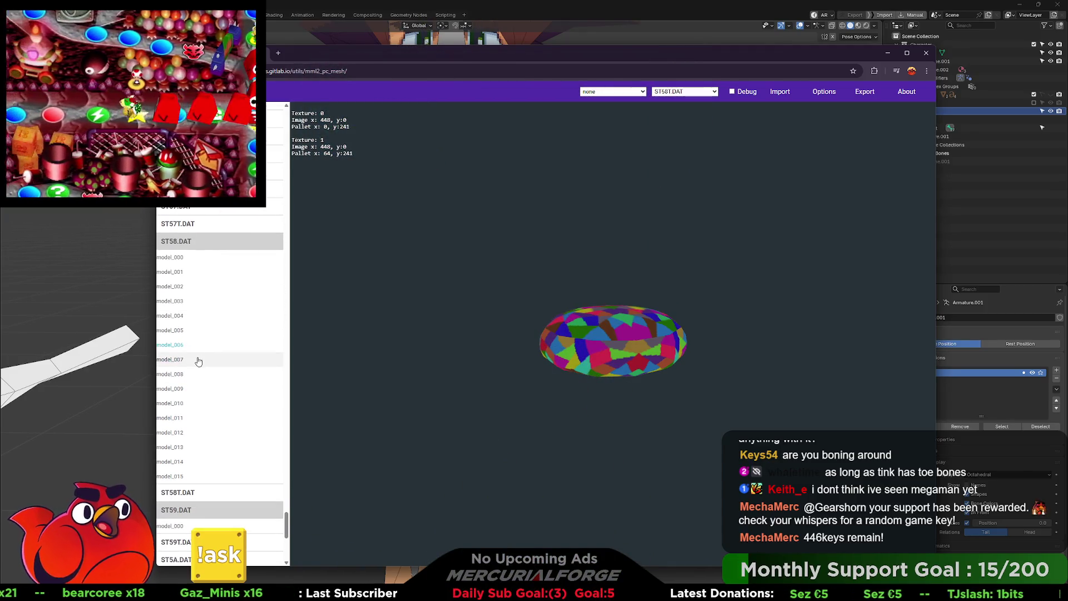
click(177, 433)
click(189, 247)
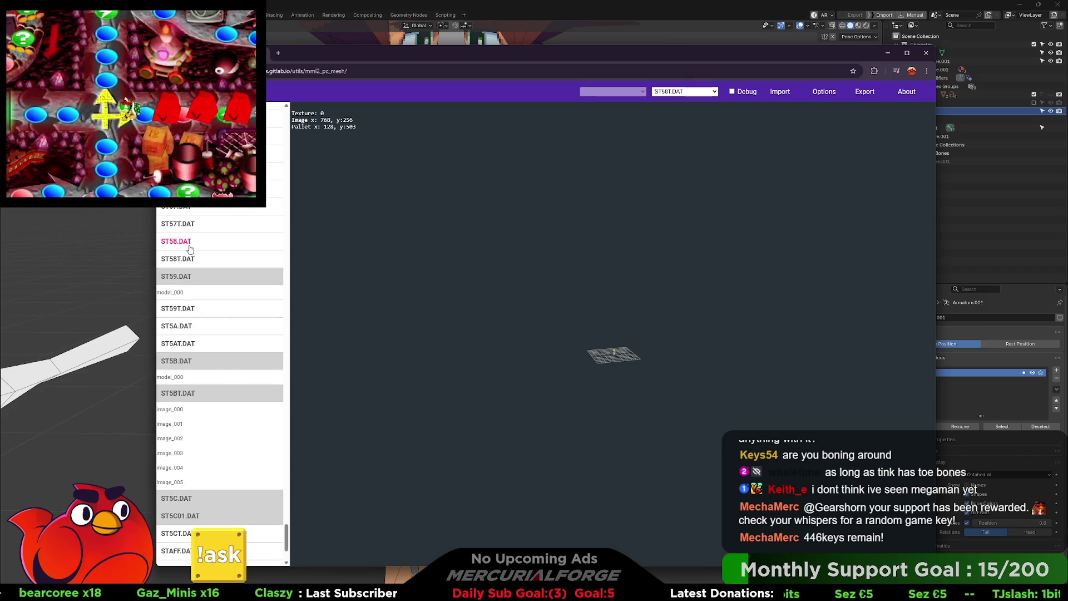
Step: Display ST56.DAT model_001, then ST55.DAT model_002 with ST55T.DAT expanded
click(188, 210)
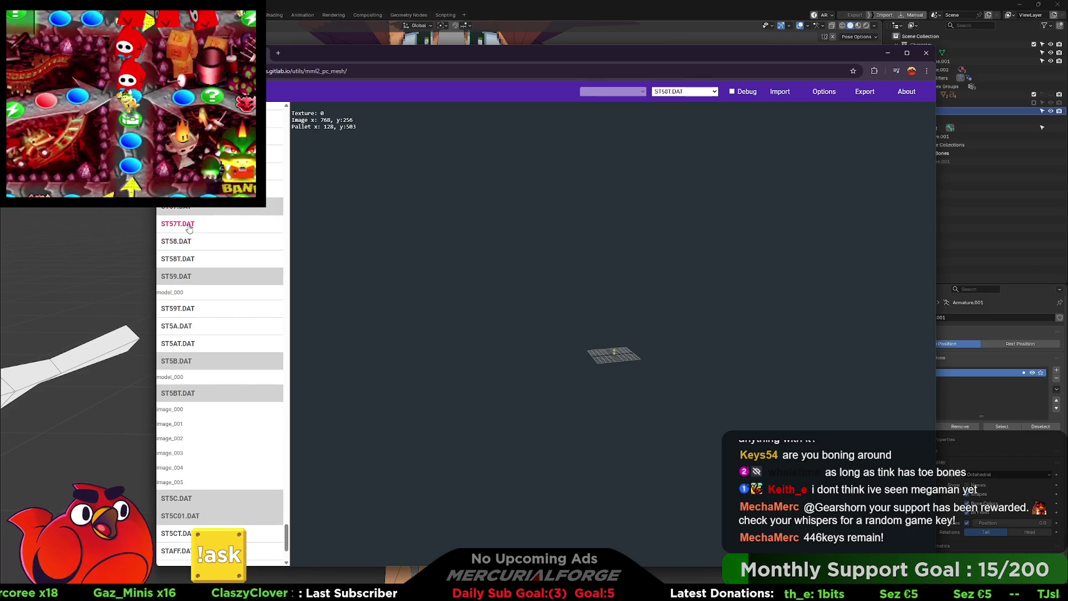
scroll(189, 227, up, 6)
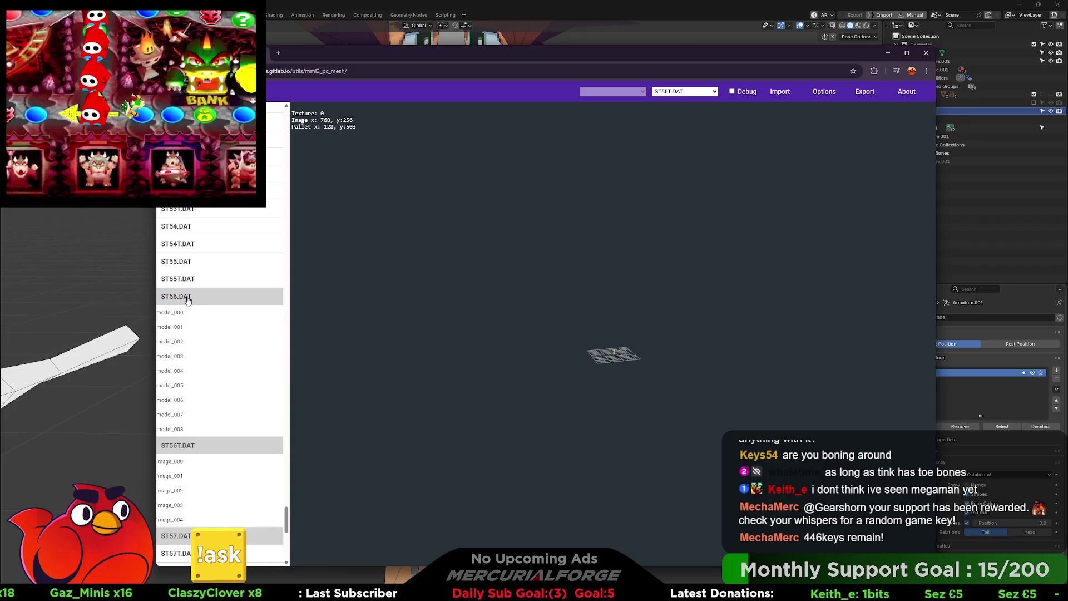
click(182, 331)
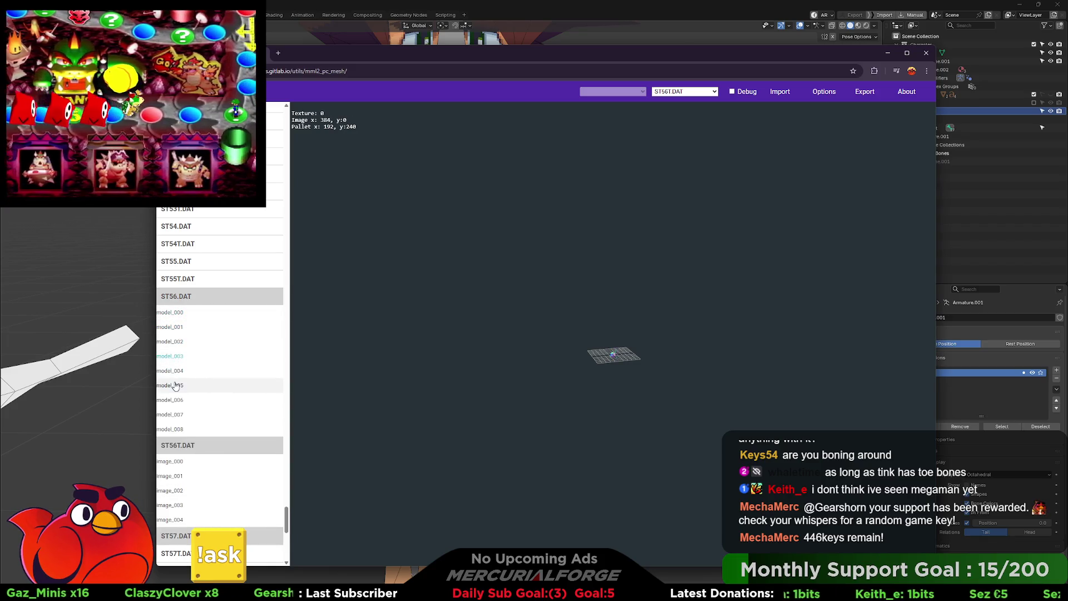
click(182, 274)
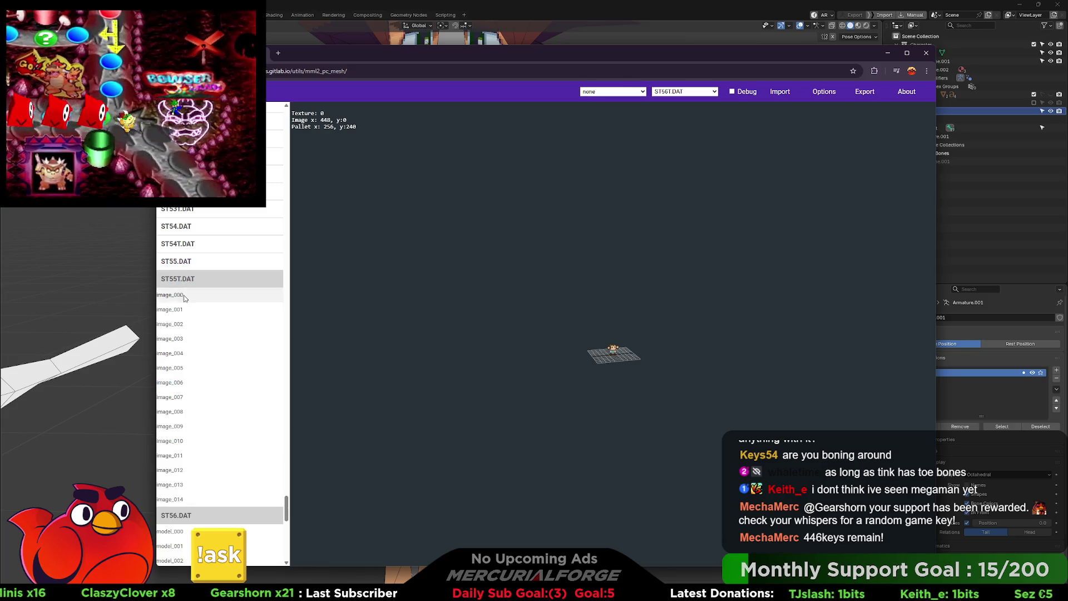
click(190, 263)
click(192, 308)
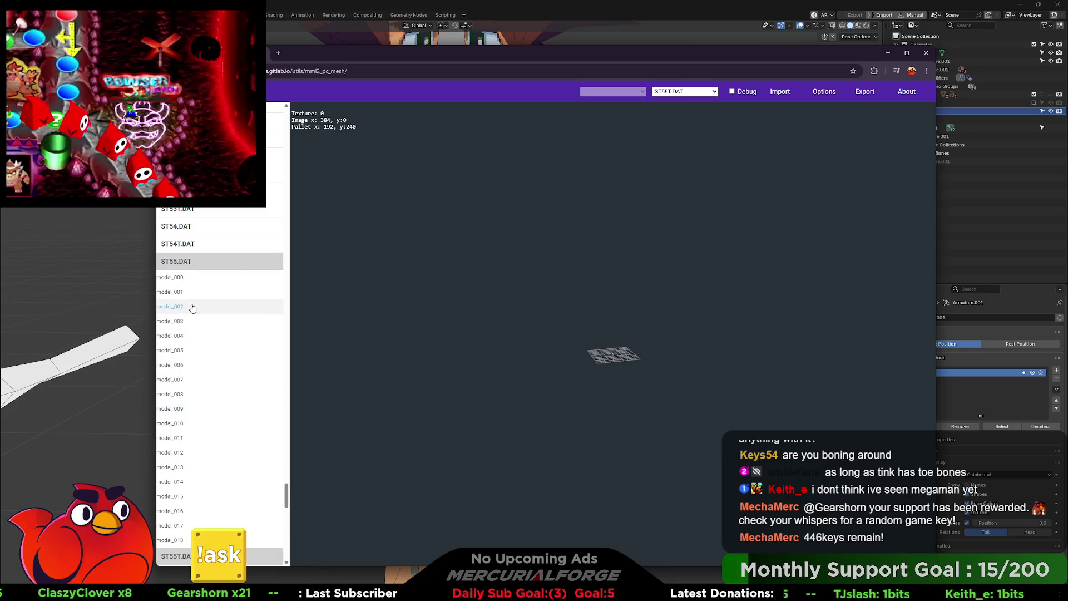
scroll(187, 284, up, 10)
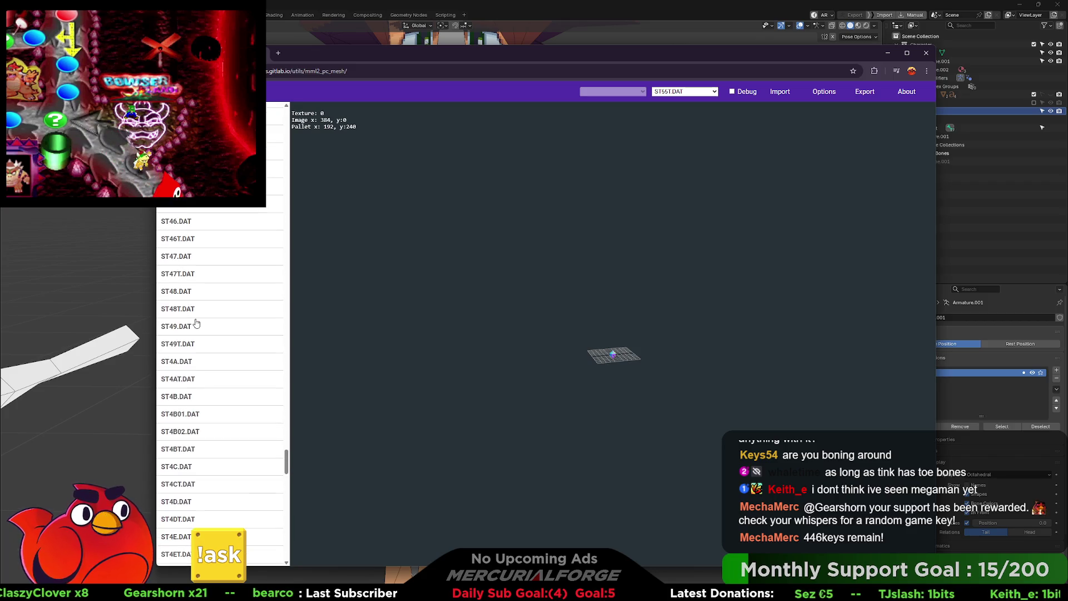
Step: Preview ST48T.DAT textures and ST48.DAT models 000, 005, 011 and 012
click(189, 309)
click(172, 325)
click(175, 339)
click(178, 275)
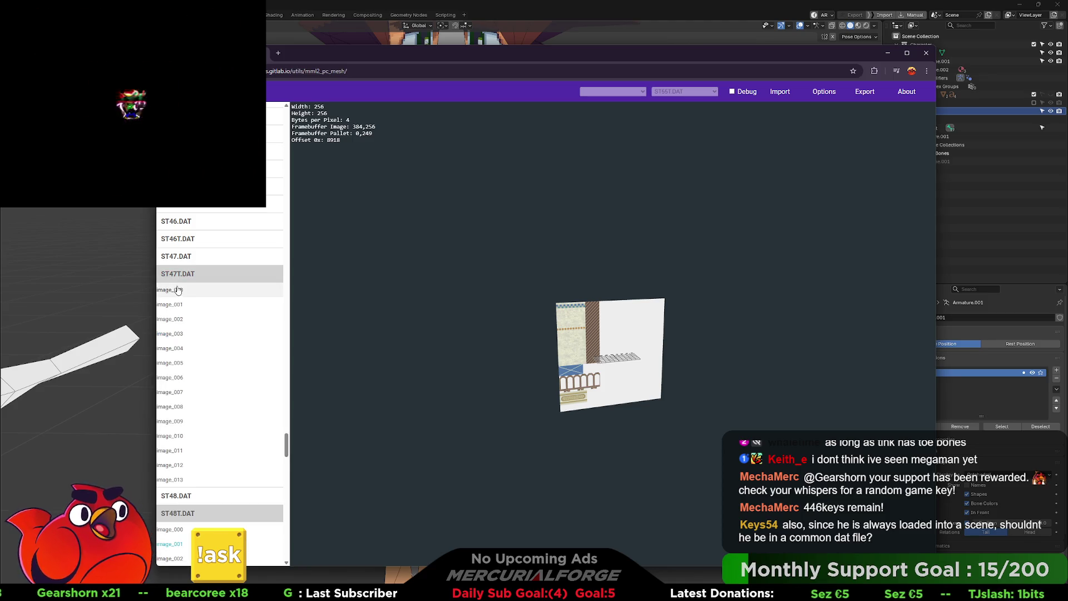
click(178, 273)
click(178, 291)
click(170, 307)
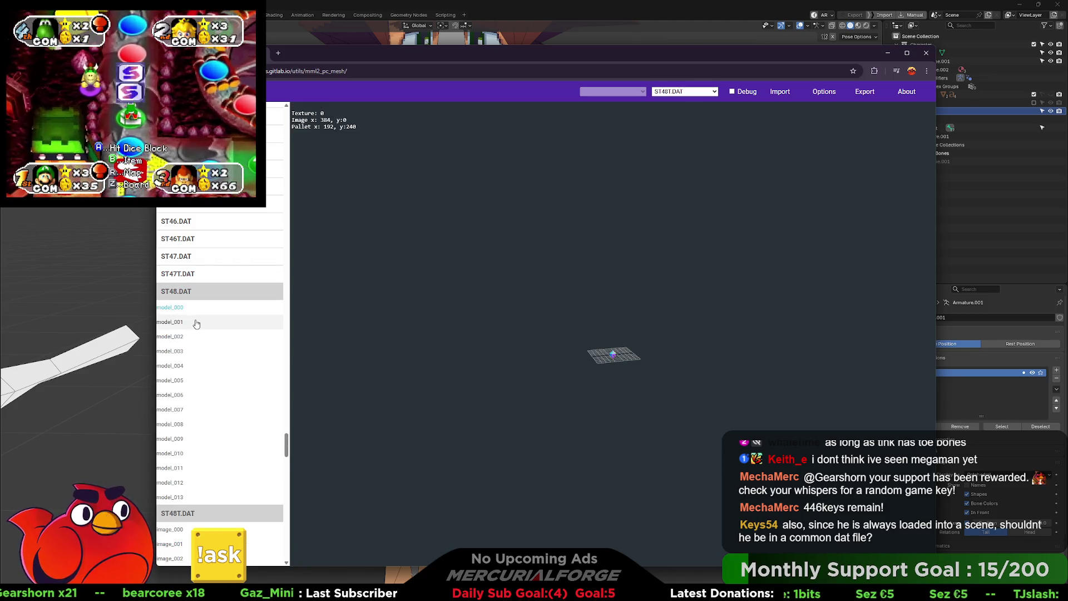
scroll(196, 324, down, 1)
click(188, 363)
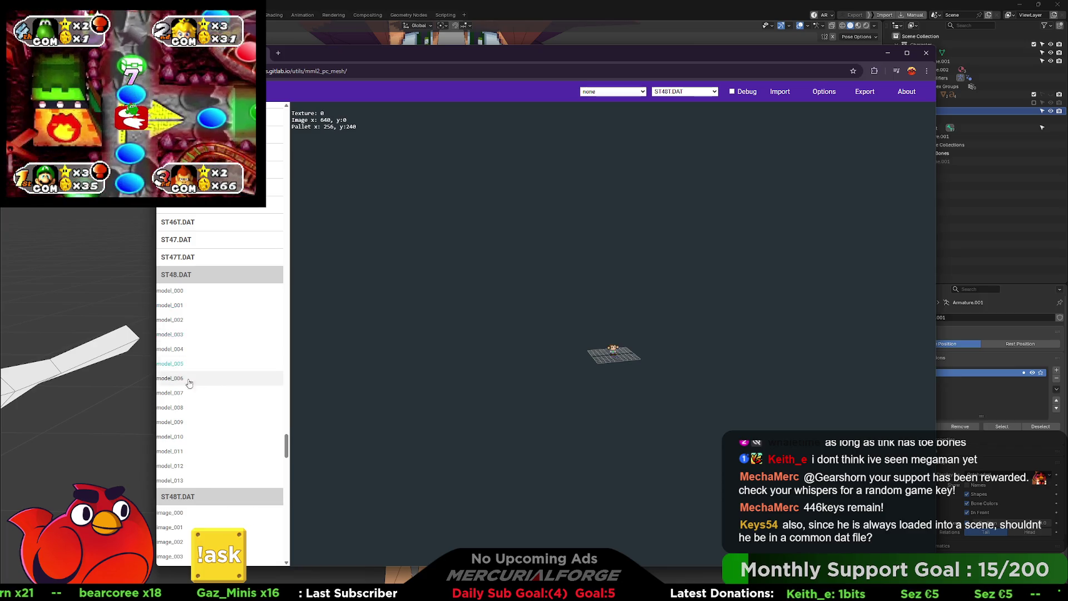
click(169, 452)
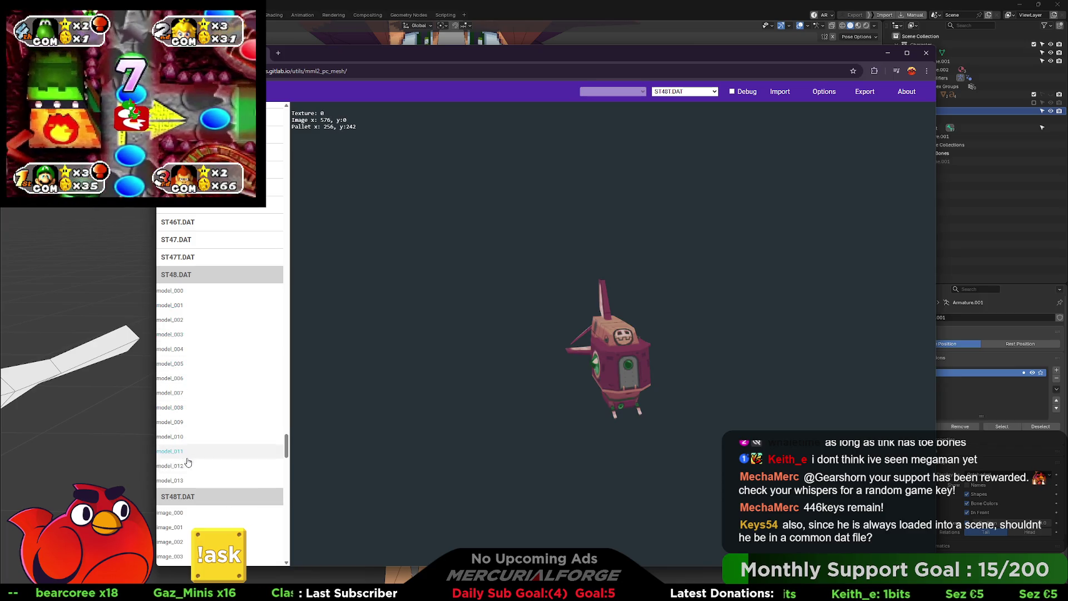
click(172, 465)
scroll(189, 361, up, 5)
scroll(204, 336, up, 5)
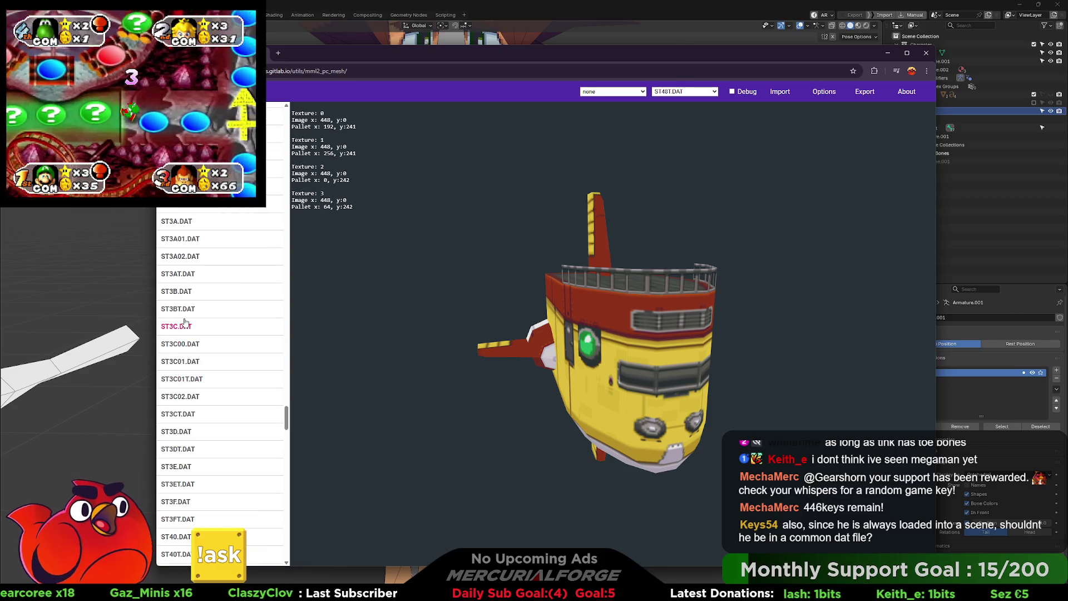
Step: Expand ST3BT.DAT, ST3AT.DAT, ST3A01.DAT and ST3A.DAT in the file list
click(186, 331)
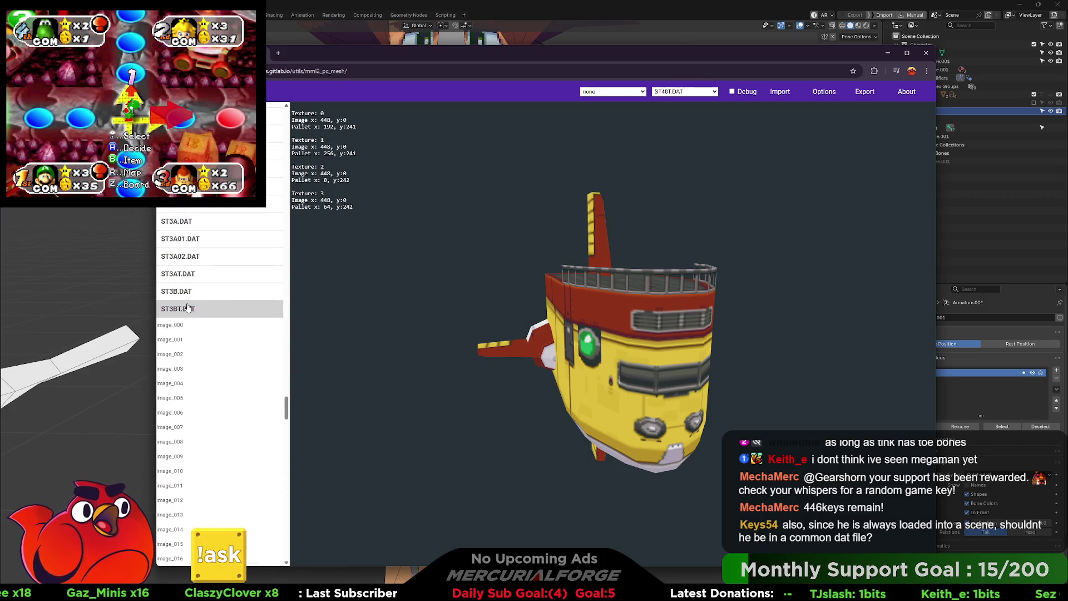
click(184, 271)
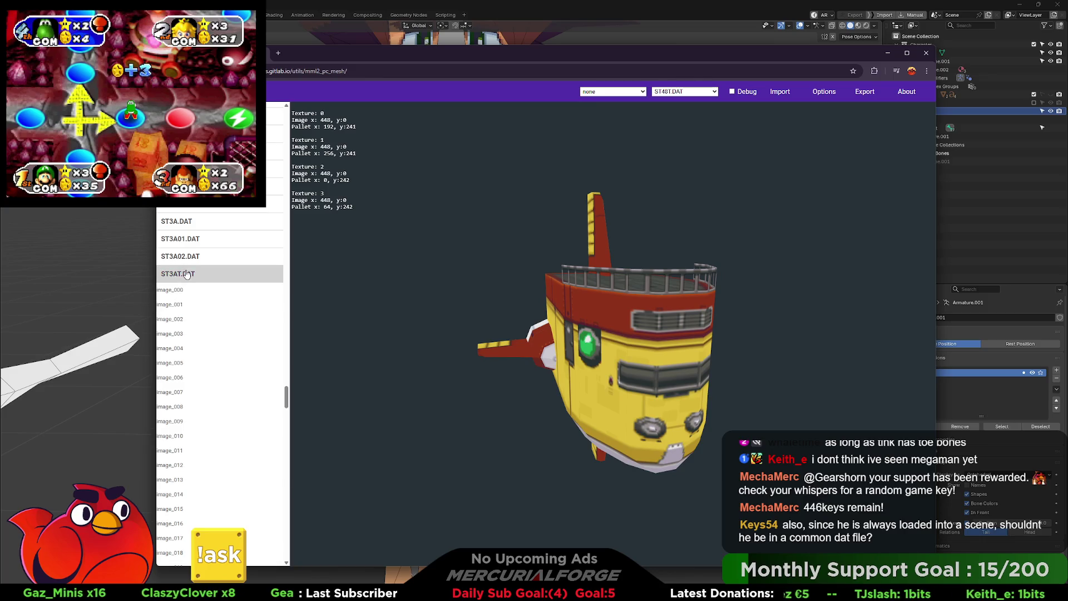
click(181, 239)
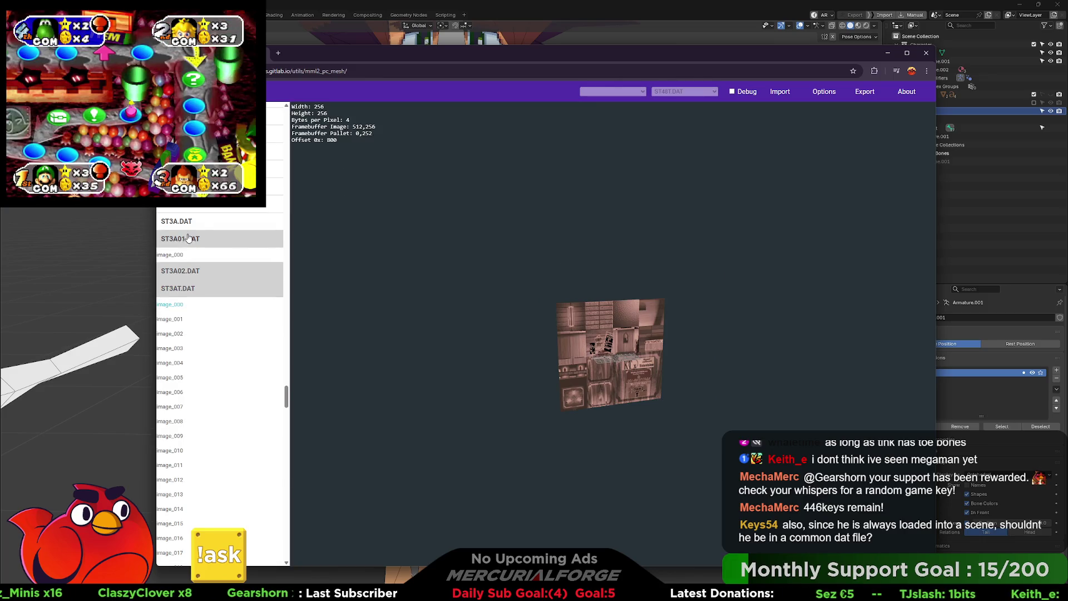
click(178, 225)
scroll(181, 251, up, 3)
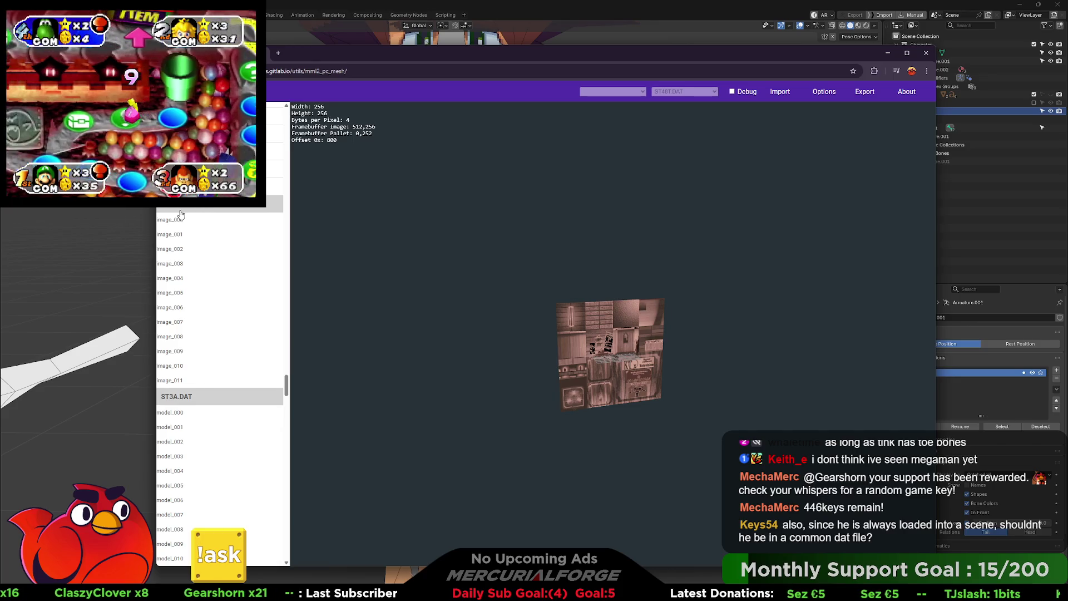
Step: Preview ST3A.DAT models 000, 002 and 007, ending on model_004
click(178, 410)
scroll(176, 412, down, 1)
scroll(176, 412, down, 1)
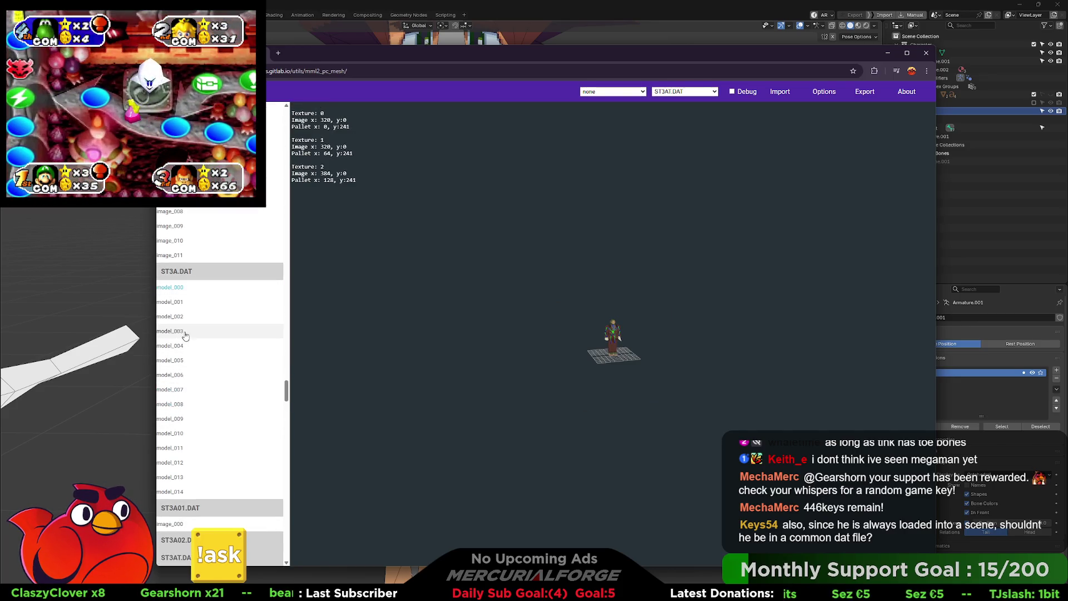
click(174, 316)
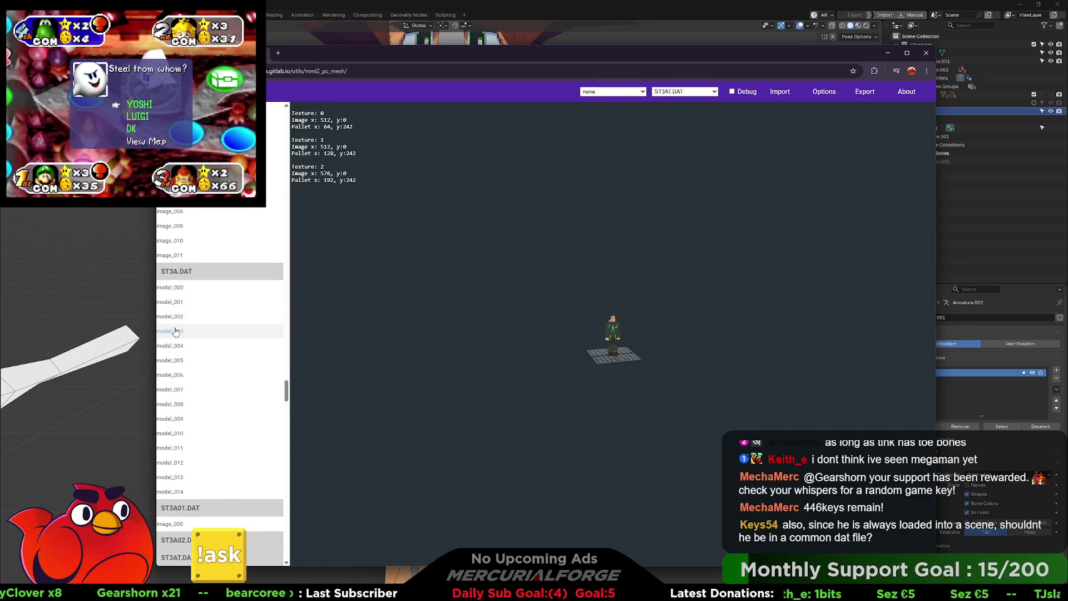
click(181, 391)
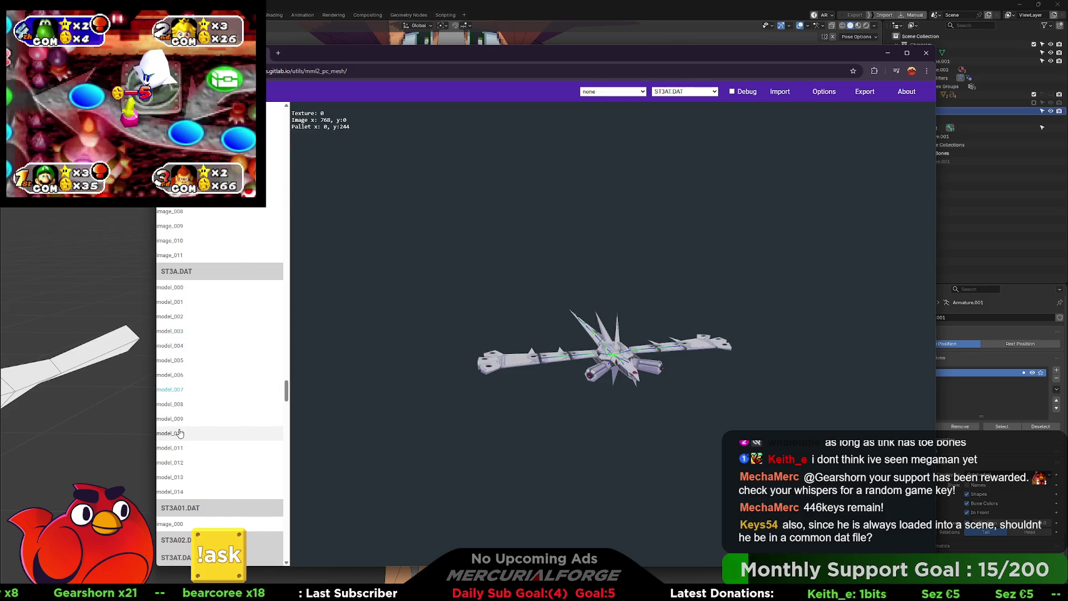
click(180, 433)
click(171, 346)
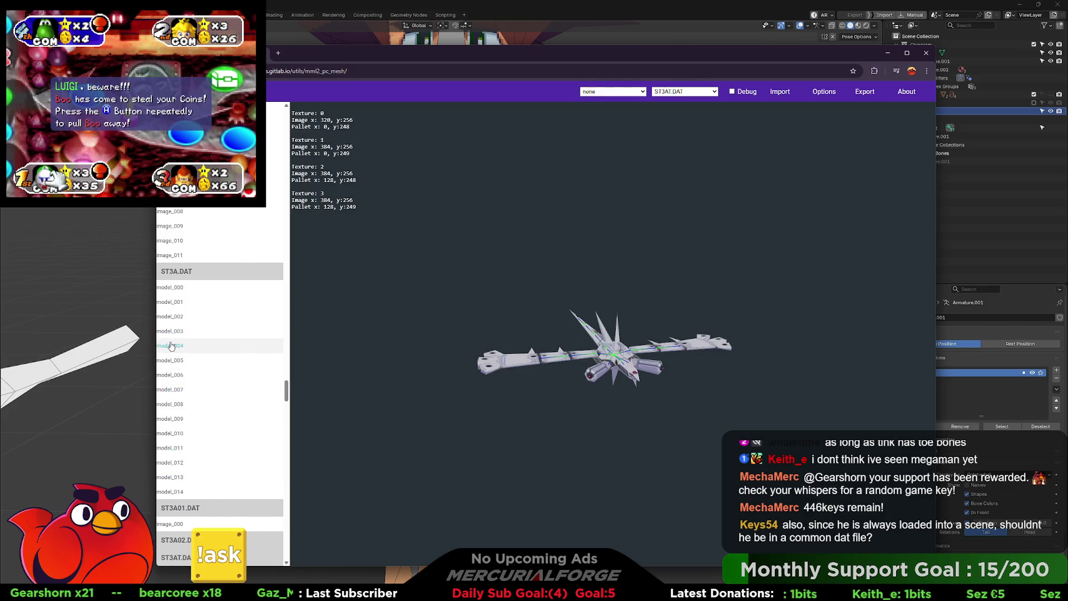
Step: View the PL00T.DAT and PL00T2.DAT image_000 and image_001 texture sheets
scroll(171, 346, up, 15)
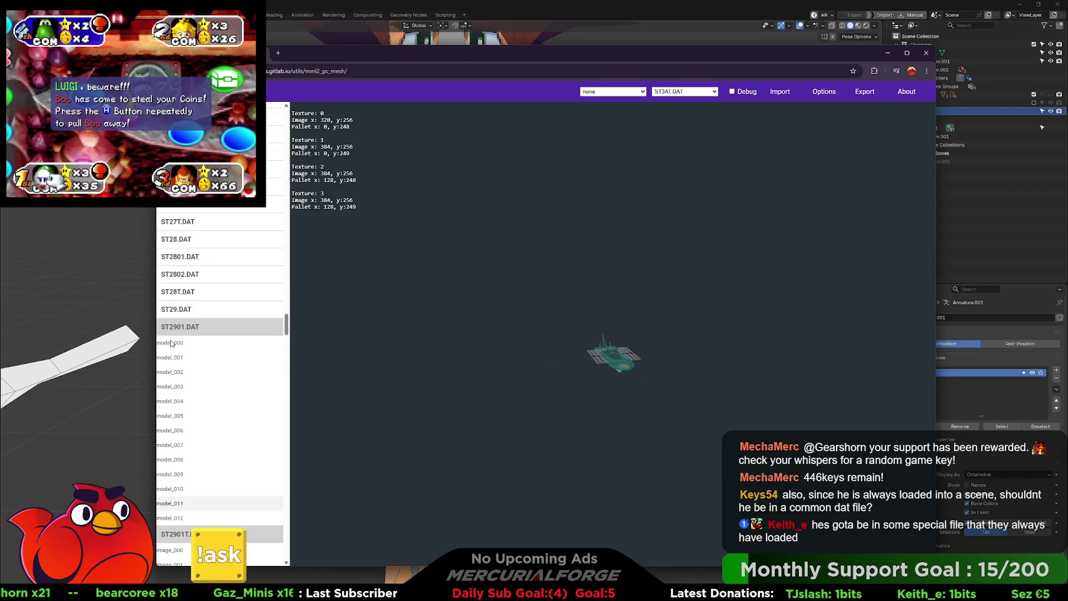
scroll(171, 343, up, 5)
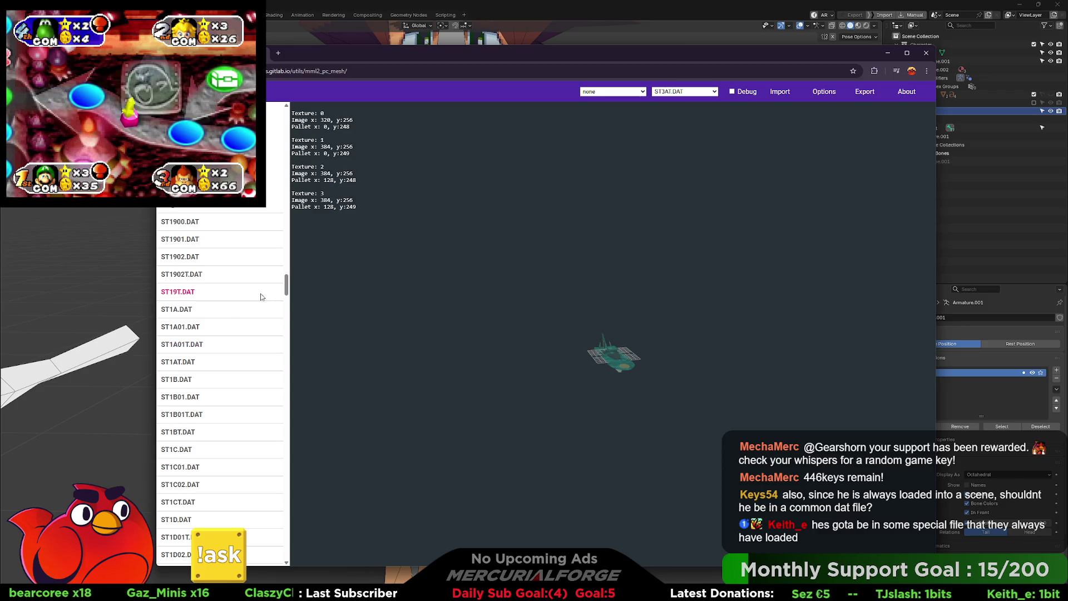
drag(285, 291, 286, 118)
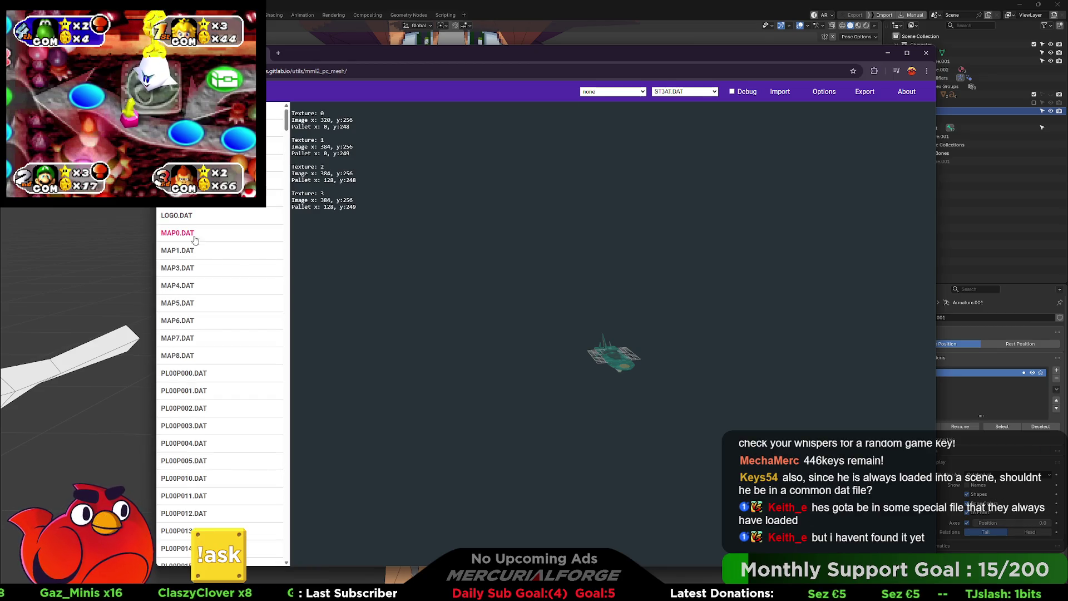
scroll(186, 291, down, 2)
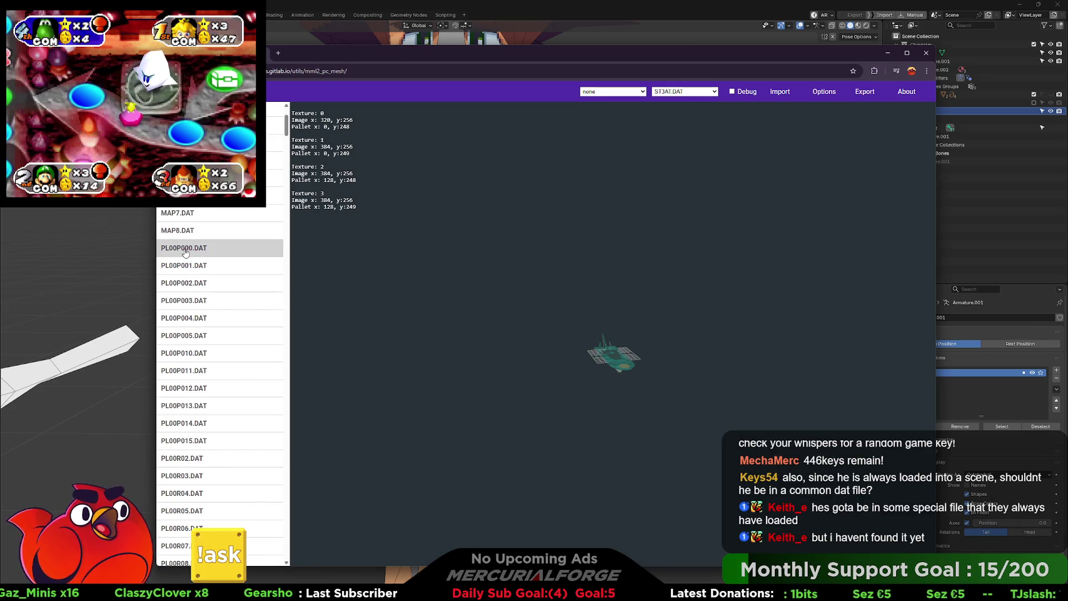
scroll(181, 277, down, 4)
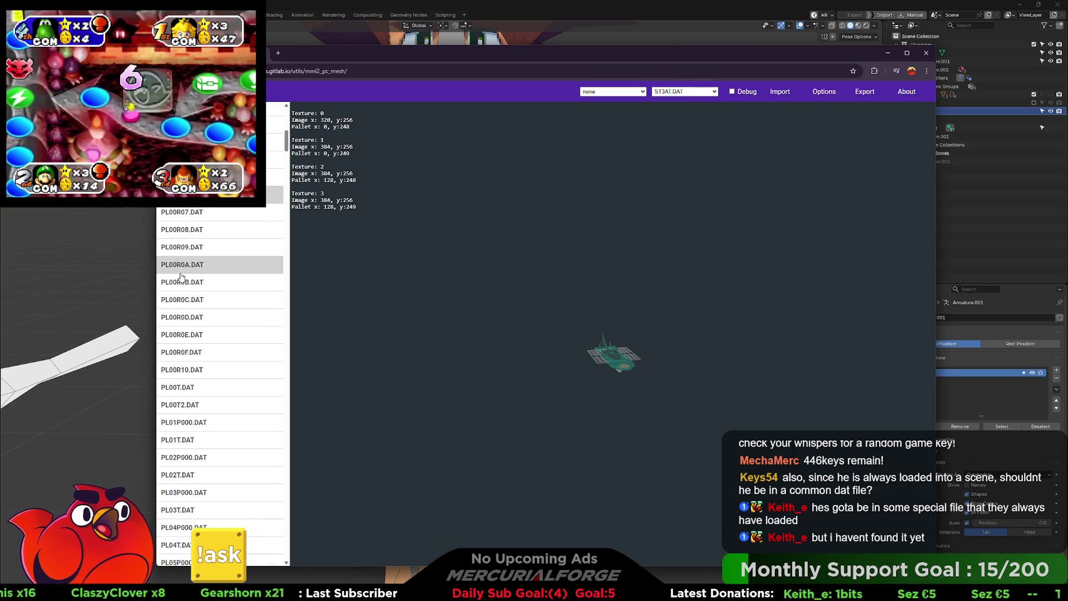
scroll(182, 277, down, 3)
click(174, 270)
click(177, 277)
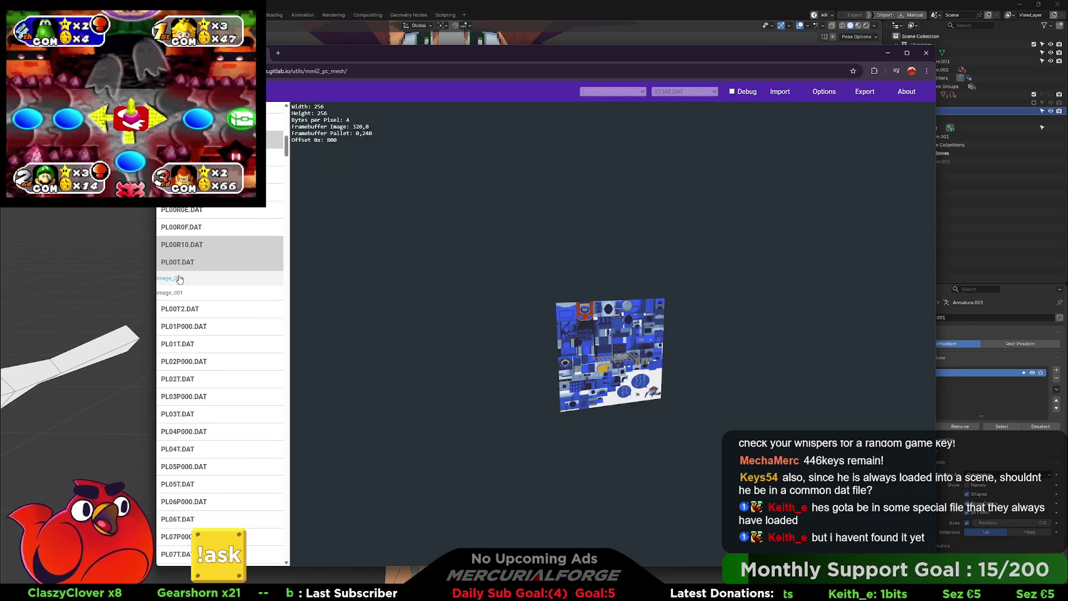
click(179, 293)
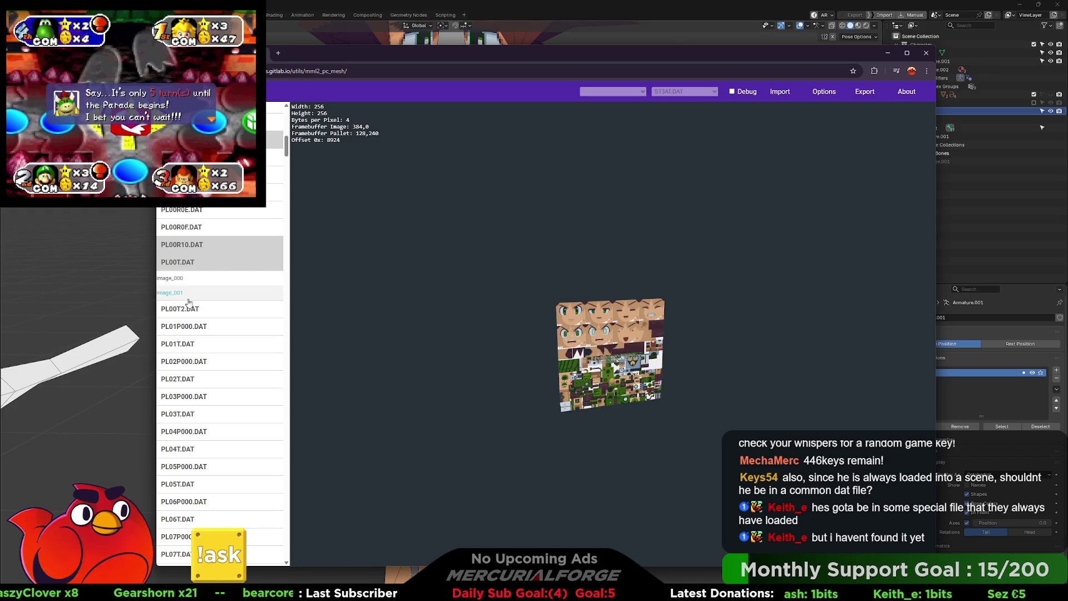
click(185, 310)
click(172, 325)
click(176, 340)
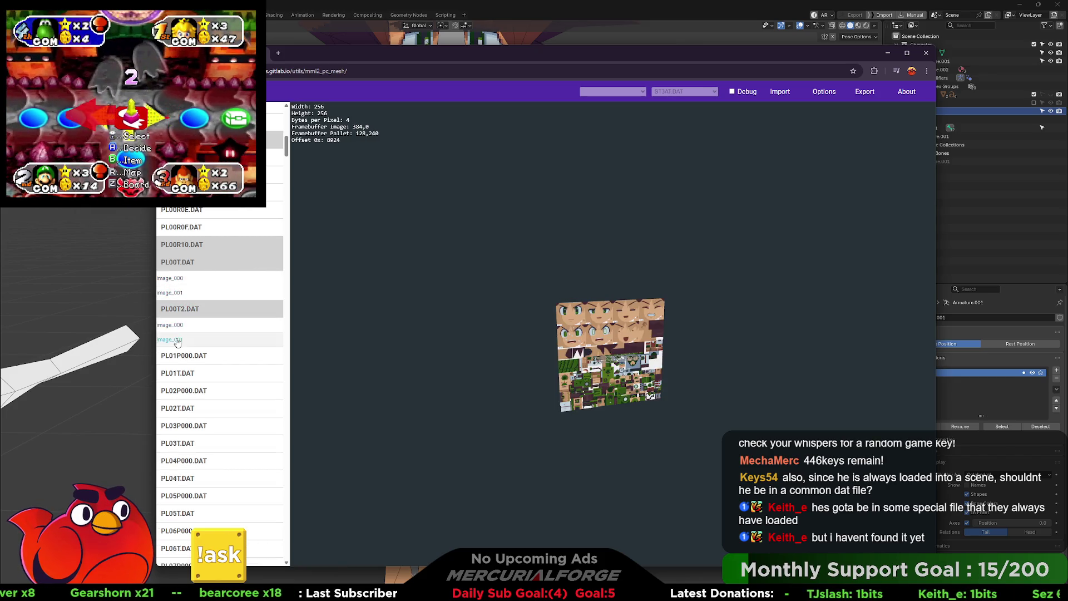
Step: Open PL01P000.DAT, PL00R0F.DAT and PL00R0E.DAT, and view PL01T.DAT's outfit and face atlases
click(187, 363)
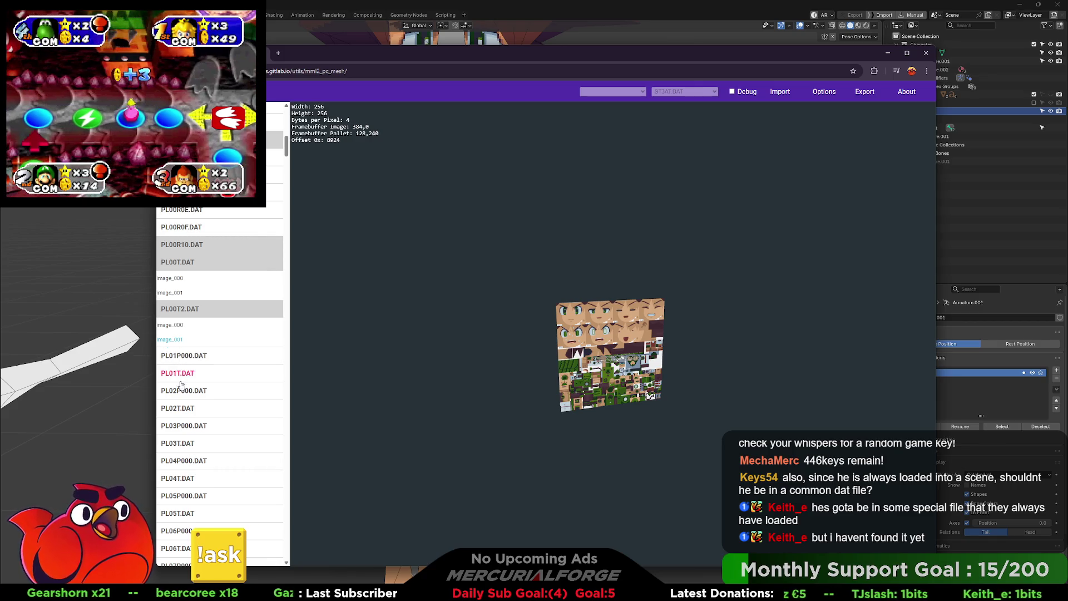
click(181, 382)
click(190, 224)
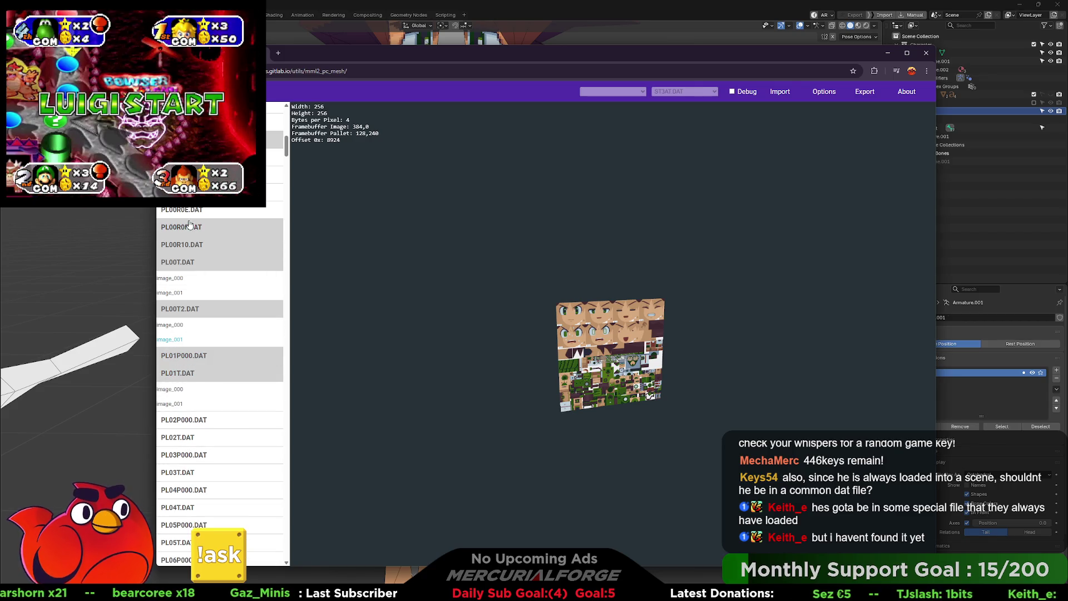
click(192, 209)
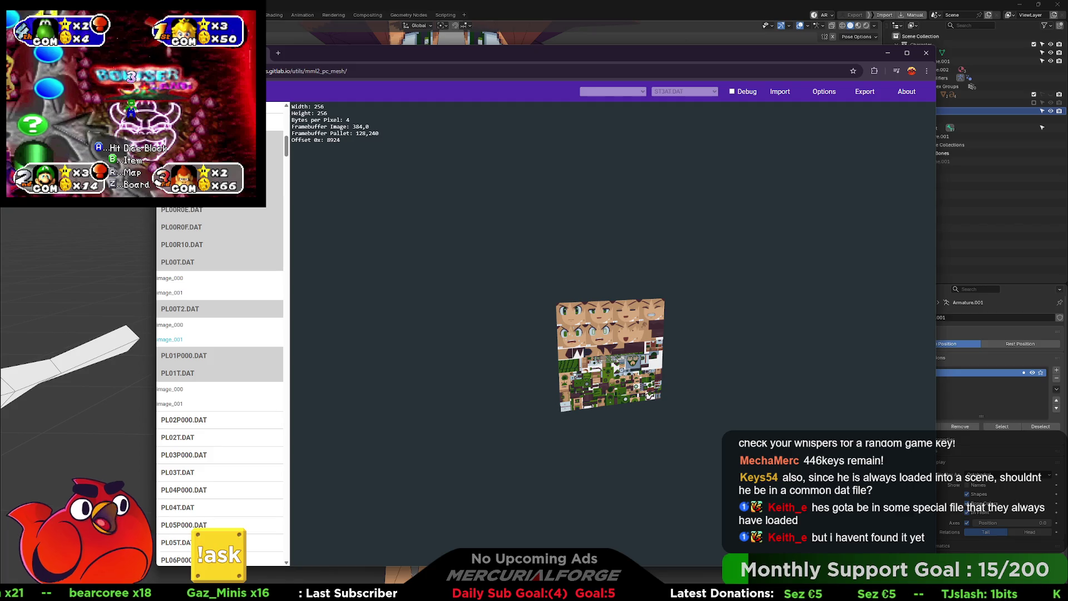
scroll(179, 289, down, 2)
click(177, 264)
click(180, 278)
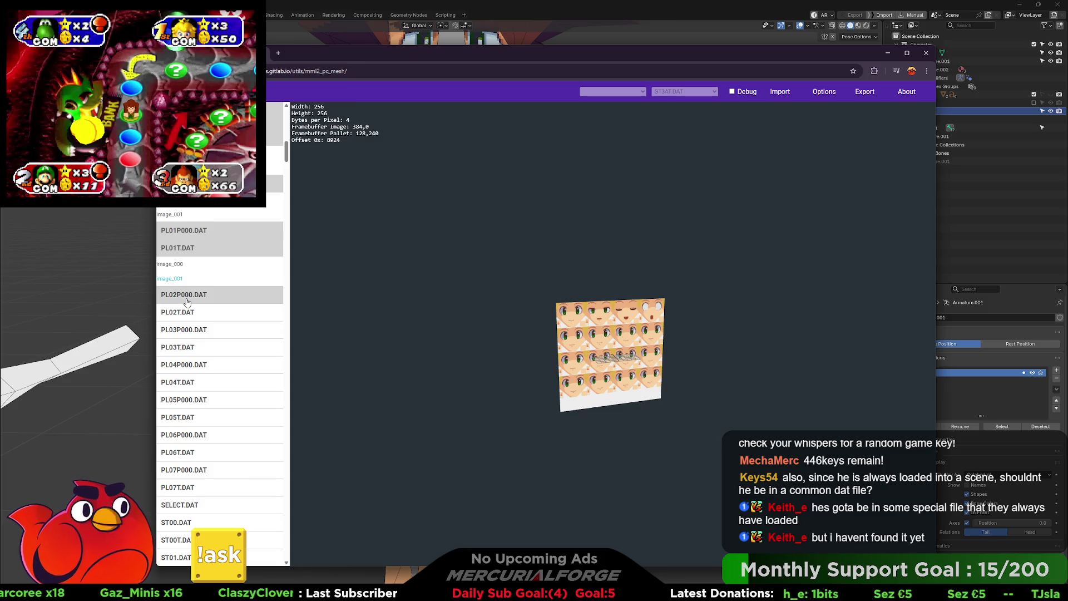
scroll(559, 340, up, 5)
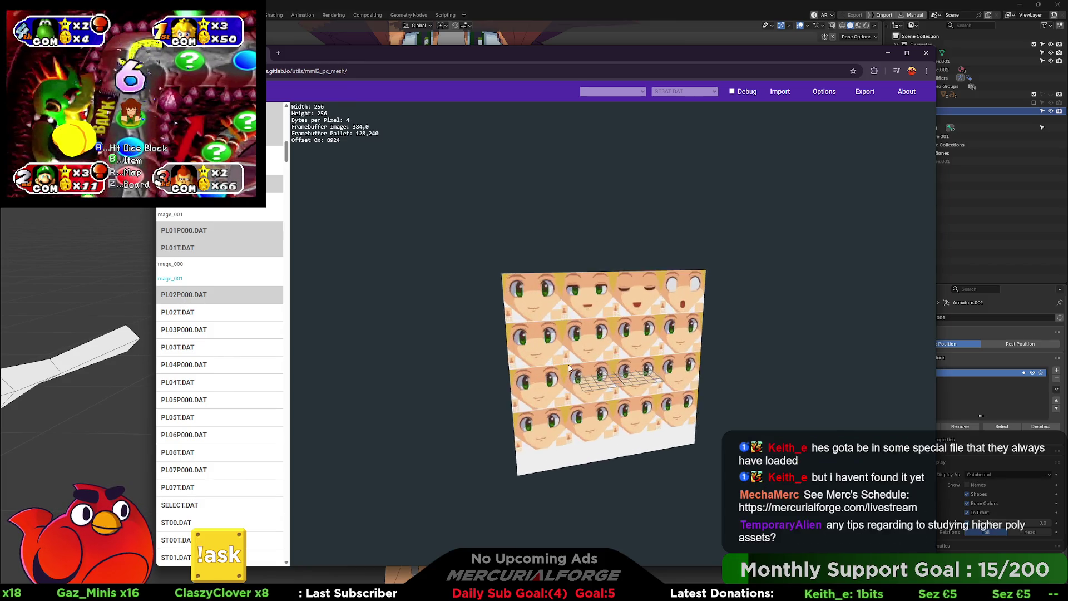
scroll(565, 378, down, 3)
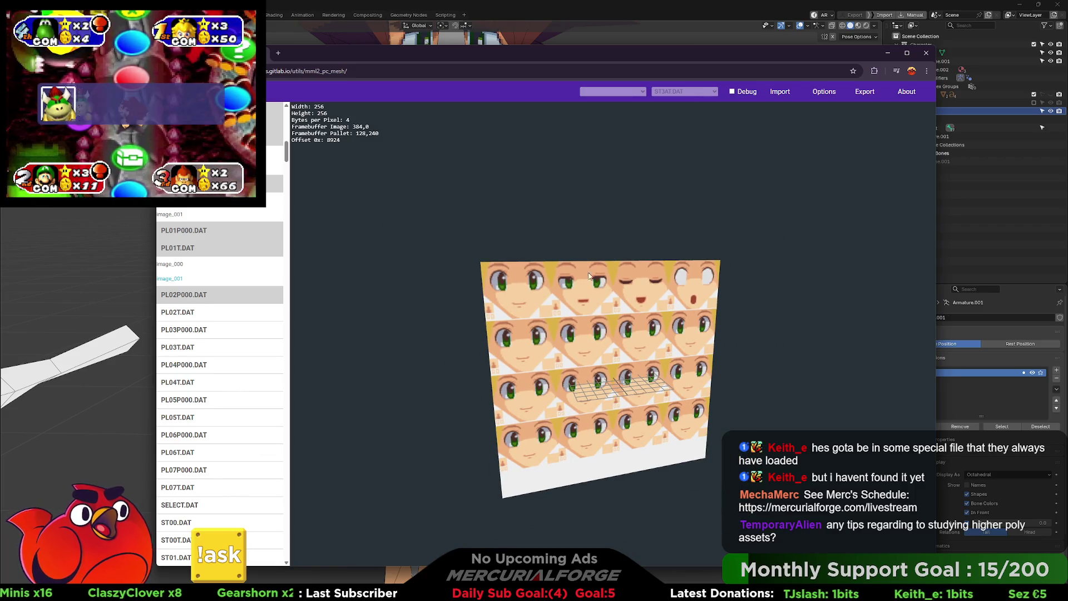
click(180, 265)
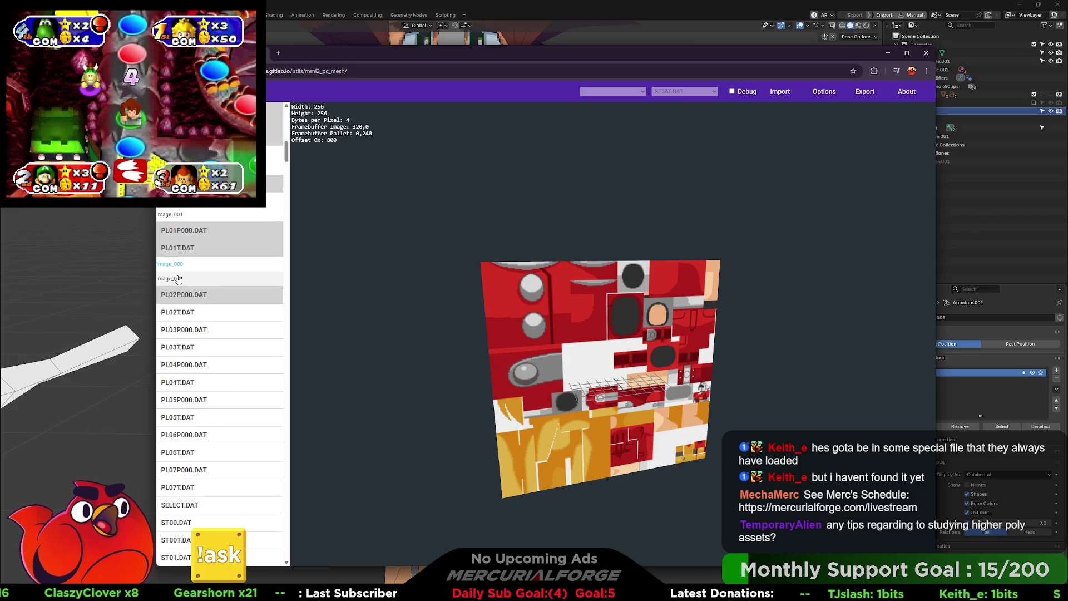
click(178, 279)
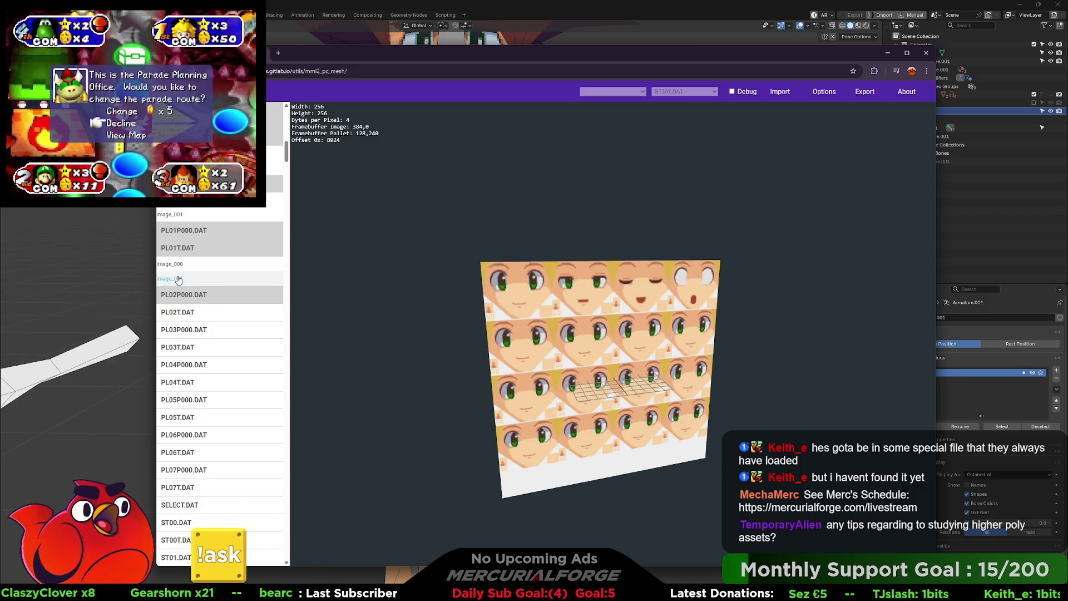
Step: View PL02T.DAT images 000 and 001, then PL03T.DAT's image_000 outfit texture
click(179, 311)
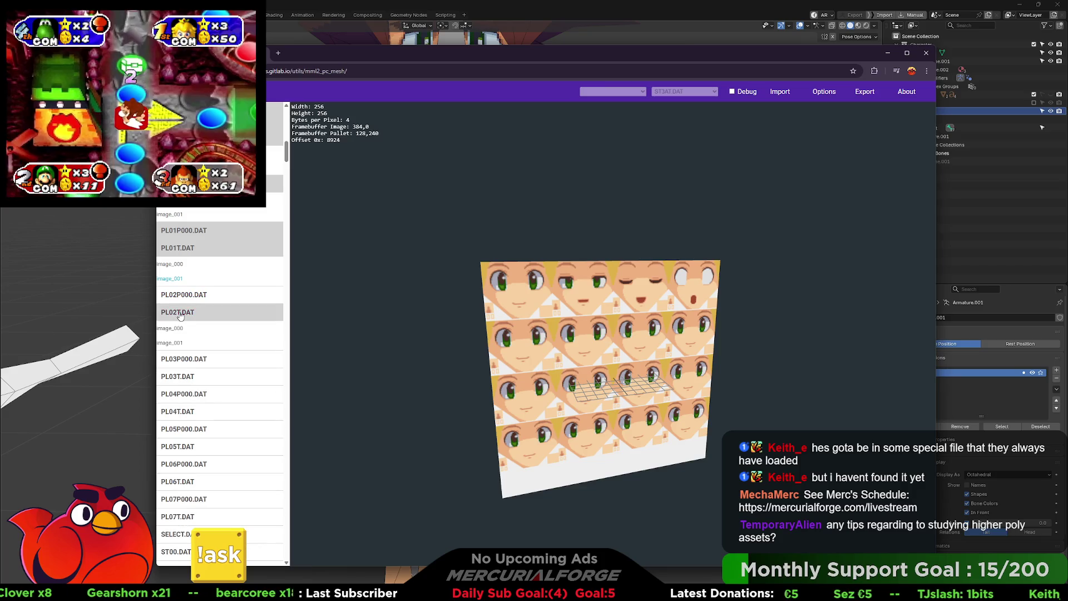
click(172, 328)
click(175, 341)
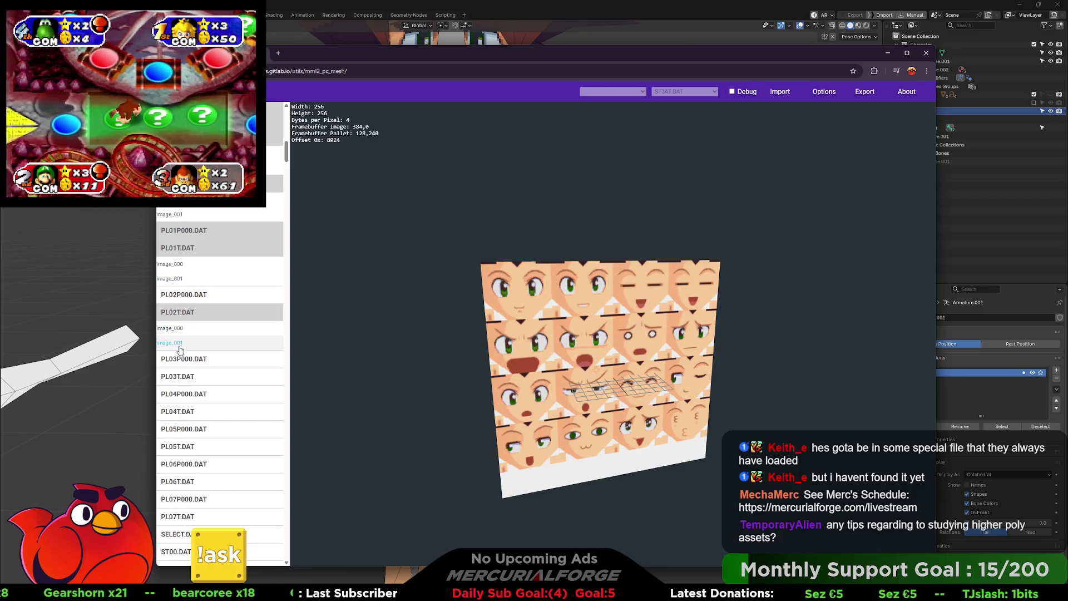
click(179, 358)
click(179, 377)
click(178, 392)
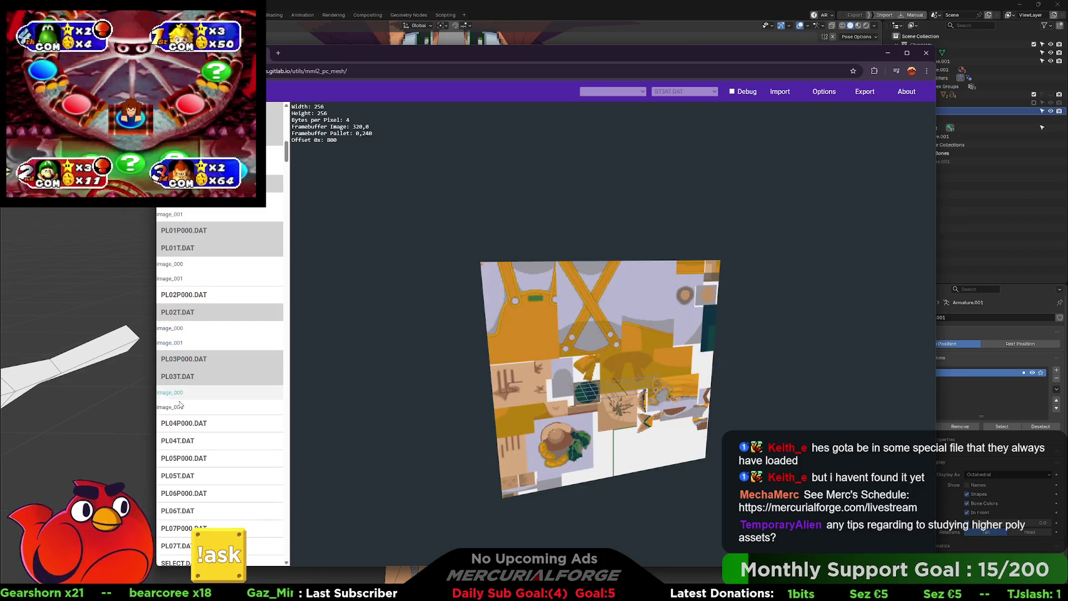
Step: Expand PL04P000.DAT and PL04T.DAT to view a PL04 texture, then expand the PL05 and PL06 entries
scroll(183, 393, down, 2)
click(180, 297)
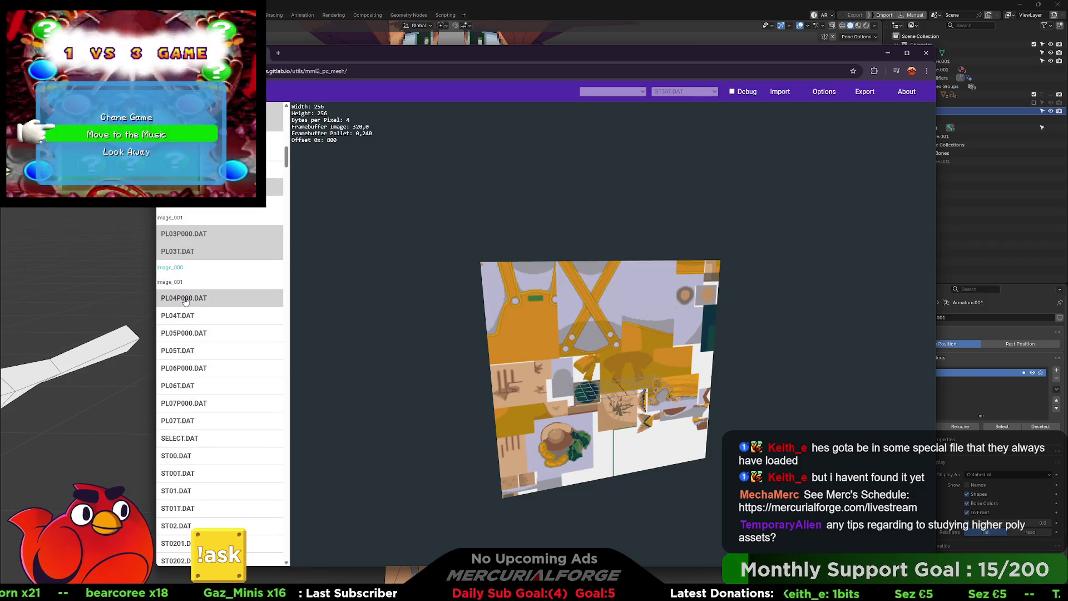
click(178, 316)
click(181, 332)
scroll(183, 336, down, 2)
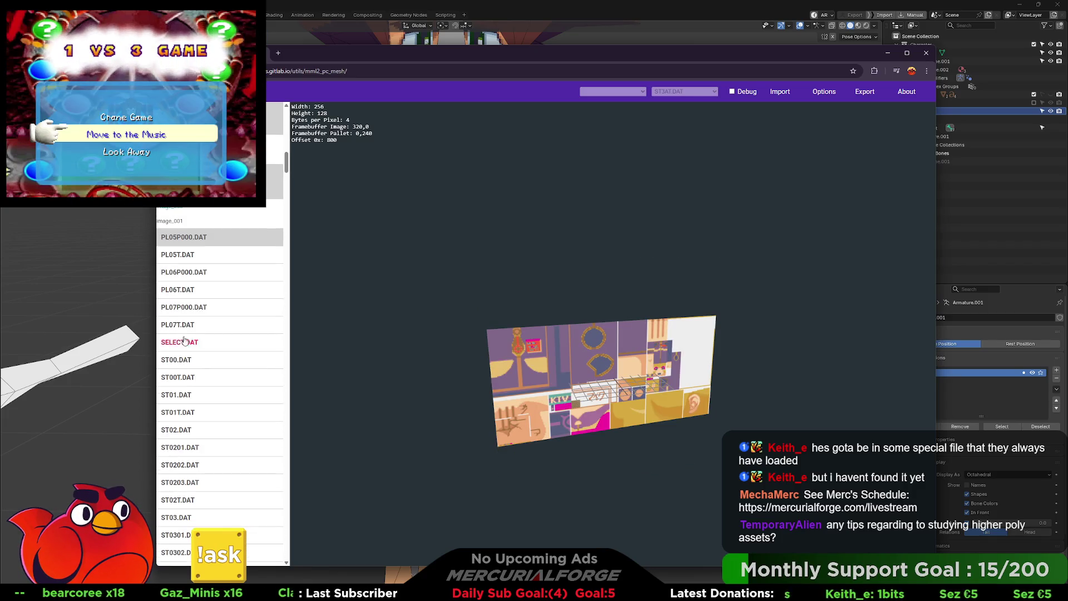
click(179, 237)
click(178, 254)
click(184, 301)
click(178, 318)
Step: View the PL06 face texture and SELECT.DAT images 000, 001, 002 and 004
click(173, 349)
scroll(184, 364, down, 3)
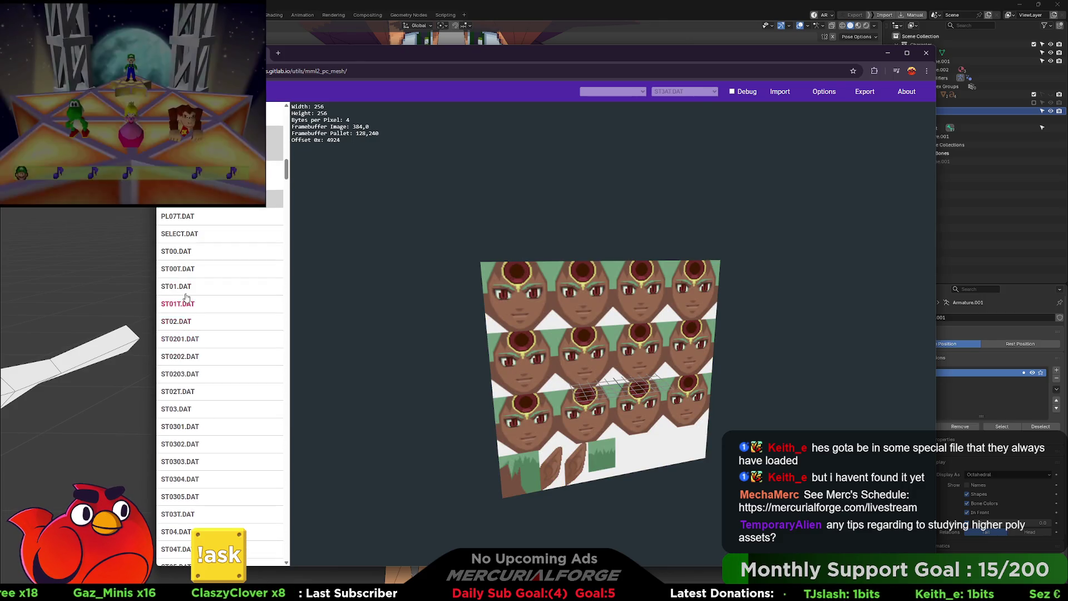
click(189, 235)
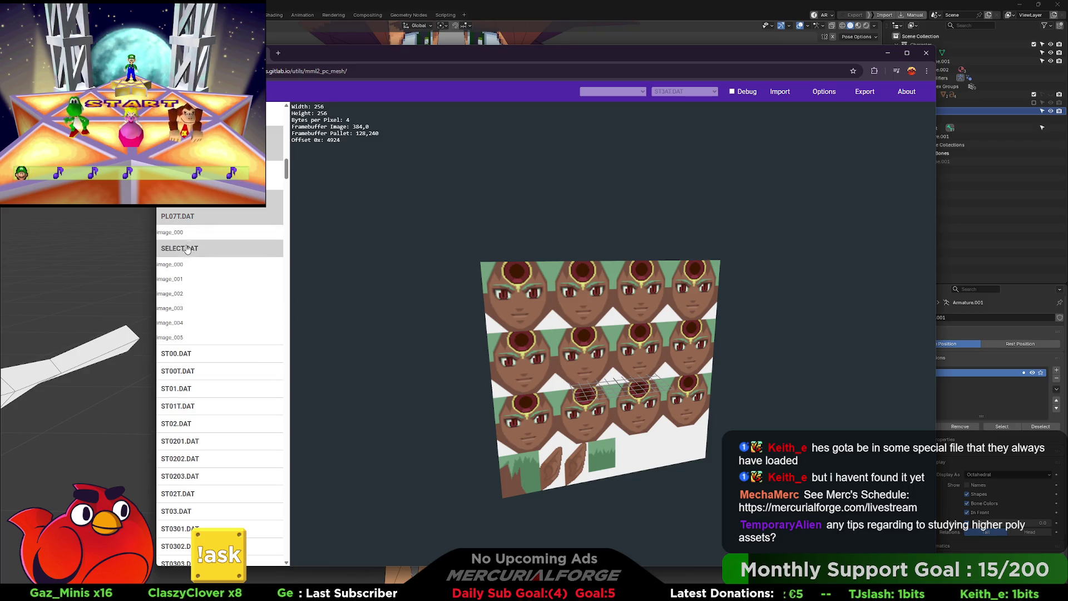
click(186, 248)
click(181, 266)
click(177, 278)
click(179, 293)
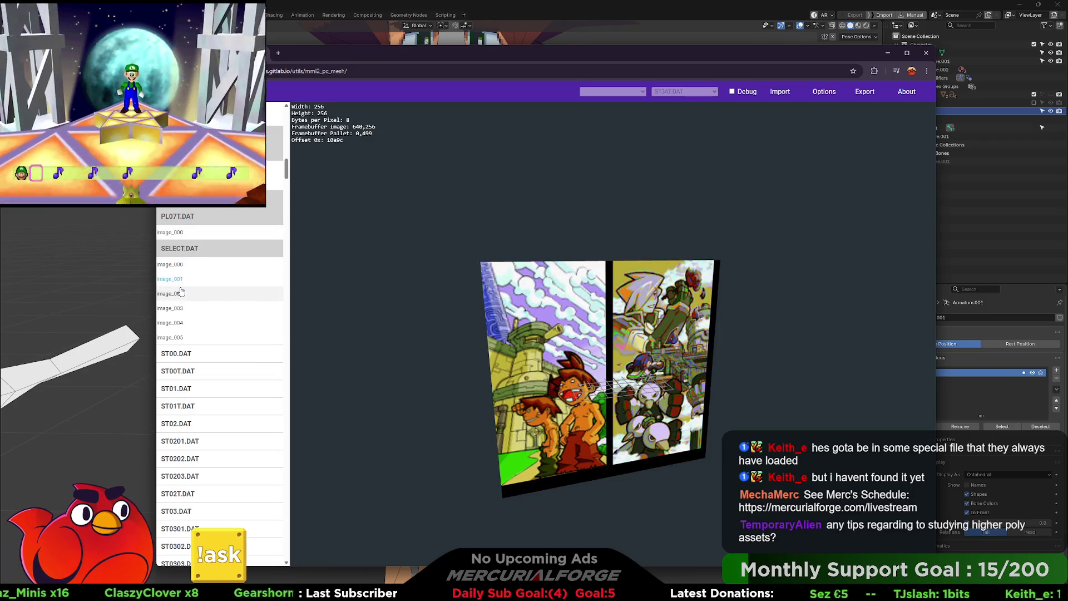
click(185, 321)
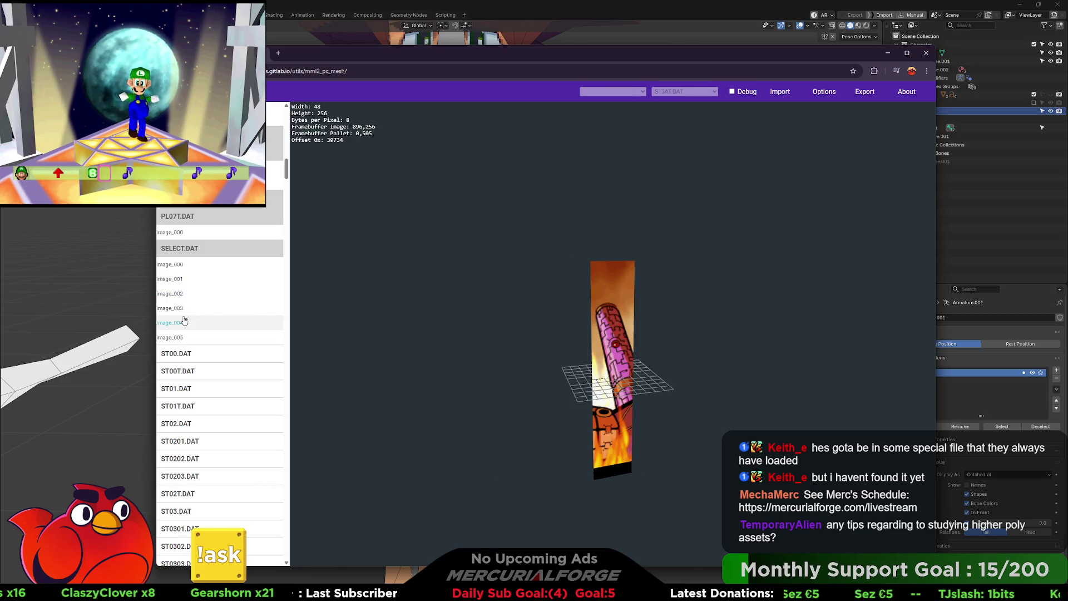
Step: Expand ST00.DAT and preview models 000, 007, 009 and 010
scroll(187, 321, down, 2)
click(175, 270)
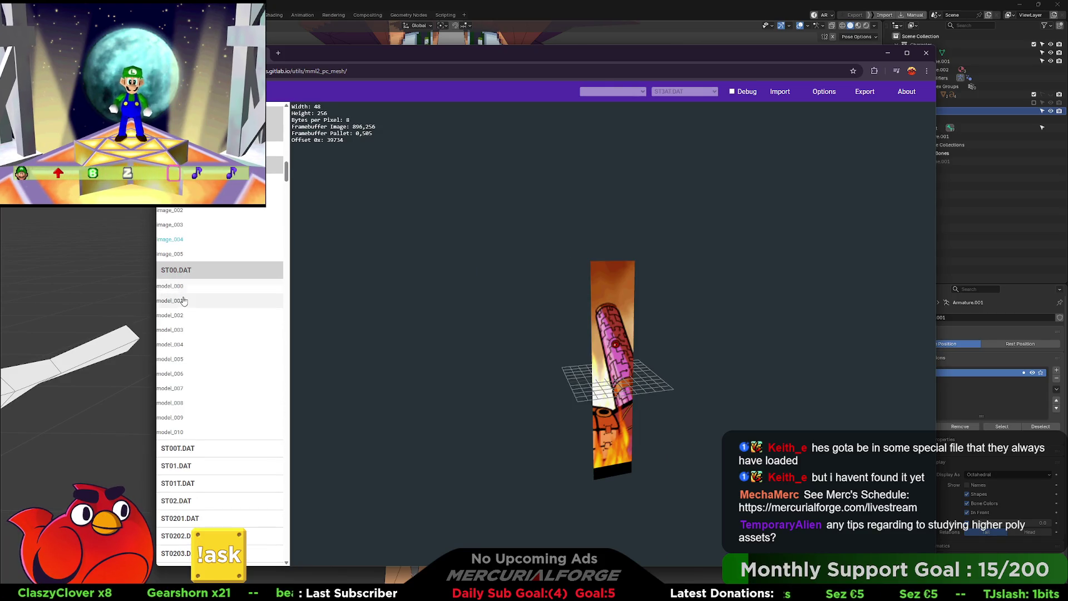
click(170, 285)
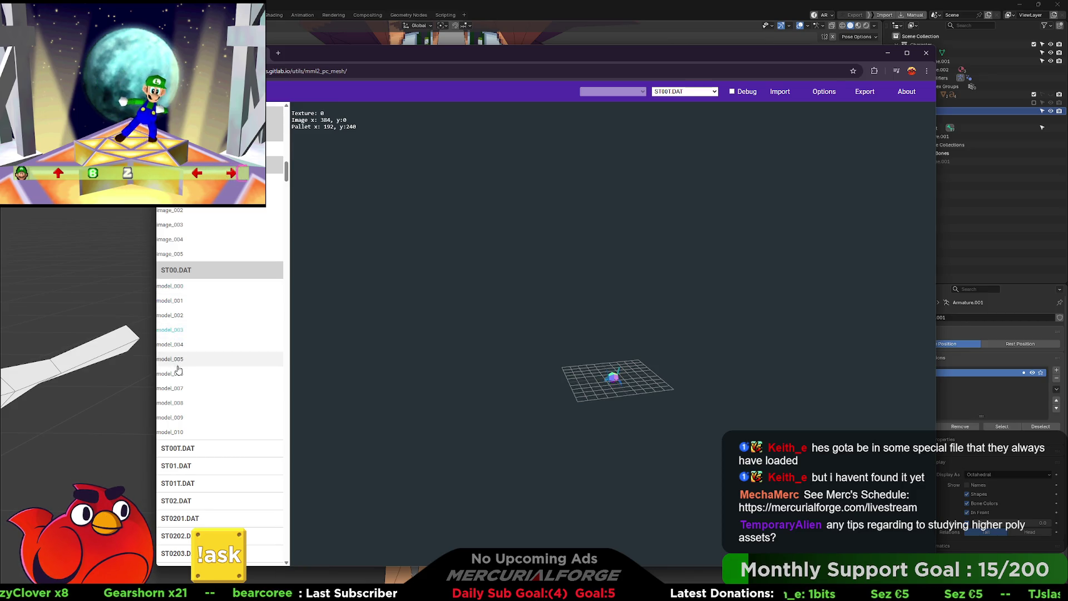
click(170, 388)
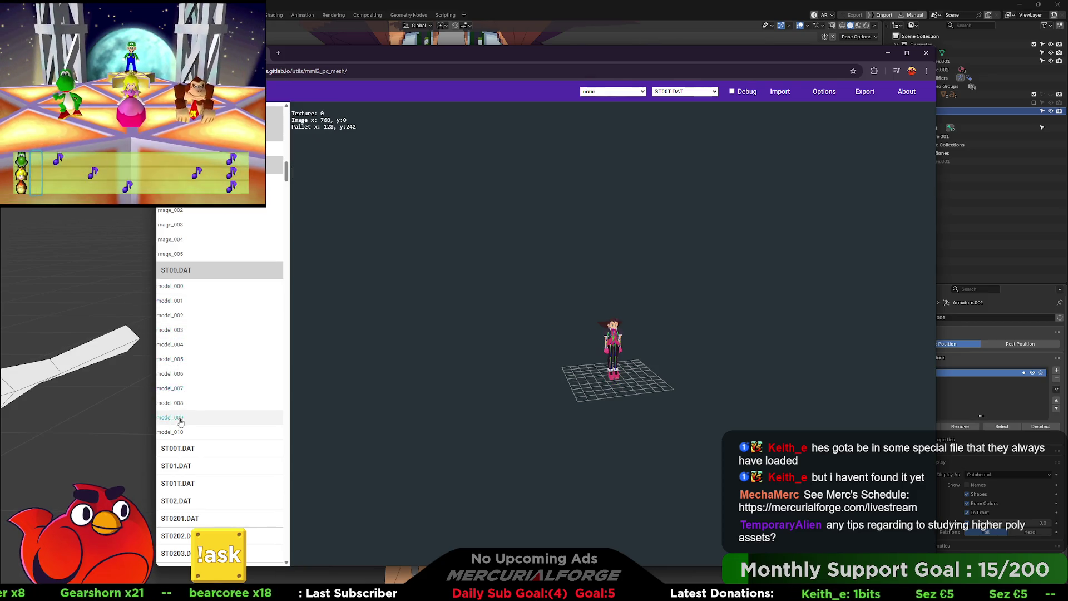
click(181, 417)
click(177, 432)
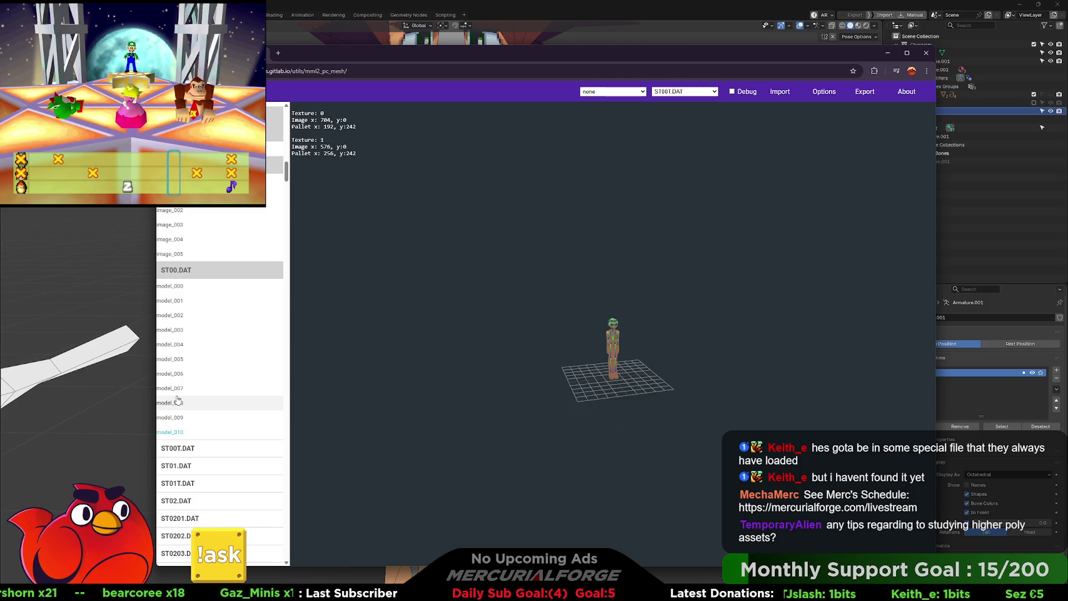
Step: Cycle through ST00 models 007, 008, 009 and 002, settling on model_006, the girl in red
click(172, 388)
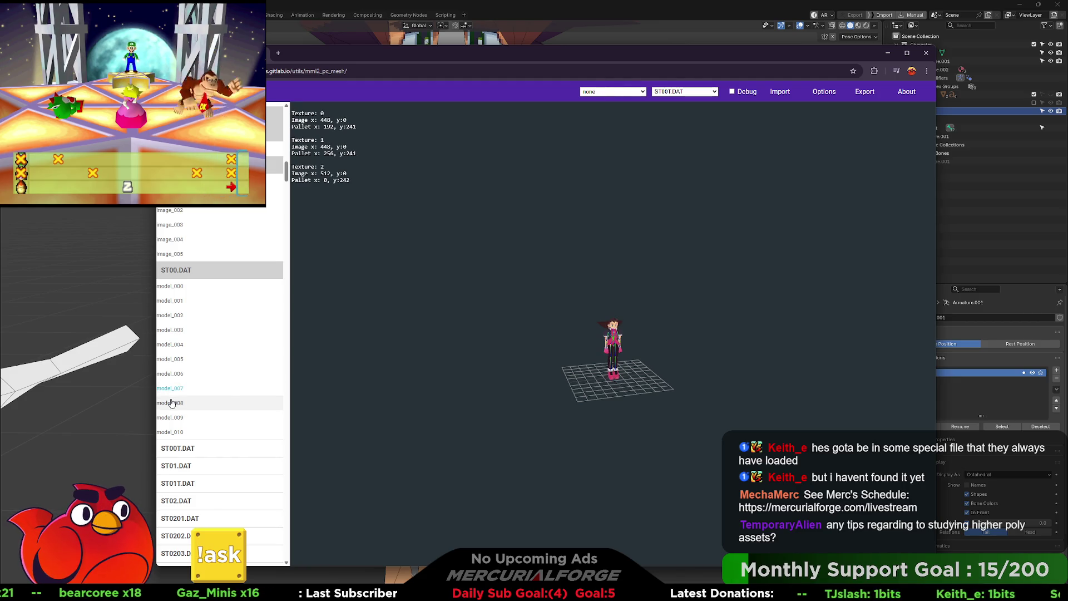
click(172, 403)
click(170, 417)
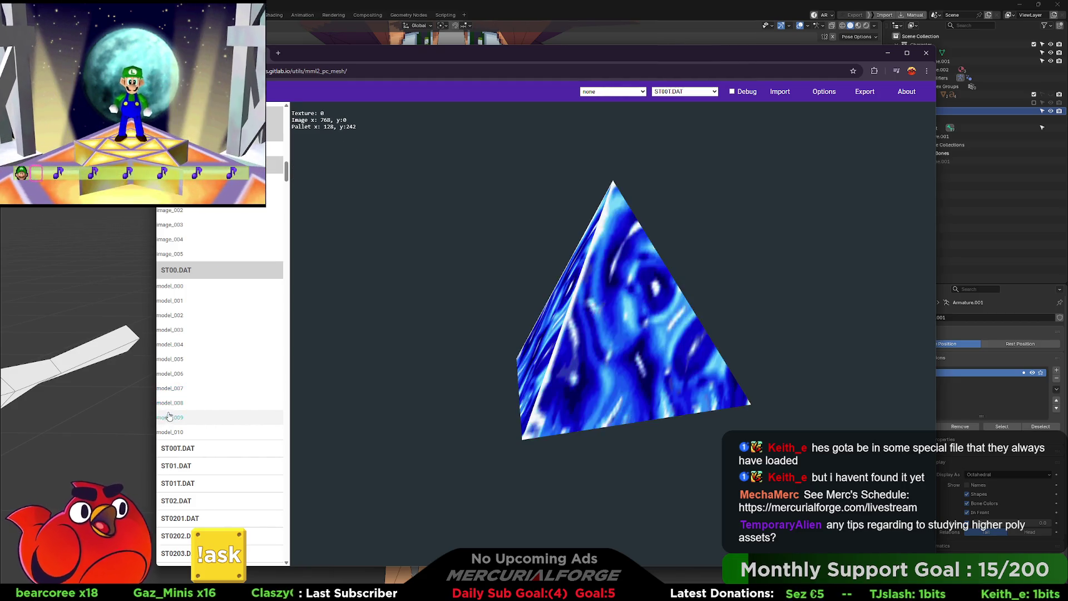
click(173, 373)
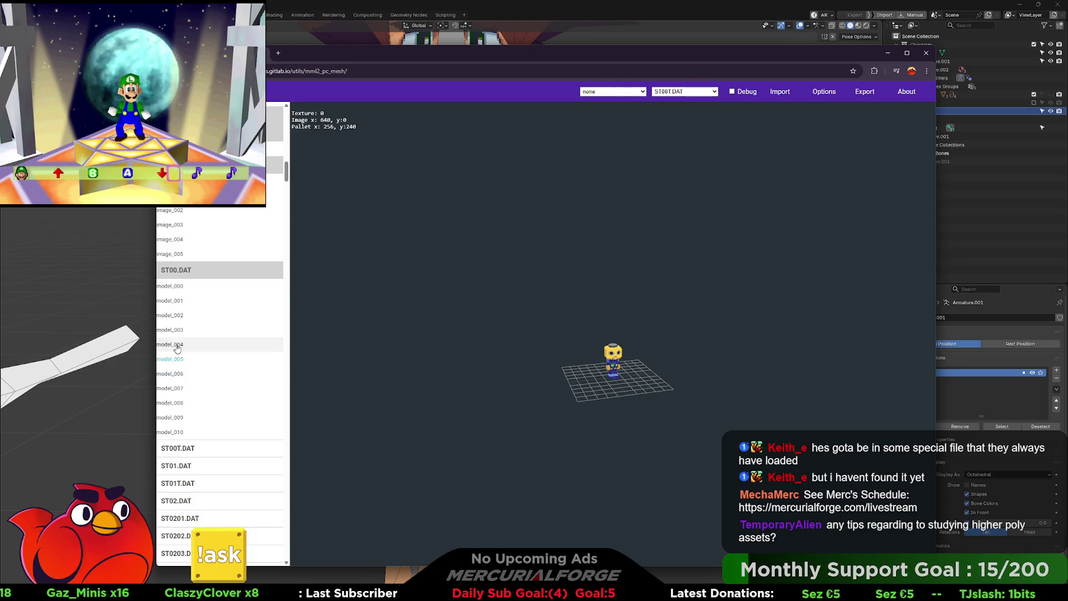
click(171, 315)
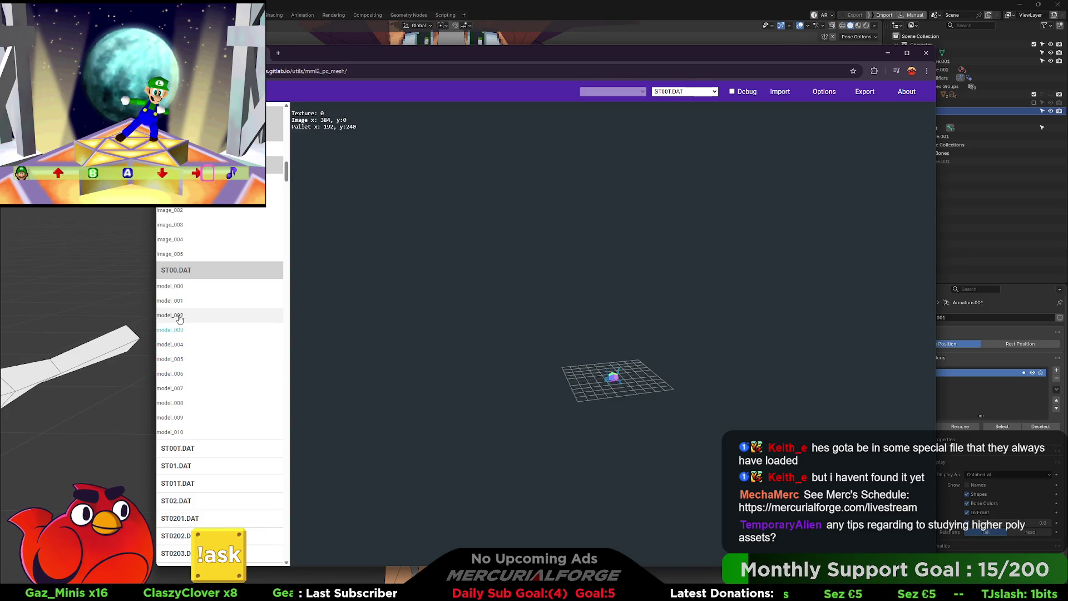
click(172, 373)
scroll(612, 417, up, 5)
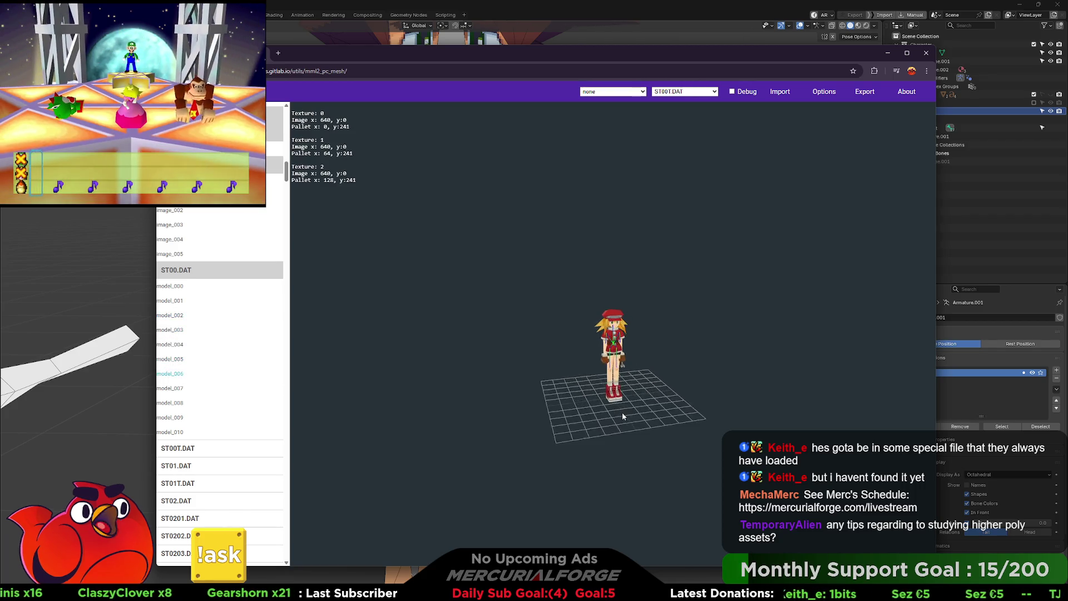
Step: Zoom in on the blonde girl model and back out, then open a new browser tab
scroll(628, 421, up, 10)
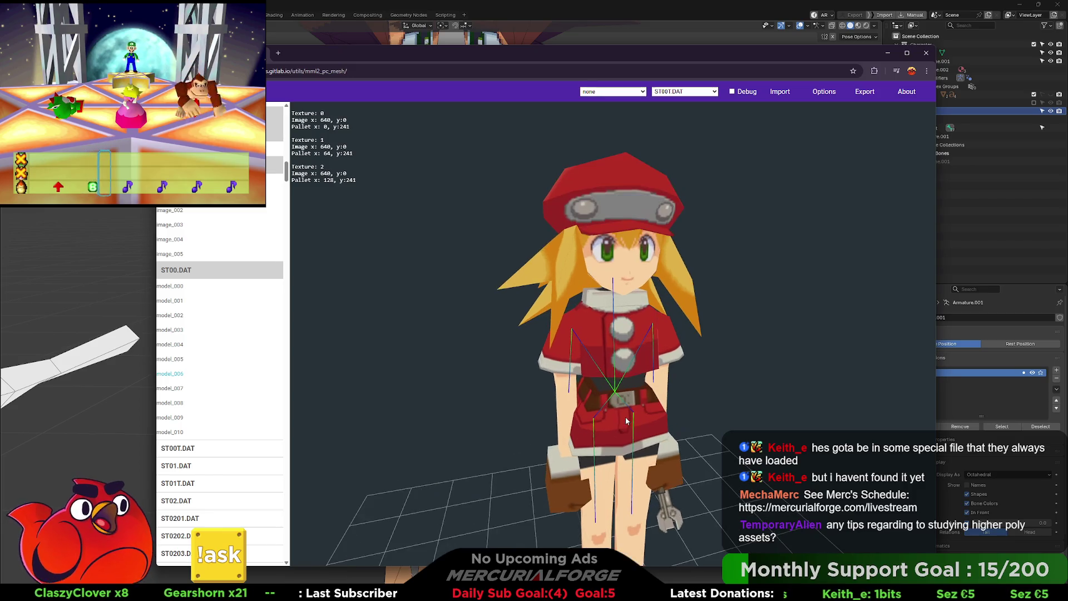
scroll(633, 397, down, 5)
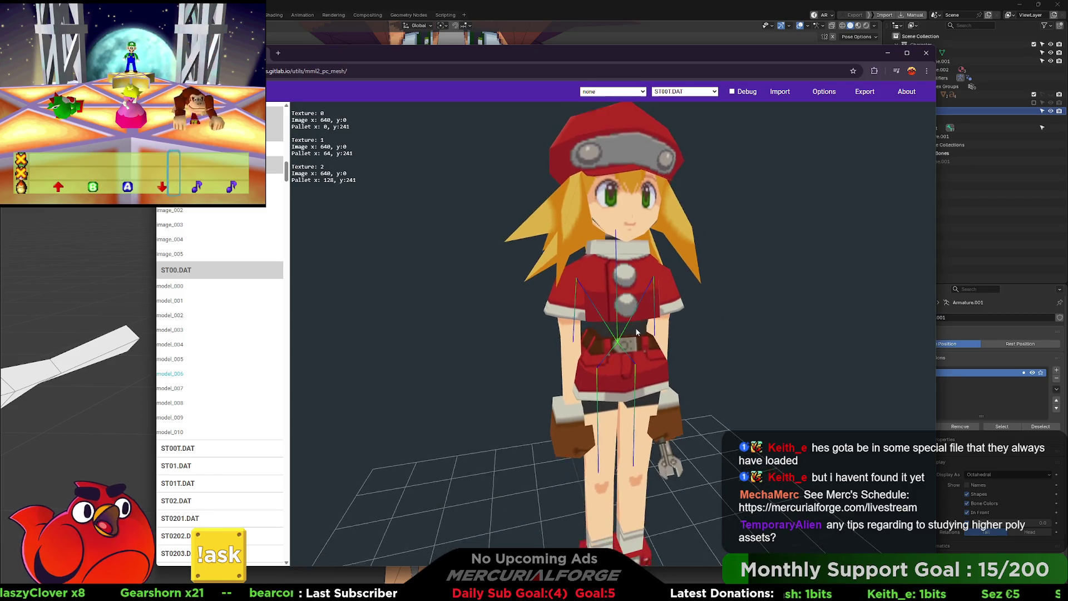
scroll(630, 358, down, 5)
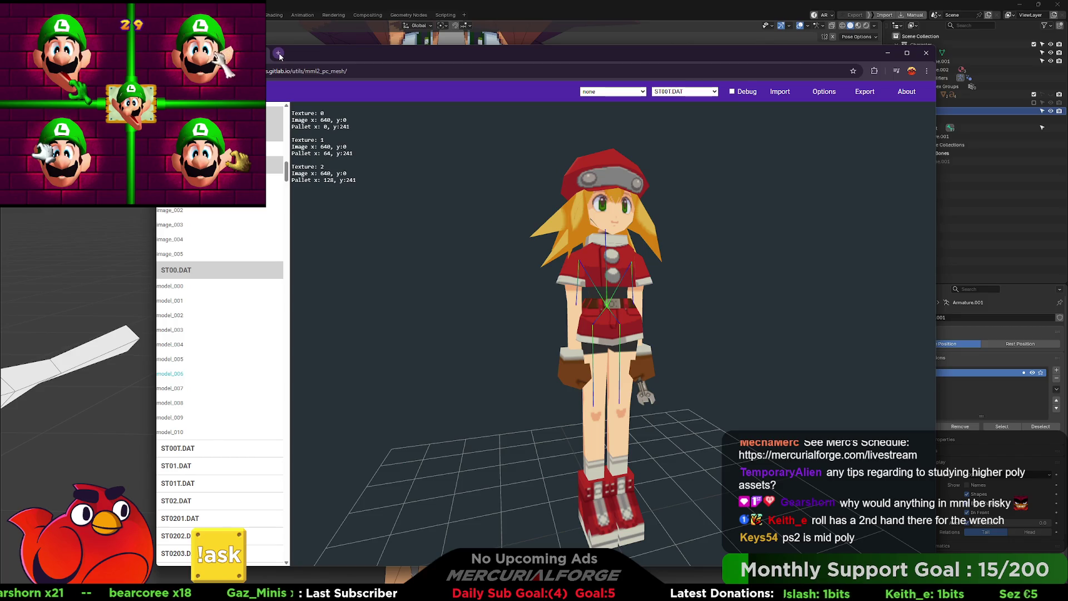
click(279, 54)
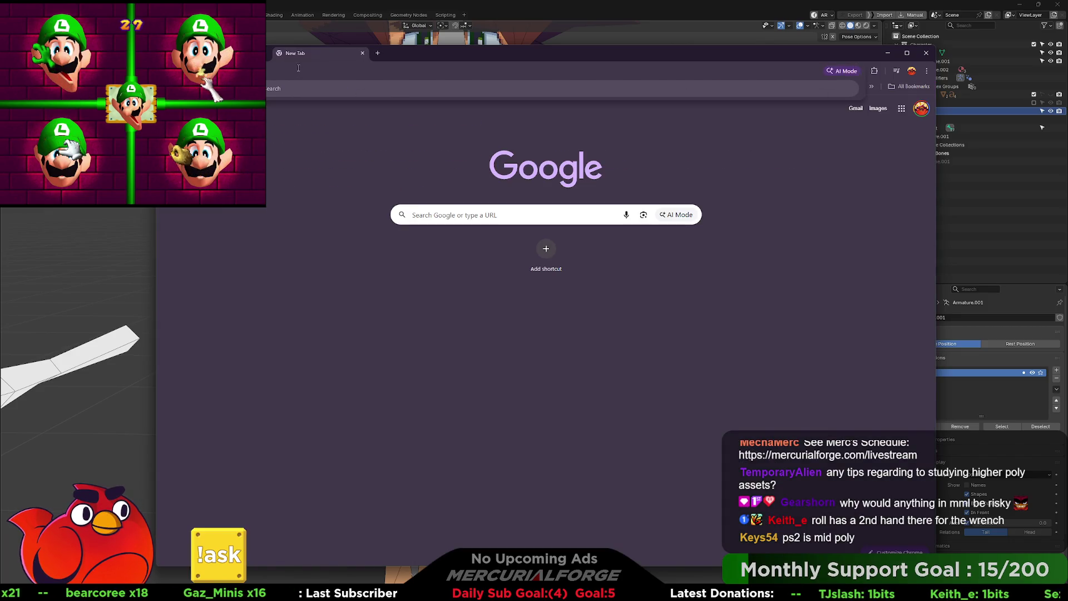
Step: Search Google Images for ff12, preview two results, and return to the mesh viewer tab
key(Return)
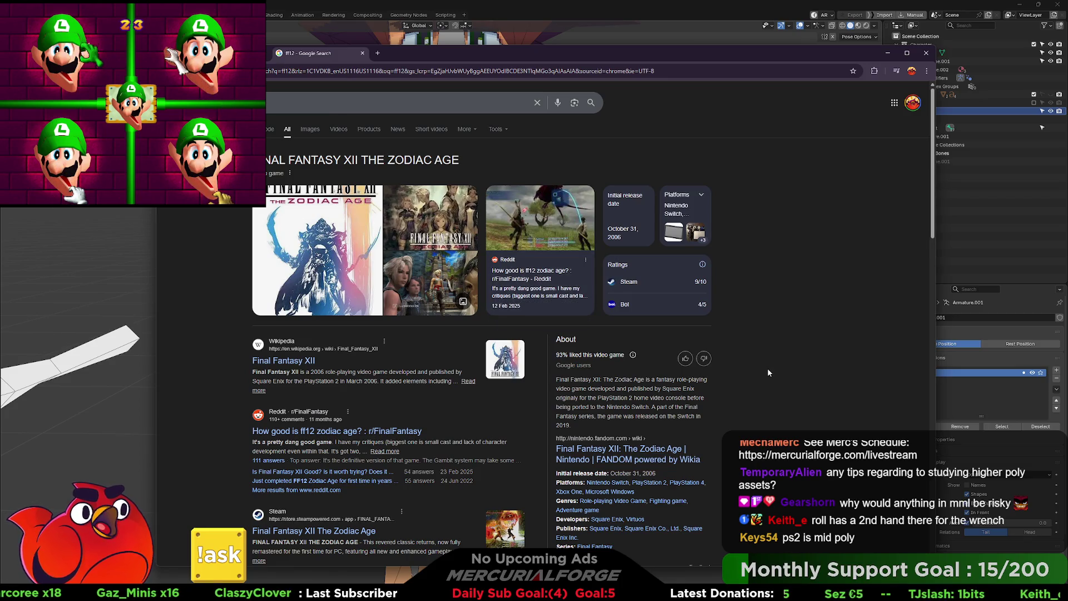
click(310, 129)
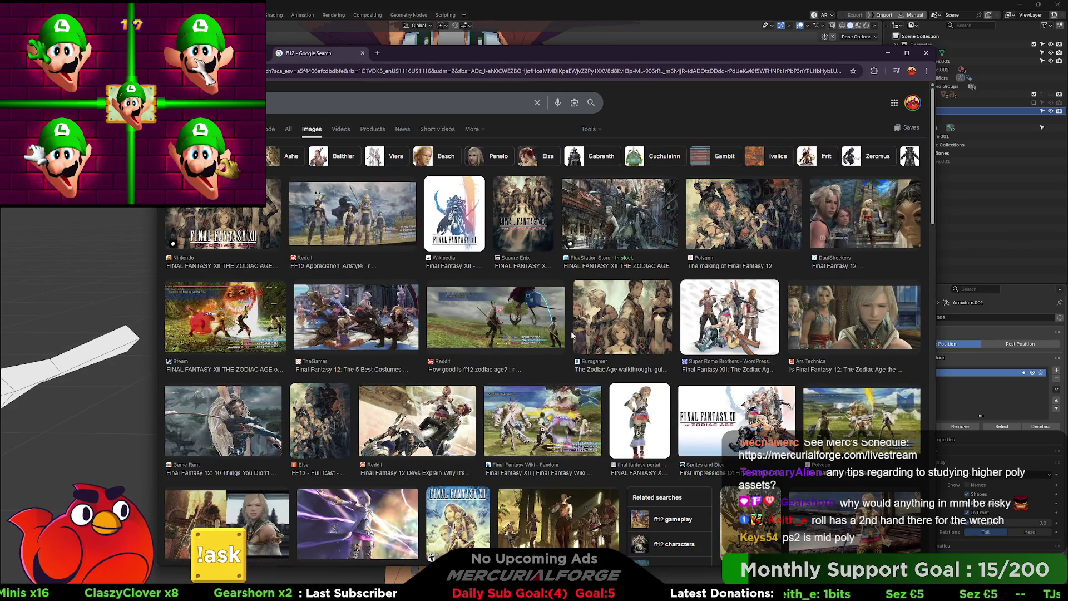
click(857, 319)
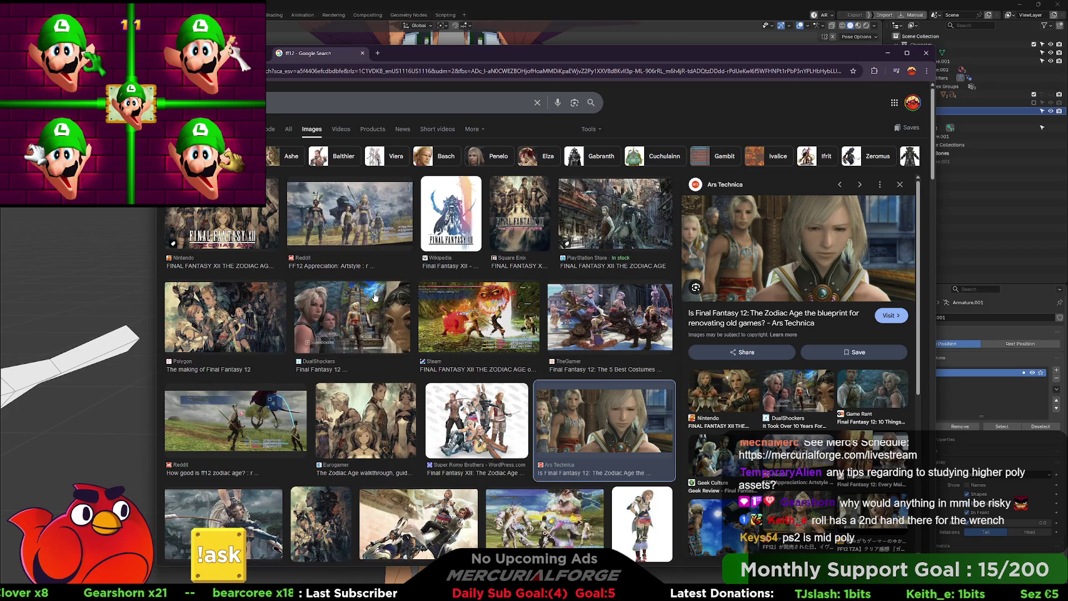
scroll(351, 326, down, 2)
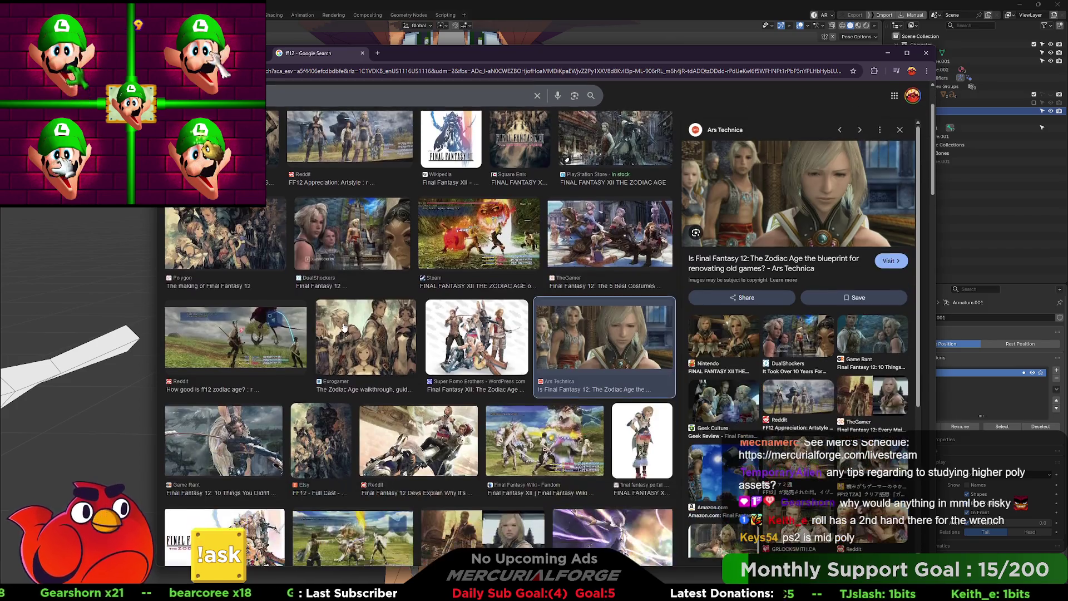
scroll(344, 327, down, 3)
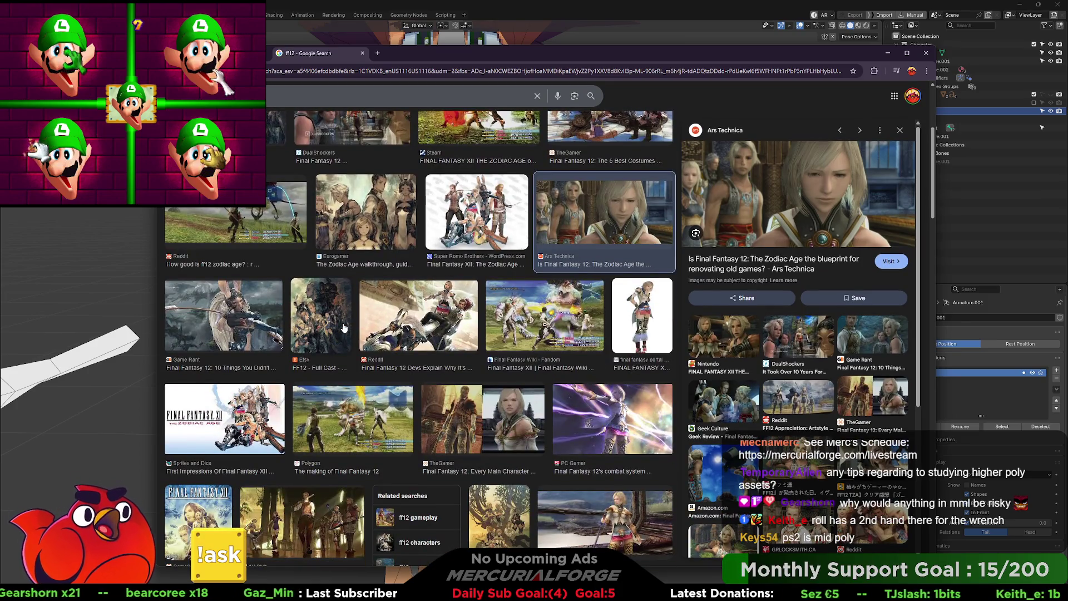
scroll(381, 340, down, 3)
scroll(435, 328, up, 8)
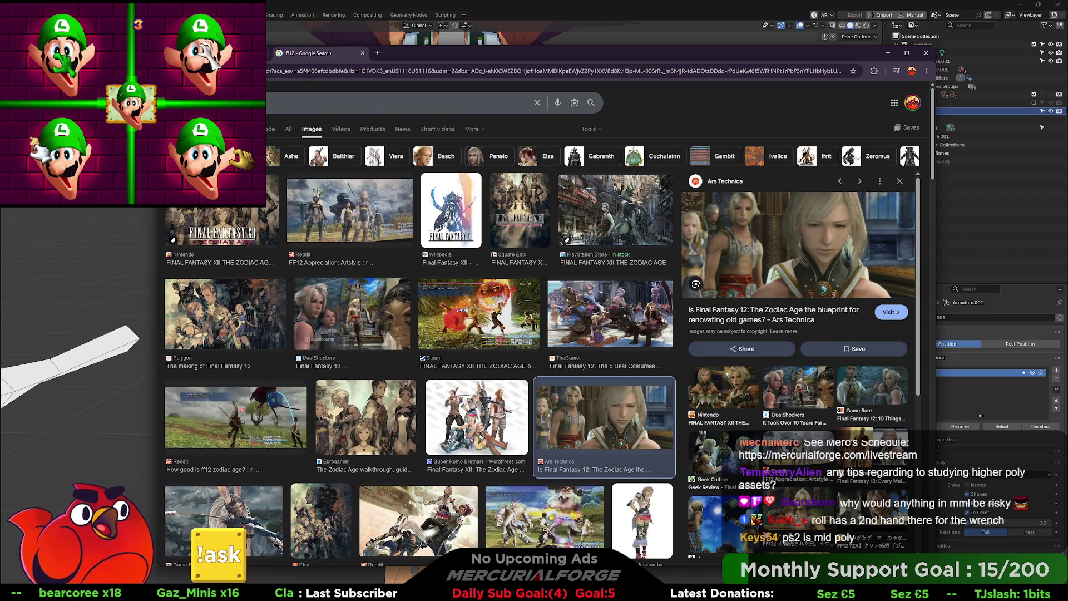
click(349, 305)
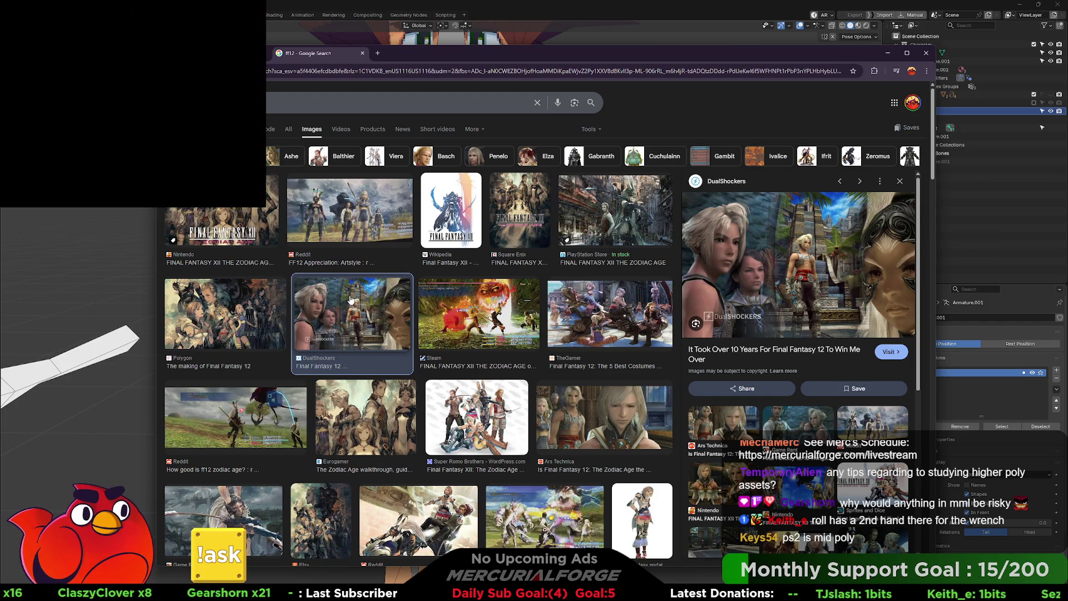
key(ctrl+Tab)
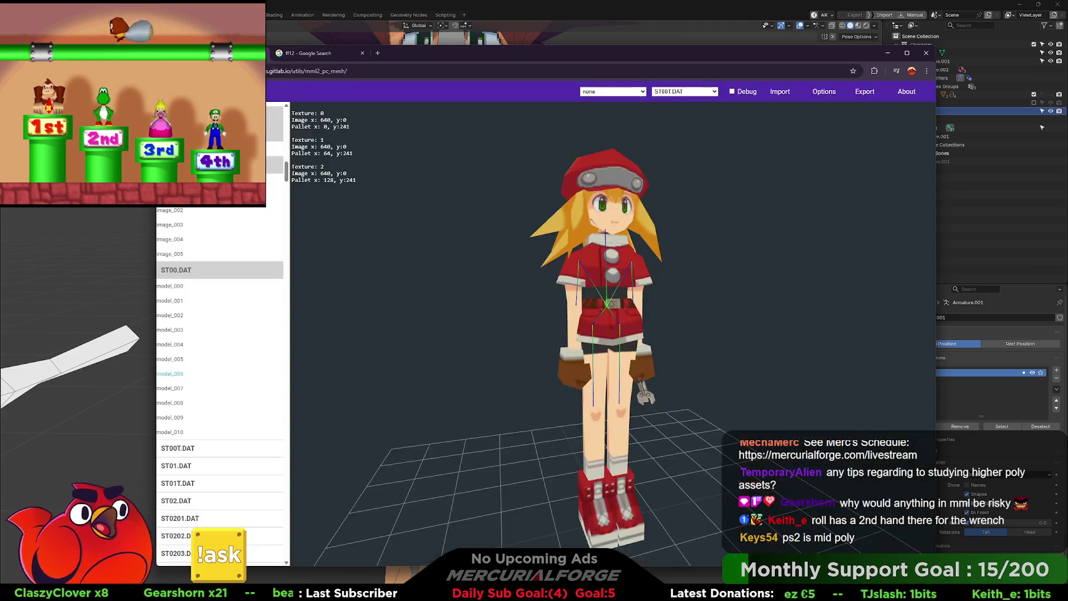
Step: Close the ff12 search tab and preview anim_002, anim_001, anim_003 and anim_005 on the model
click(361, 53)
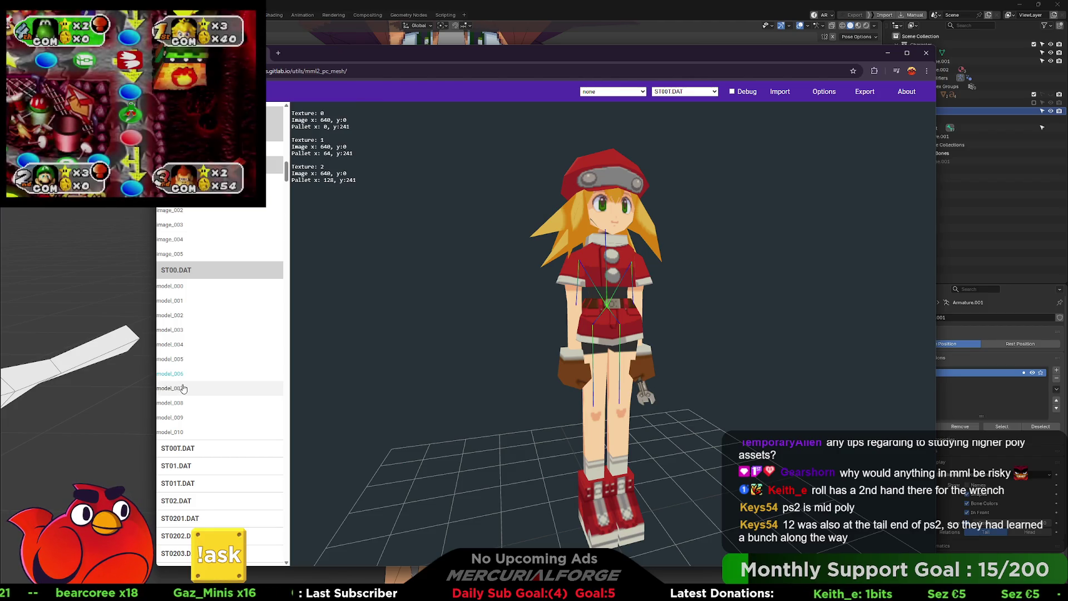
click(633, 94)
click(615, 133)
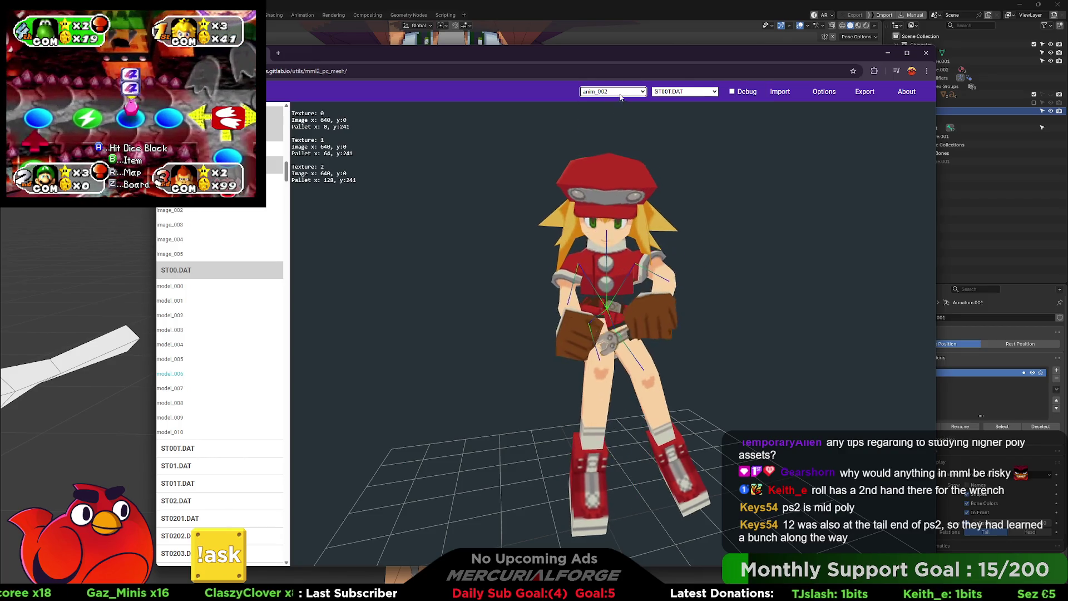
click(618, 91)
click(609, 122)
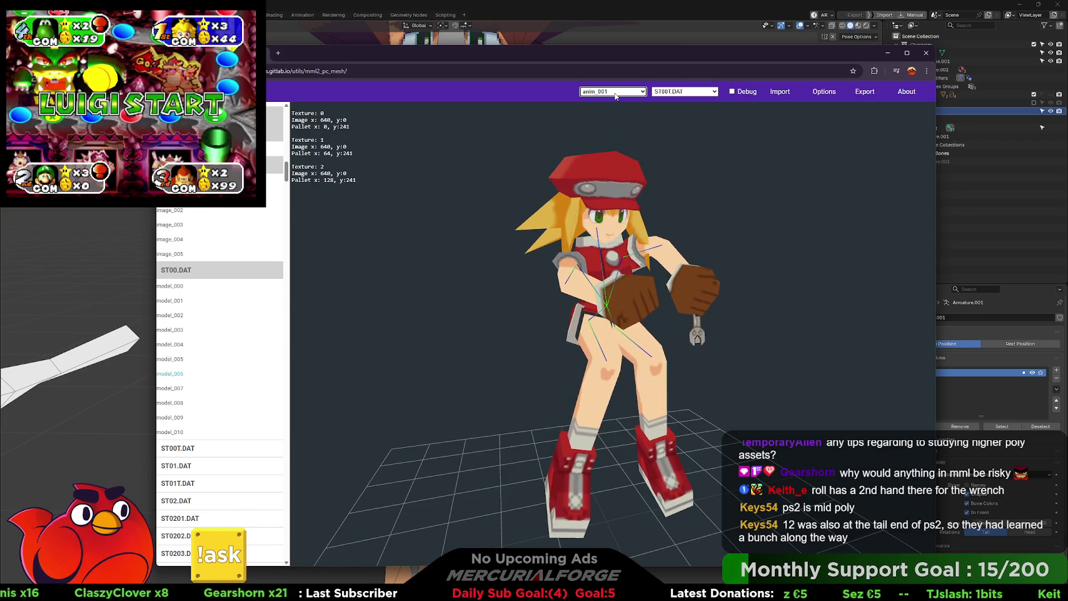
click(616, 93)
click(599, 143)
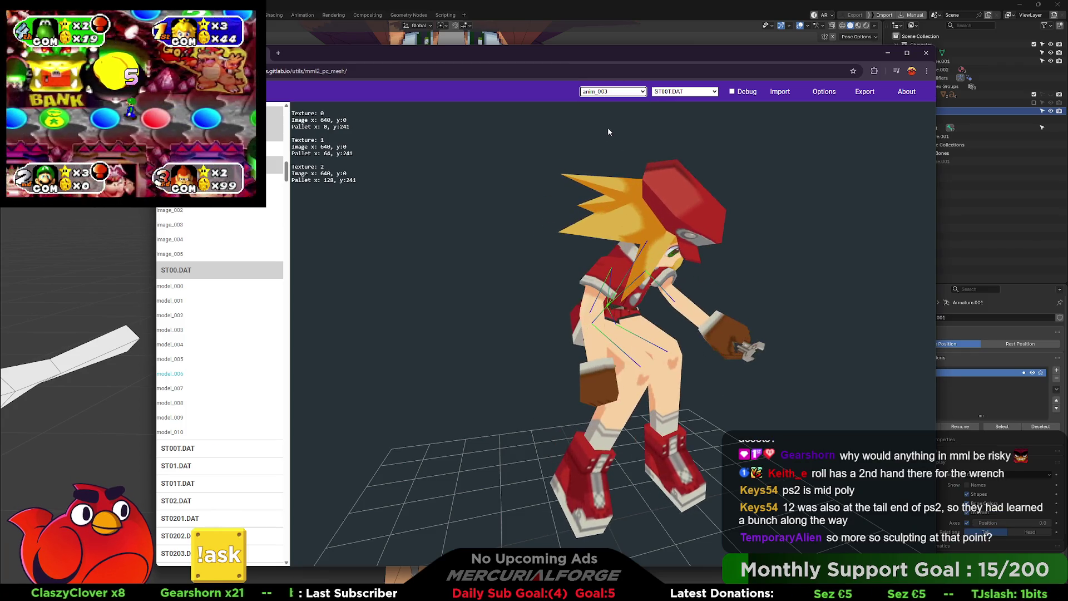
click(613, 94)
click(605, 162)
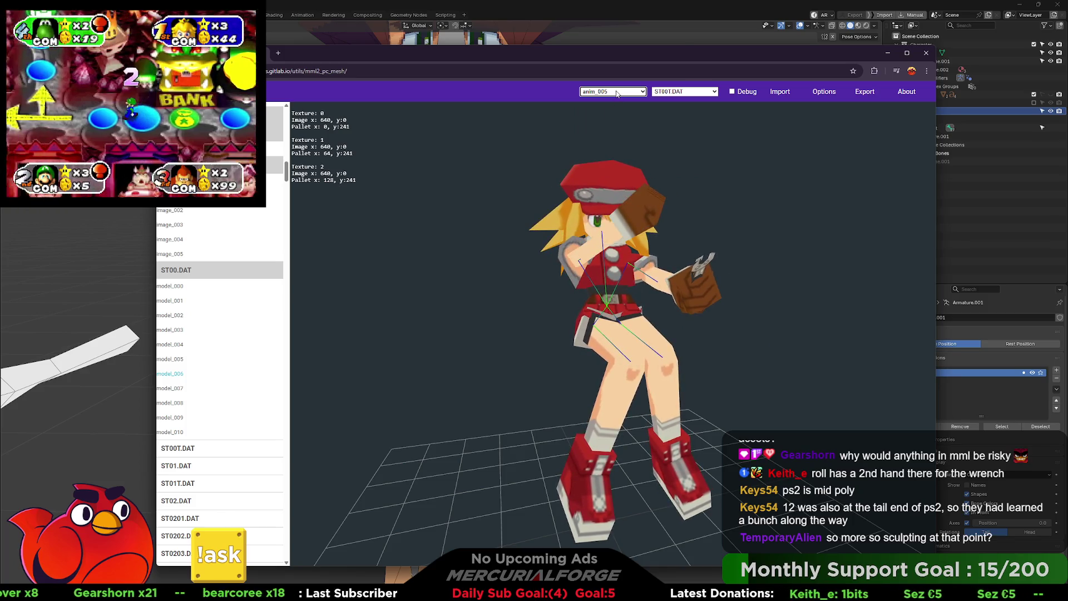
Step: Preview animations anim_007, anim_008 and anim_009 on the model
click(617, 94)
click(609, 182)
click(625, 94)
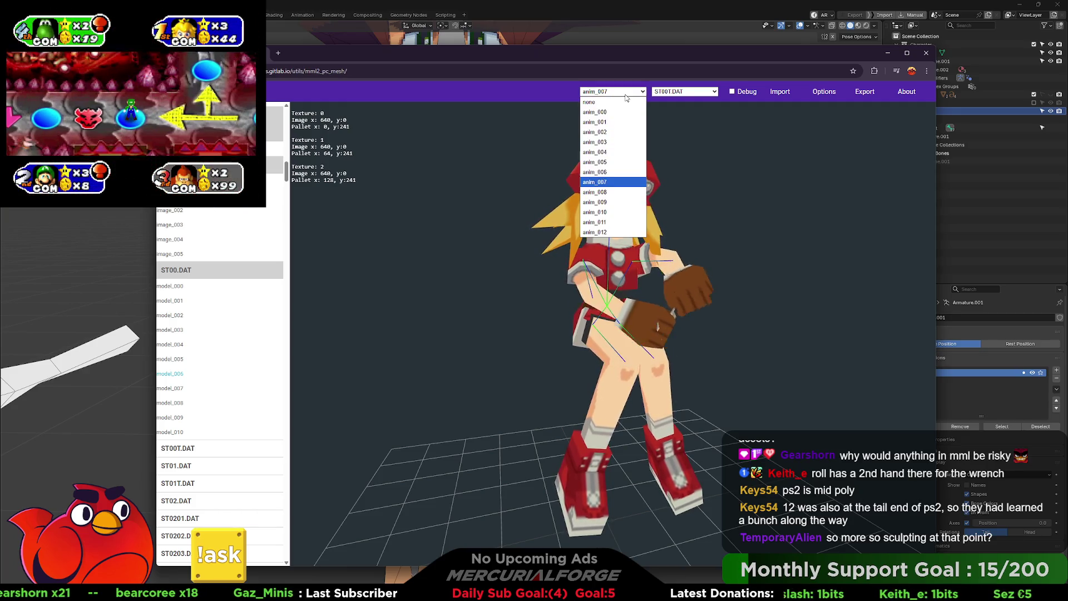
click(603, 192)
click(611, 92)
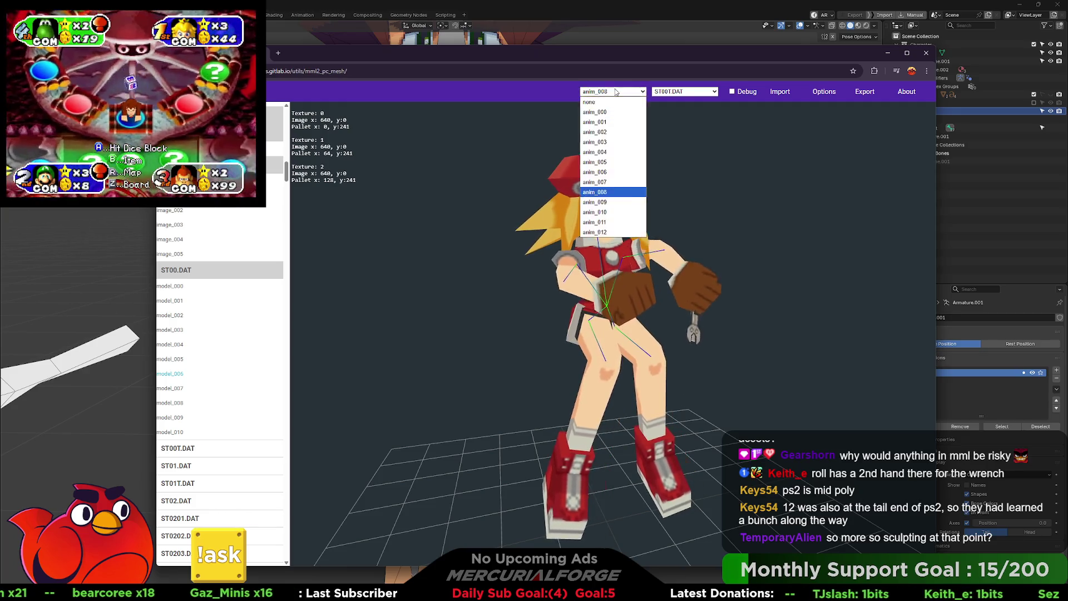
click(599, 203)
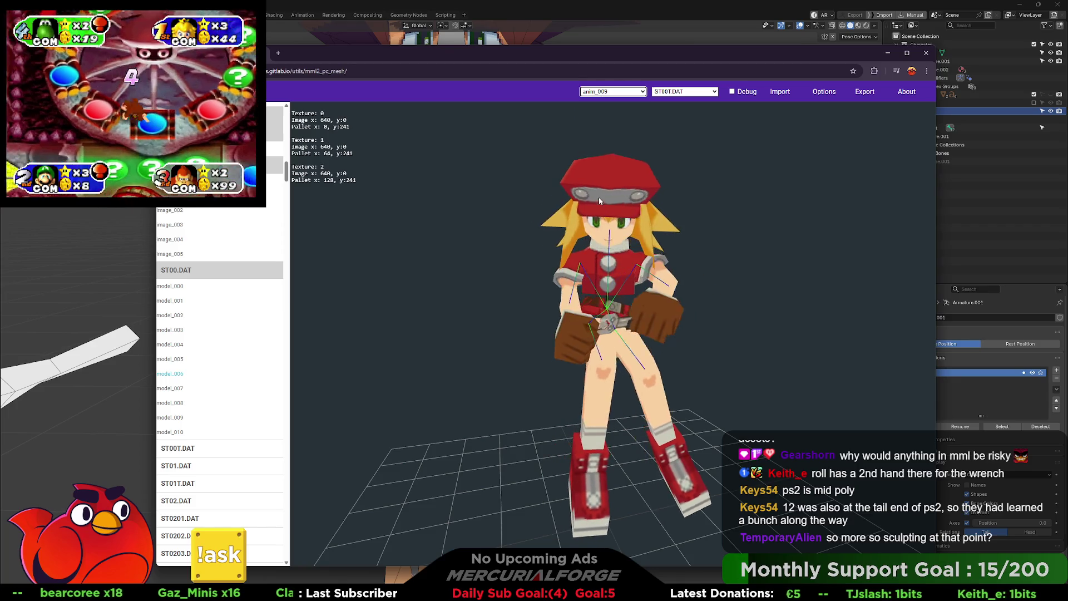
click(617, 94)
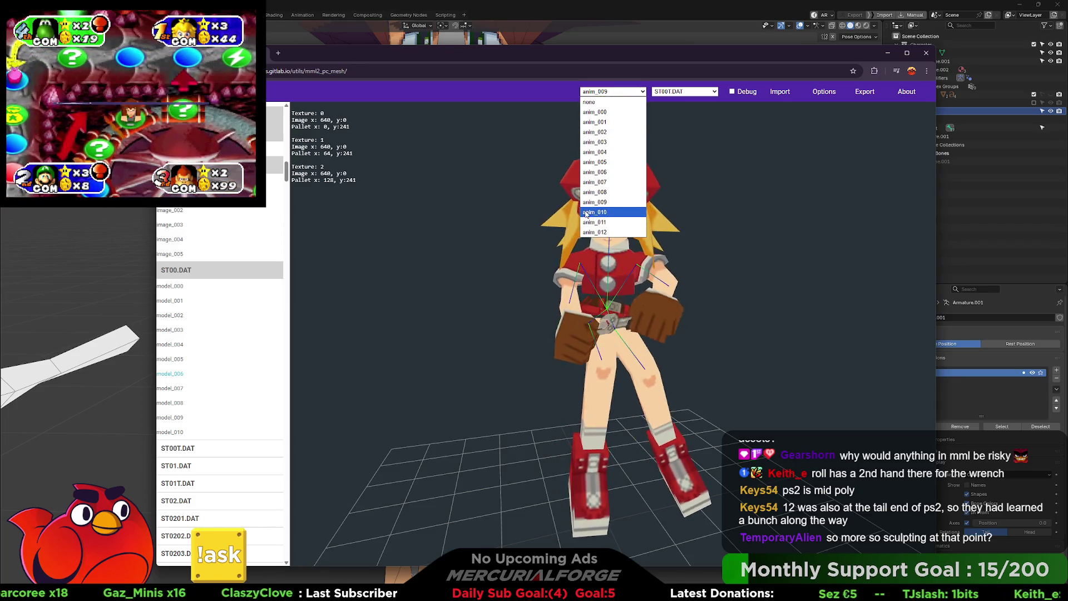
Step: Preview anim_010 through anim_012, then load model_007 from ST00.DAT
click(595, 204)
click(615, 92)
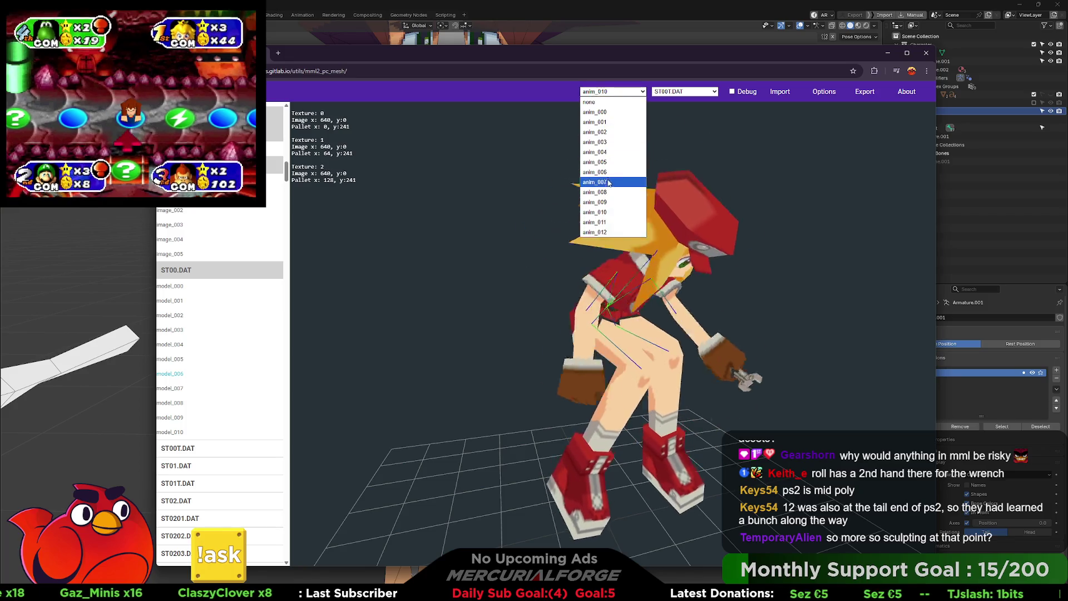
click(598, 209)
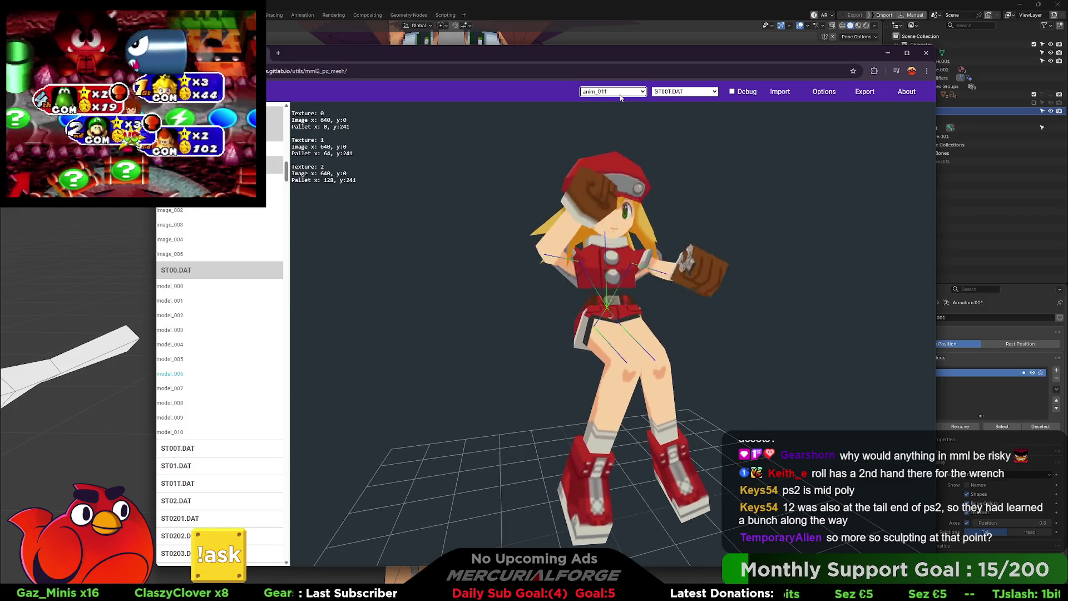
click(618, 92)
click(600, 231)
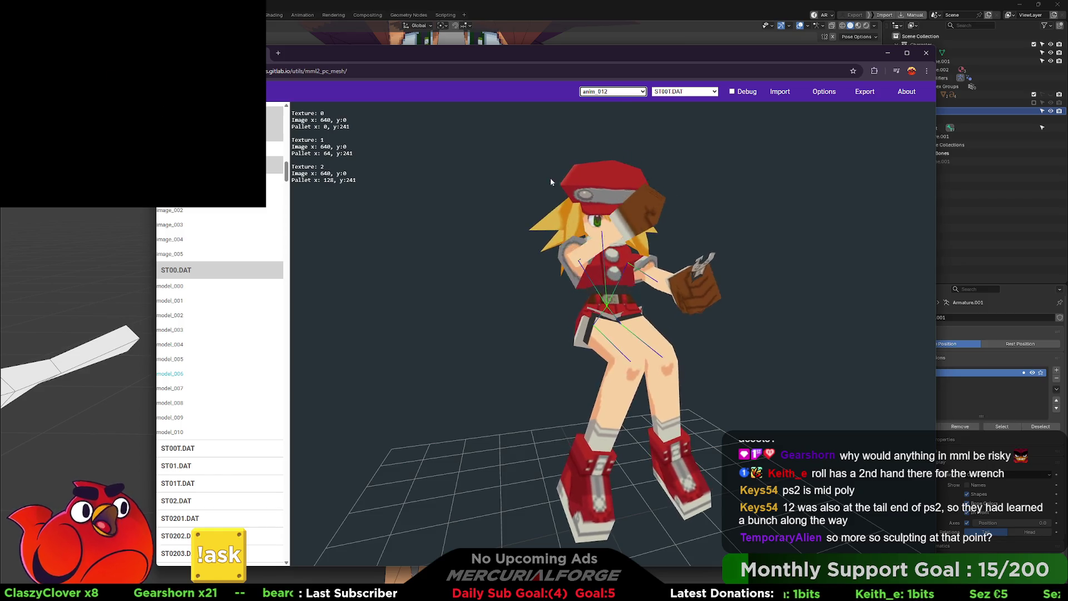
click(187, 393)
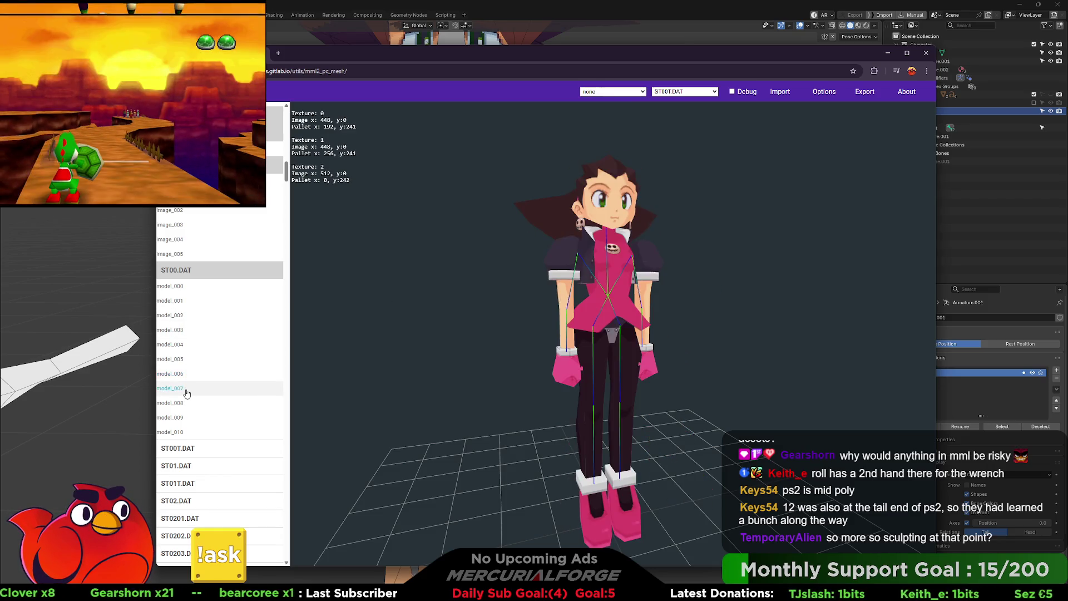
Step: Play the anim_000 walk on model_007 and orbit to see the girl from her side
click(610, 111)
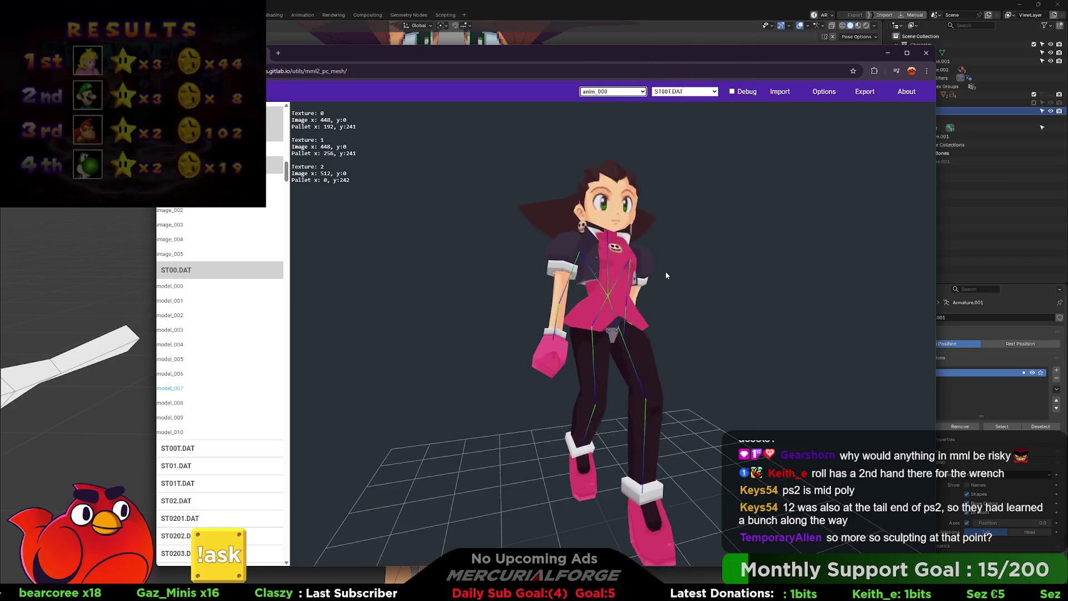
mouse_move(697, 317)
mouse_down()
mouse_move(796, 283)
mouse_move(688, 376)
mouse_move(706, 316)
mouse_move(687, 339)
mouse_move(684, 411)
mouse_move(764, 169)
mouse_move(741, 286)
mouse_move(743, 222)
mouse_up()
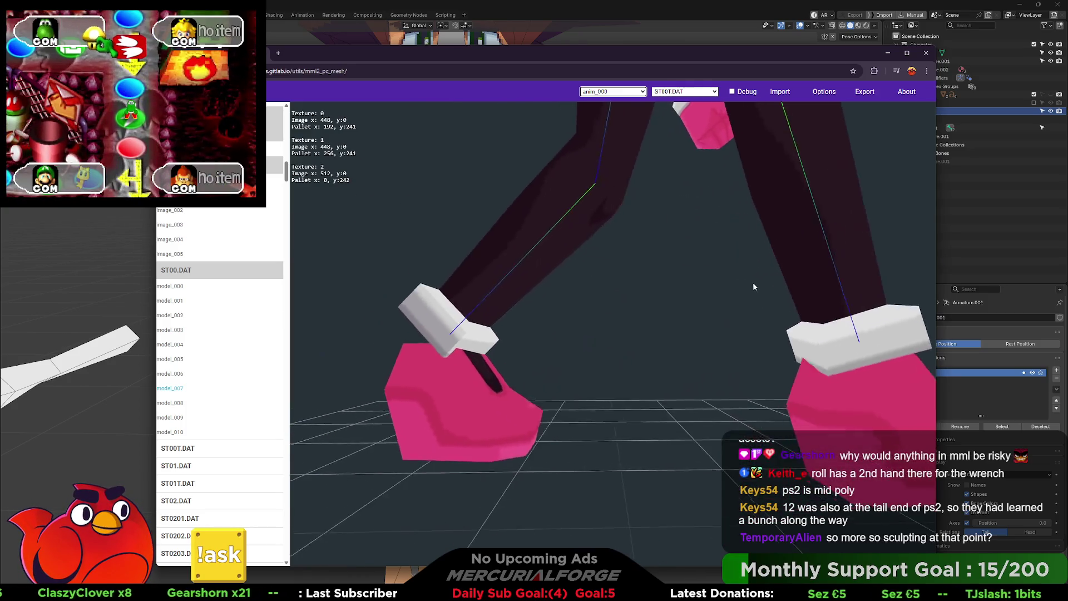
mouse_move(801, 285)
mouse_down()
mouse_move(664, 297)
mouse_move(763, 328)
mouse_up()
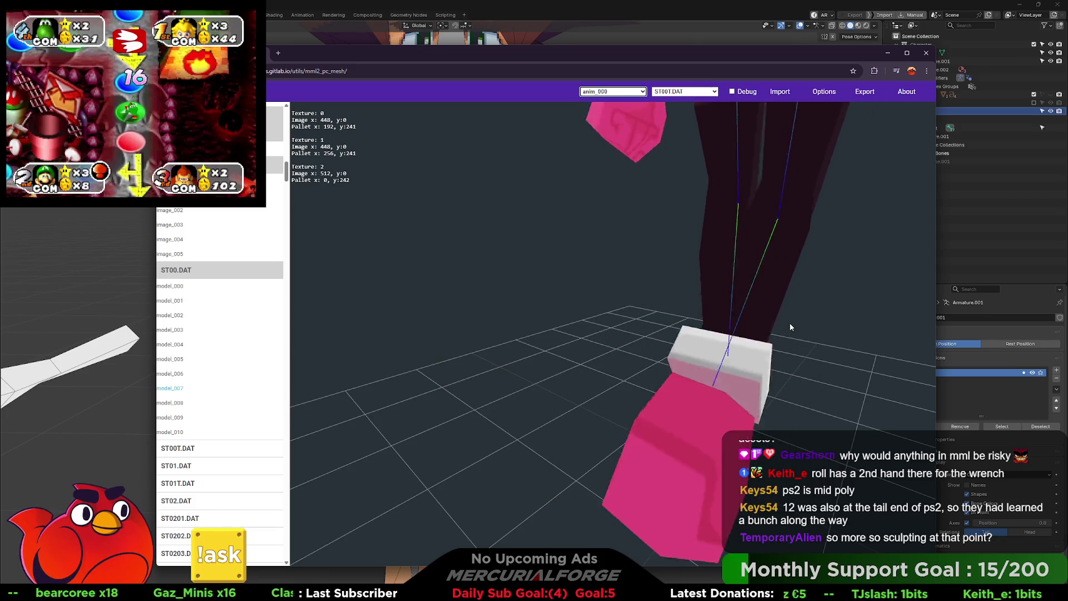
drag(781, 325, 683, 301)
scroll(683, 300, up, 5)
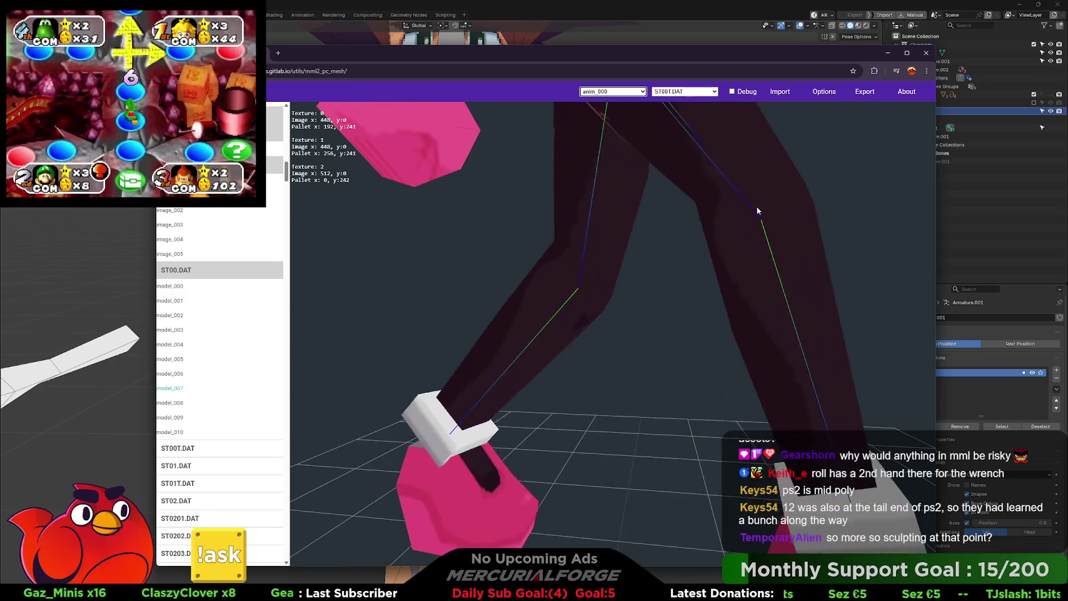
mouse_move(756, 211)
mouse_down()
mouse_move(732, 368)
mouse_move(719, 273)
mouse_move(685, 245)
mouse_move(685, 270)
mouse_move(741, 337)
mouse_move(742, 312)
mouse_move(678, 318)
mouse_move(747, 319)
mouse_move(762, 285)
mouse_move(690, 356)
mouse_move(710, 281)
mouse_move(706, 351)
mouse_up()
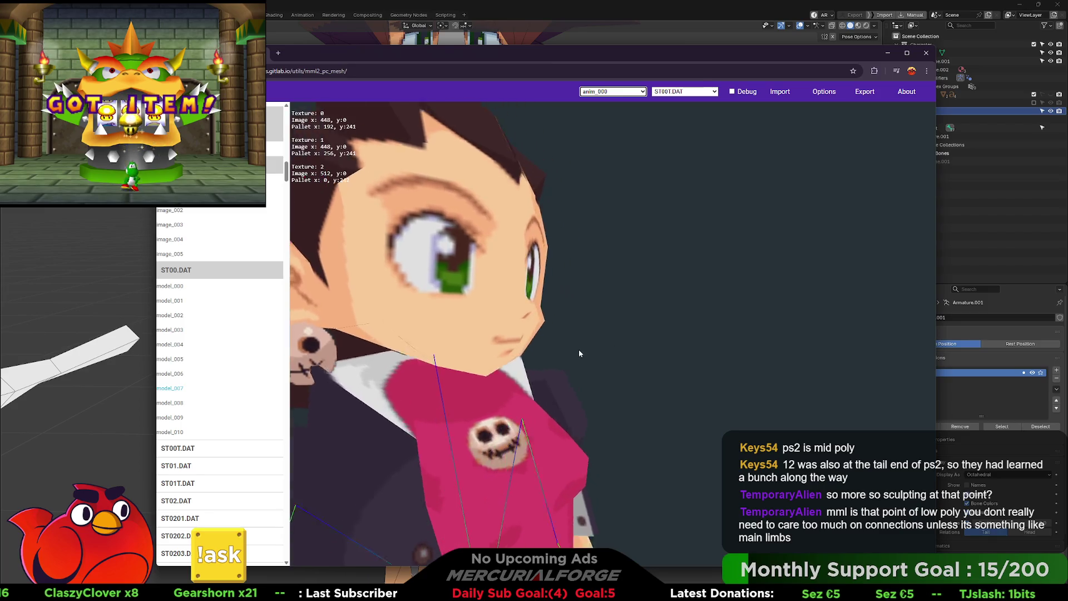
scroll(579, 350, up, 5)
scroll(590, 349, down, 5)
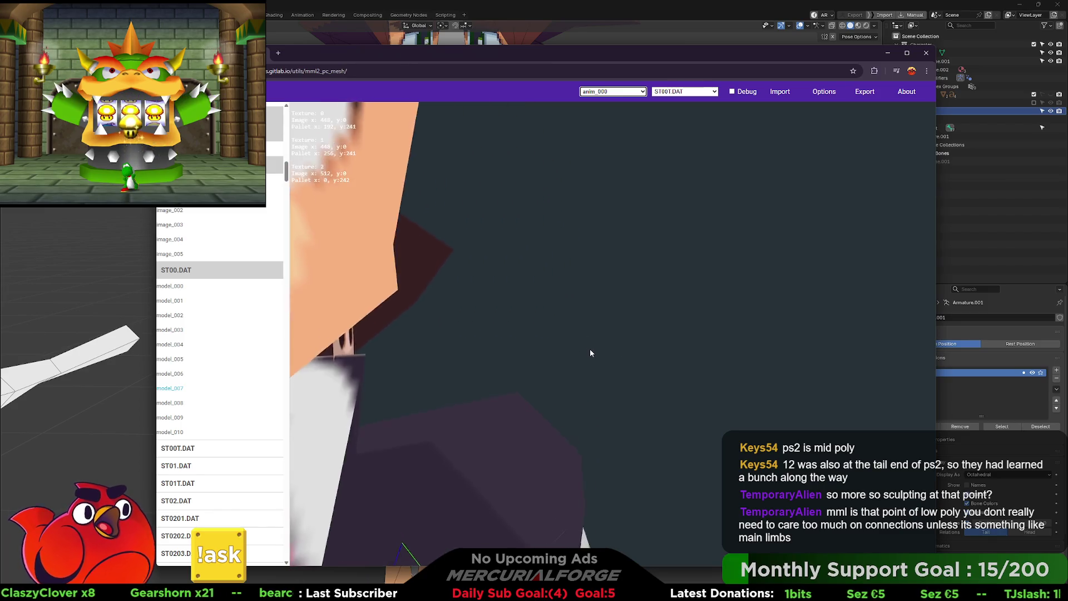
mouse_move(585, 333)
mouse_down()
mouse_move(684, 320)
mouse_move(593, 289)
mouse_move(542, 293)
mouse_move(524, 315)
mouse_move(590, 365)
mouse_move(590, 349)
mouse_move(388, 365)
mouse_move(549, 352)
mouse_move(440, 361)
mouse_up()
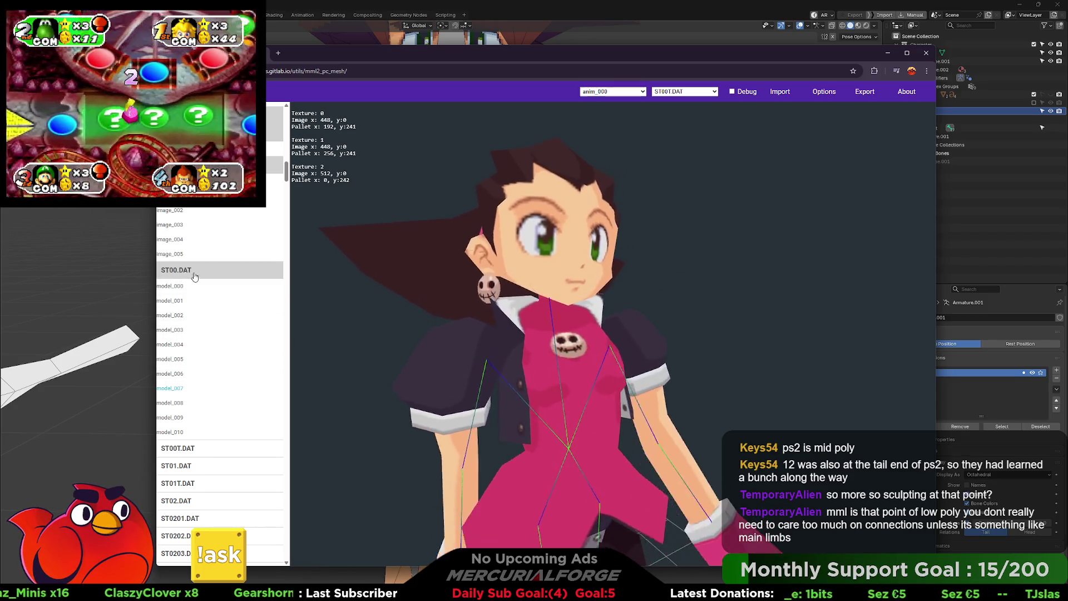
Step: Collapse ST00.DAT and preview the models in ST01.DAT and ST02.DAT
click(193, 270)
click(191, 288)
click(191, 288)
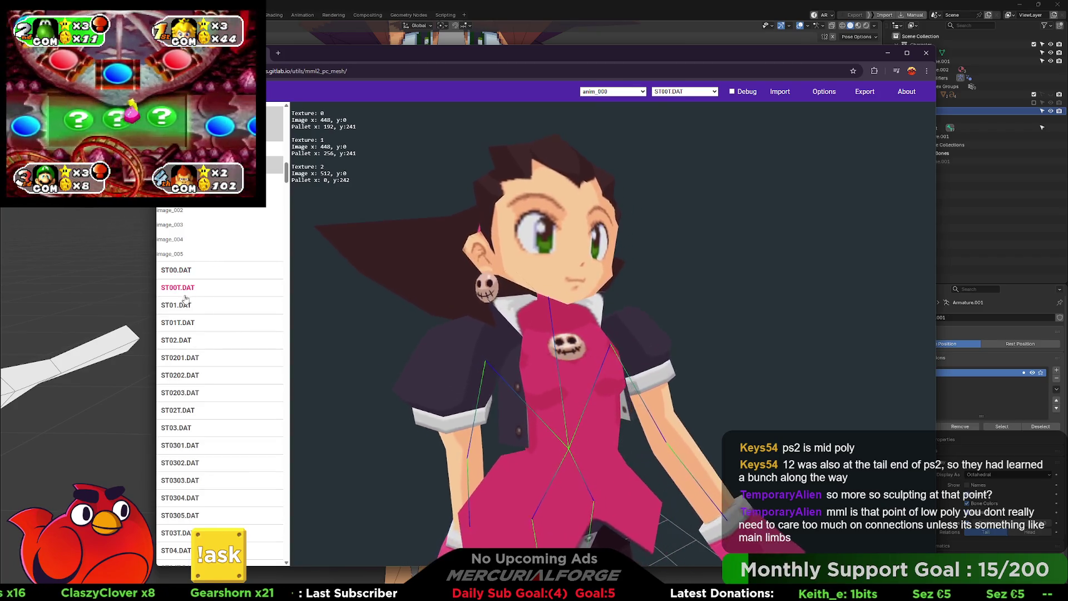
click(184, 305)
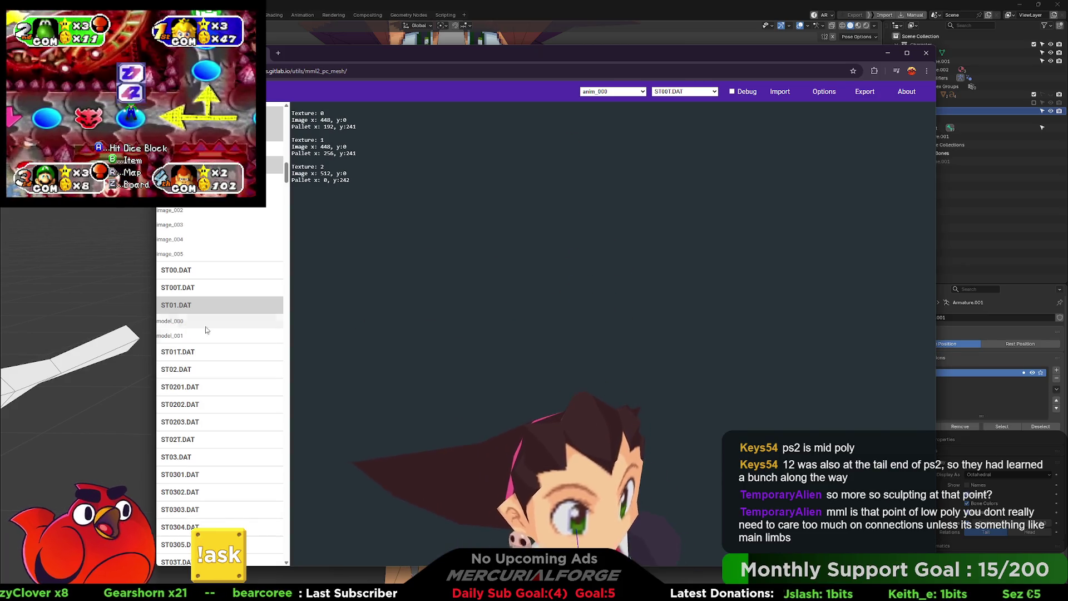
click(170, 321)
click(169, 335)
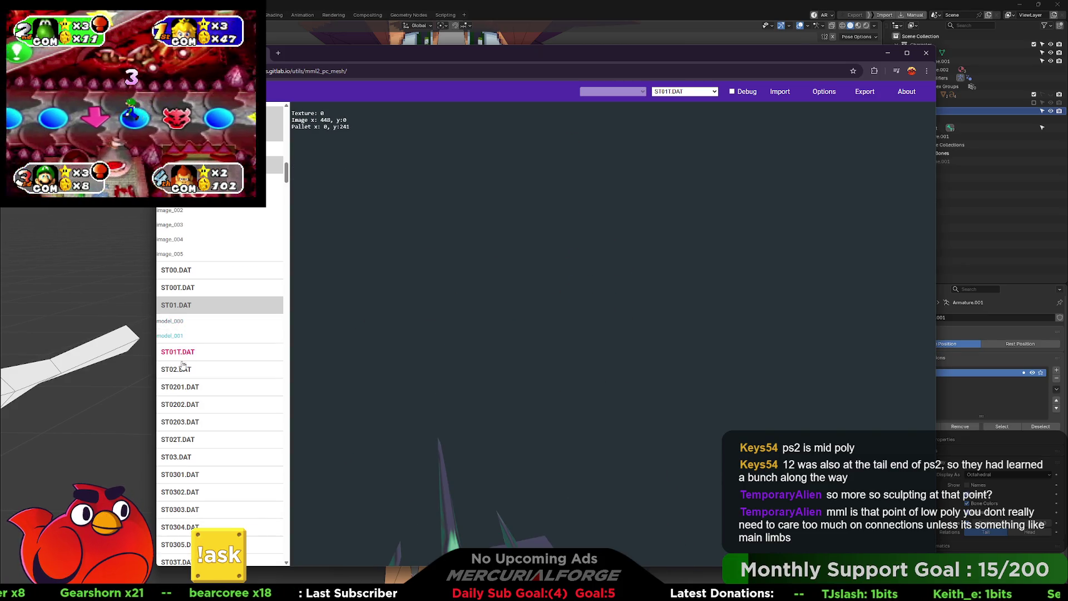
click(183, 364)
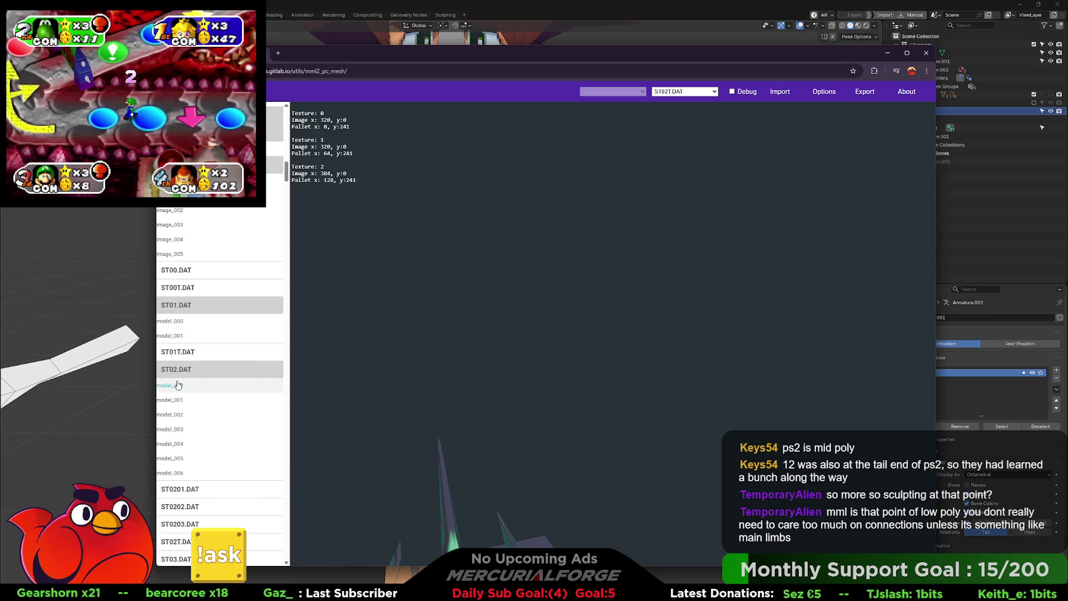
click(169, 385)
click(180, 399)
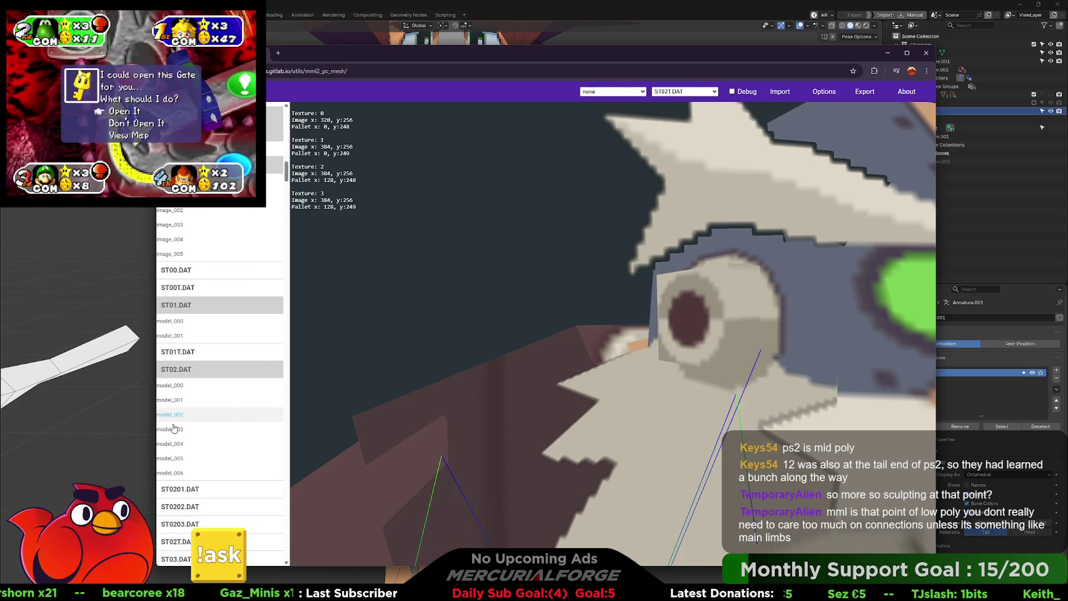
click(173, 428)
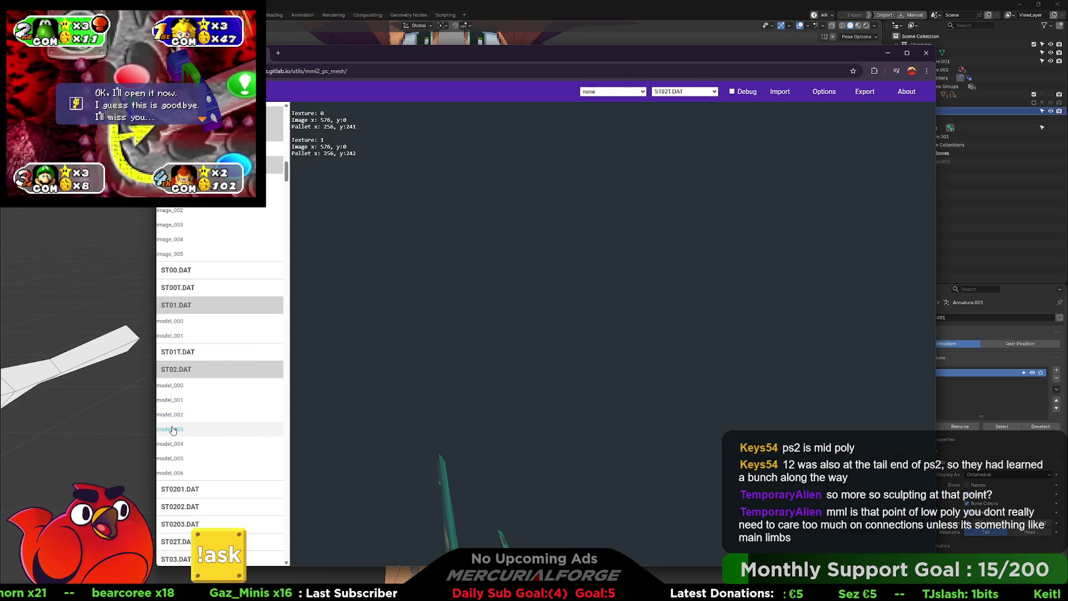
Step: Preview ST0201.DAT models through model_014 and its image_002 texture, then expand ST0203.DAT
click(176, 488)
scroll(191, 315, down, 5)
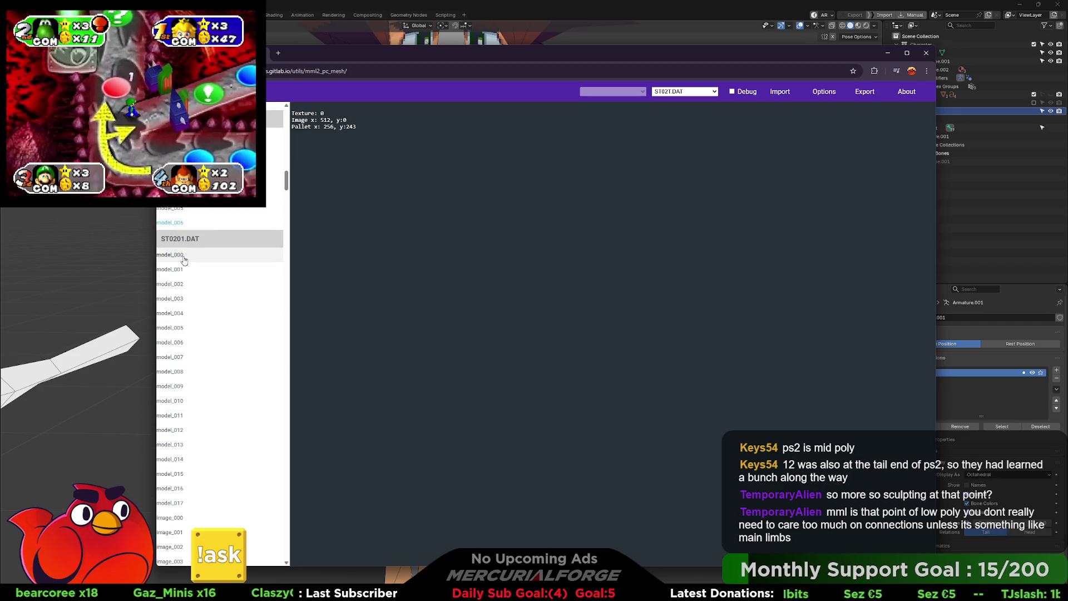
click(184, 257)
click(179, 270)
click(179, 299)
click(179, 314)
scroll(179, 318, down, 4)
click(180, 334)
click(181, 343)
scroll(179, 347, down, 2)
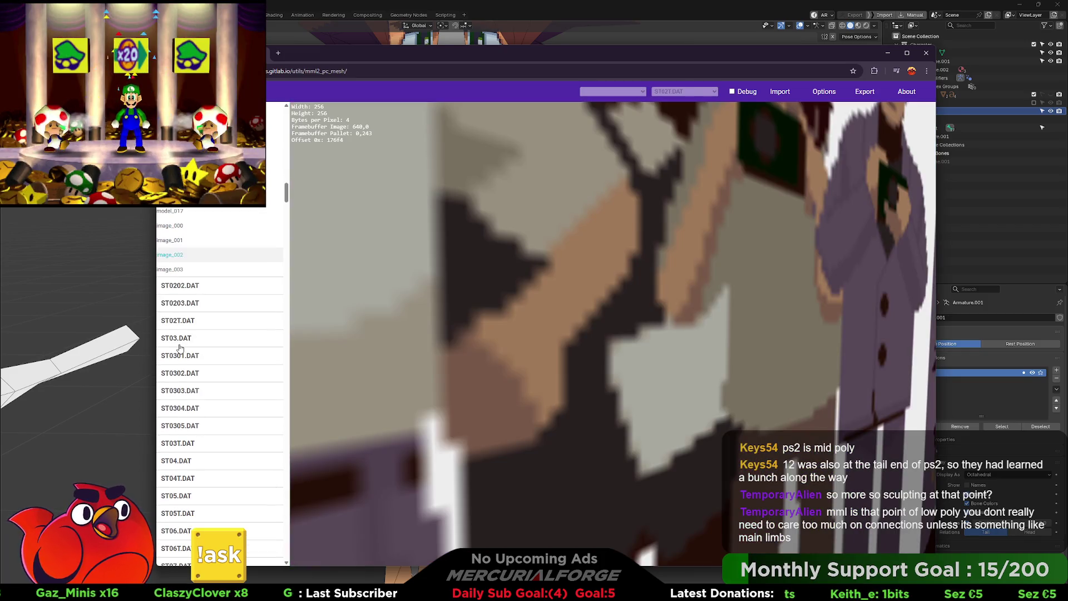
click(184, 305)
scroll(183, 334, down, 5)
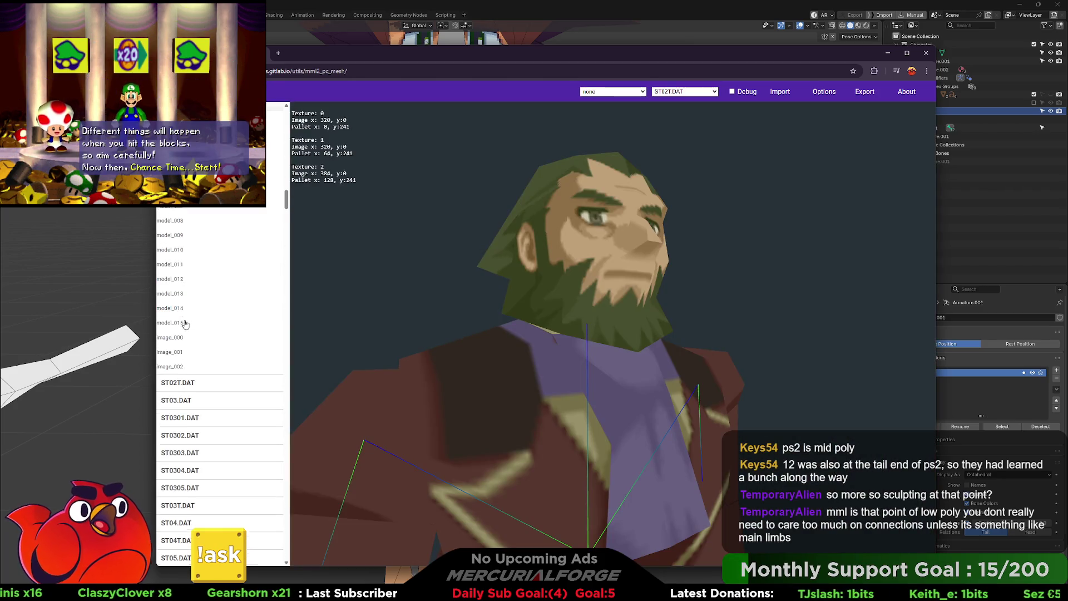
Step: Preview model_000 and model_001 of ST03.DAT and model_000 to model_003 of ST0301.DAT
click(180, 284)
click(178, 299)
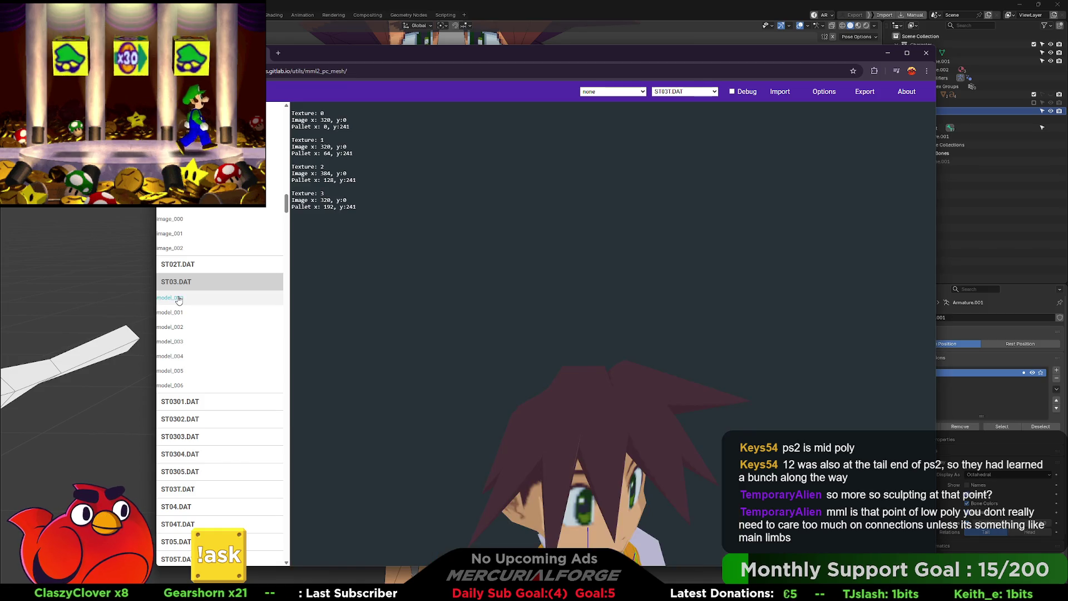
scroll(179, 301, down, 2)
click(173, 229)
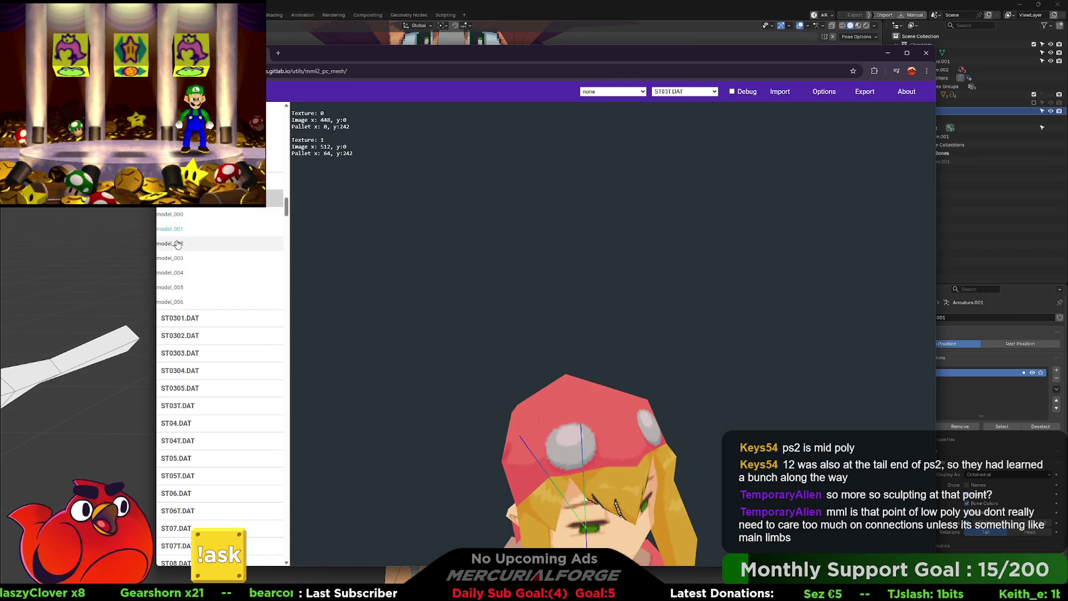
click(191, 320)
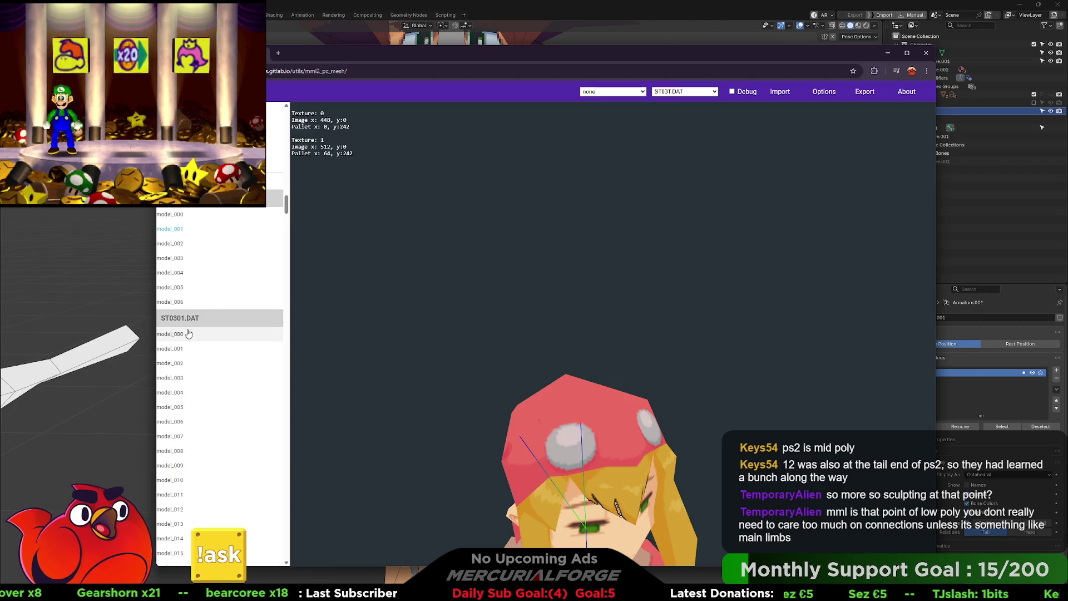
click(188, 334)
click(186, 347)
scroll(187, 334, down, 2)
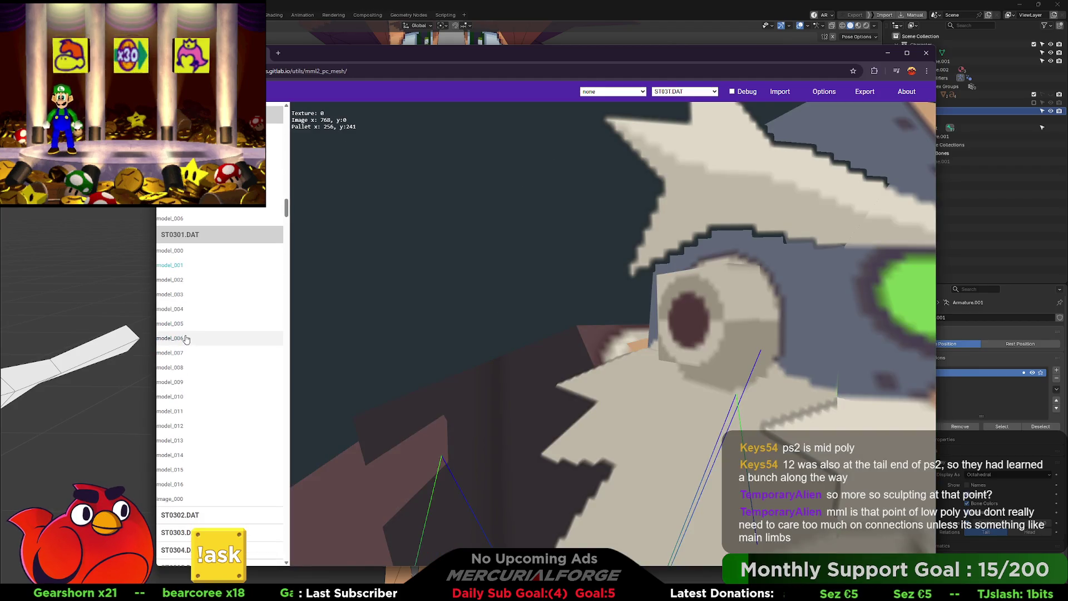
click(183, 279)
click(184, 294)
scroll(186, 303, down, 1)
Step: Preview model_012 of ST0301.DAT and several further stage models
click(187, 302)
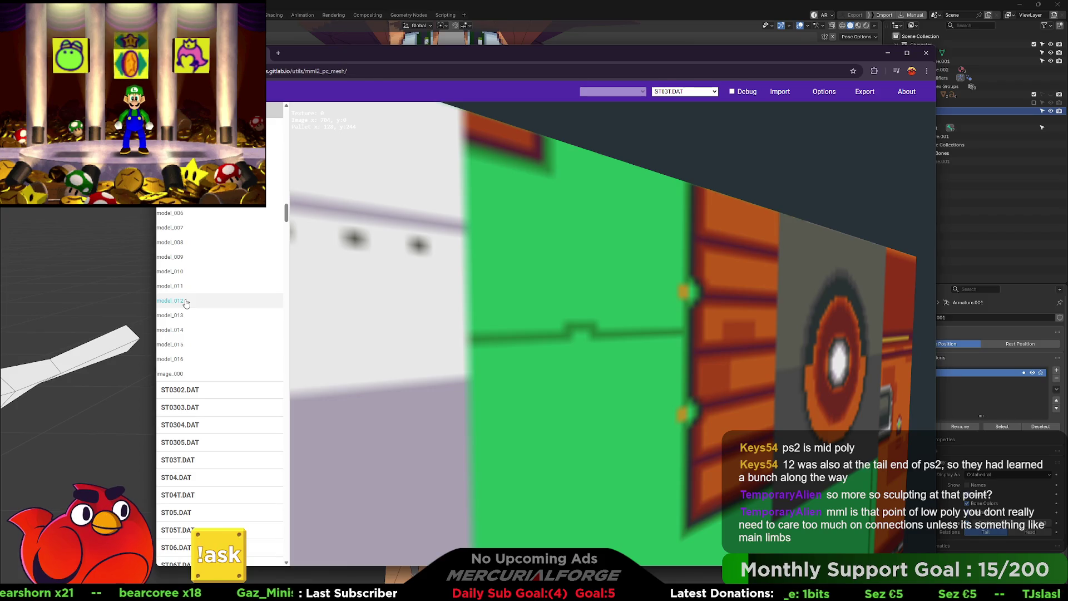
scroll(186, 300, down, 2)
click(186, 284)
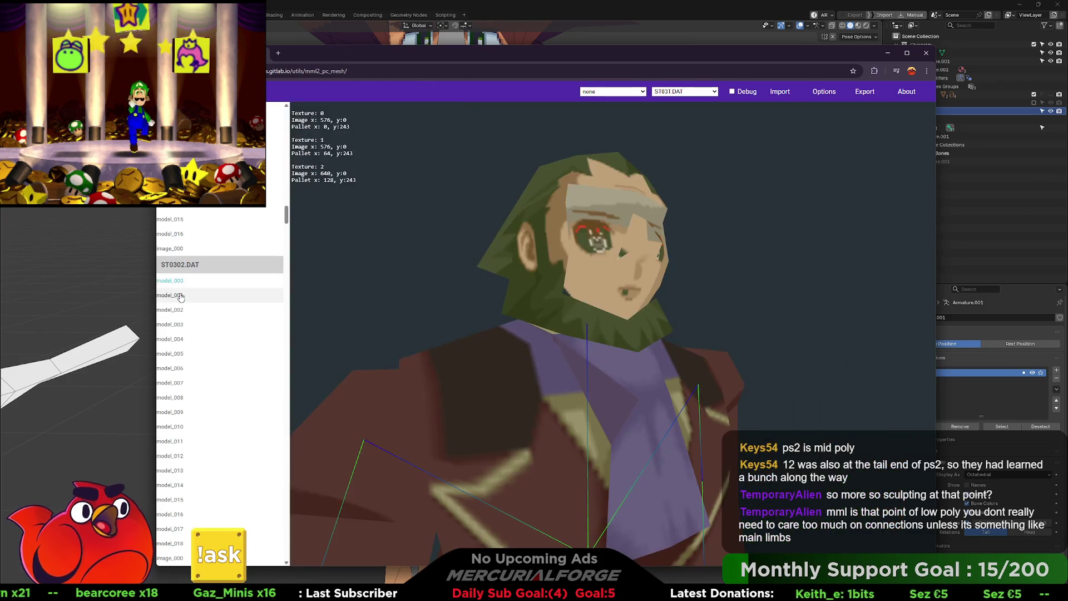
scroll(184, 295, down, 2)
click(181, 301)
click(183, 272)
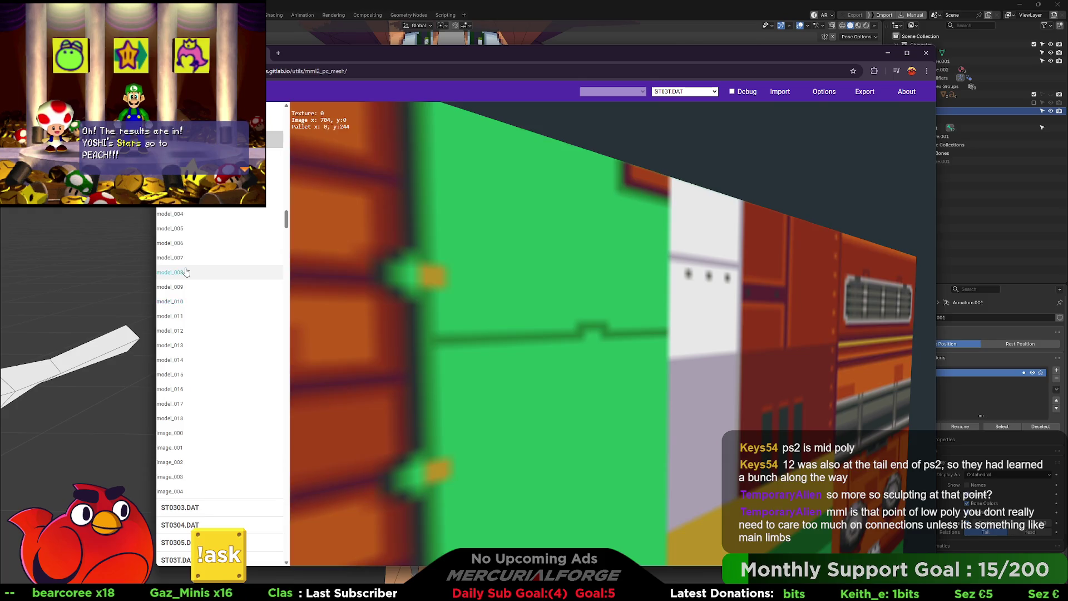
scroll(184, 271, down, 3)
click(184, 270)
Step: Preview model_008 and the image_002 texture from ST0303.DAT, then expand ST0304.DAT
click(180, 300)
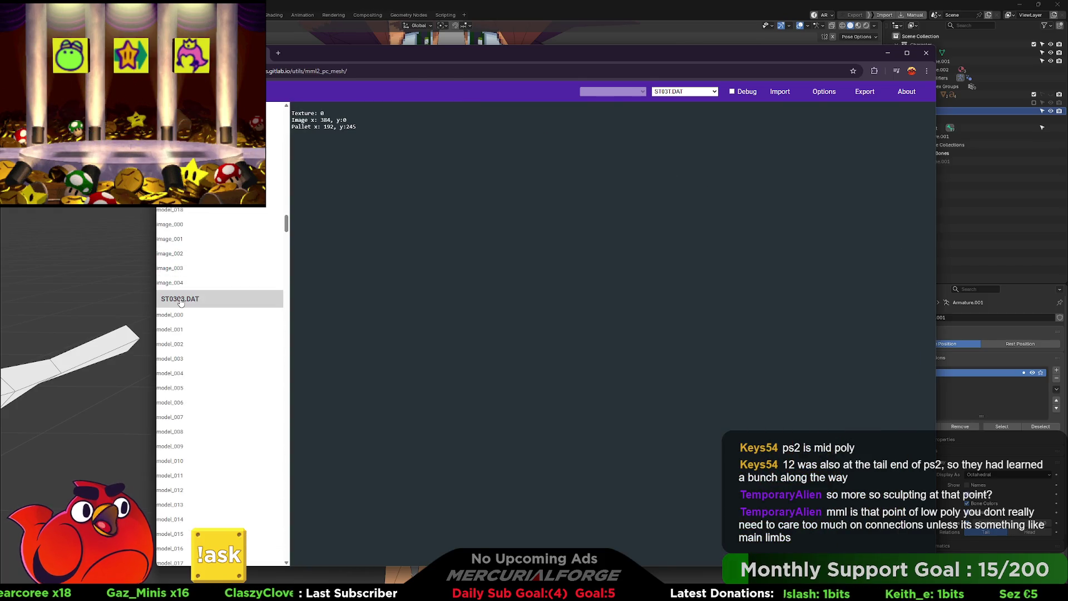
scroll(181, 307, down, 2)
click(181, 306)
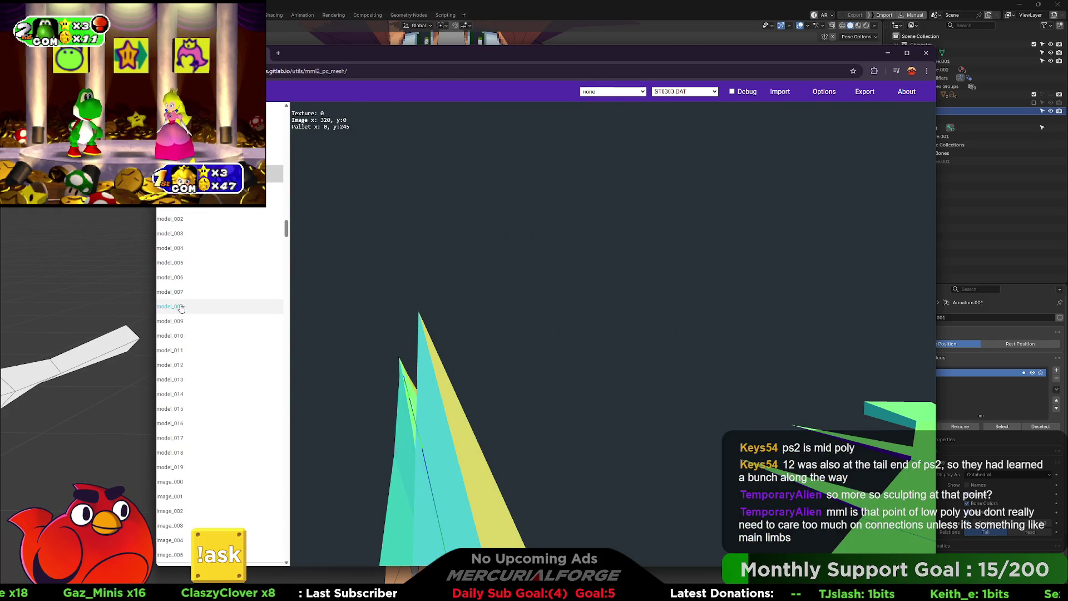
scroll(180, 307, down, 3)
click(181, 303)
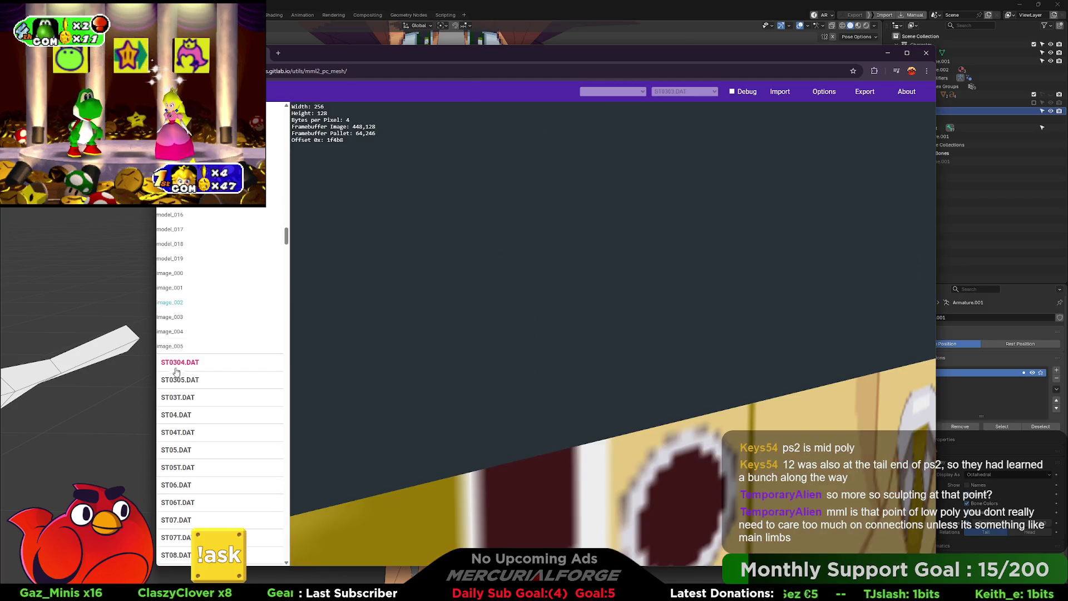
click(180, 362)
click(180, 367)
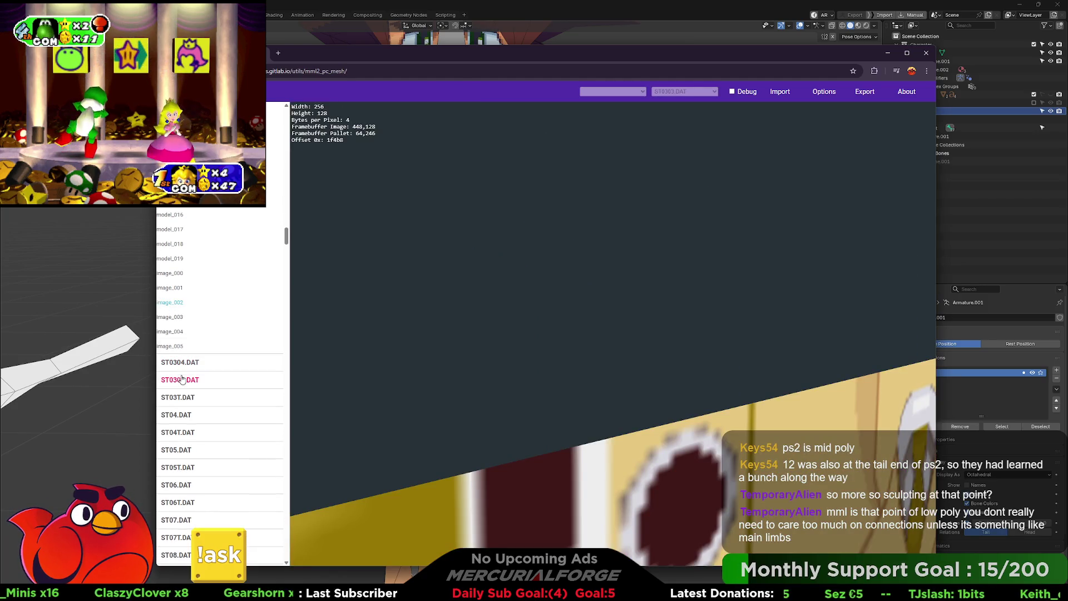
Step: Preview ST0305.DAT's model_003 and image_004 texture, plus ST03T.DAT's image_000
scroll(178, 271, down, 2)
click(177, 315)
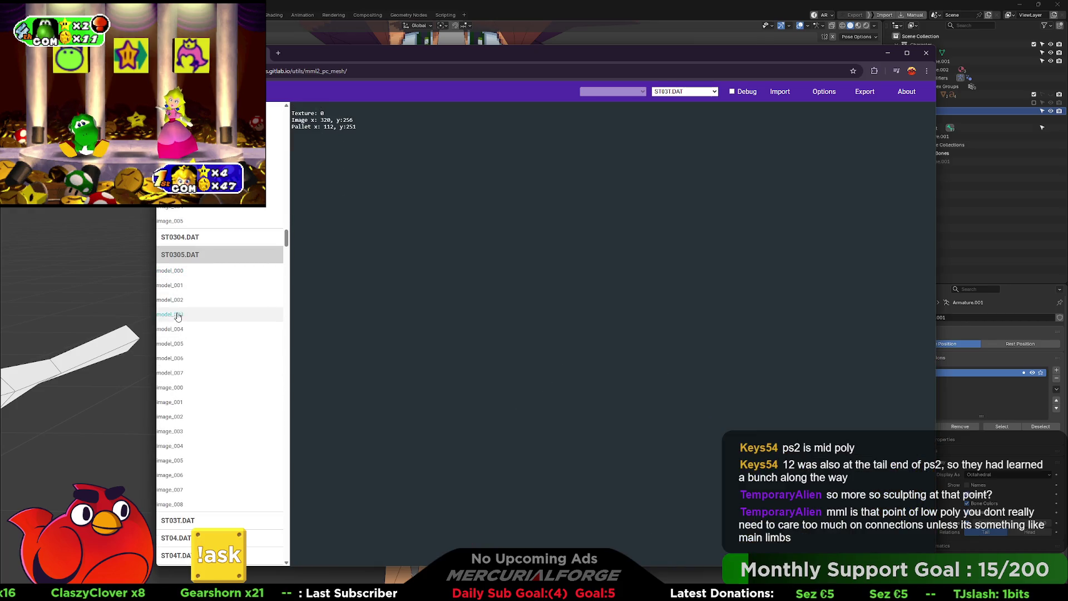
scroll(179, 322, down, 3)
click(179, 286)
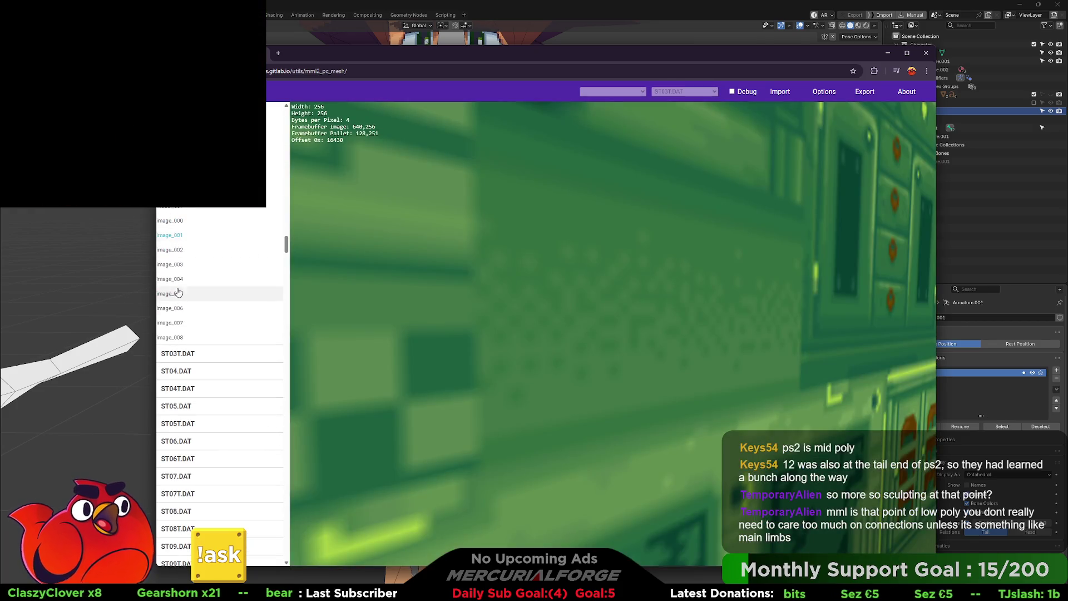
click(179, 285)
scroll(179, 287, down, 2)
click(180, 273)
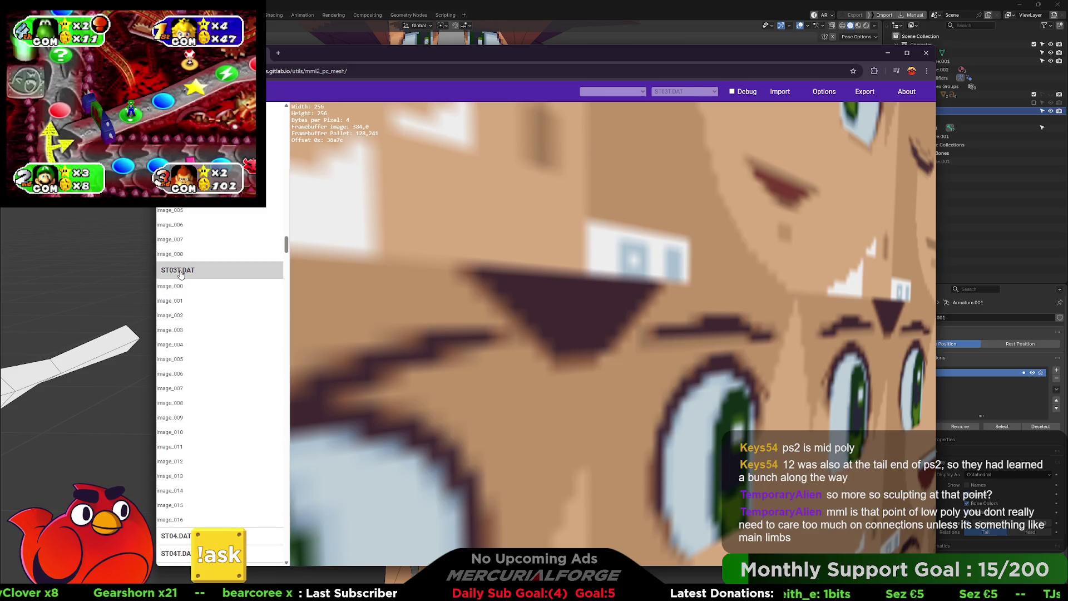
click(192, 287)
scroll(188, 250, down, 6)
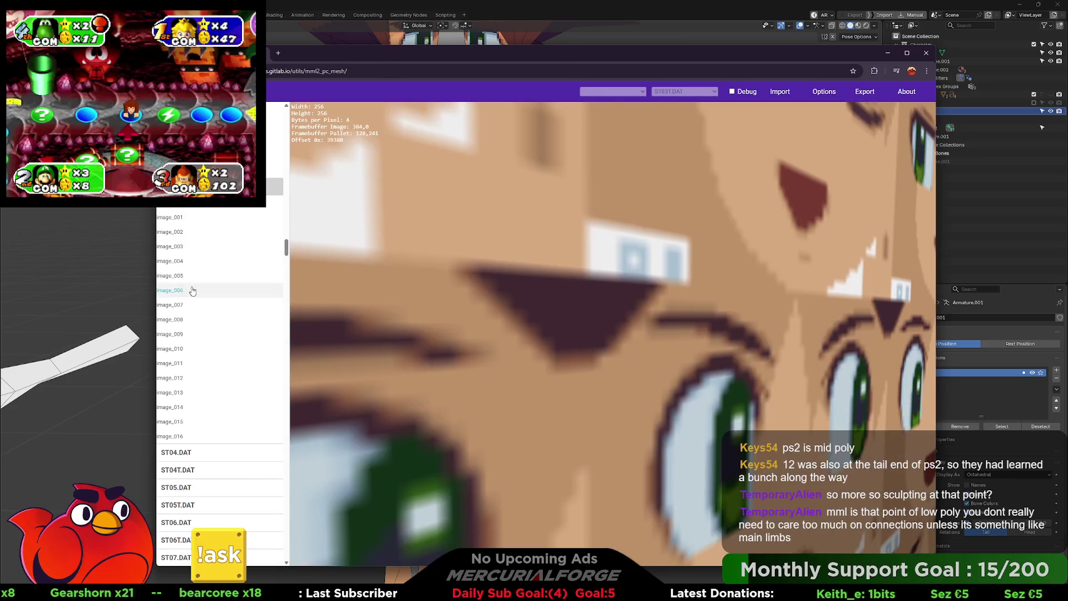
Step: Preview ST04 models 000, 001 and 002, orbiting around the small model
click(182, 209)
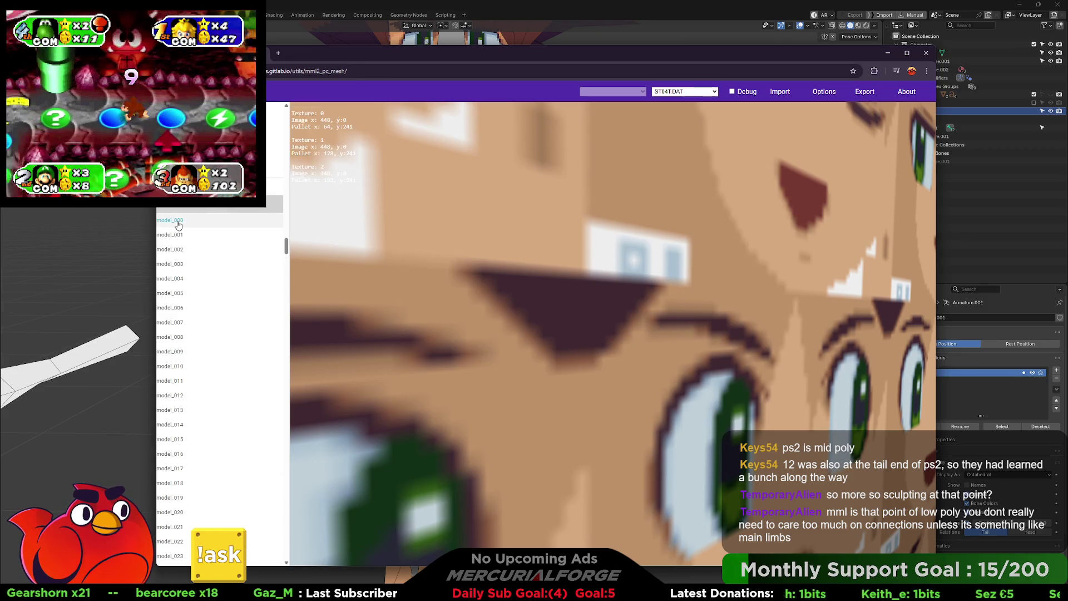
click(178, 223)
click(178, 236)
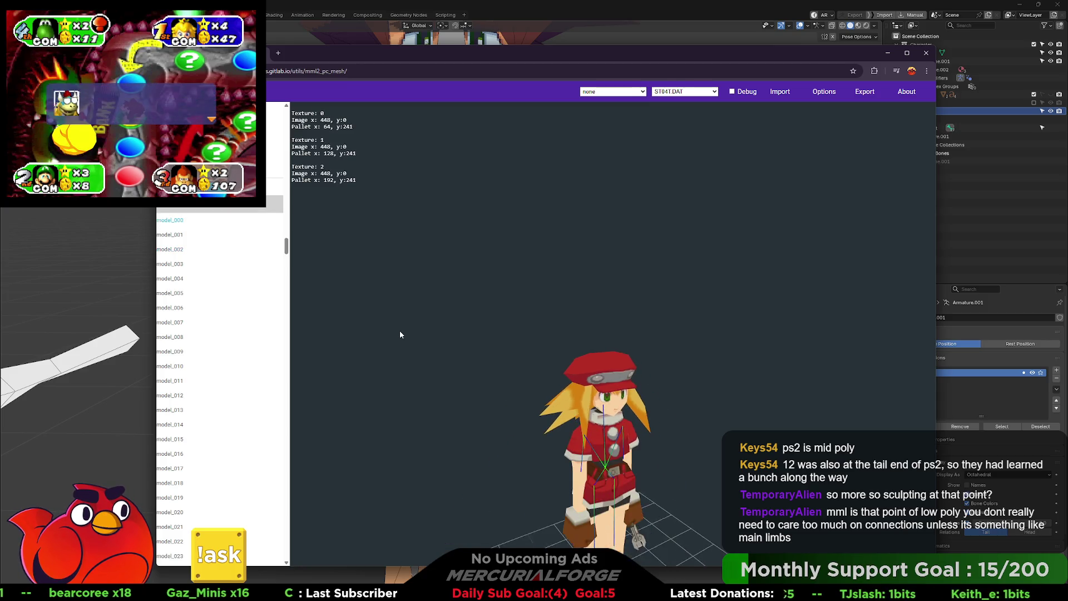
click(178, 250)
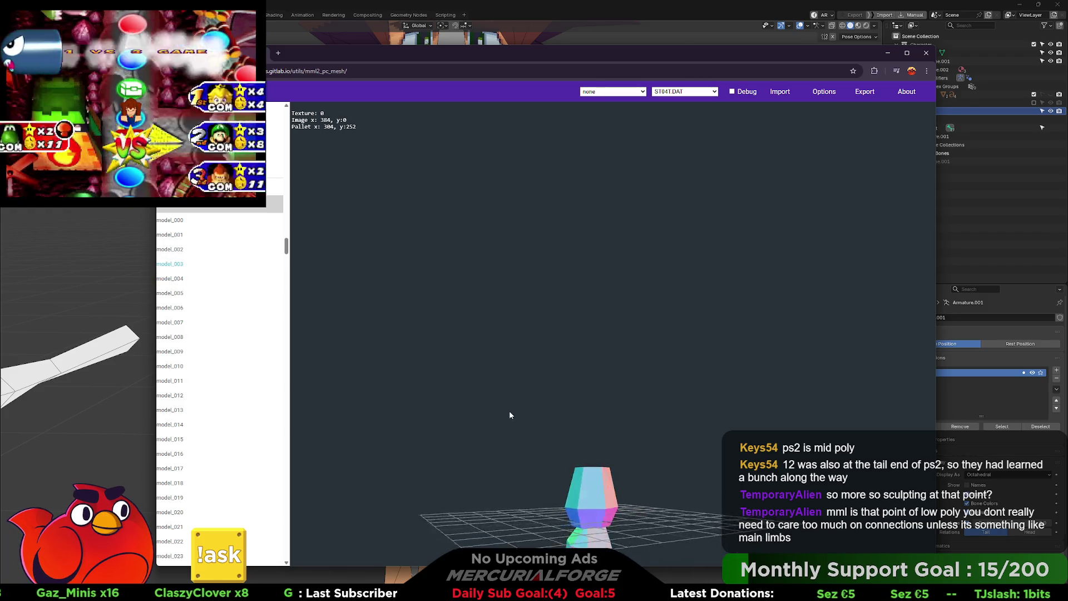
mouse_move(542, 431)
mouse_down()
mouse_move(583, 408)
mouse_move(586, 352)
mouse_move(668, 302)
mouse_move(781, 300)
mouse_move(718, 362)
mouse_move(528, 362)
mouse_up()
mouse_move(423, 358)
mouse_down()
mouse_move(818, 382)
mouse_move(359, 362)
mouse_move(486, 359)
mouse_move(516, 252)
mouse_move(532, 323)
mouse_move(522, 378)
mouse_up()
Step: Preview model_006 and the previous model, then ST05.DAT's model_010
click(175, 309)
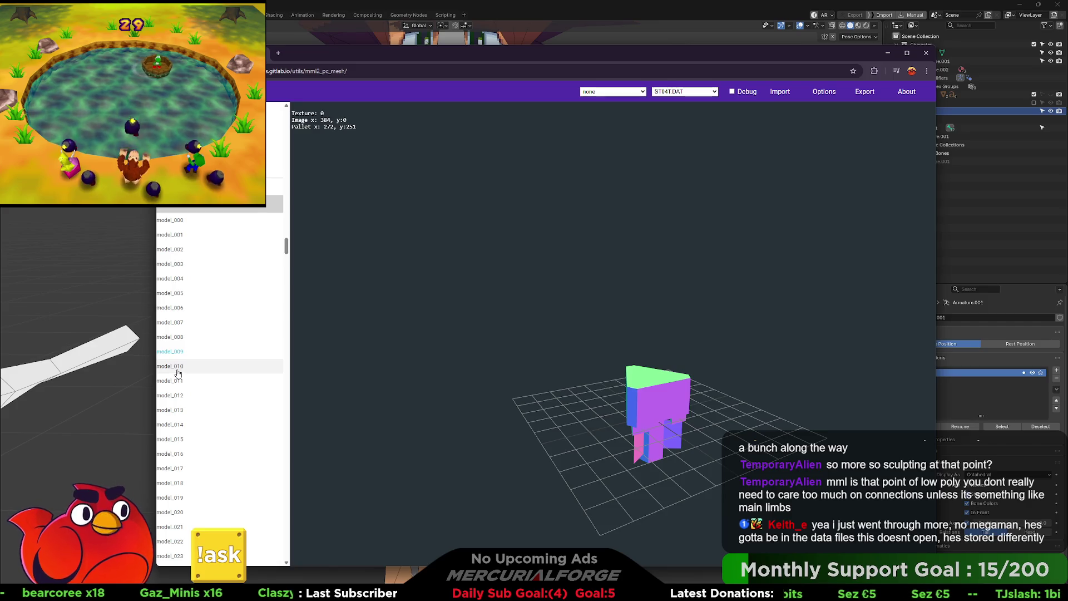
scroll(172, 384, down, 3)
key(Up)
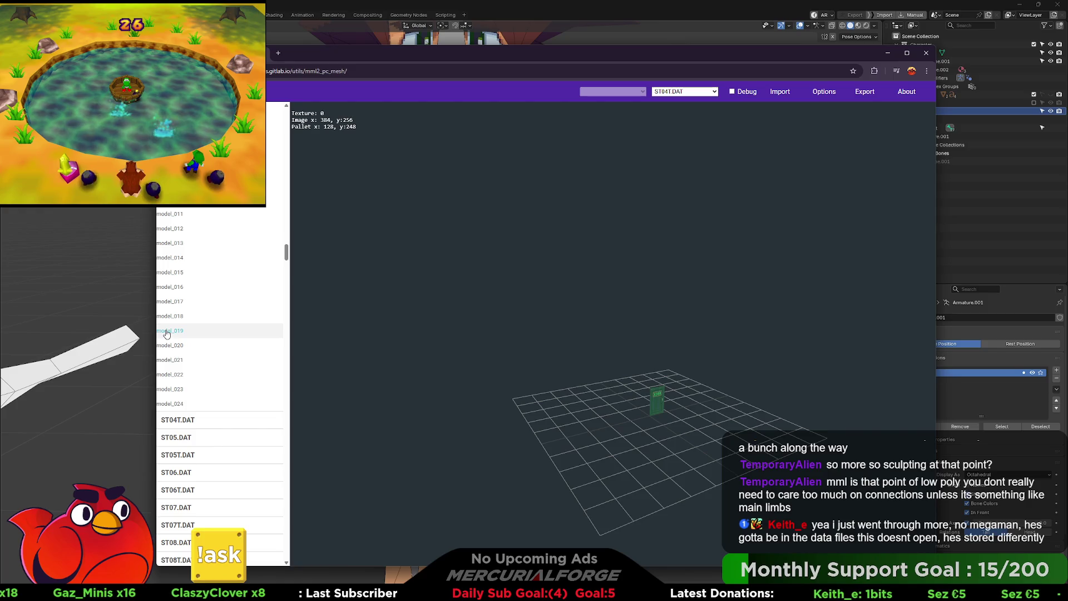
scroll(166, 334, down, 1)
click(172, 353)
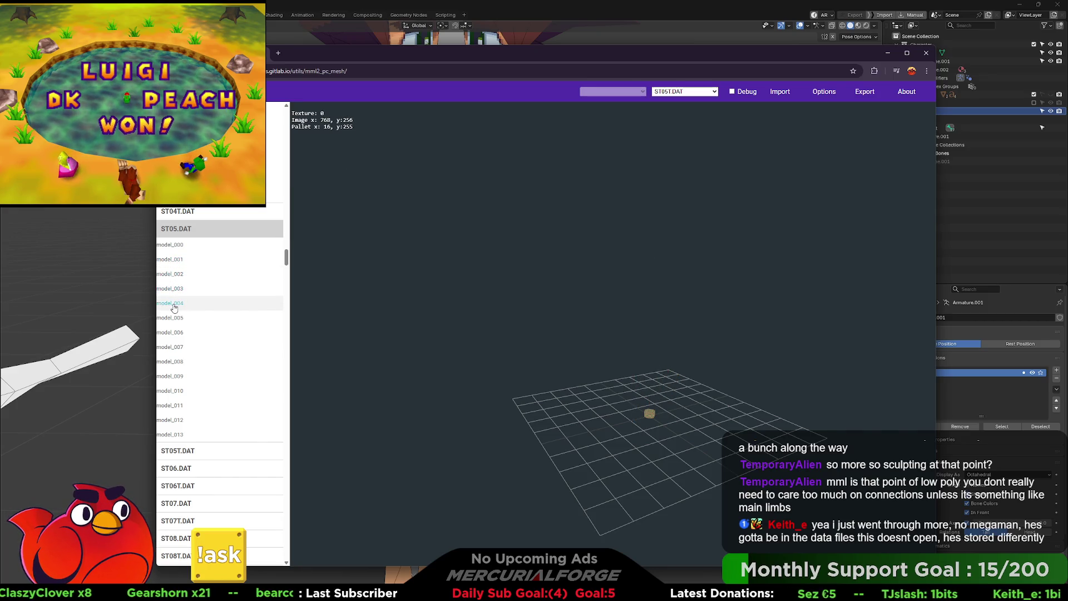
click(170, 390)
scroll(175, 334, down, 3)
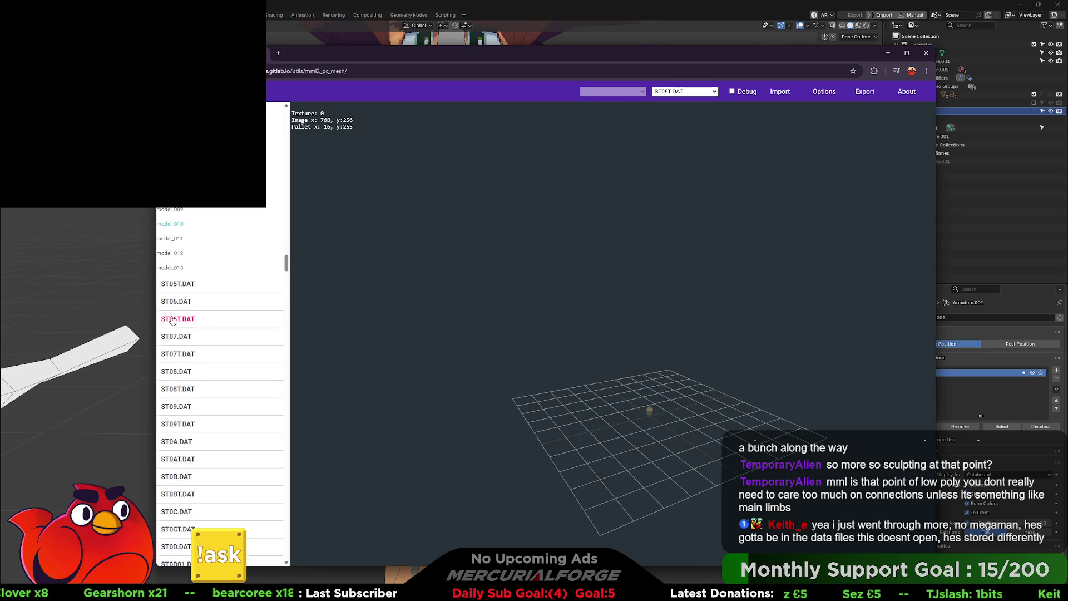
Step: Preview ST06.DAT's model_000, model_001 and the model_004 door
click(176, 302)
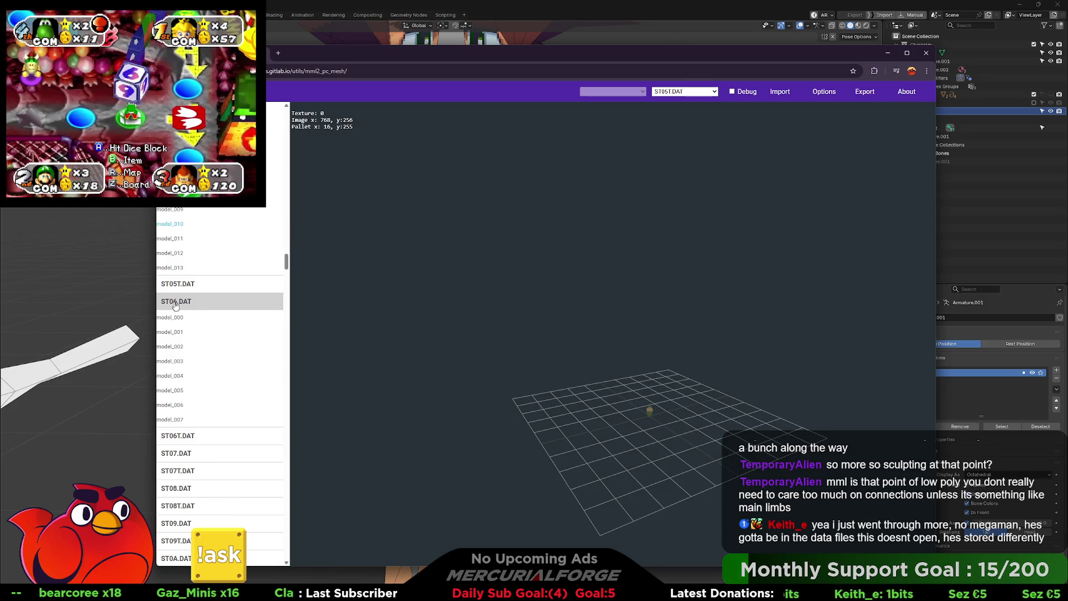
click(176, 318)
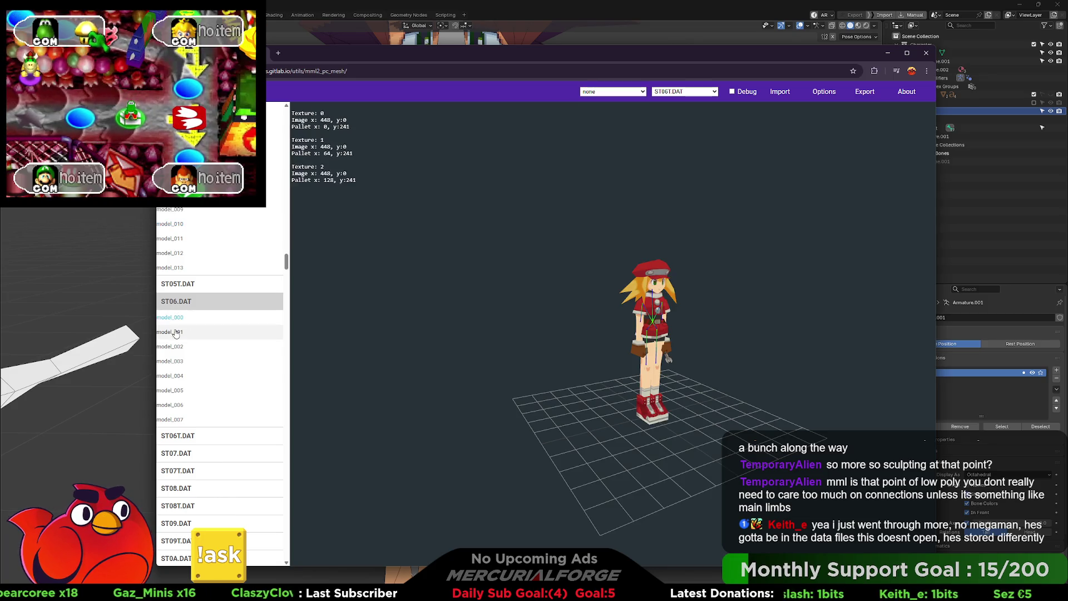
click(176, 332)
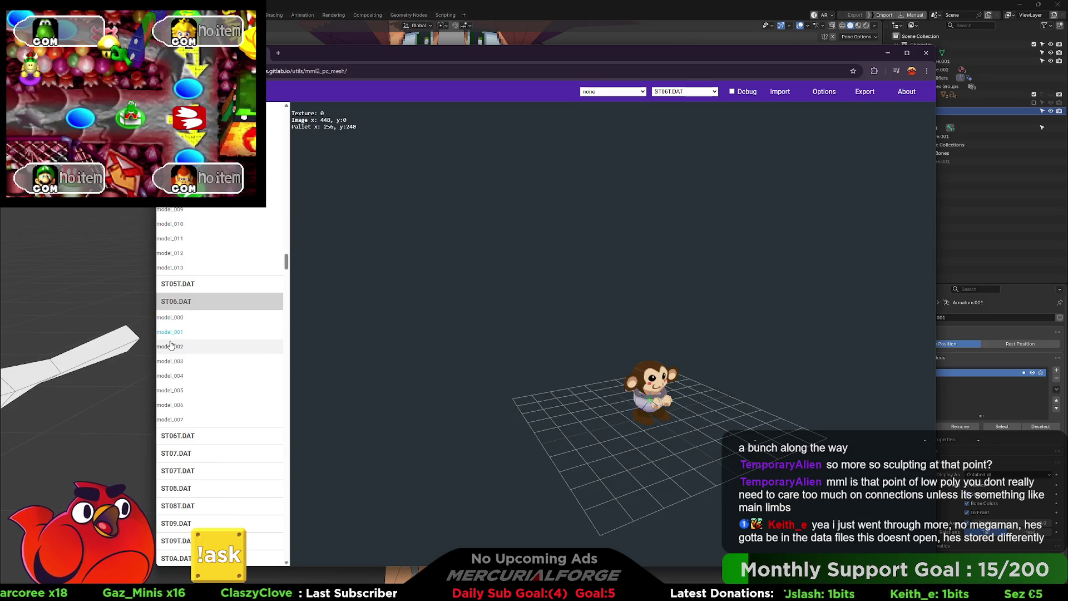
click(178, 376)
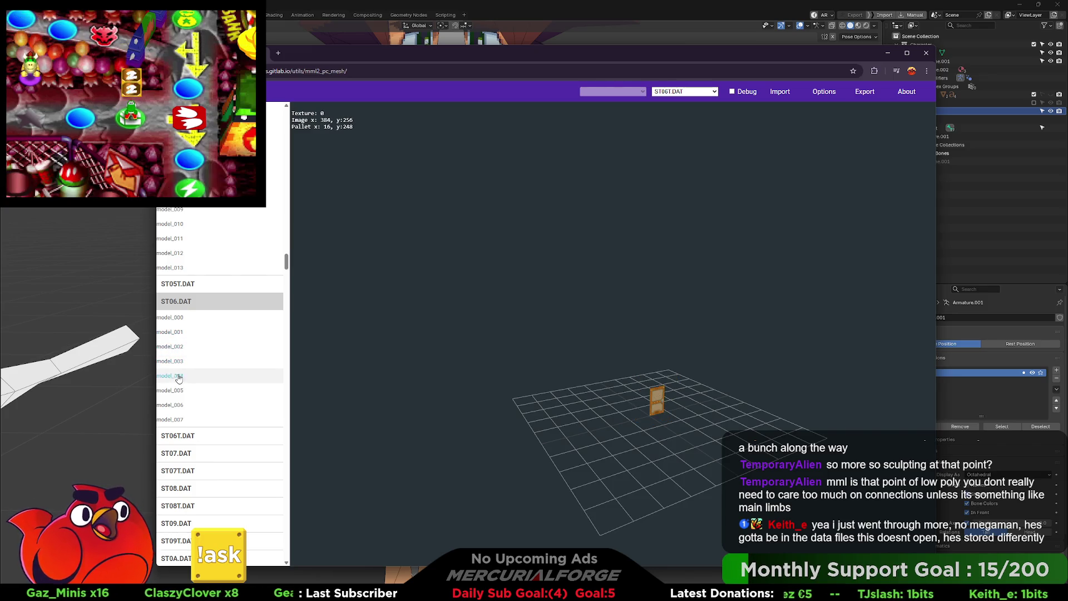
scroll(178, 395, down, 3)
Step: Preview ST07.DAT's golden model_000 and model_001, then scroll the list back up
click(180, 369)
click(183, 264)
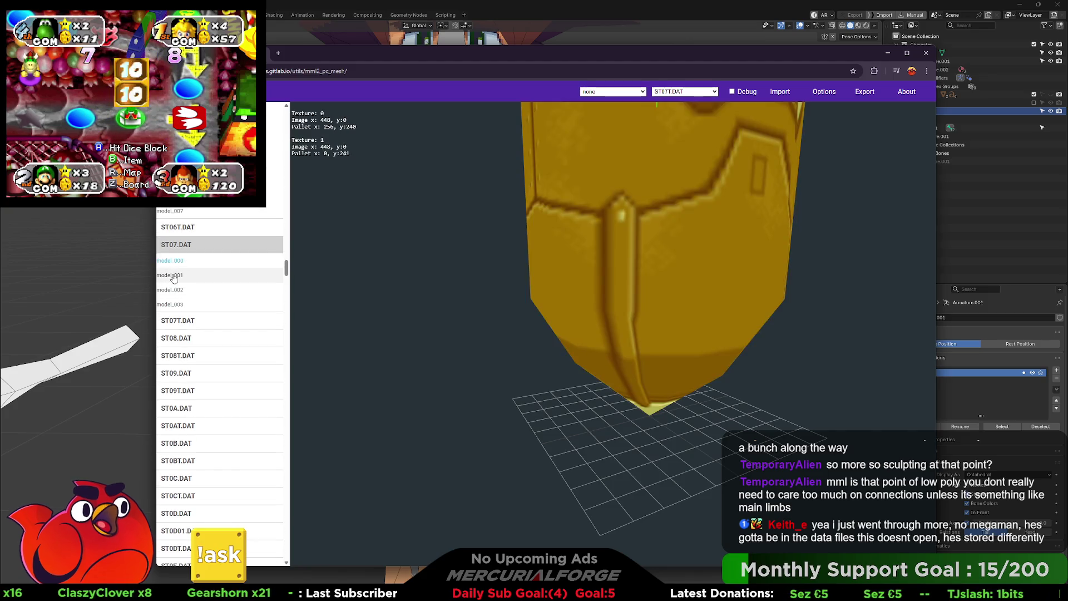
click(174, 277)
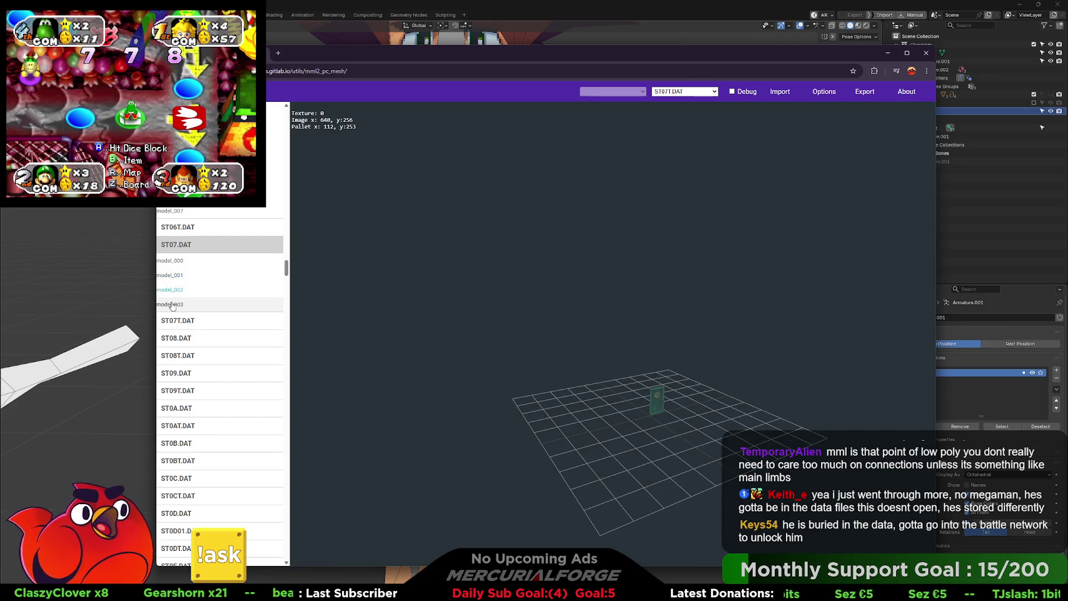
scroll(287, 269, up, 15)
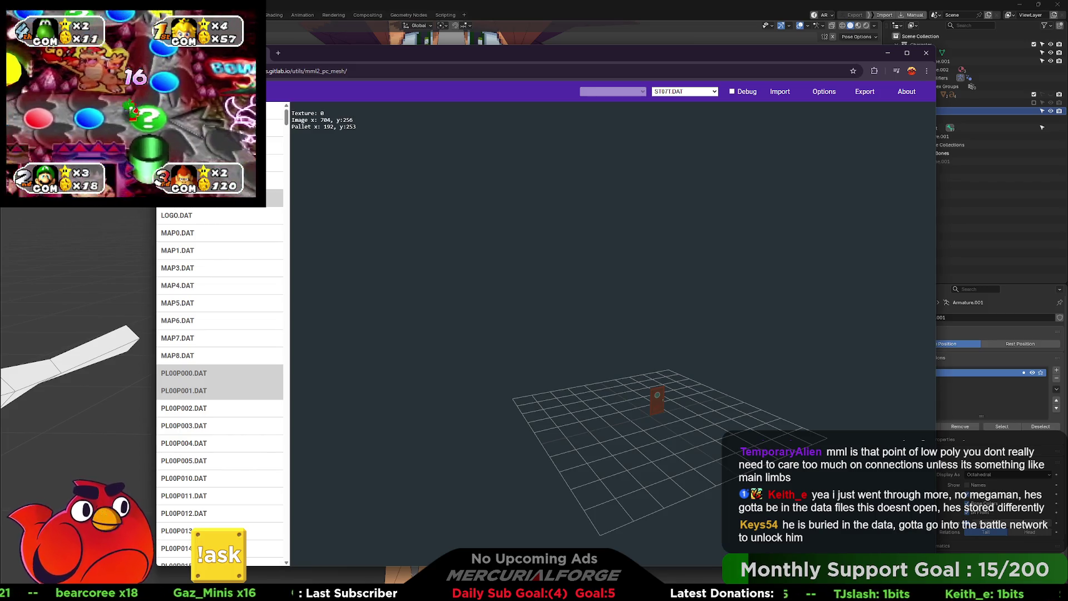
scroll(209, 234, down, 1)
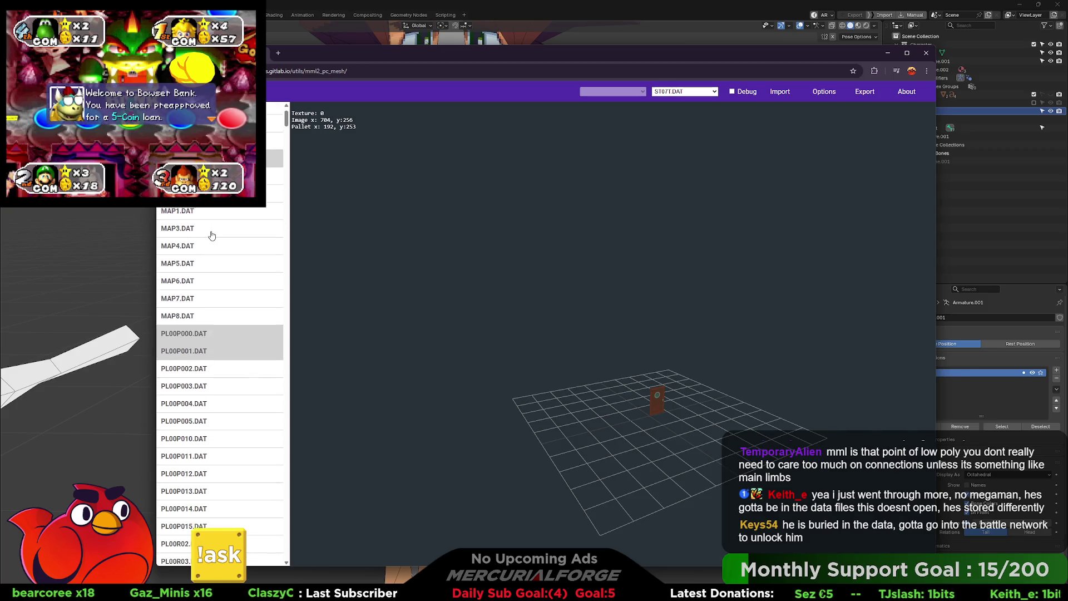
scroll(179, 243, down, 3)
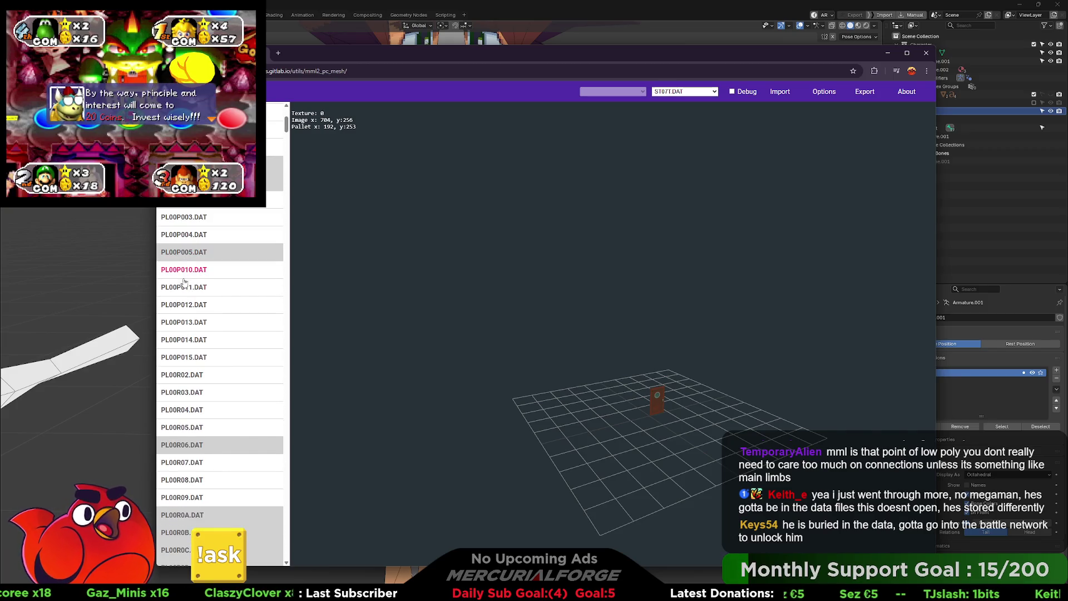
click(184, 286)
scroll(192, 353, down, 7)
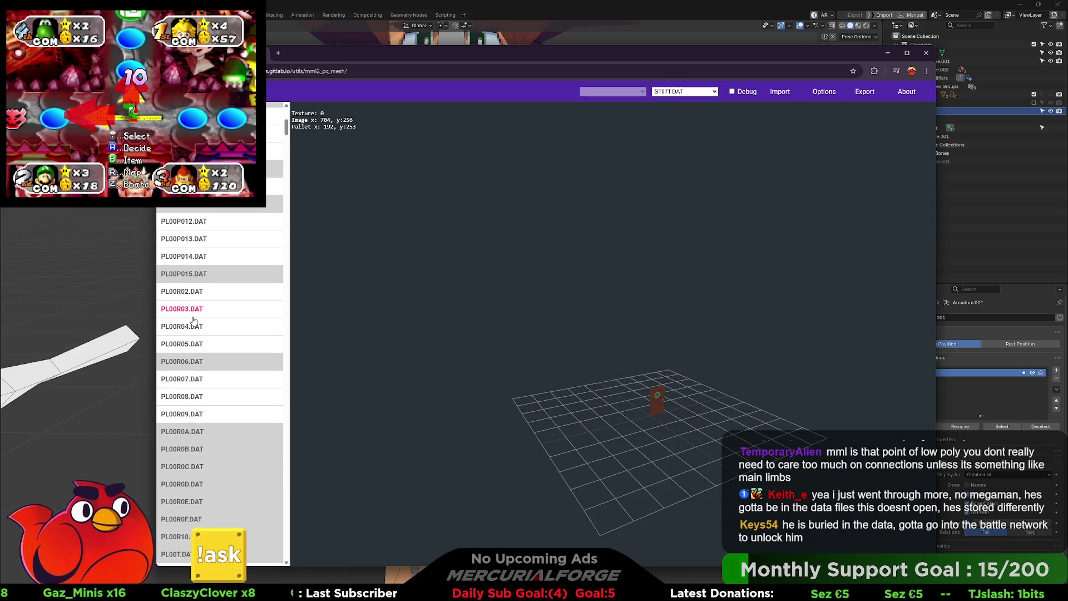
scroll(195, 311, down, 15)
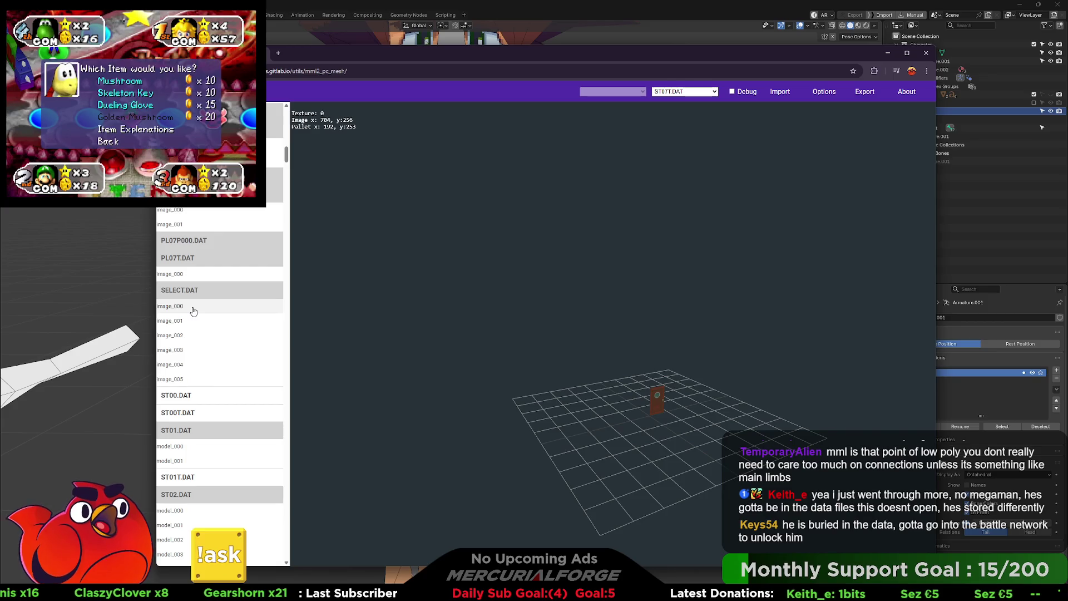
scroll(193, 311, up, 4)
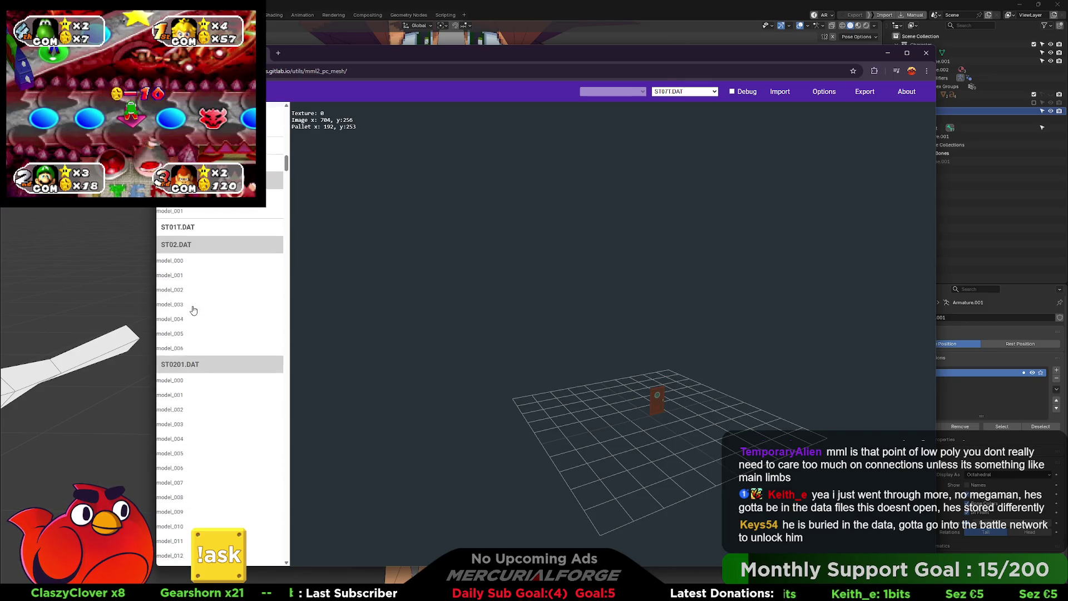
scroll(193, 310, up, 10)
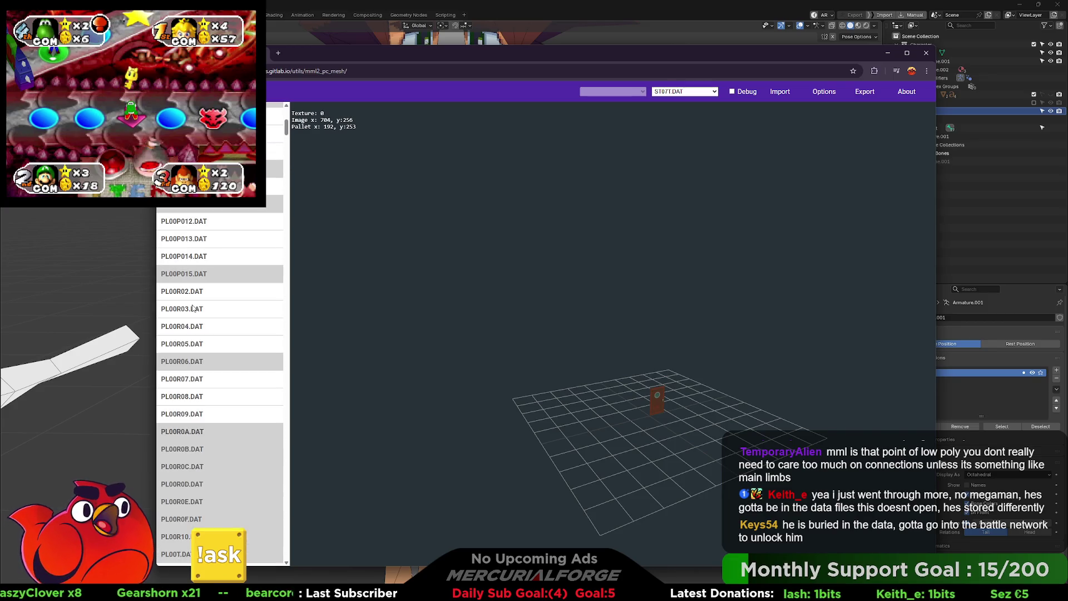
scroll(192, 302, up, 3)
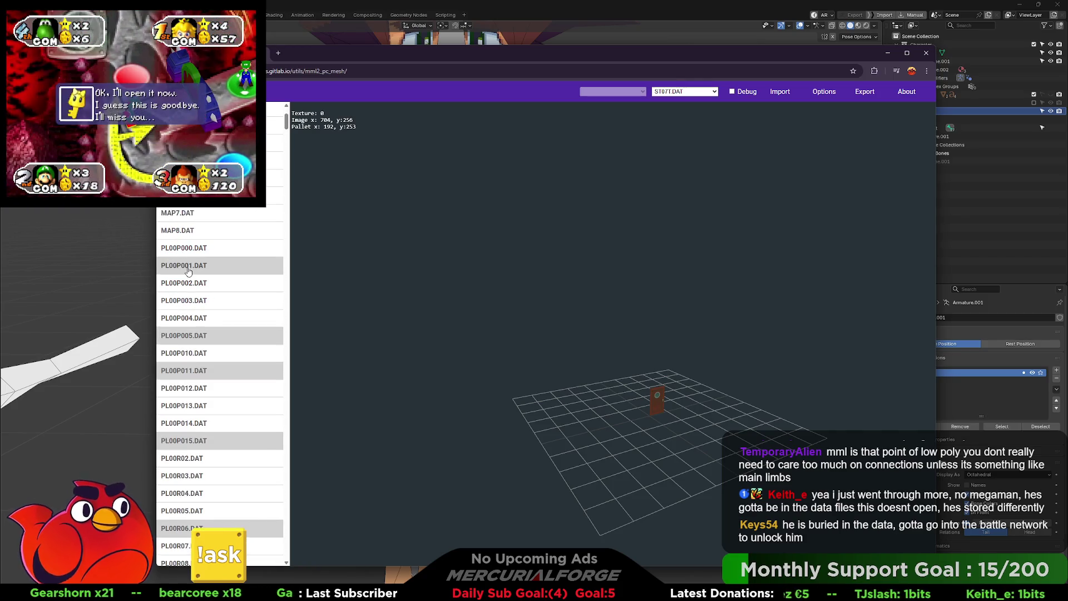
scroll(188, 271, down, 3)
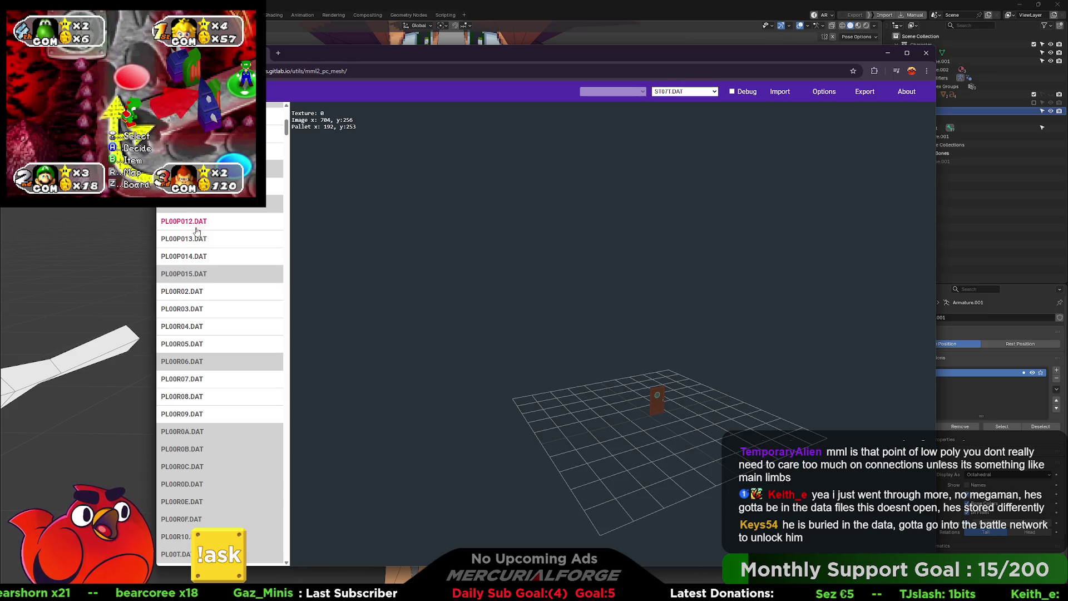
scroll(188, 389, down, 2)
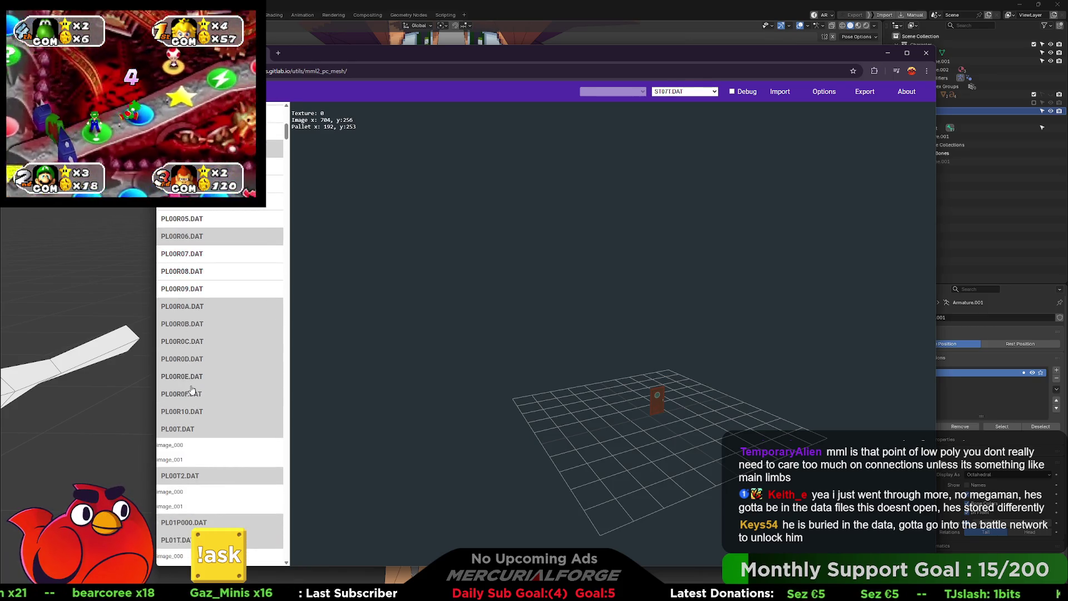
scroll(192, 366, up, 3)
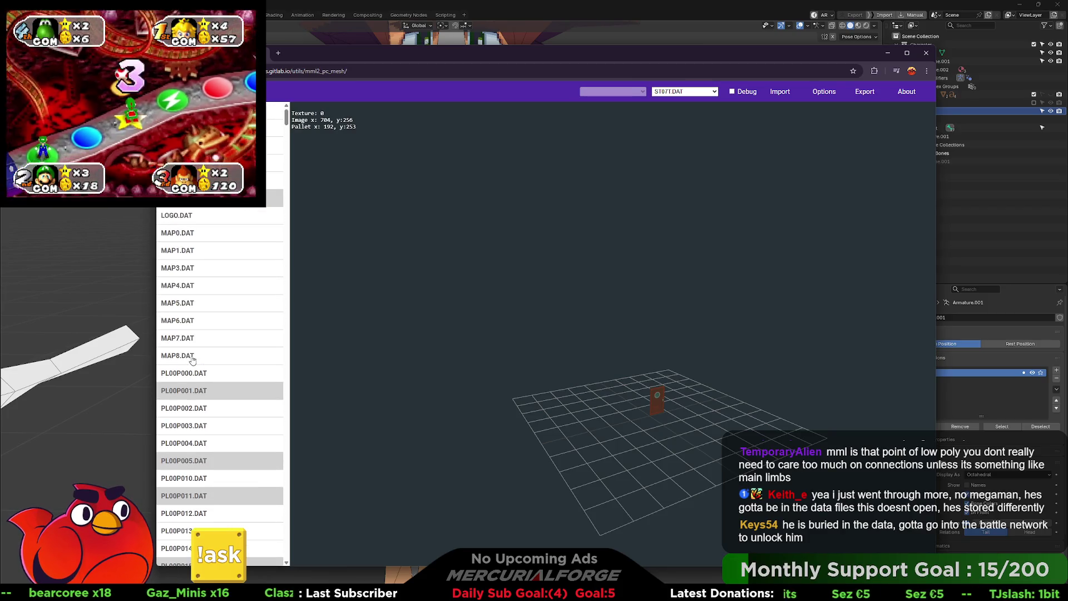
scroll(191, 361, down, 3)
scroll(190, 411, up, 3)
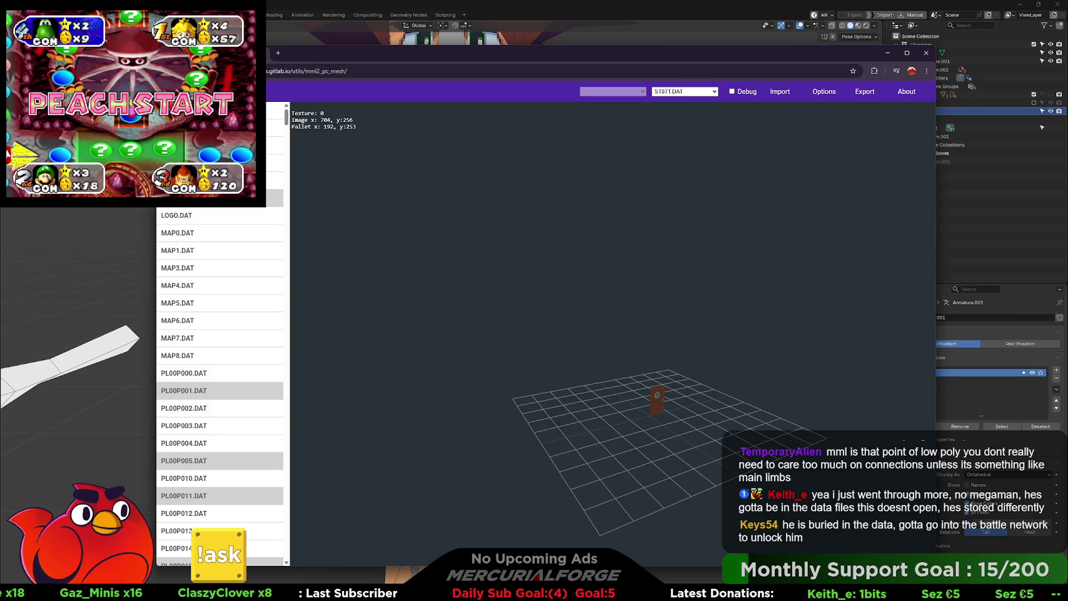
scroll(197, 370, up, 2)
click(176, 213)
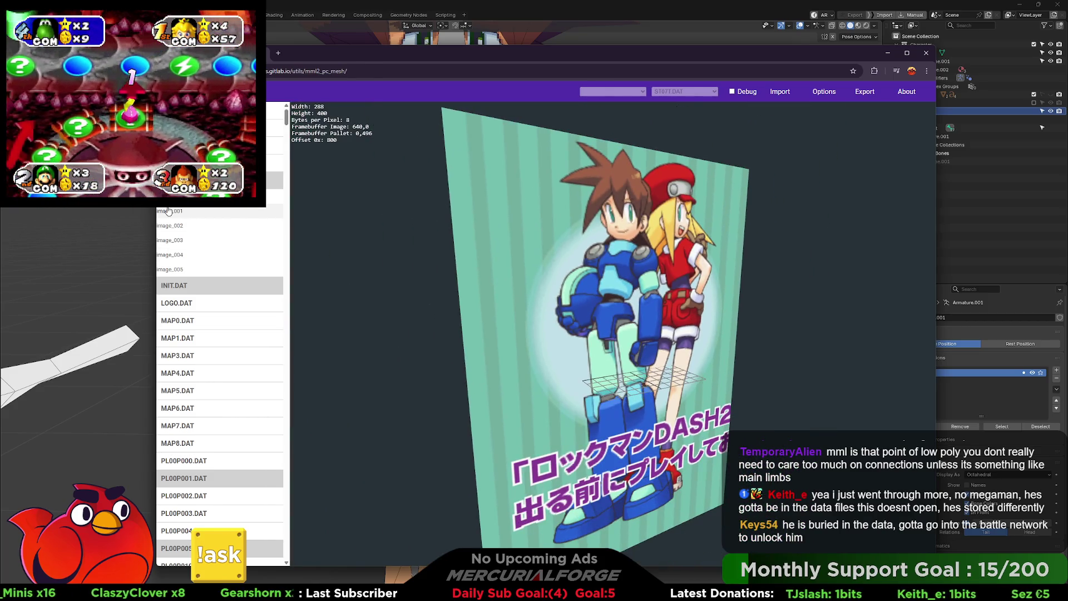
Step: Preview the packed textures image_002, the Coming Soon art and the GAME OVER image
click(168, 213)
click(171, 227)
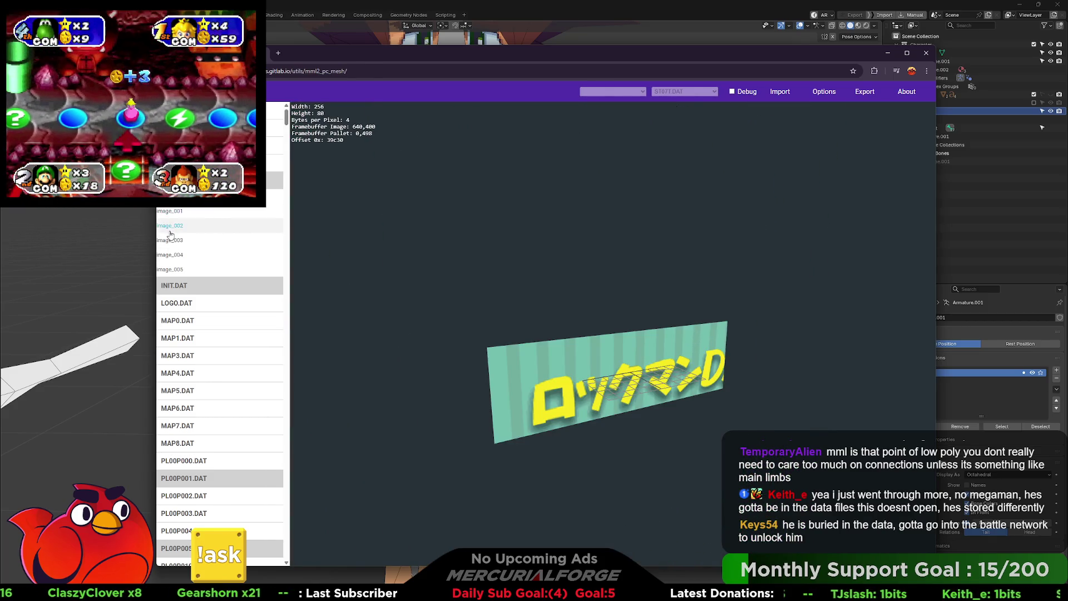
click(176, 239)
scroll(176, 222, down, 2)
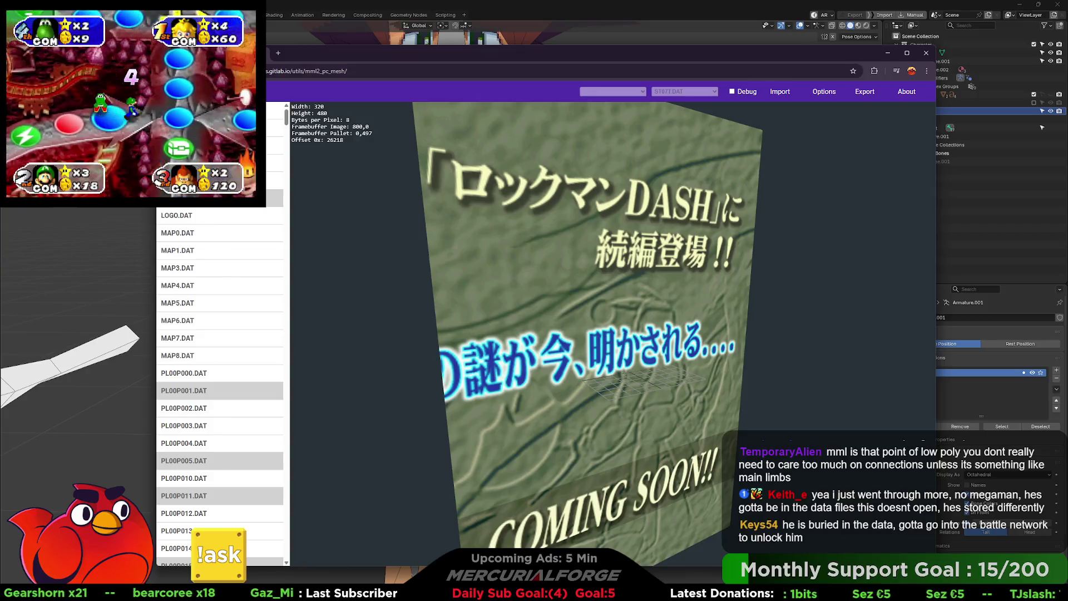
scroll(220, 389, up, 1)
key(Down)
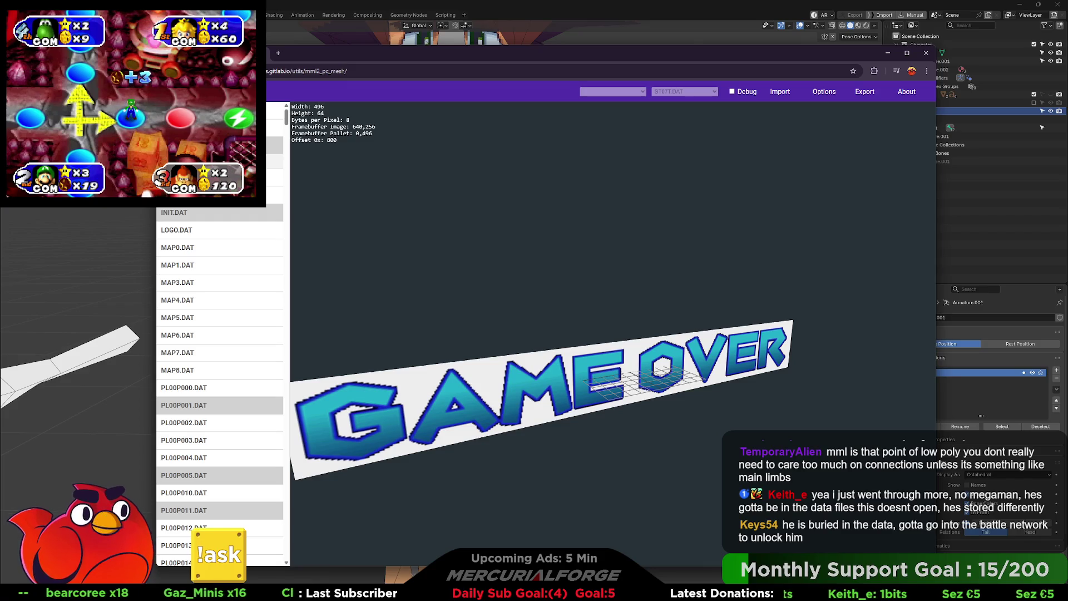
scroll(182, 207, up, 2)
click(182, 207)
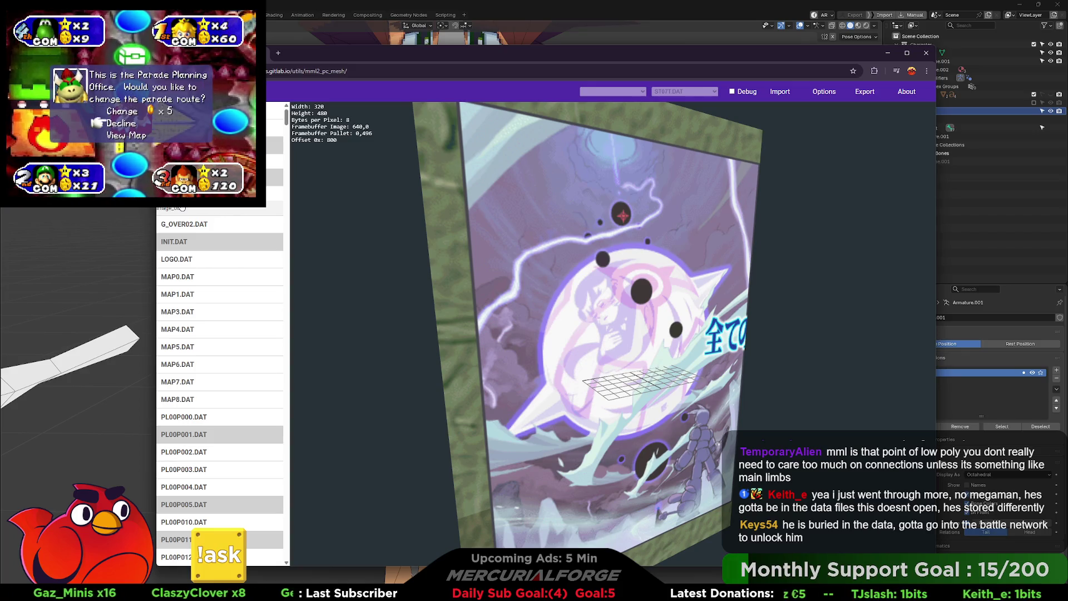
click(182, 207)
Step: Preview G_OVER02.DAT's image_000 through image_005, then collapse the group
click(180, 228)
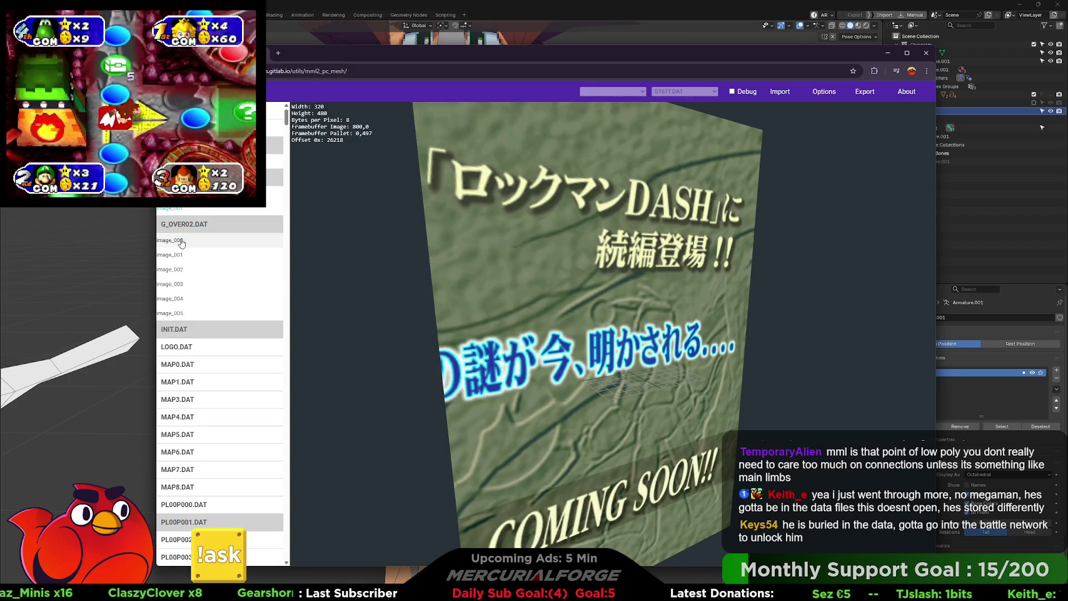
click(175, 256)
click(173, 255)
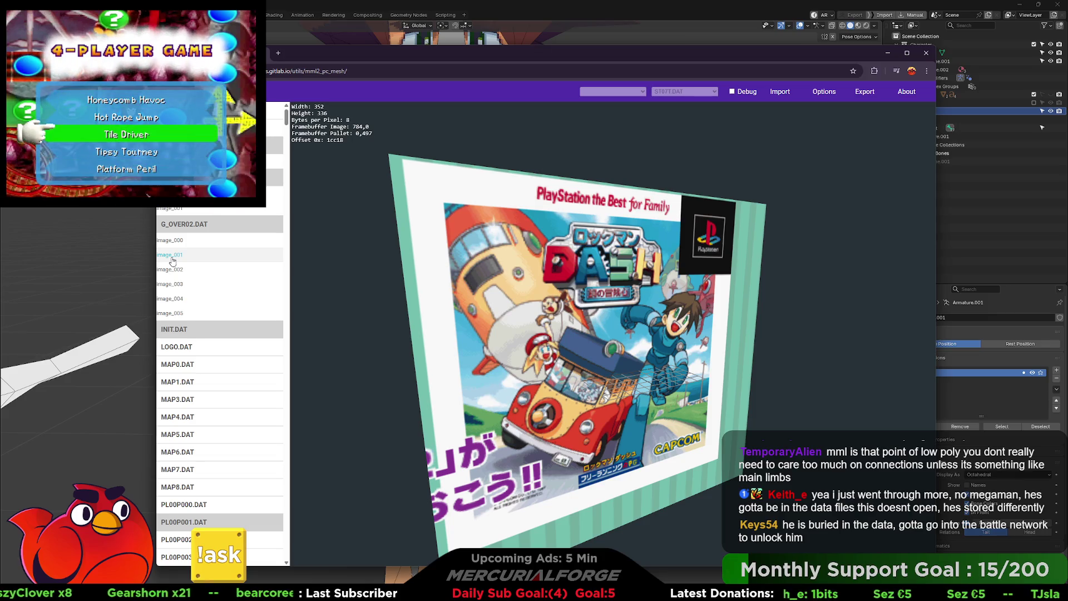
click(173, 269)
click(173, 284)
click(173, 299)
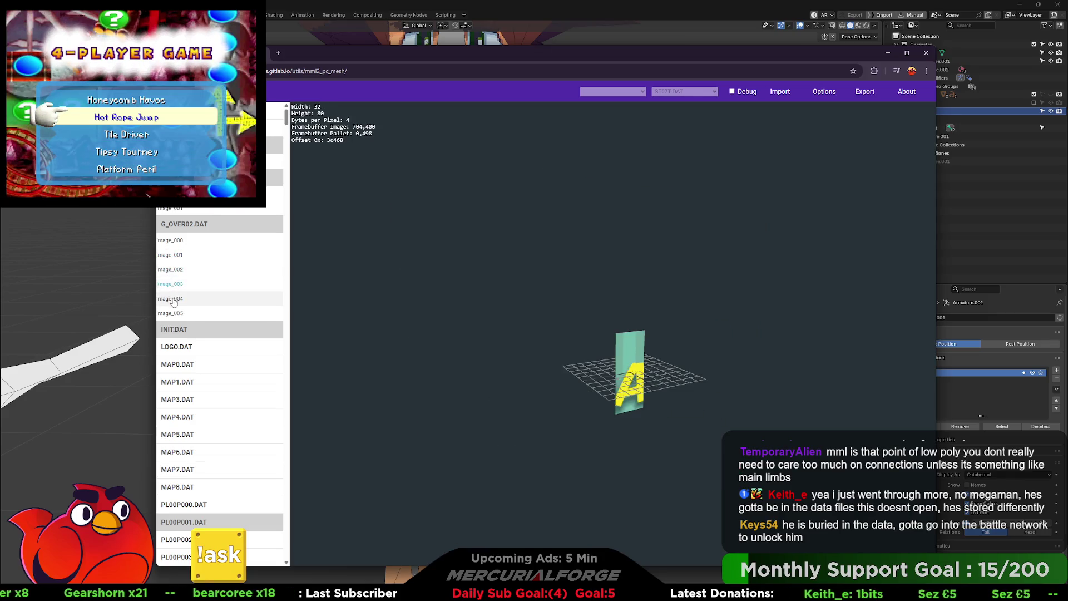
click(173, 313)
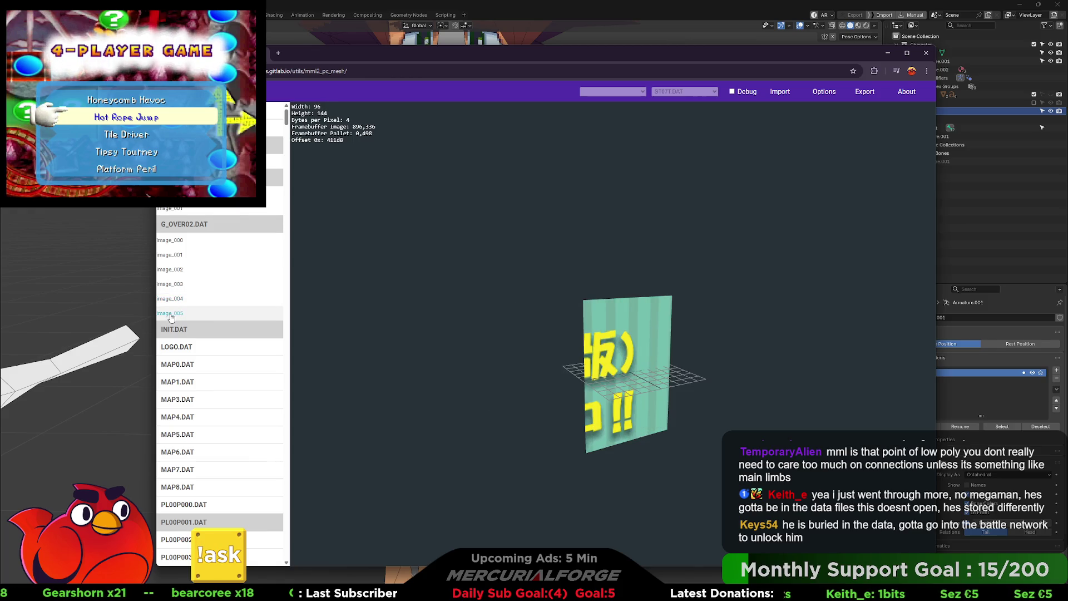
click(180, 223)
Step: Bring Blender with the rigged character to the front
scroll(220, 390, down, 1)
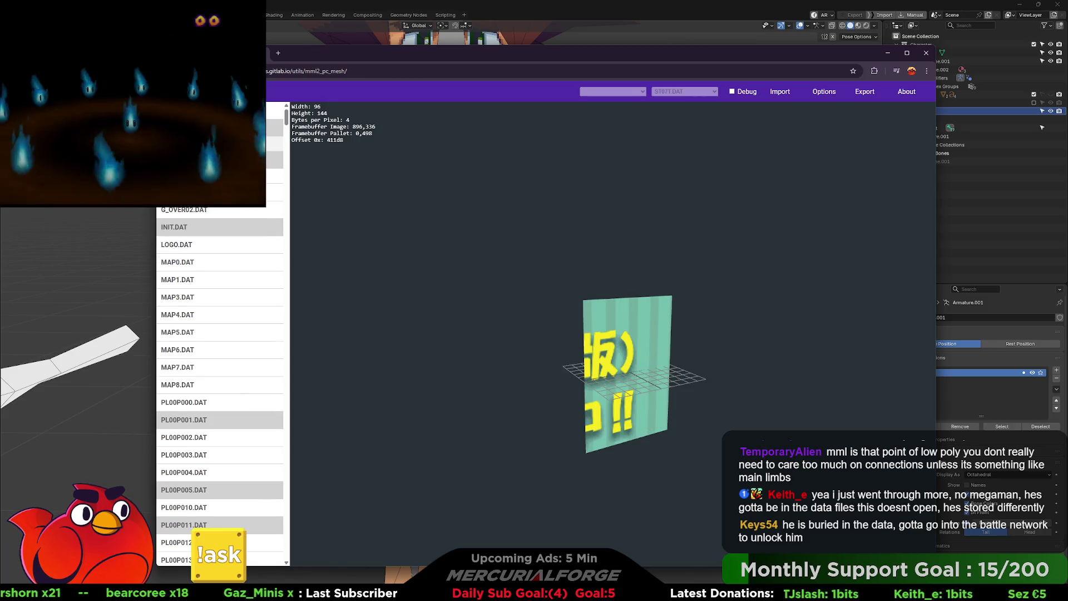
scroll(220, 390, down, 1)
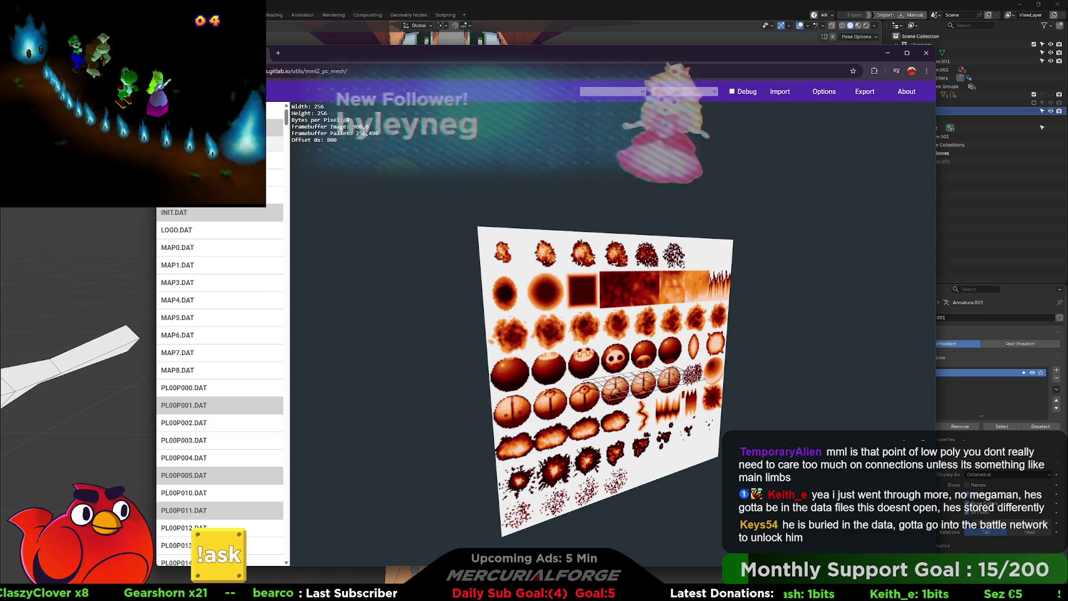
scroll(220, 390, down, 1)
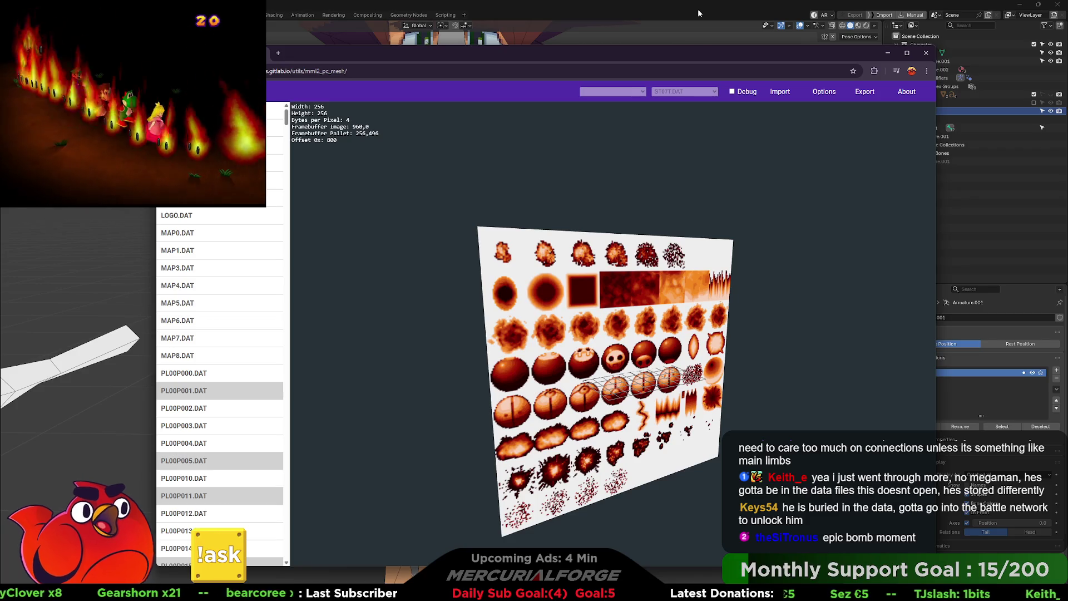
click(698, 13)
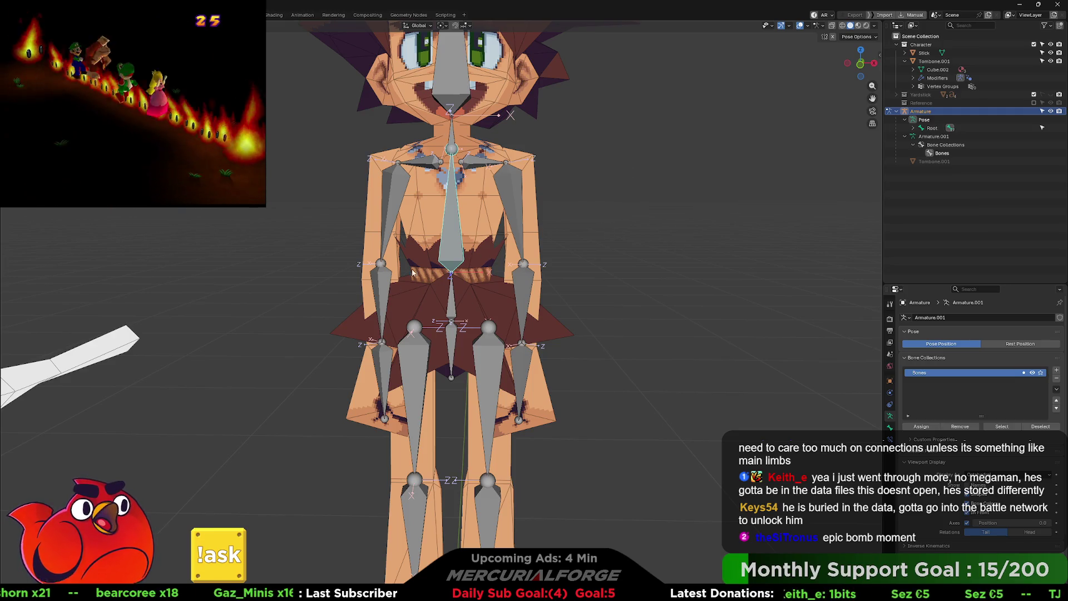
Step: Rename the Waist bone to Torso with F2
click(647, 264)
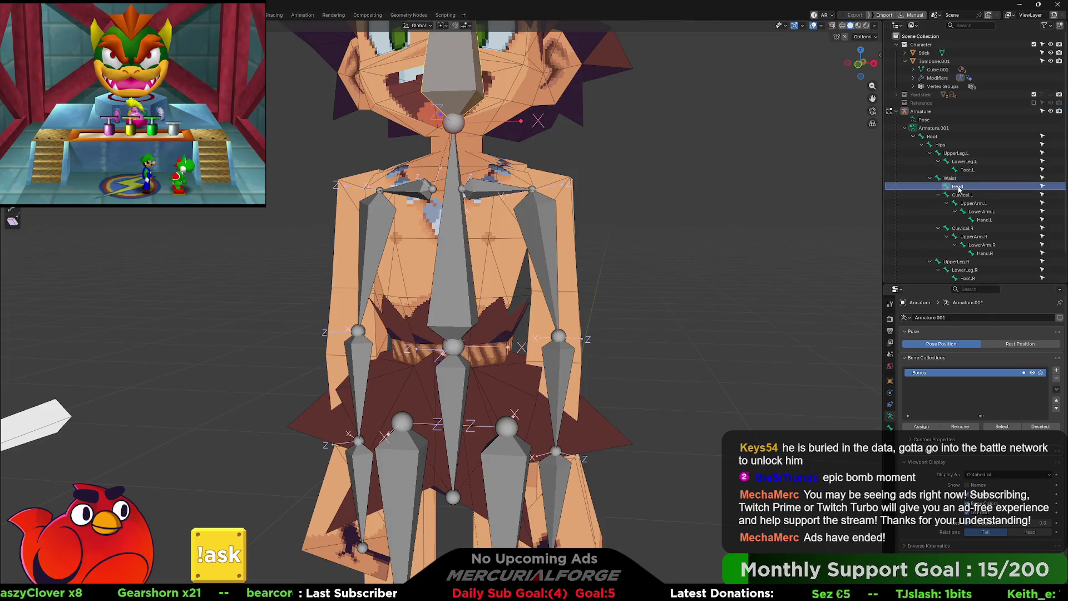
click(958, 179)
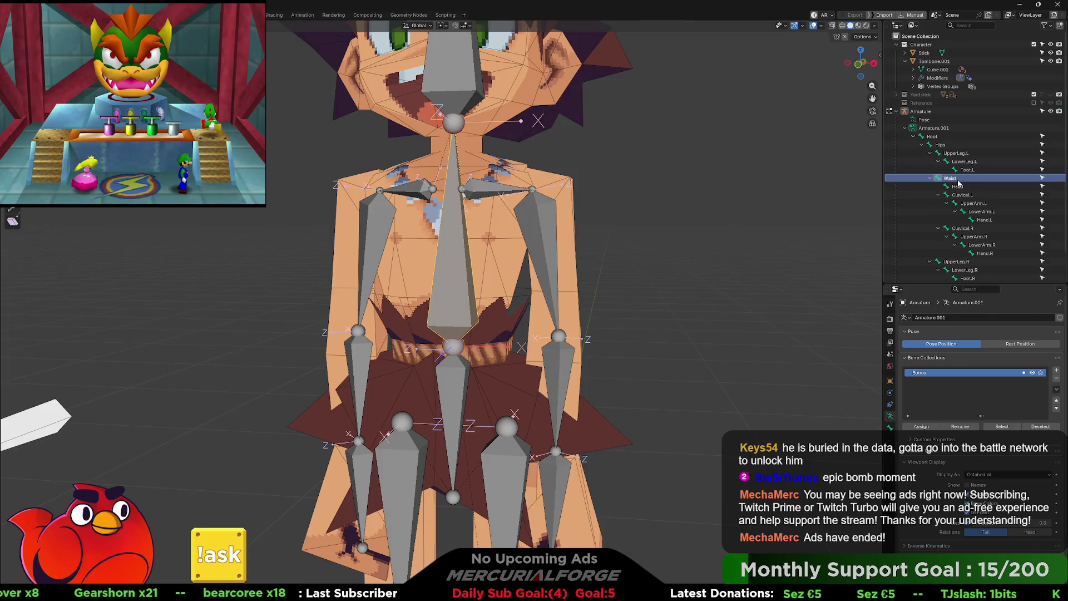
scroll(958, 183, down, 1)
key(F2)
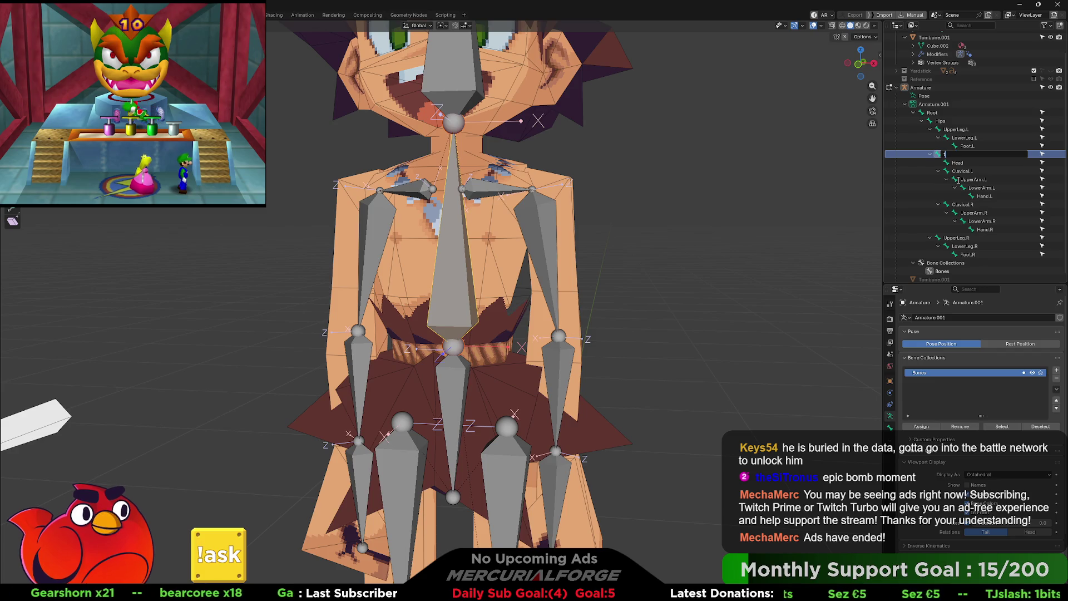
text(Torso)
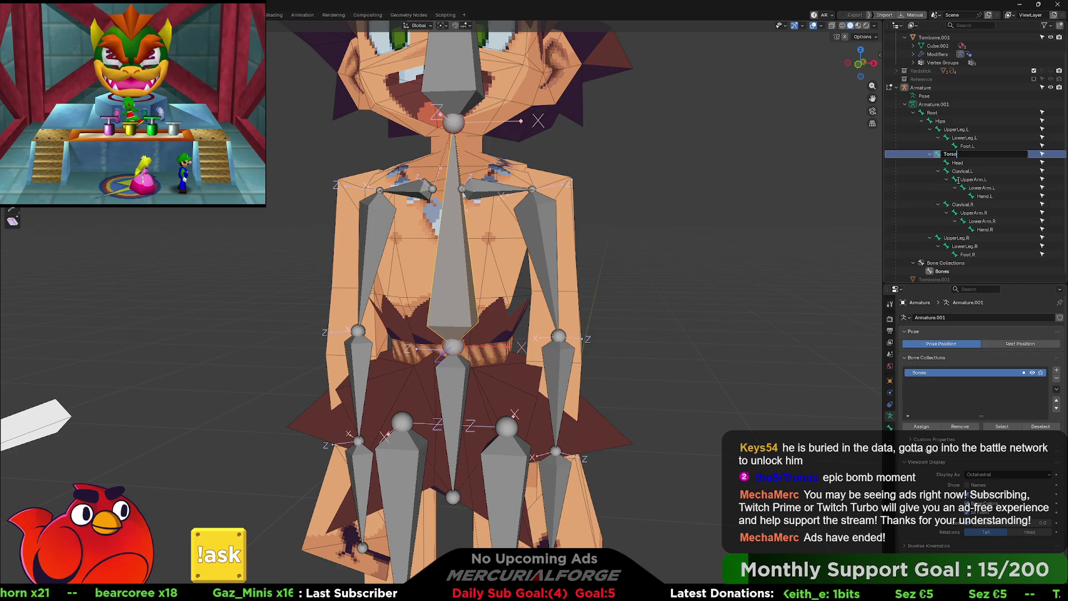
key(Return)
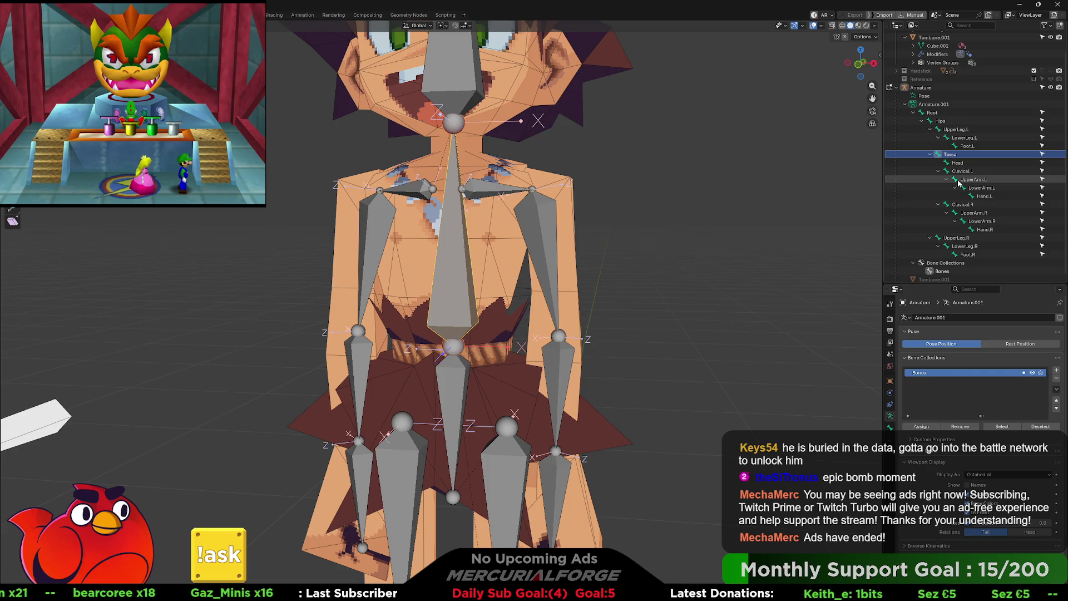
Step: Deselect the bone and orbit around the character to inspect the torso
click(637, 255)
shift+middle_drag(636, 255, 646, 350)
scroll(659, 438, up, 3)
mouse_move(659, 438)
shift+middle_down()
mouse_move(651, 223)
mouse_move(400, 224)
mouse_move(656, 221)
shift+middle_up()
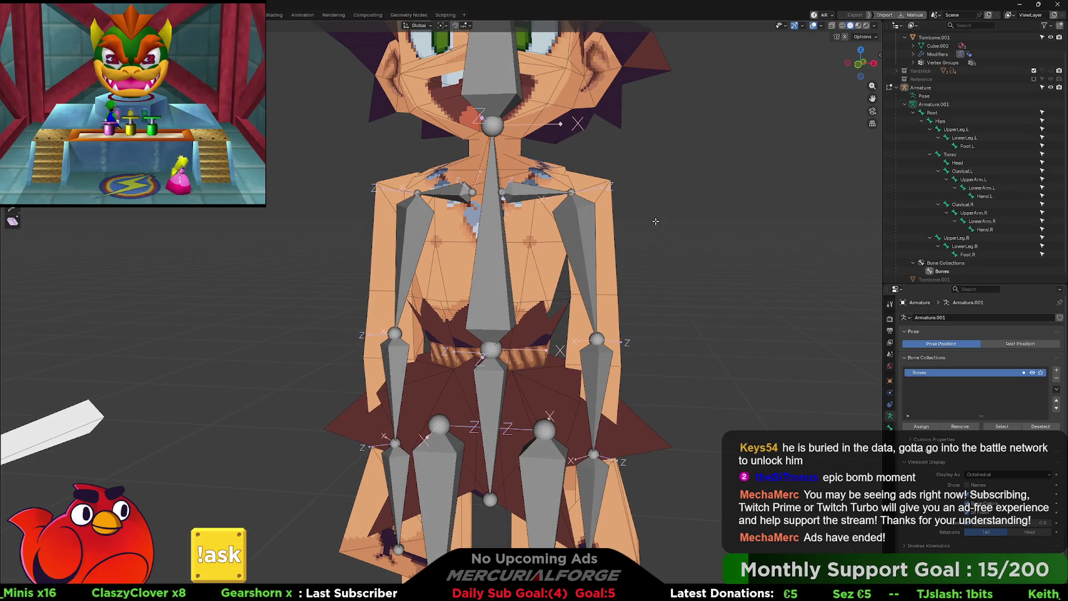
Step: Put the character mesh into Edit Mode and select the linked torso geometry
click(528, 269)
key(ctrl+Tab)
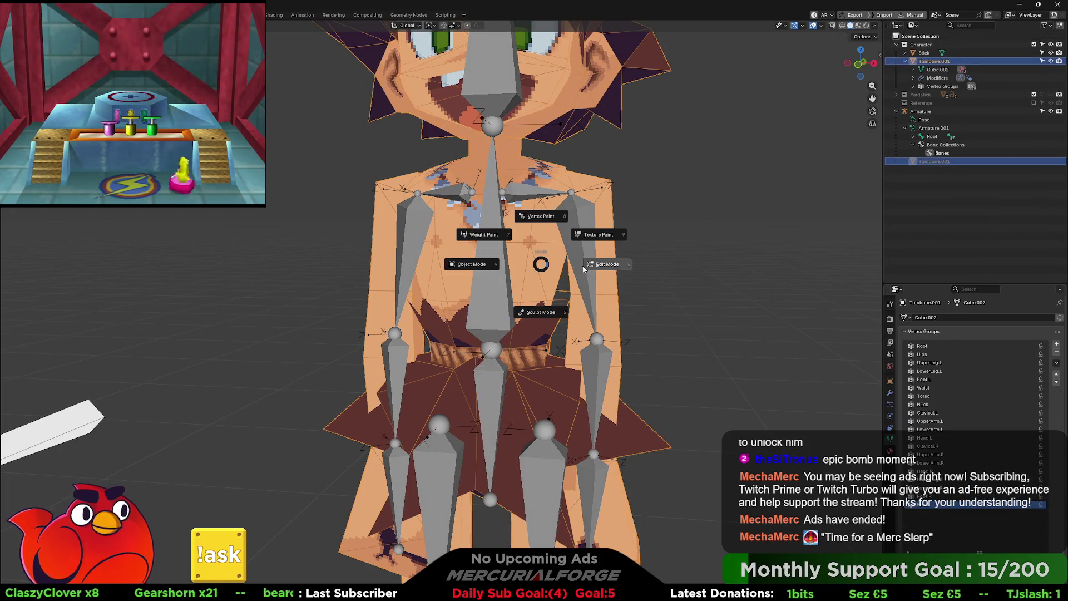
click(583, 270)
key(Tab)
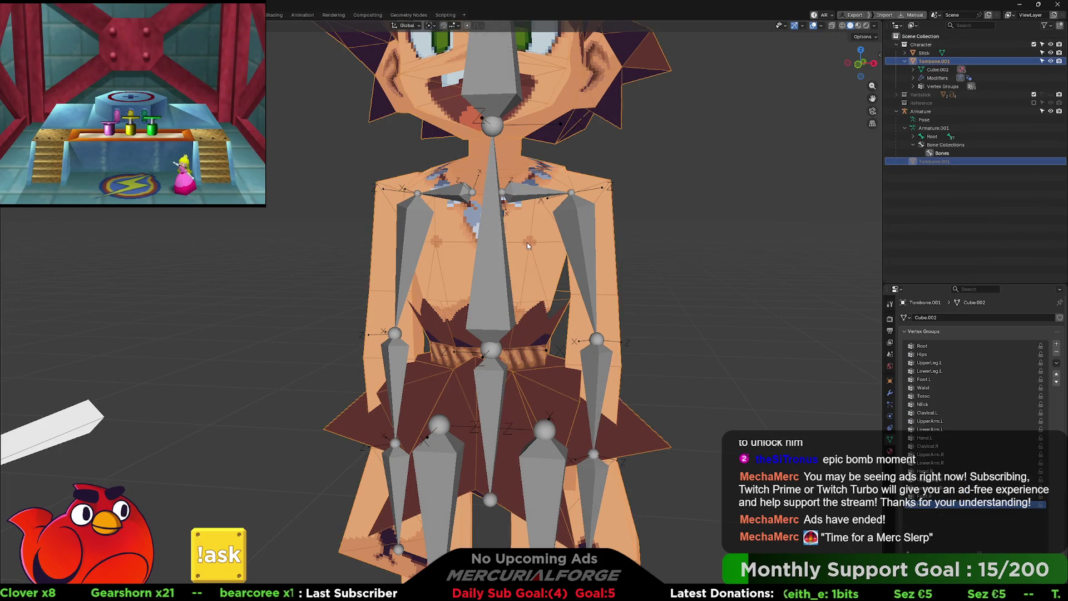
key(Tab)
click(523, 249)
key(ctrl+l)
middle_drag(530, 250, 524, 281)
mouse_move(515, 317)
middle_down()
mouse_move(511, 341)
mouse_move(478, 261)
mouse_move(363, 458)
middle_up()
scroll(467, 245, up, 10)
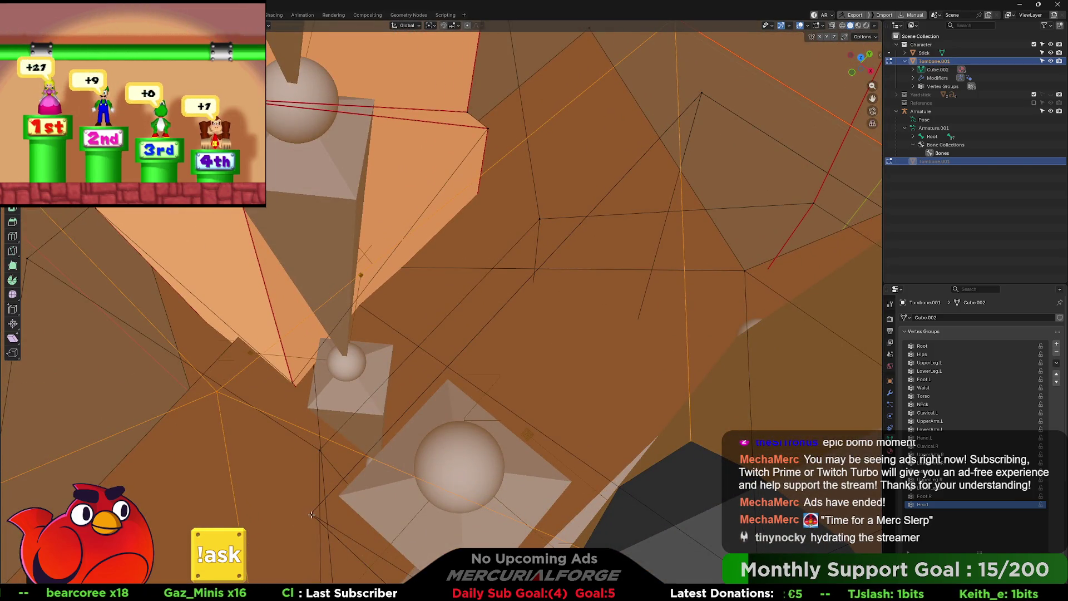
scroll(296, 523, down, 6)
mouse_move(296, 522)
middle_down()
mouse_move(452, 397)
mouse_move(613, 365)
middle_up()
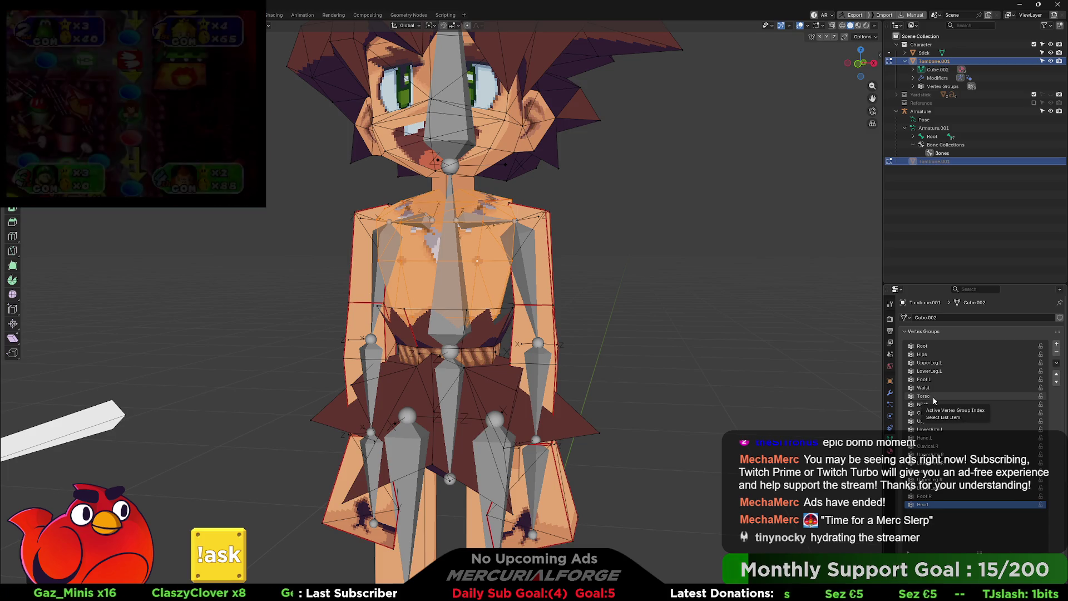
Step: Delete the Waist and NEck vertex groups from the mesh
click(931, 395)
click(926, 388)
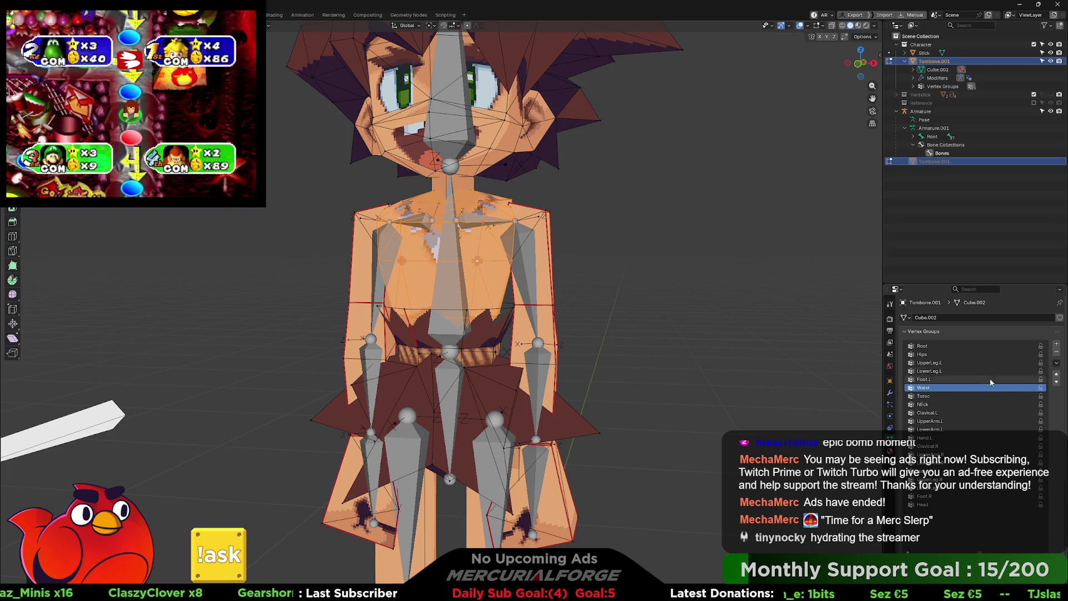
click(1056, 352)
key(Down)
key(Down)
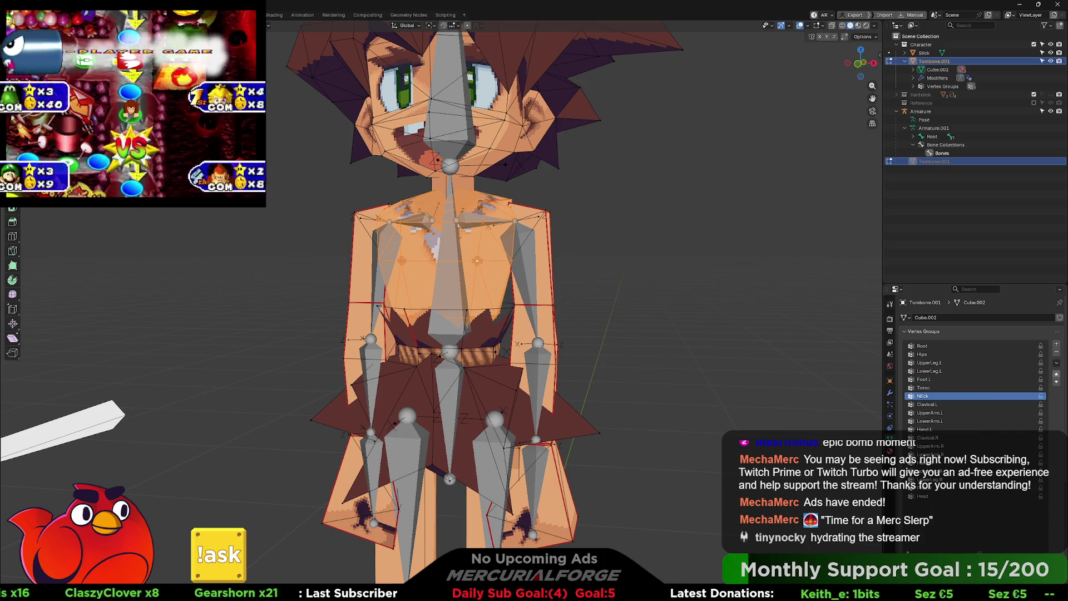
click(1055, 354)
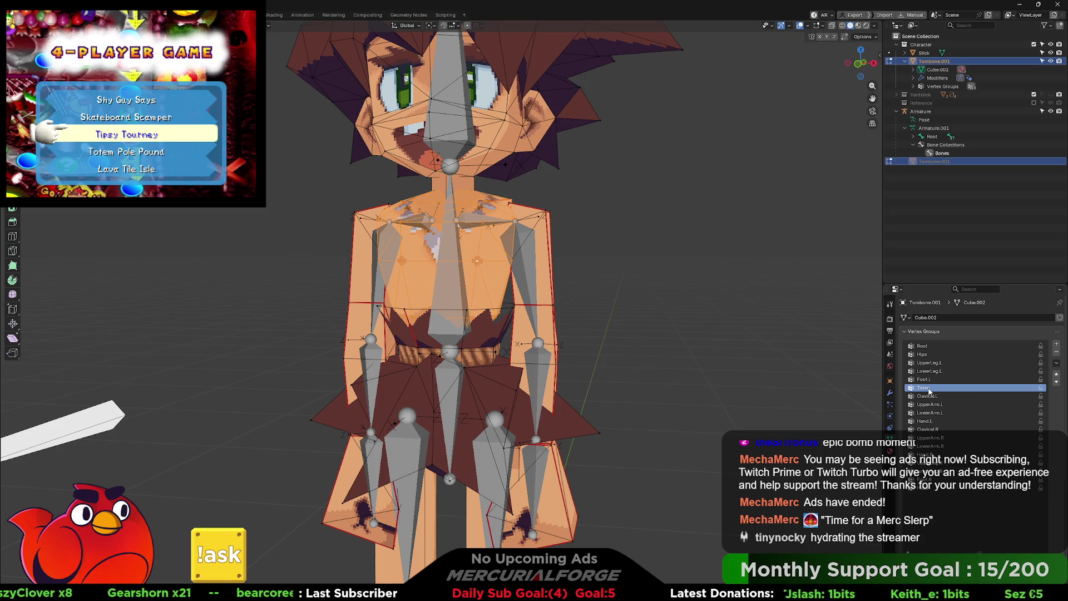
Step: Return the mesh to Object Mode, deselect it, and recentre the view on the character
key(Tab)
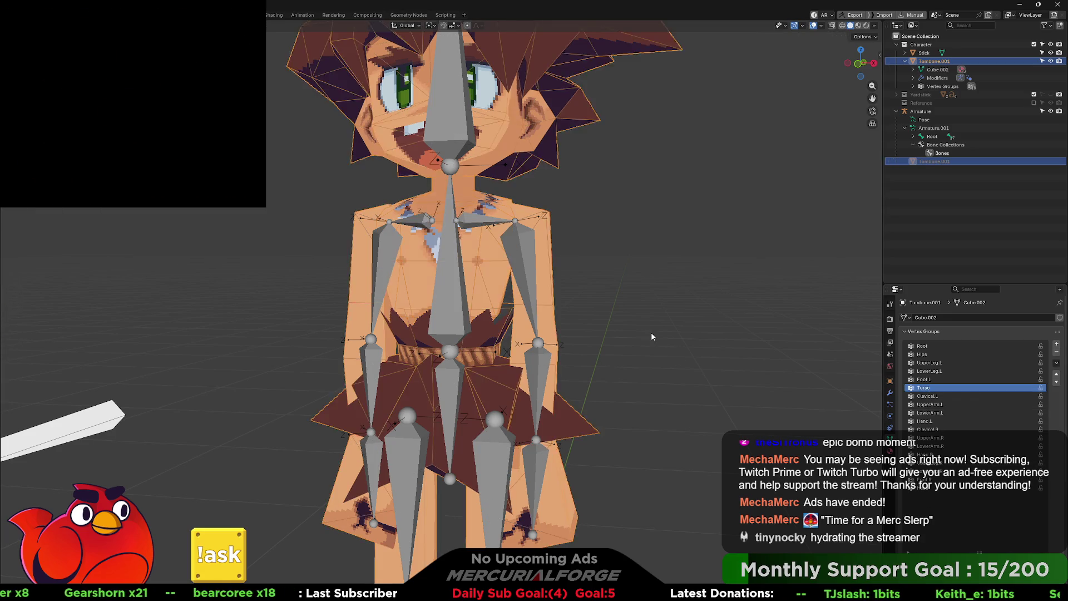
click(647, 333)
shift+middle_drag(594, 355, 629, 359)
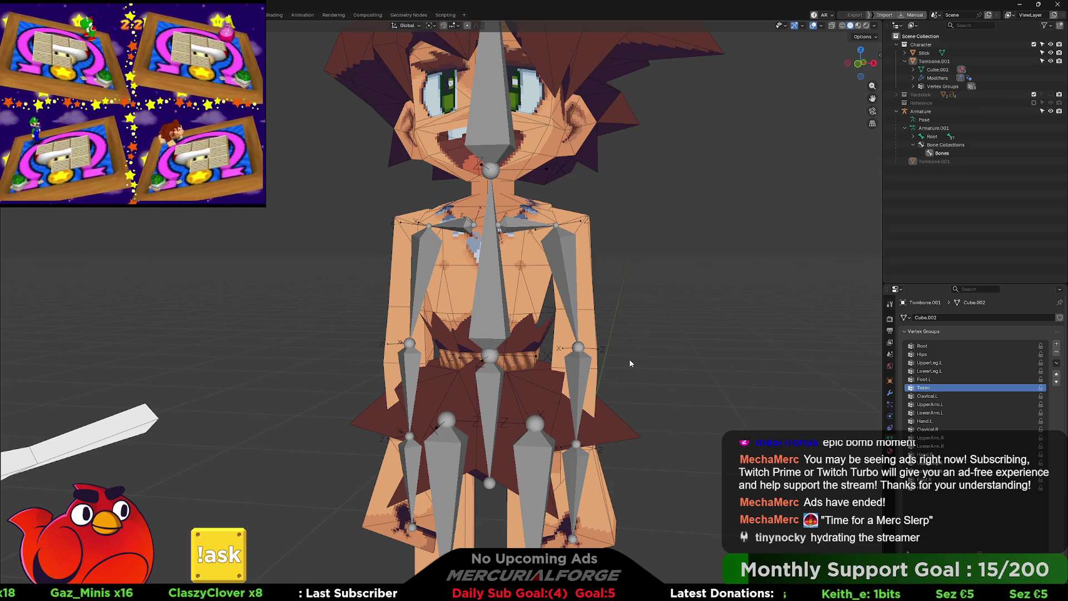
middle_drag(471, 269, 505, 251)
Step: Rotate the armature's Torso bone in Pose Mode as a bend test, then cancel it
click(495, 278)
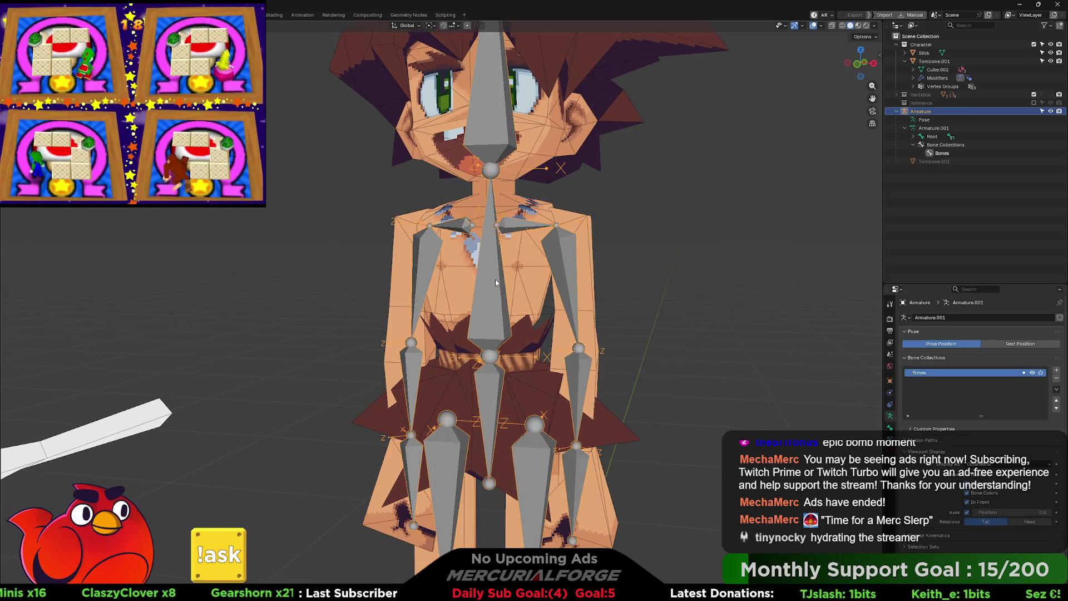
key(ctrl+Tab)
click(490, 286)
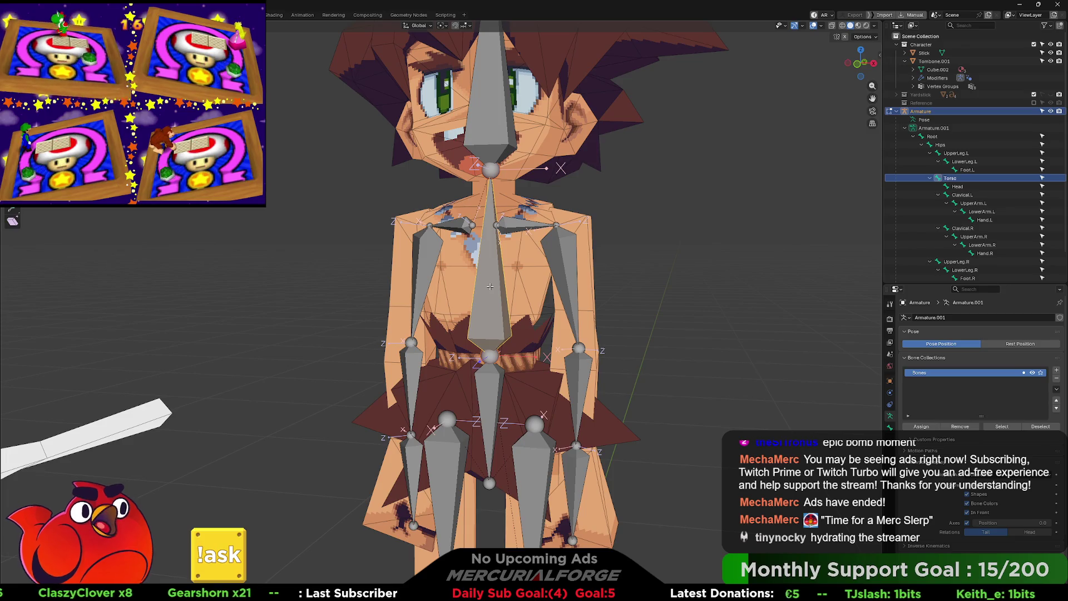
key(ctrl+Tab)
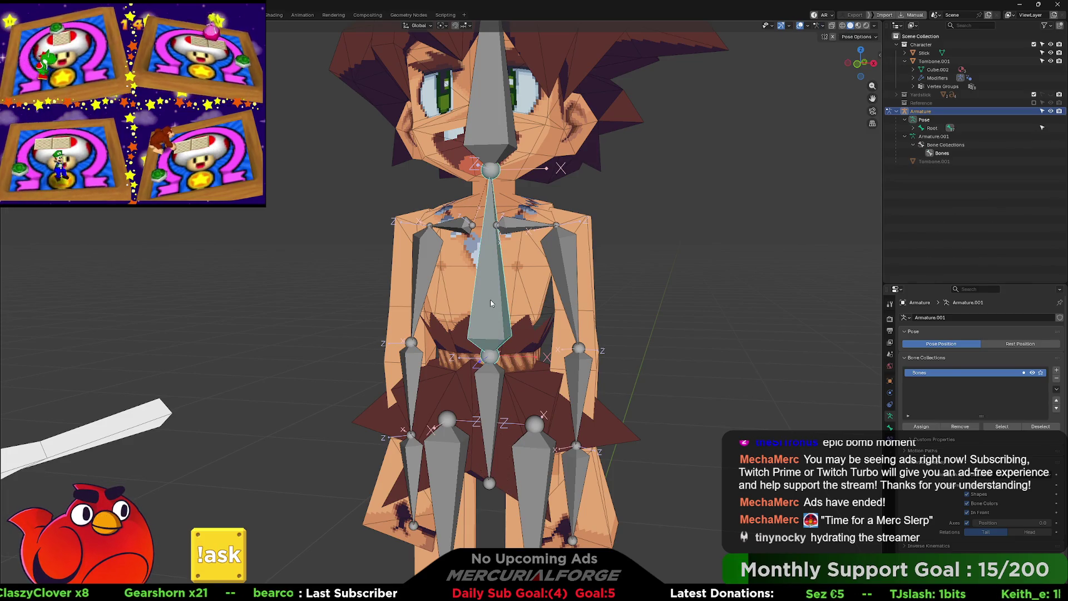
key(r)
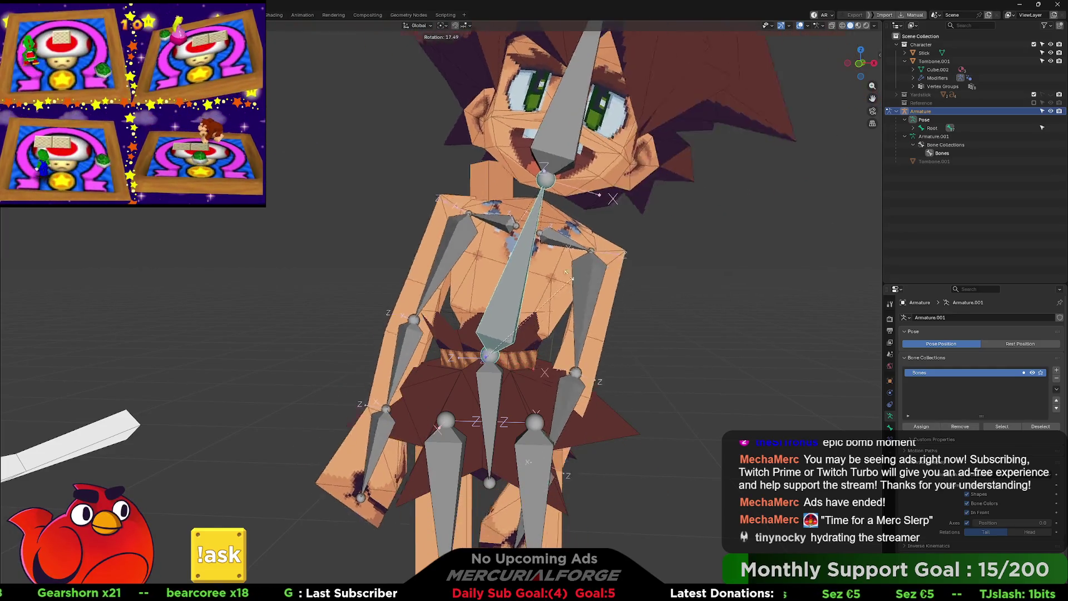
key(Escape)
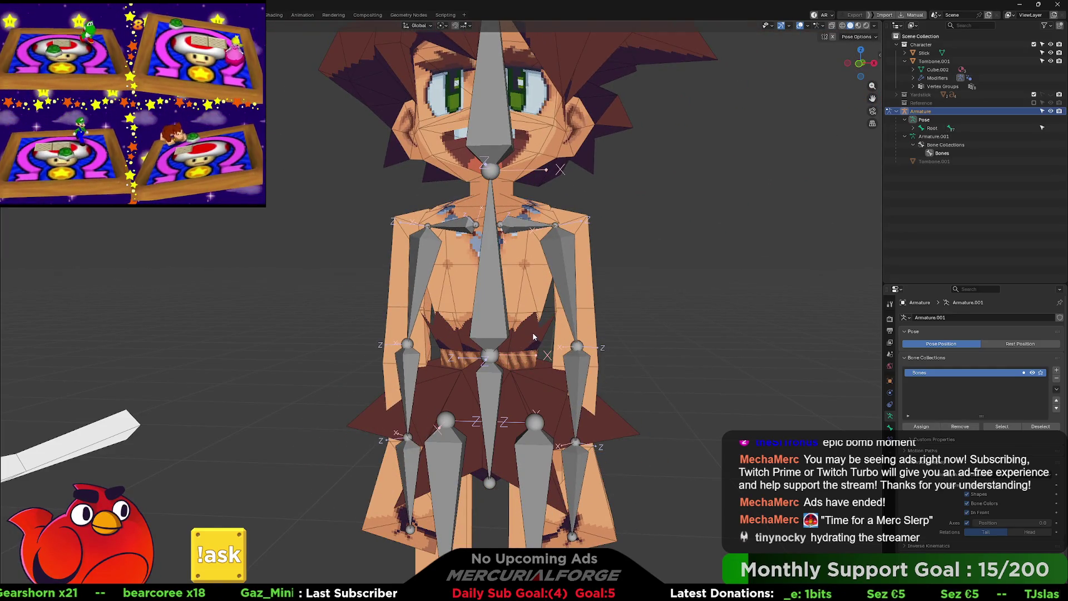
scroll(532, 332, up, 2)
Step: Return the armature to Object Mode and select the Tombone.001 mesh
key(Tab)
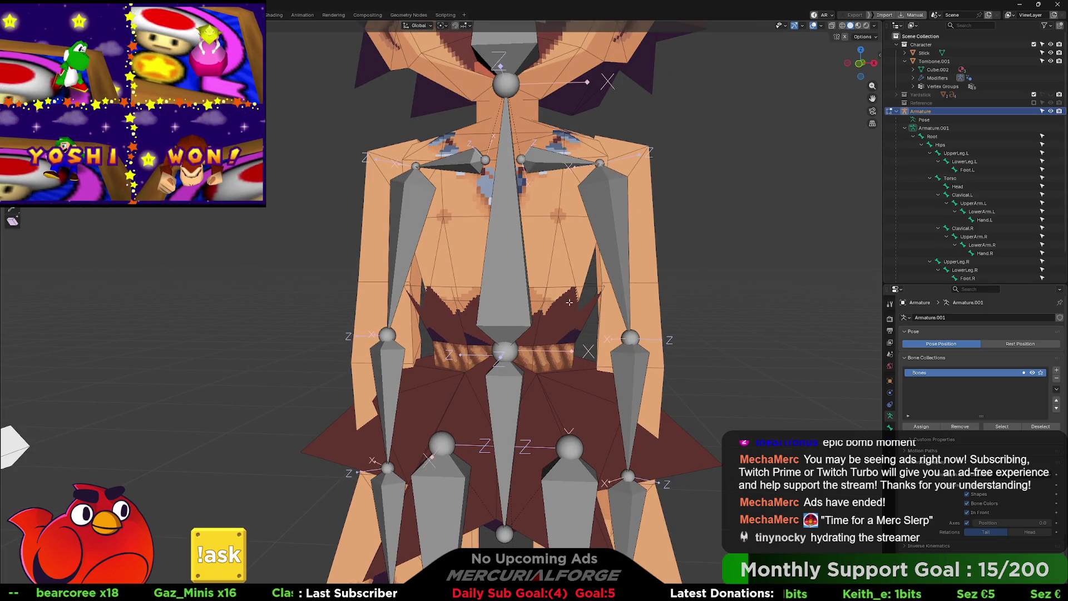
key(ctrl+Tab)
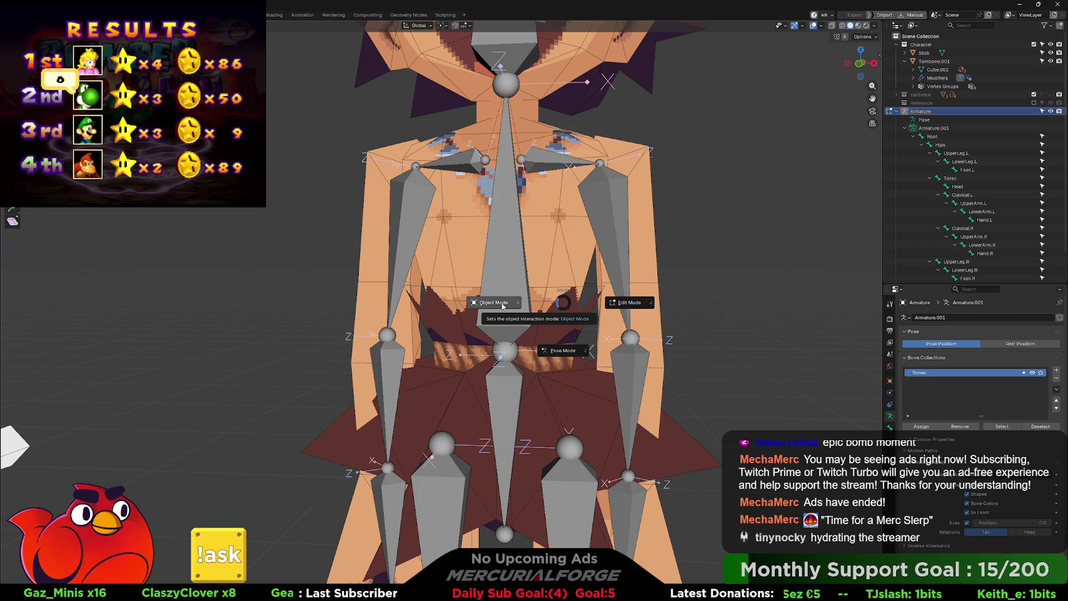
click(496, 305)
scroll(494, 285, down, 4)
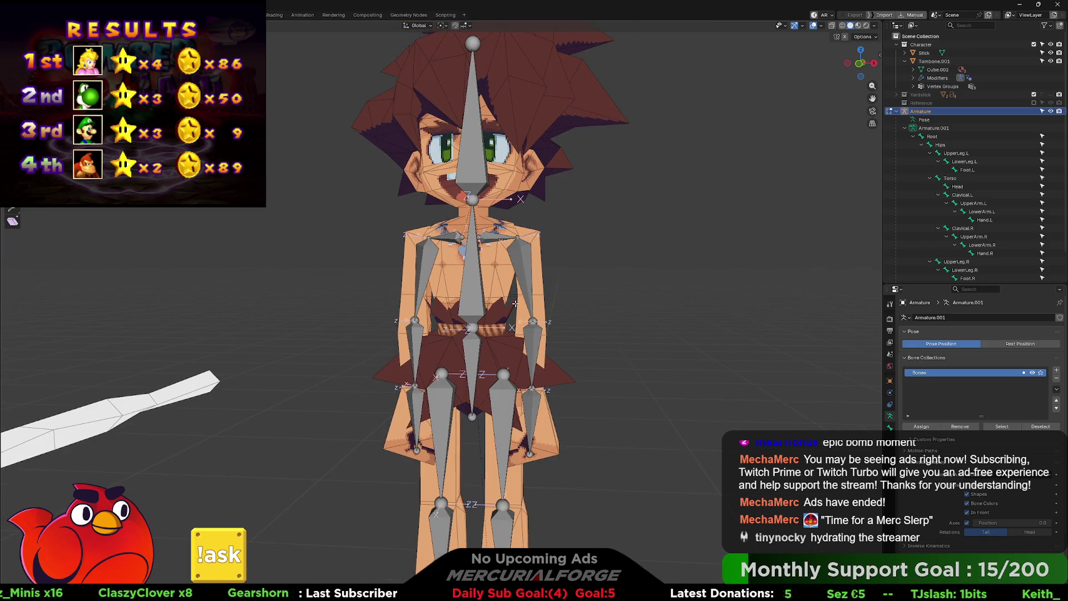
scroll(516, 304, up, 2)
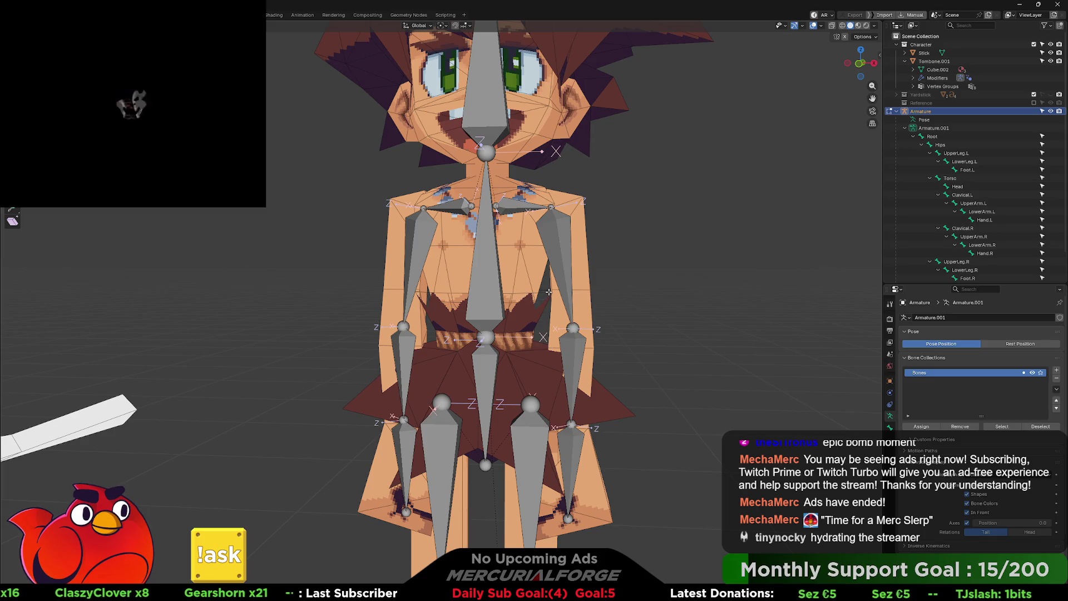
click(537, 299)
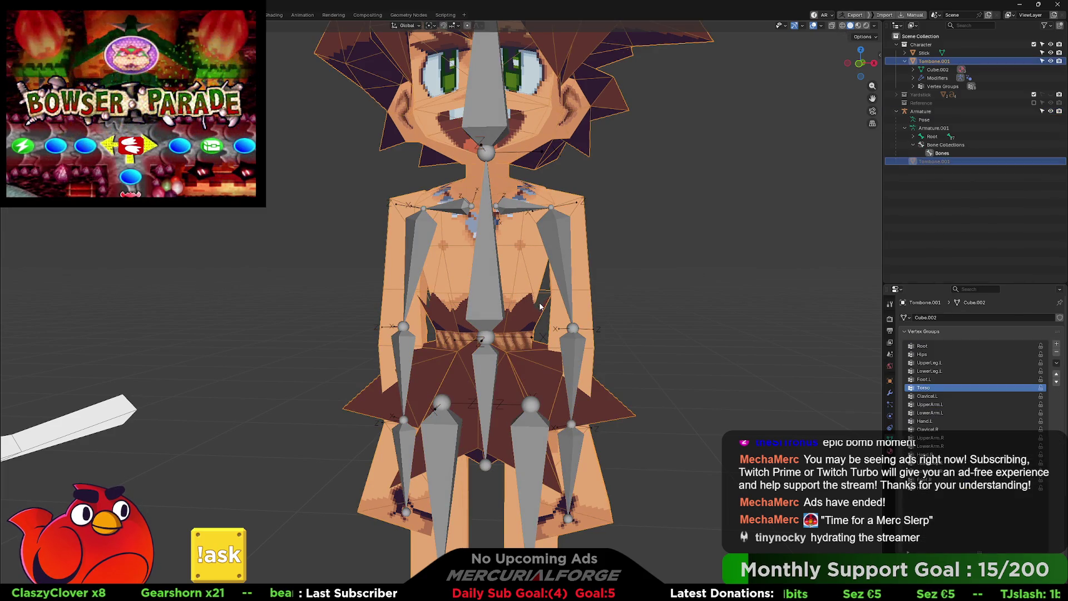
Step: Select the linked belt faces around the character's waist in Edit Mode
key(ctrl+Tab)
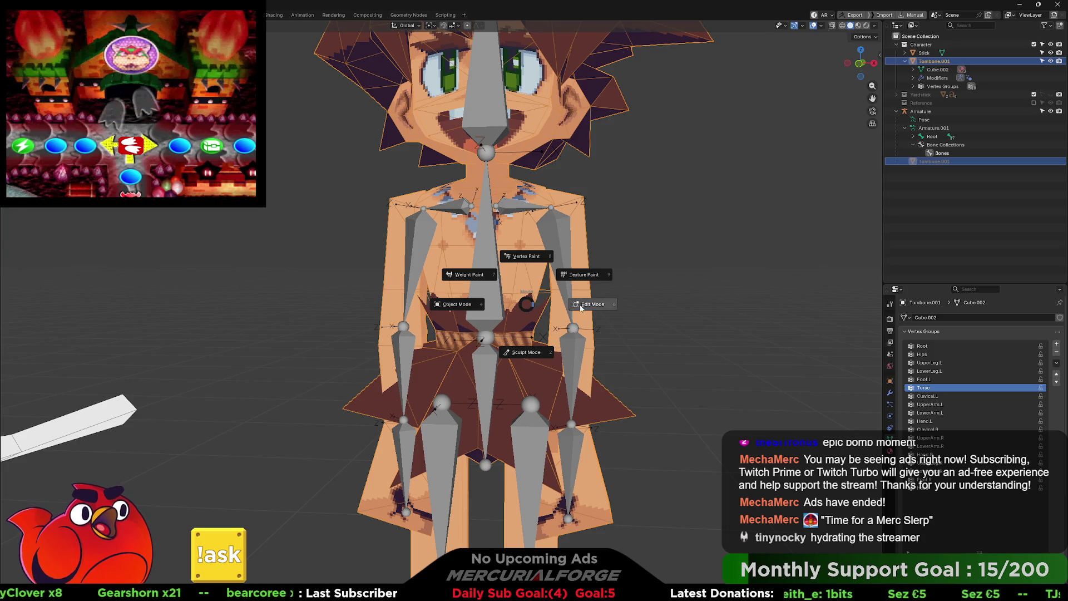
click(581, 308)
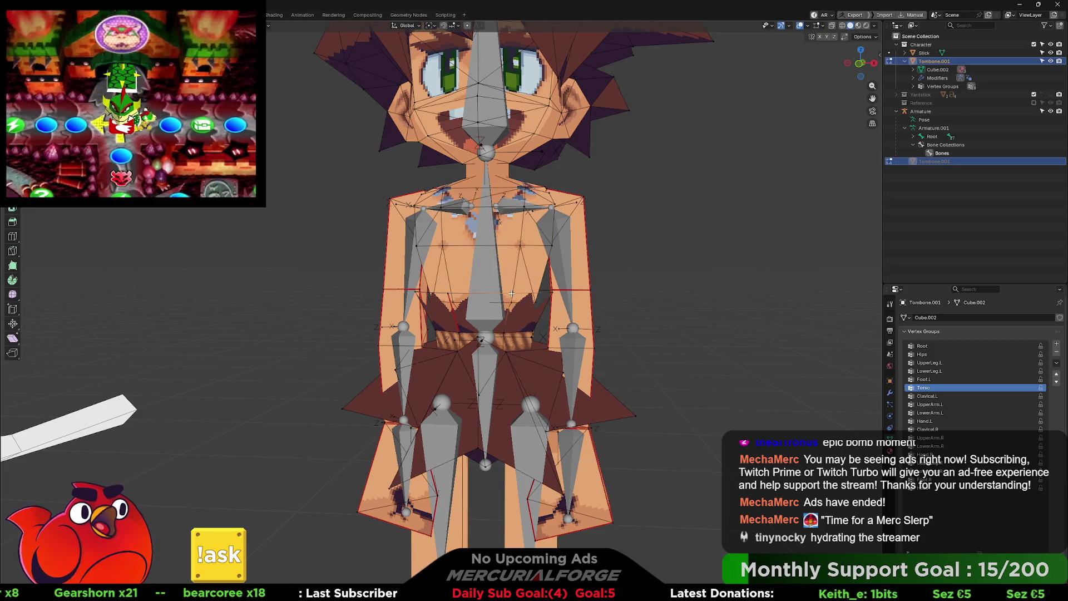
key(l)
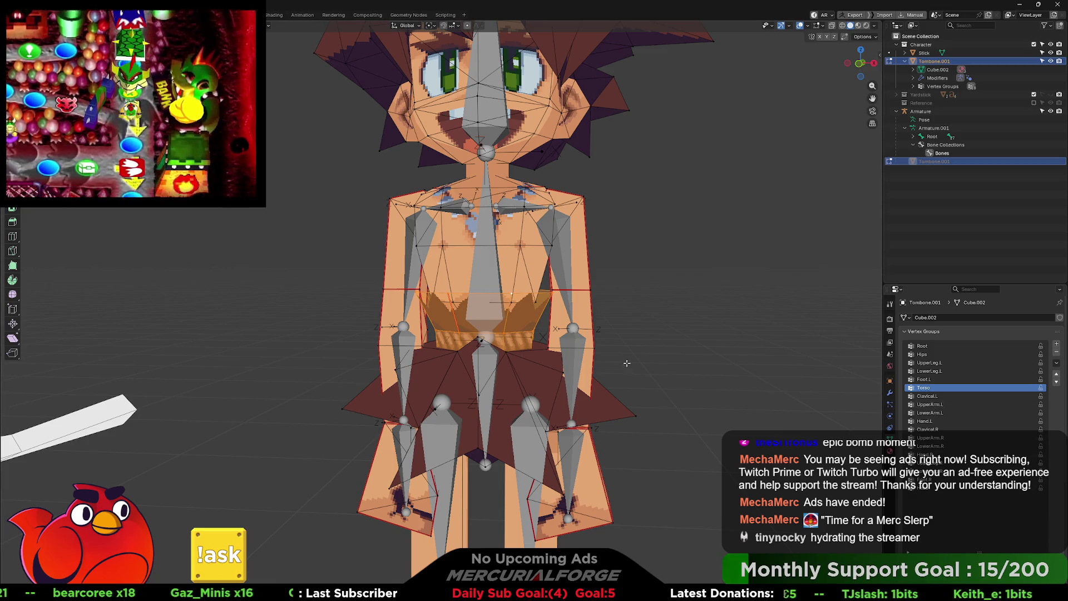
Step: Return the mesh to Object Mode and make the armature active again
key(ctrl+Tab)
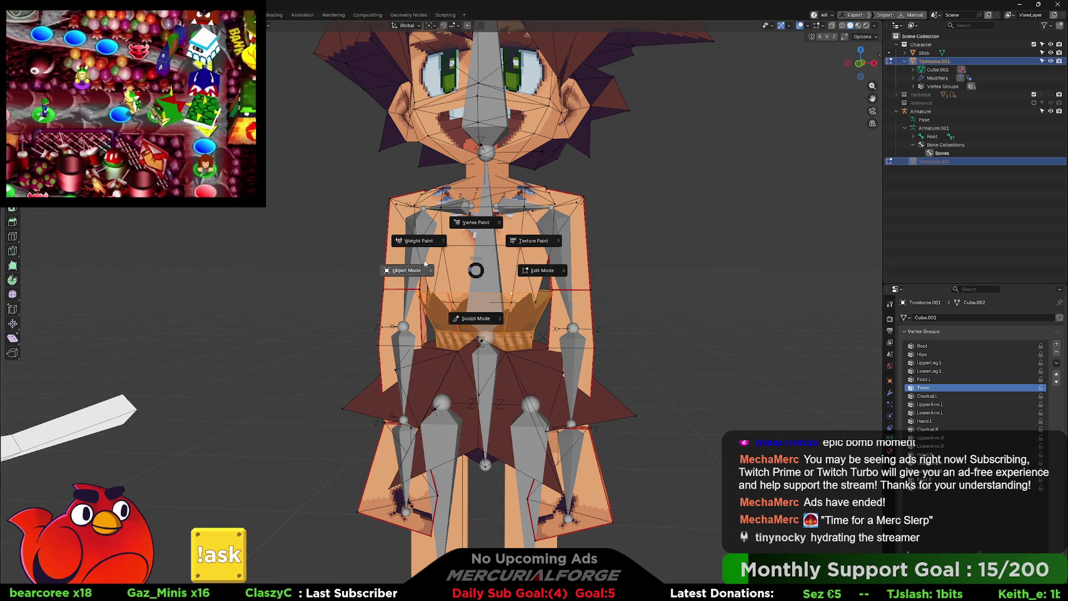
click(425, 263)
click(471, 262)
key(ctrl+Tab)
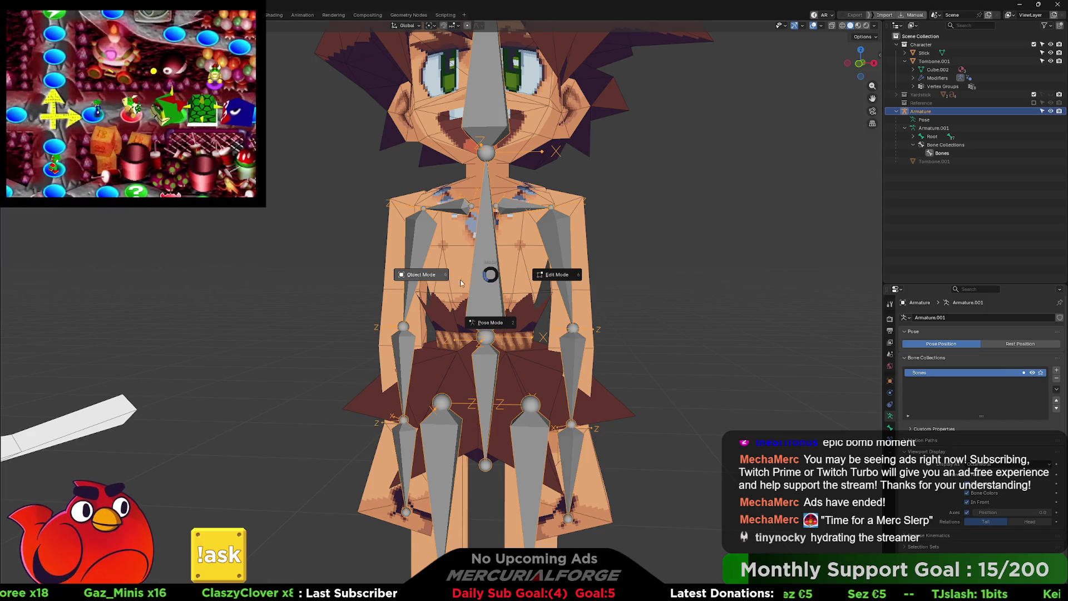
Step: Swing the Torso bone in Pose Mode, constrained to the X axis, to test the mesh deformation
click(556, 274)
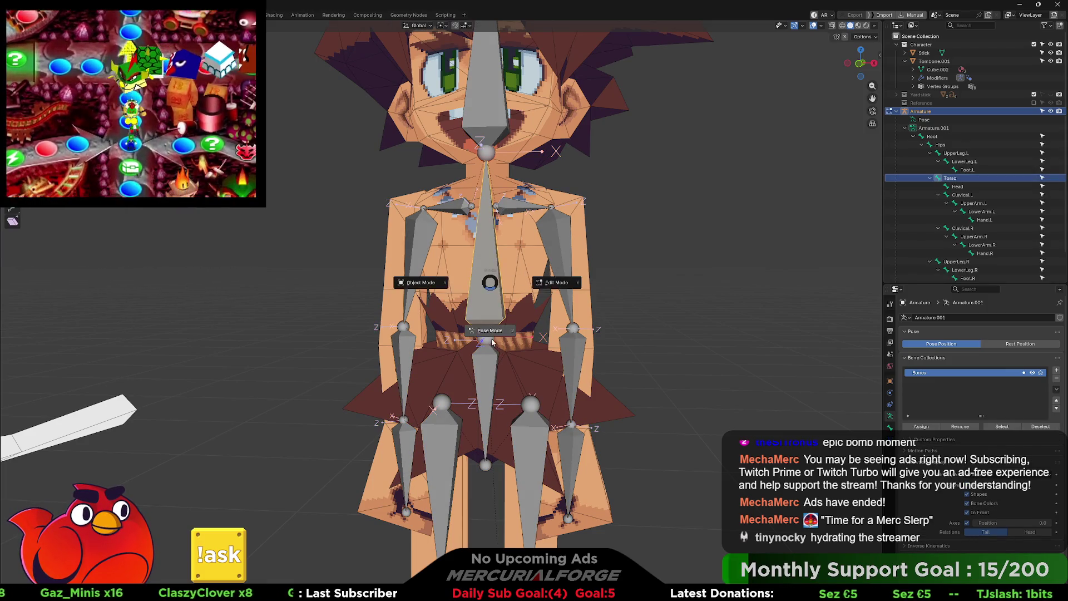
click(491, 342)
key(r)
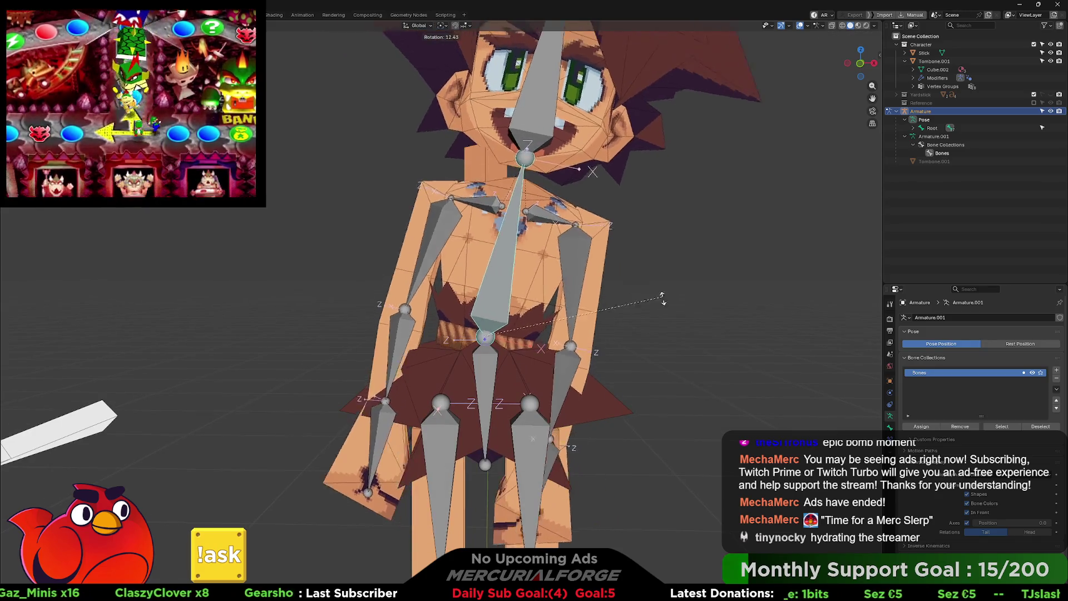
mouse_move(624, 341)
middle_down()
mouse_move(784, 346)
mouse_move(654, 324)
mouse_move(519, 328)
mouse_move(556, 321)
middle_up()
key(r)
key(x)
key(x)
key(x)
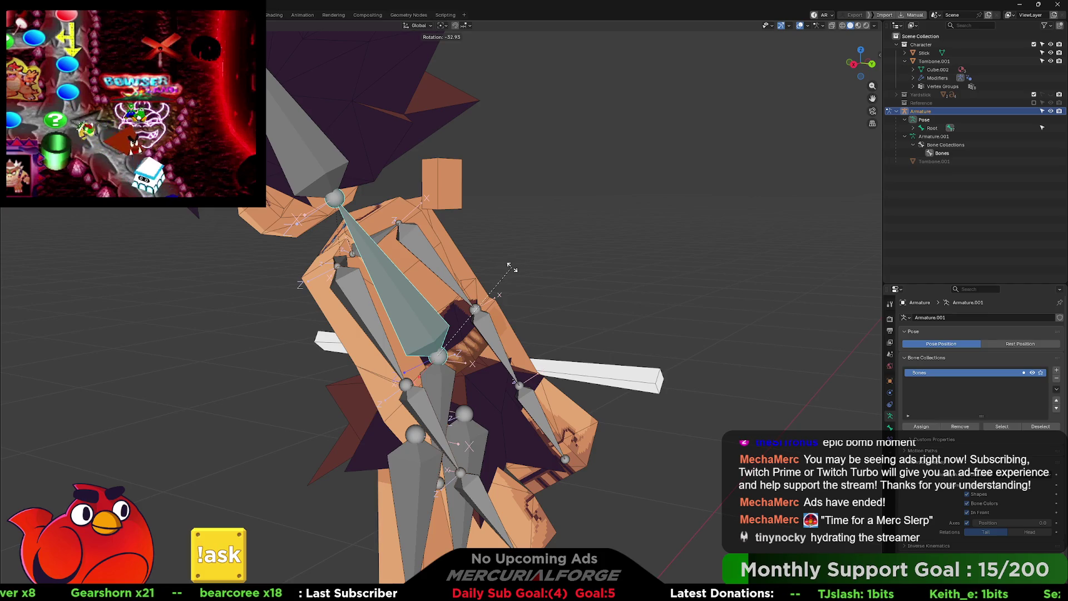
key(x)
middle_drag(572, 257, 523, 263)
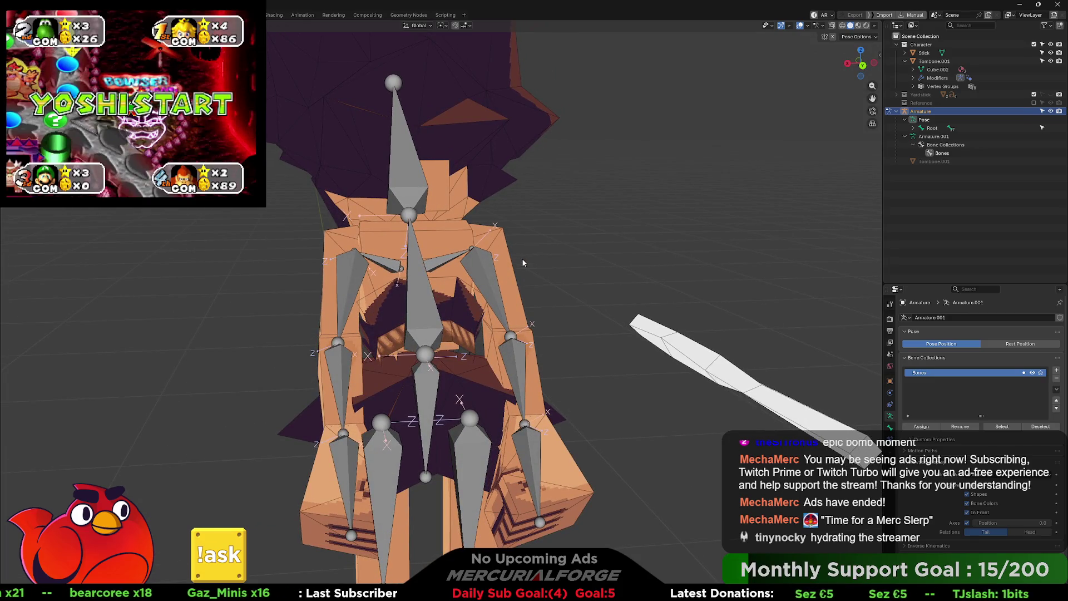
mouse_move(523, 261)
middle_down()
mouse_move(536, 295)
mouse_move(351, 286)
mouse_move(478, 301)
mouse_move(756, 300)
mouse_move(452, 294)
mouse_move(586, 291)
mouse_move(499, 320)
mouse_move(605, 322)
middle_up()
click(499, 320)
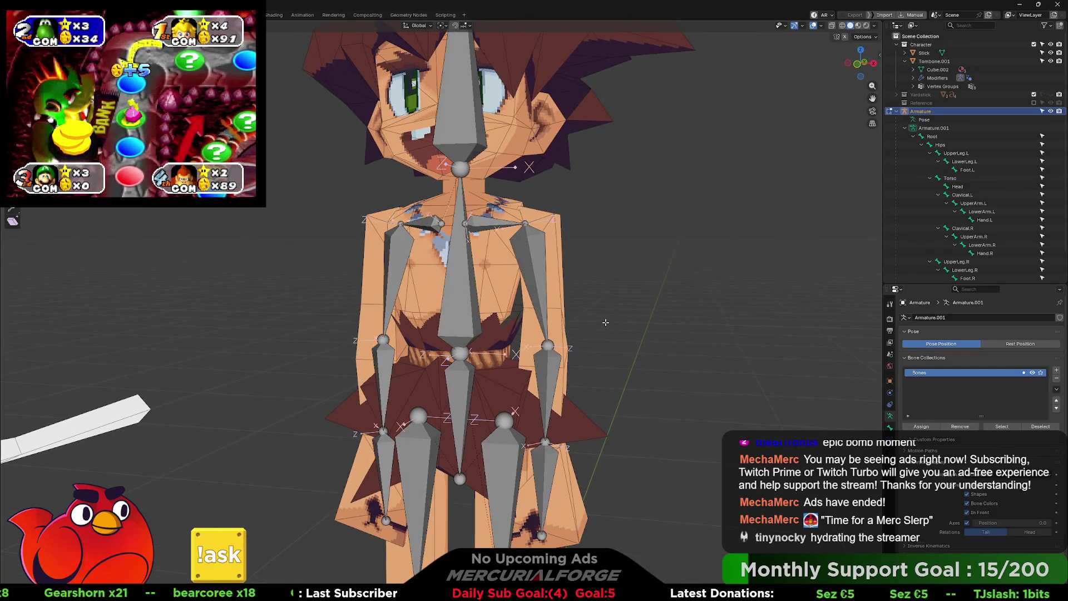
Step: Undo and redo to restore the Waist, Torso and Neck bones under Hips
key(bracketleft)
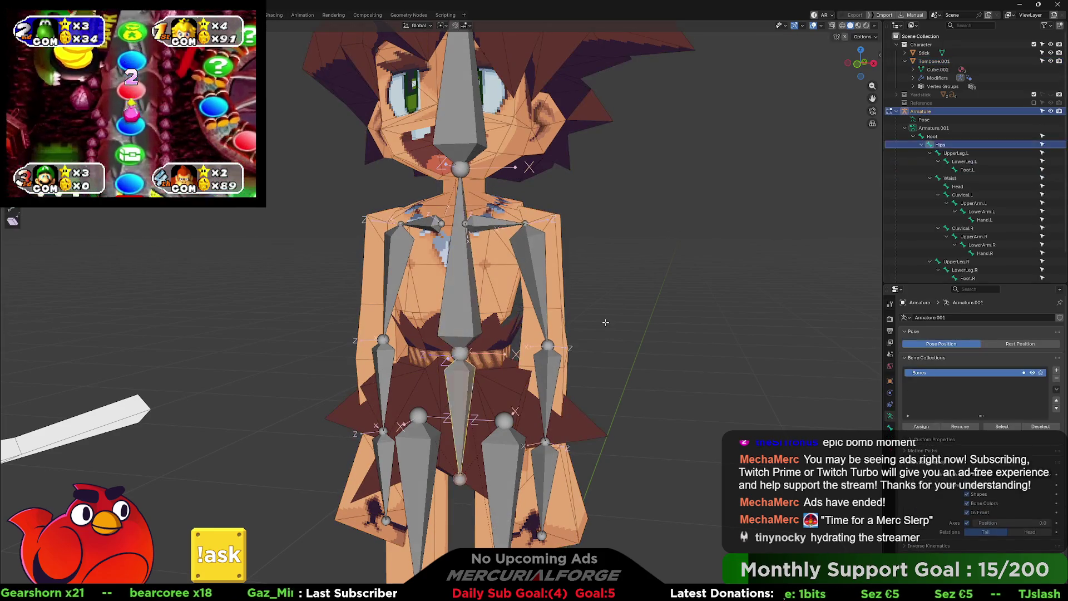
key(ctrl+shift+z)
mouse_move(584, 334)
middle_down()
mouse_move(604, 333)
mouse_move(595, 344)
mouse_move(621, 315)
mouse_move(601, 309)
mouse_move(480, 337)
mouse_move(486, 317)
middle_up()
scroll(602, 309, up, 5)
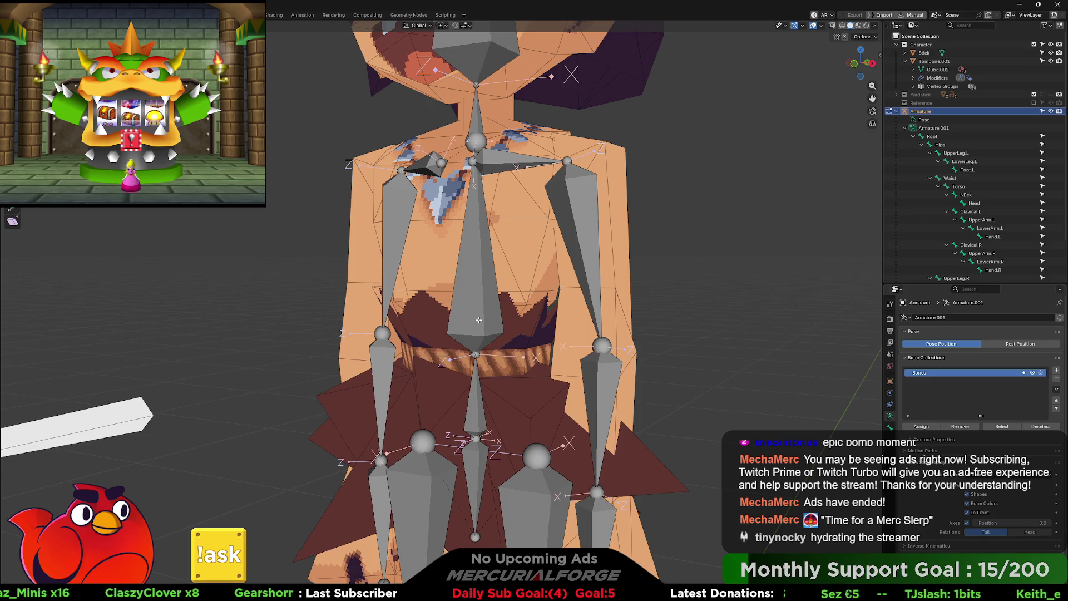
Step: Select the Torso bone and rotate it in Pose Mode to tilt the upper body
click(478, 320)
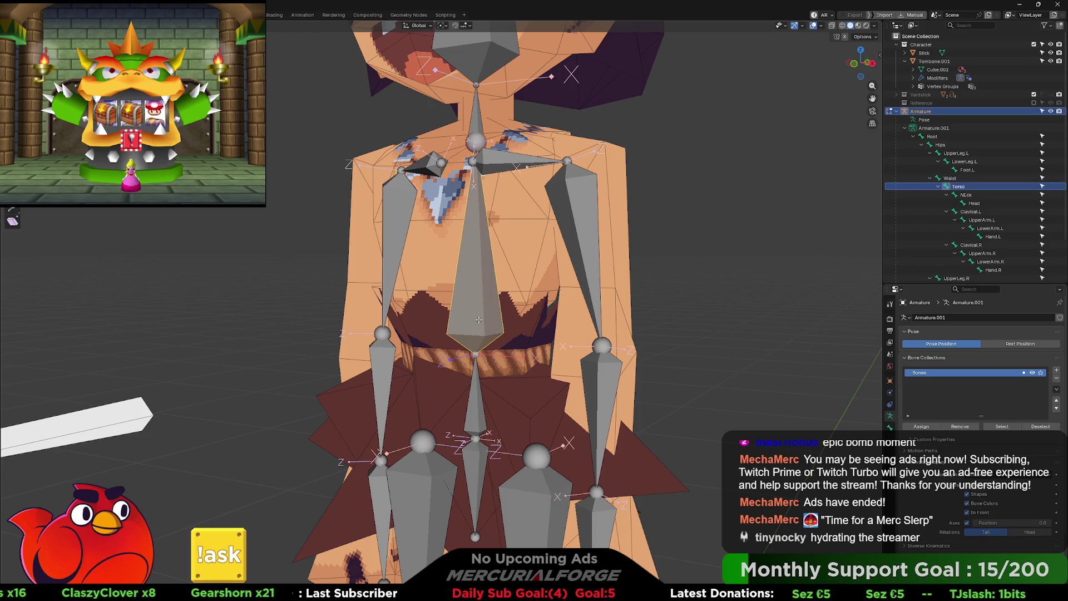
right_click(574, 308)
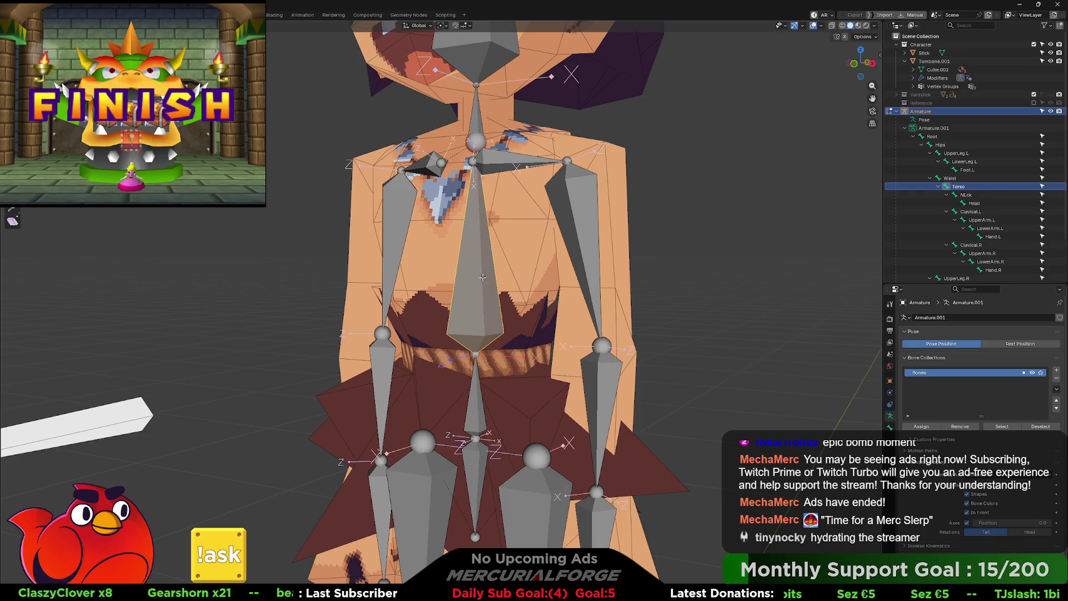
key(ctrl+Tab)
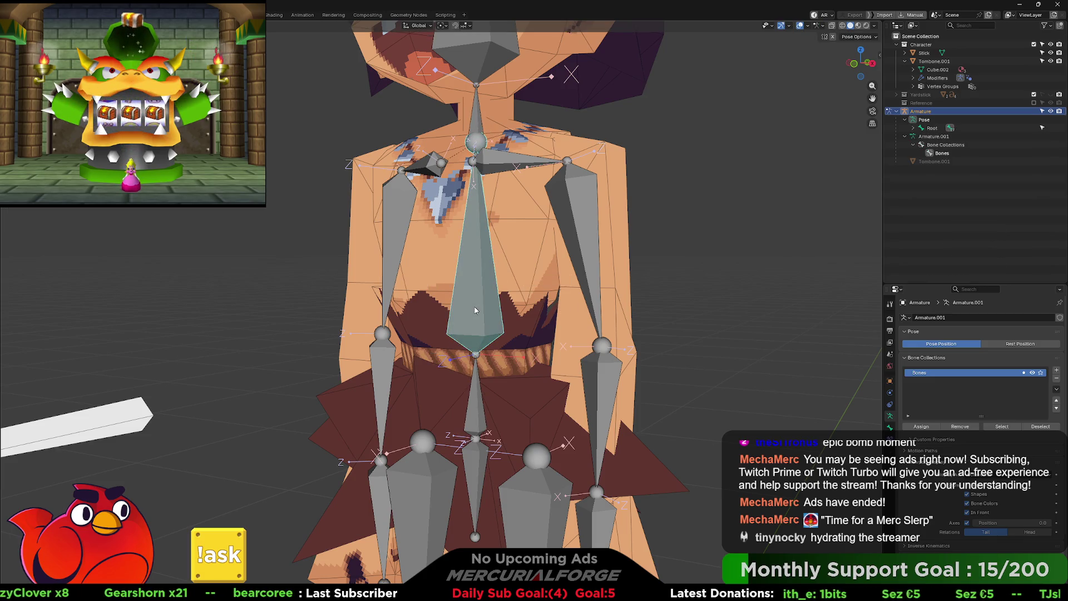
key(r)
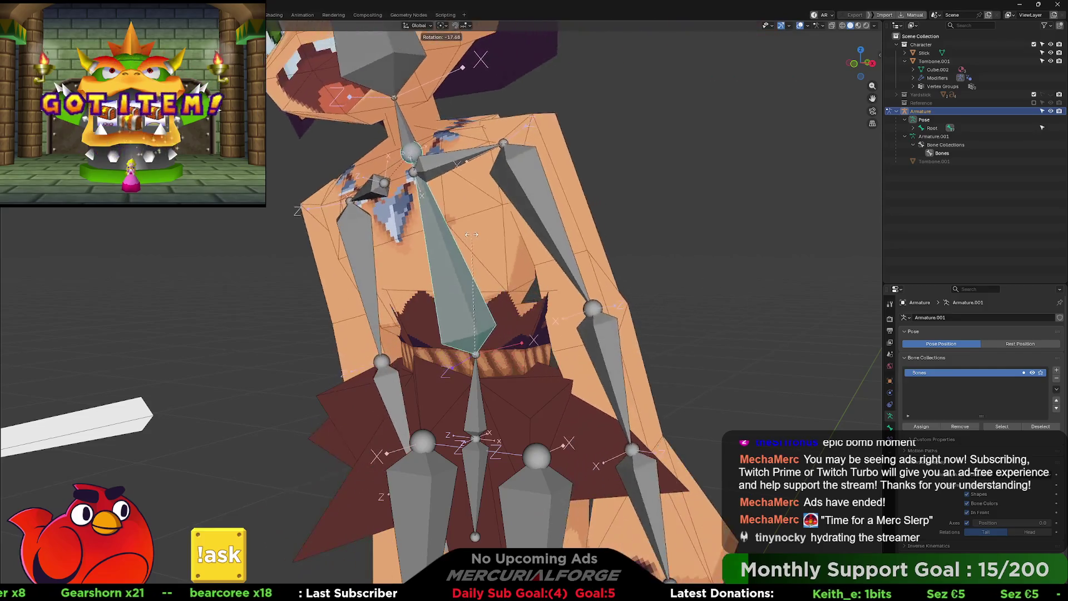
Step: Keep the upper-body tilt and show the bone transform sidebar
click(564, 286)
mouse_move(536, 314)
middle_down()
mouse_move(538, 339)
mouse_move(442, 329)
middle_up()
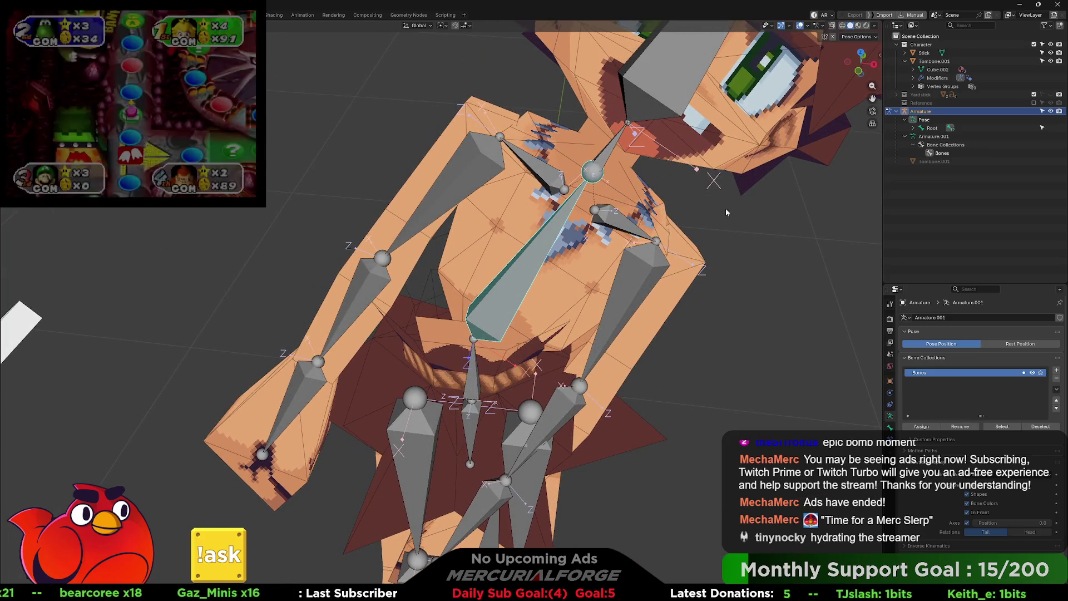
key(n)
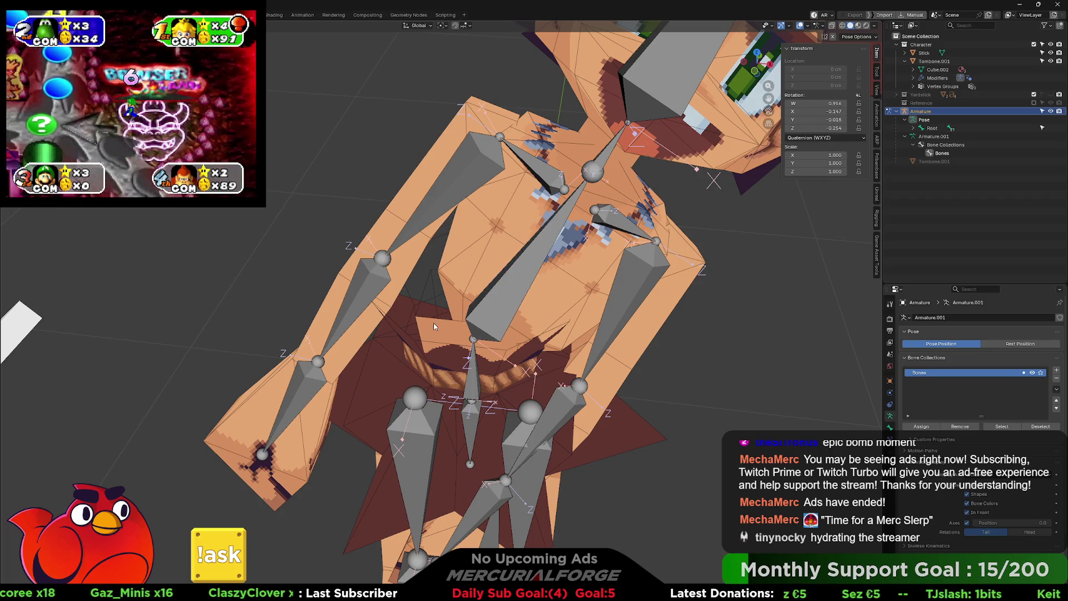
Step: Return the armature to Object Mode and select the Tombone.001 mesh
key(Tab)
scroll(436, 329, up, 10)
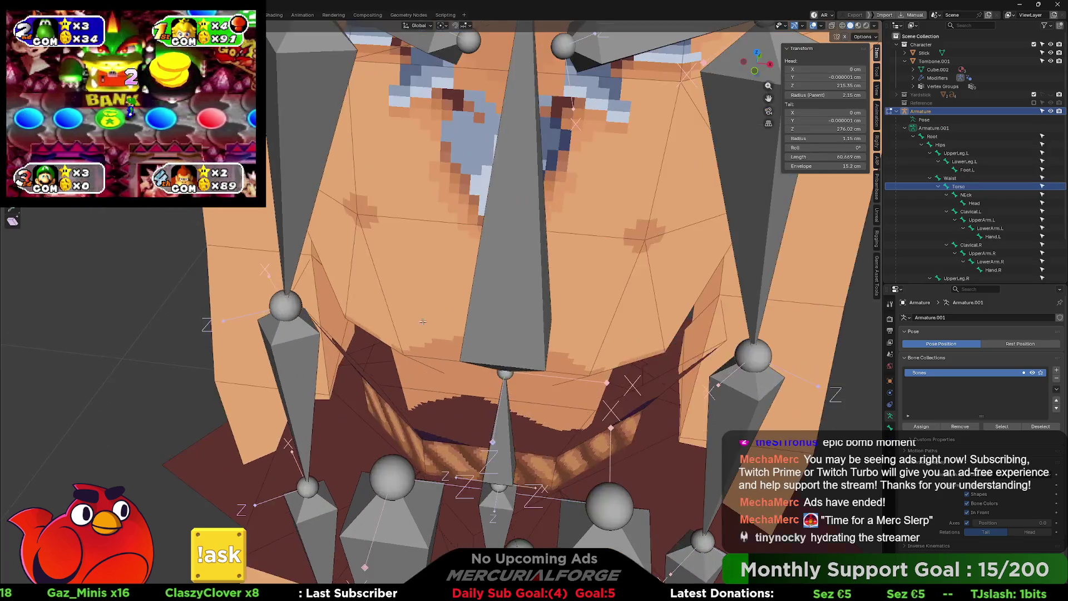
mouse_move(315, 277)
middle_down()
mouse_move(348, 367)
mouse_move(399, 350)
mouse_move(386, 178)
middle_up()
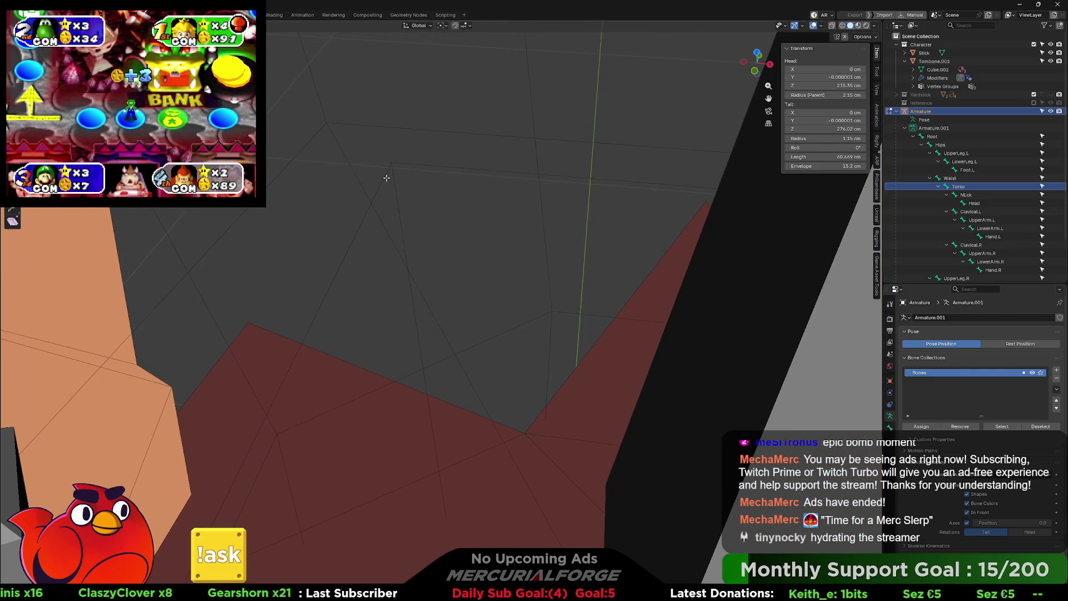
click(397, 164)
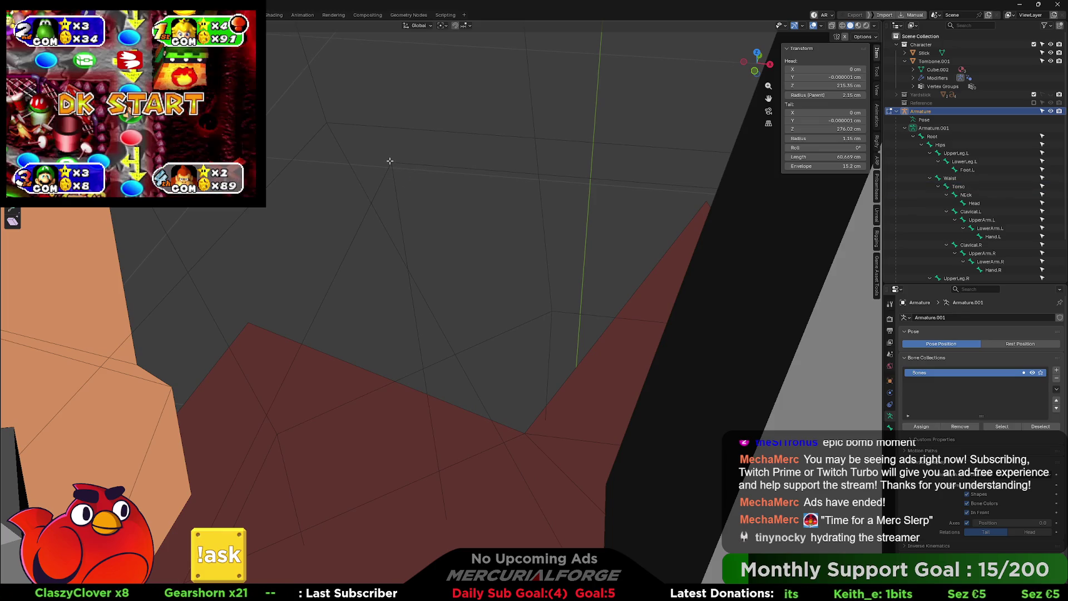
key(Tab)
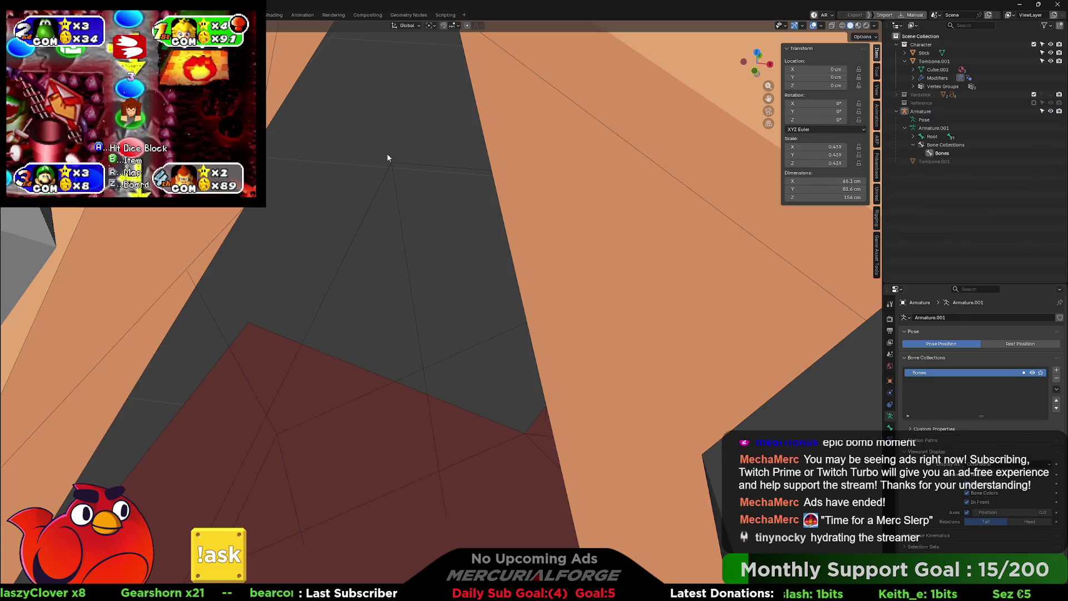
click(361, 161)
key(ctrl+Tab)
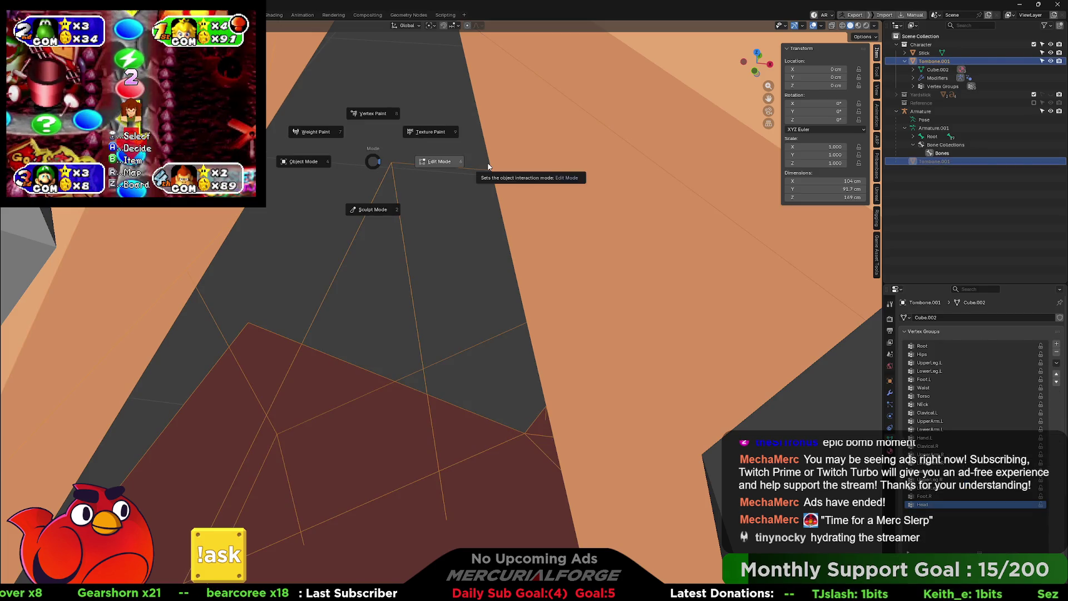
Step: In Edit Mode, select the linked waist geometry and make Waist the active vertex group
click(478, 163)
mouse_move(547, 308)
middle_down()
mouse_move(546, 329)
mouse_move(494, 225)
mouse_move(458, 198)
mouse_move(409, 279)
middle_up()
click(160, 341)
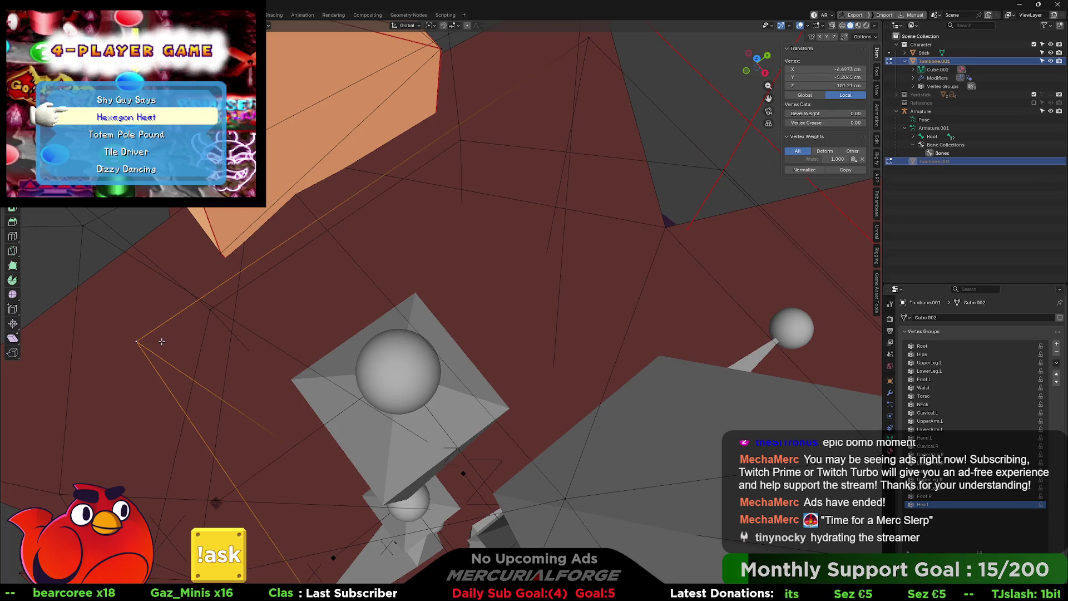
key(l)
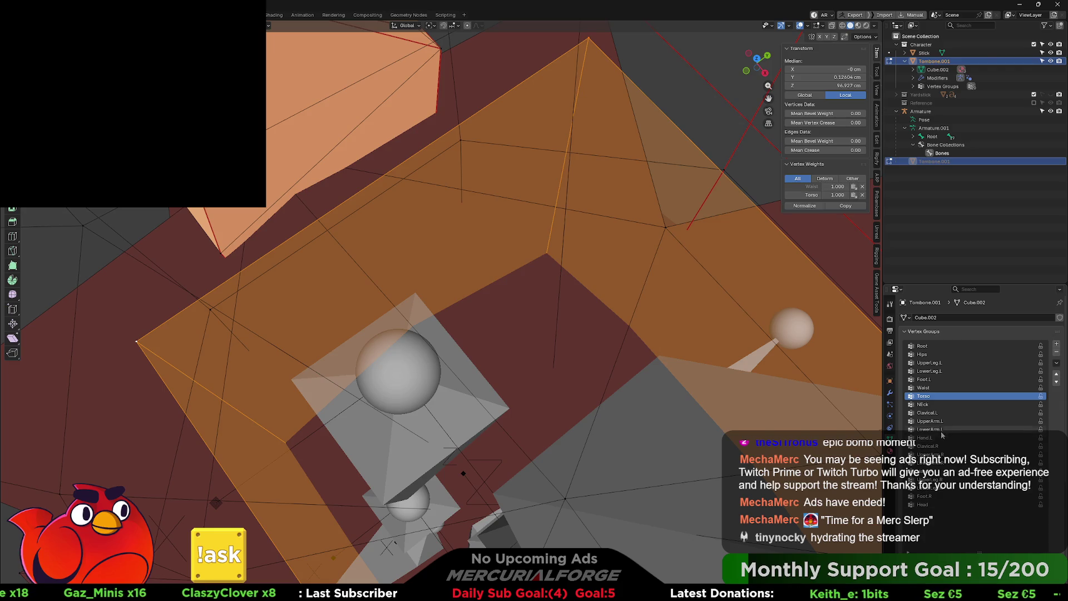
click(935, 388)
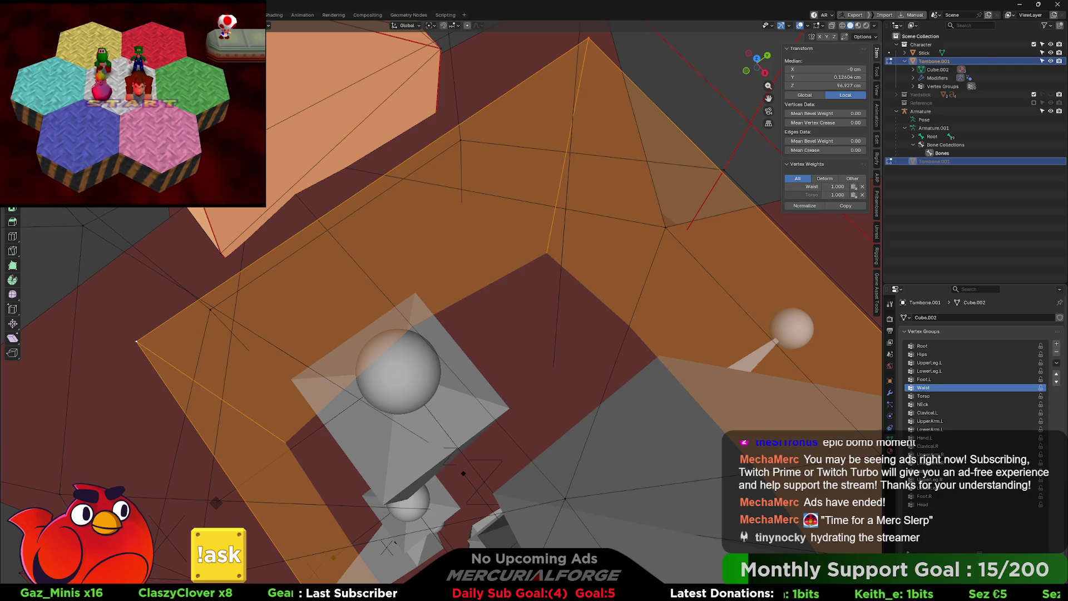
key(KP_1)
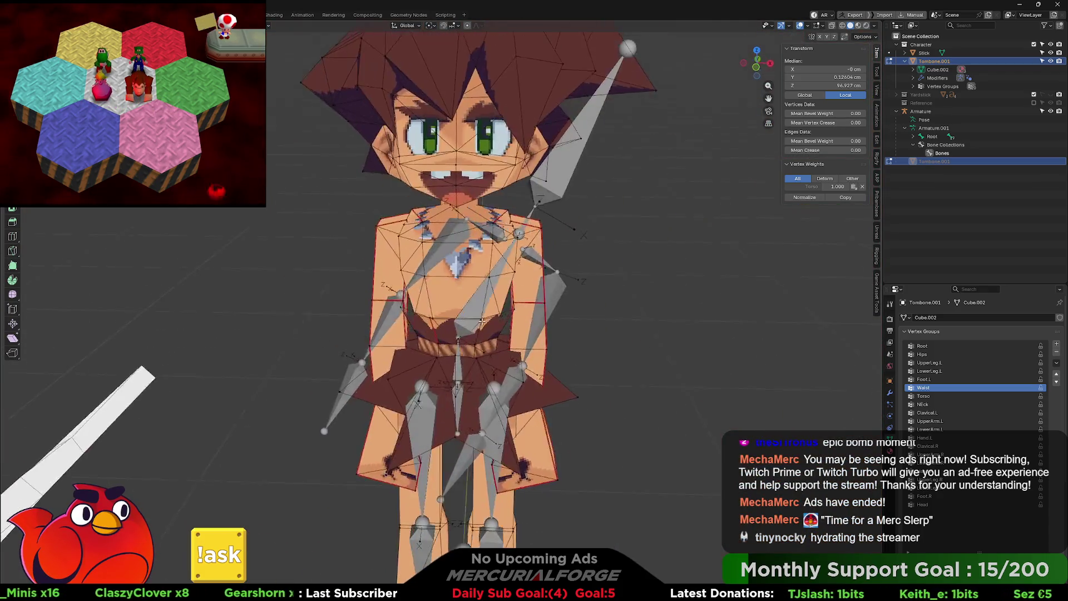
Step: Return the mesh to Object Mode and put the armature into Pose Mode
key(ctrl+Tab)
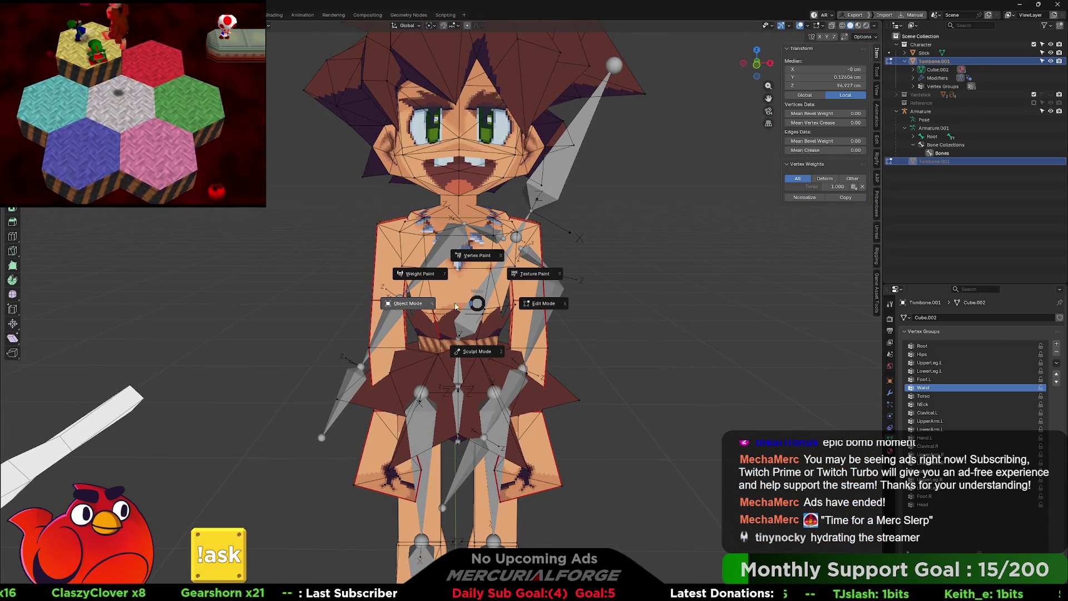
click(422, 304)
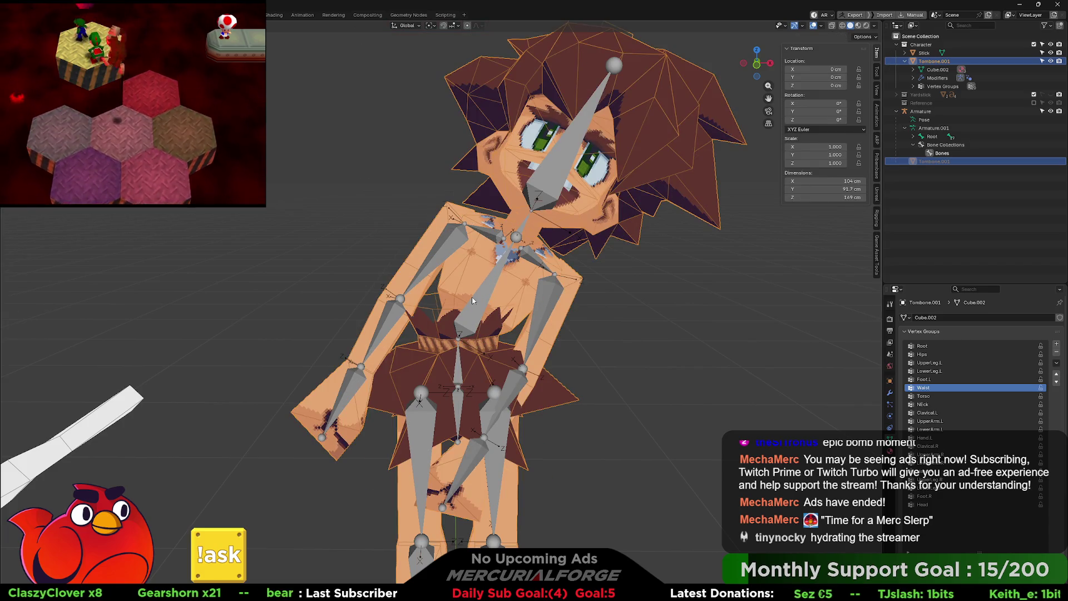
key(ctrl+Tab)
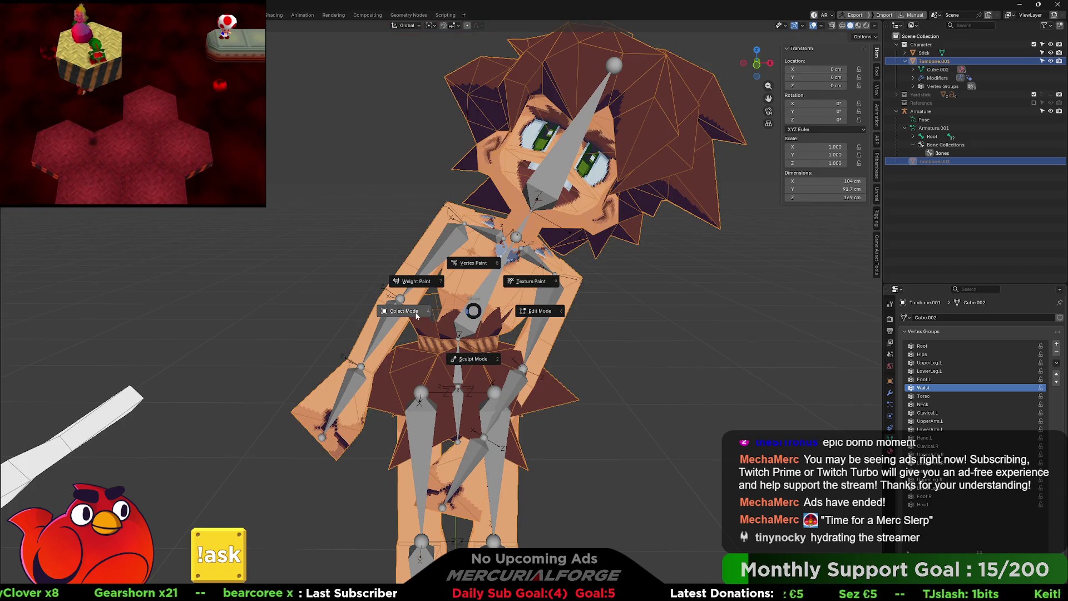
click(417, 316)
click(479, 297)
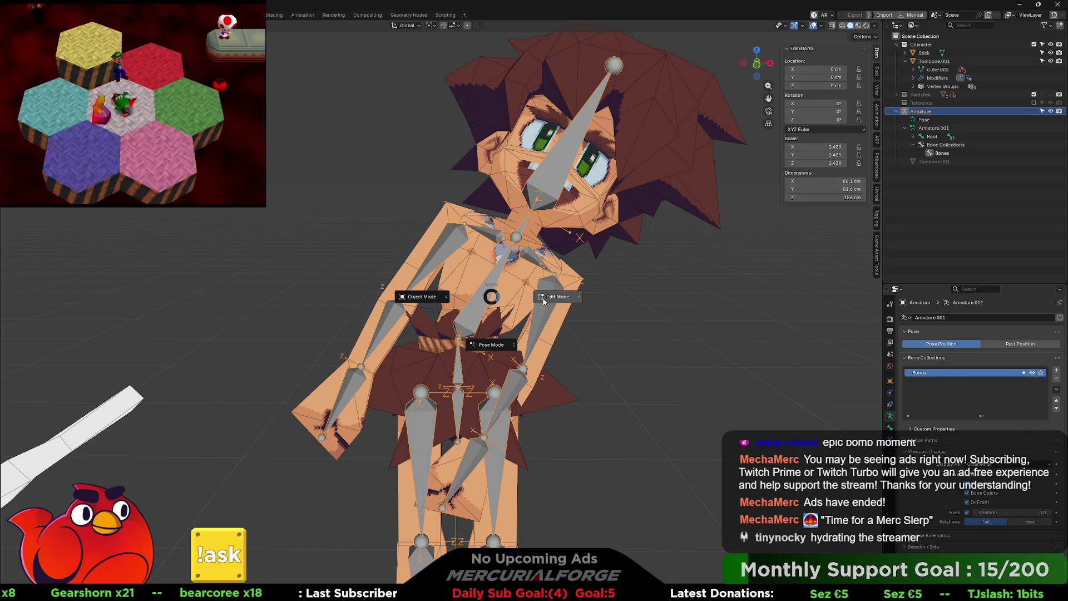
click(502, 345)
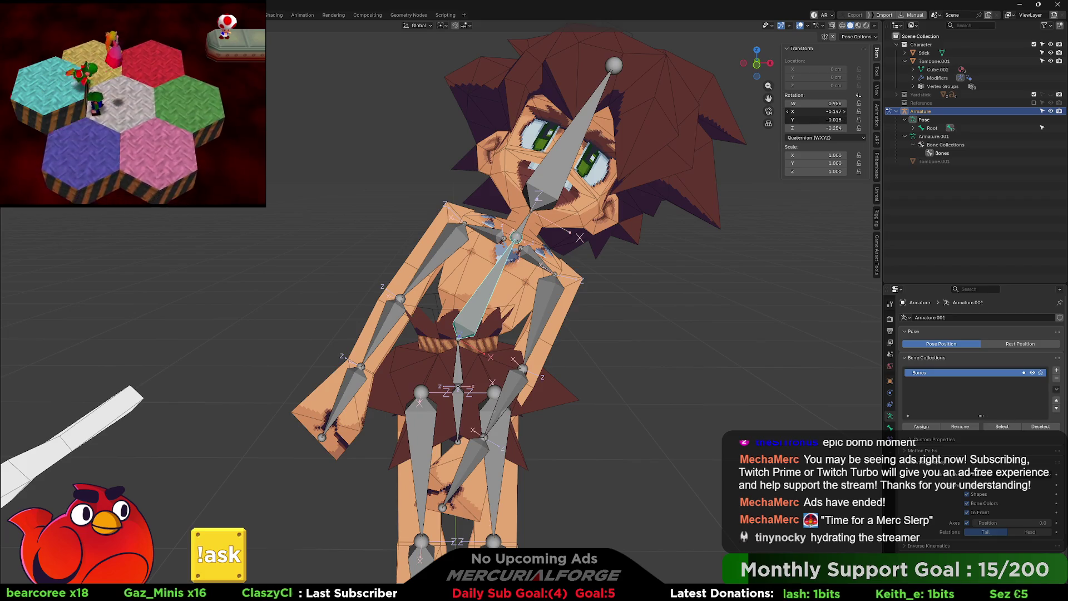
Step: Test the bone rotation, trying a W value of 0.3, undoing it, and clearing back to rest
key(alt+r)
text(0.3)
key(Return)
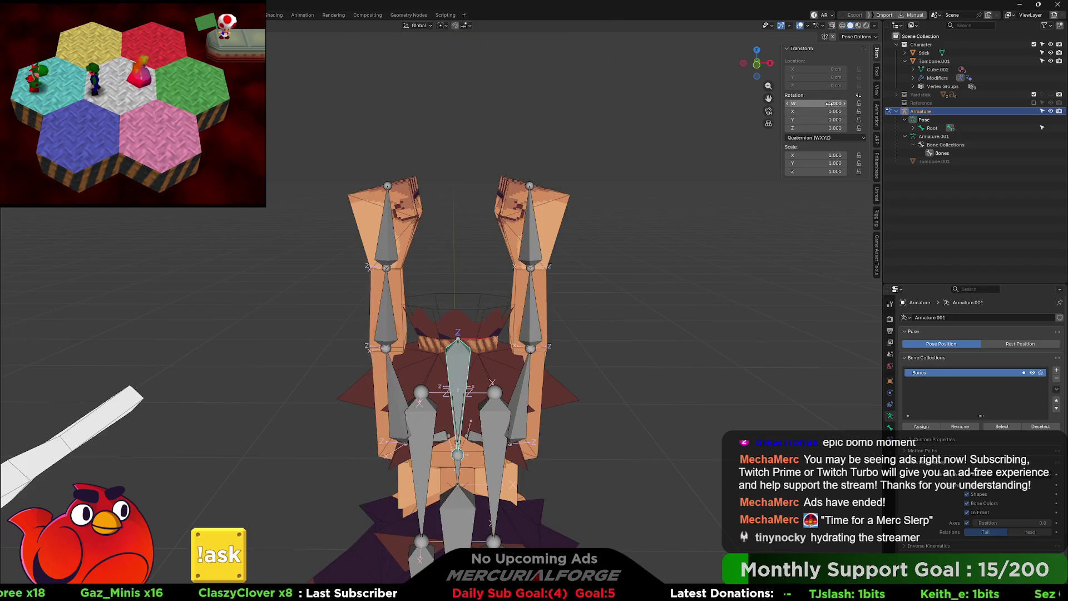
key(ctrl+z)
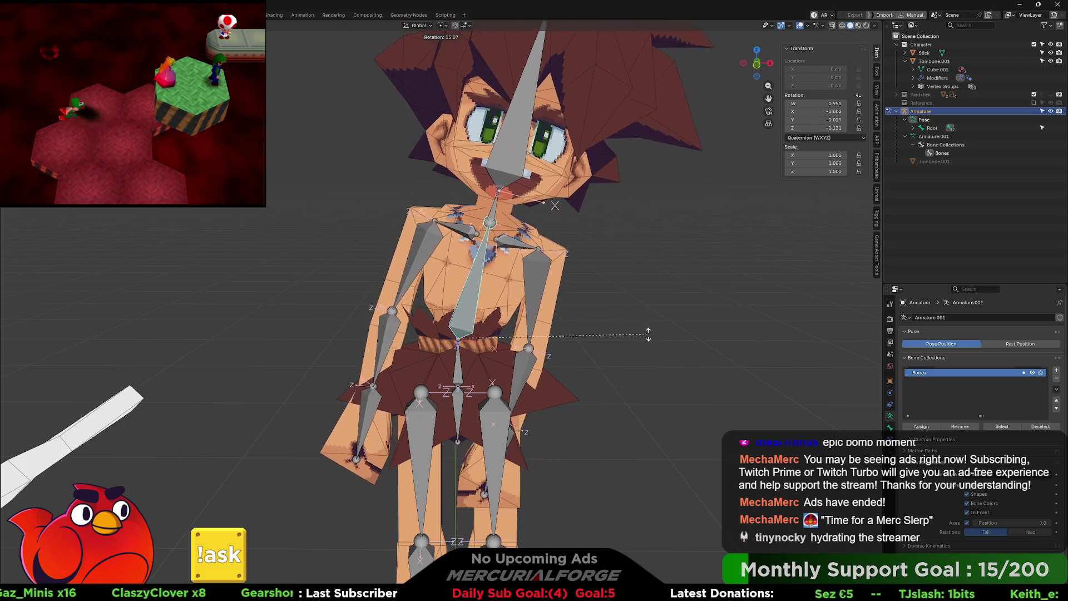
click(561, 292)
middle_drag(562, 291, 592, 297)
key(alt+r)
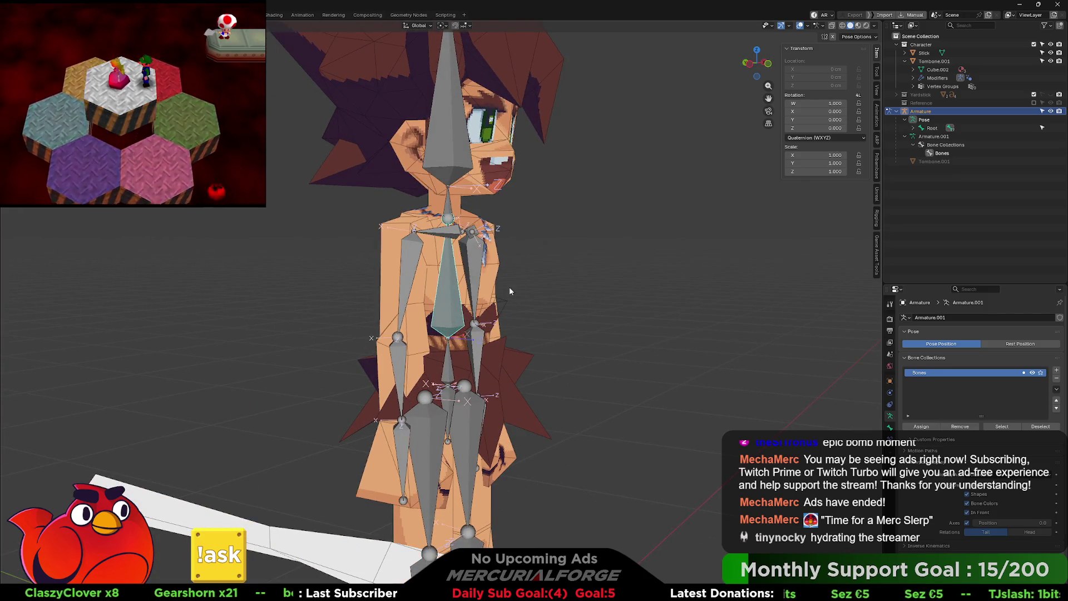
Step: Lean the bone sideways, clear it, then rotate the arm about the X axis
key(r)
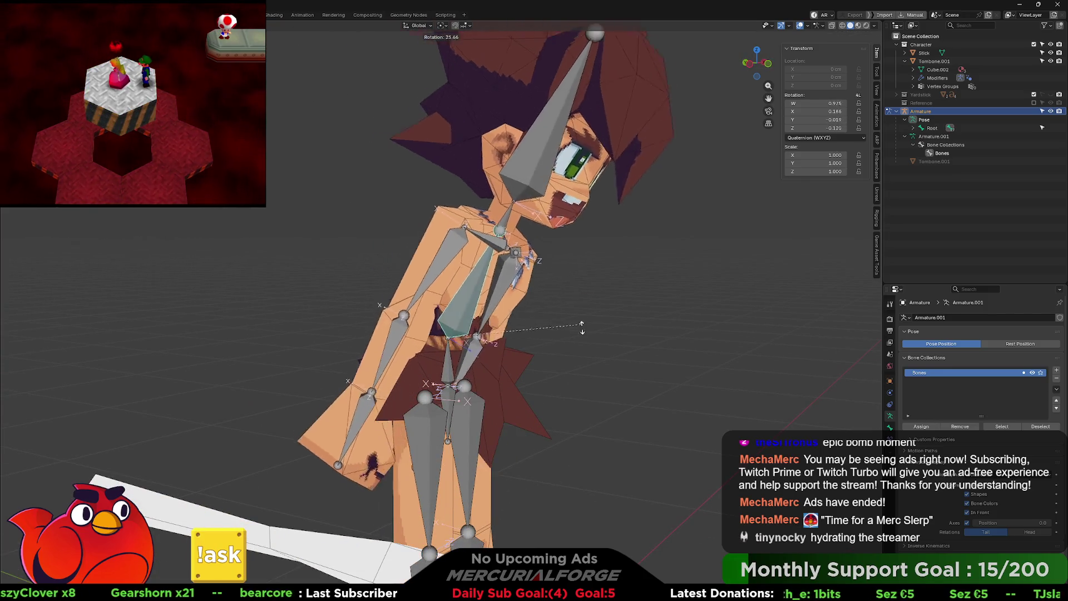
click(589, 338)
mouse_move(588, 338)
middle_down()
mouse_move(736, 342)
mouse_move(708, 345)
middle_up()
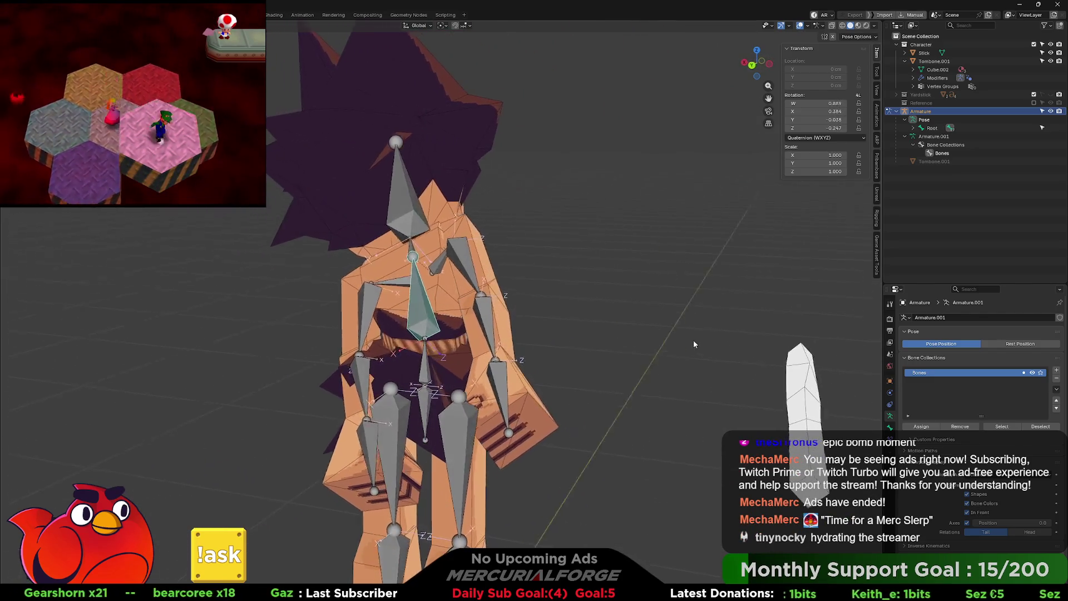
key(alt+r)
middle_drag(447, 312, 527, 318)
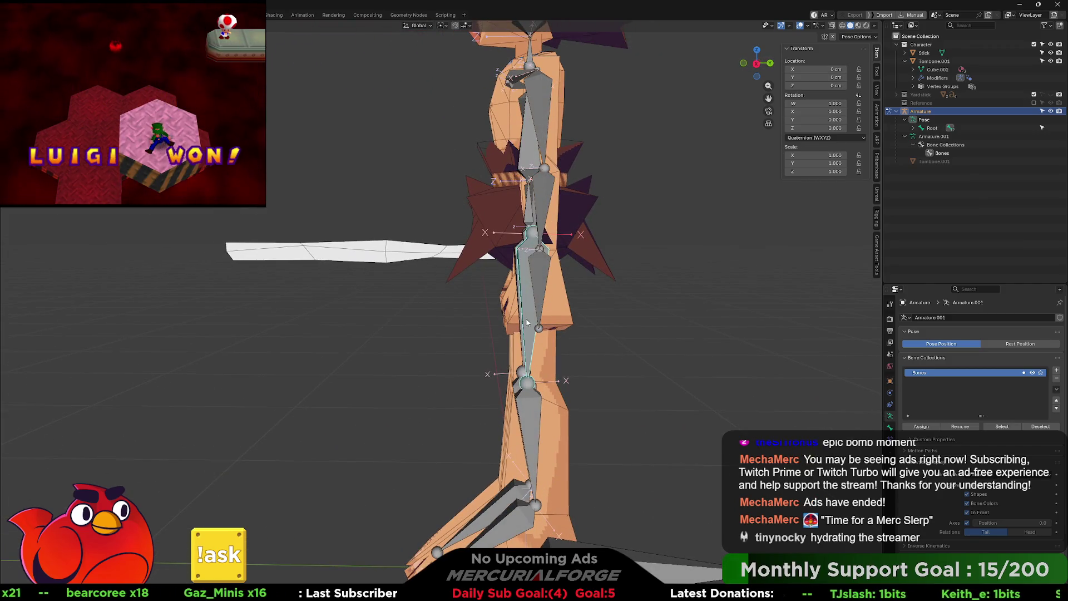
key(x)
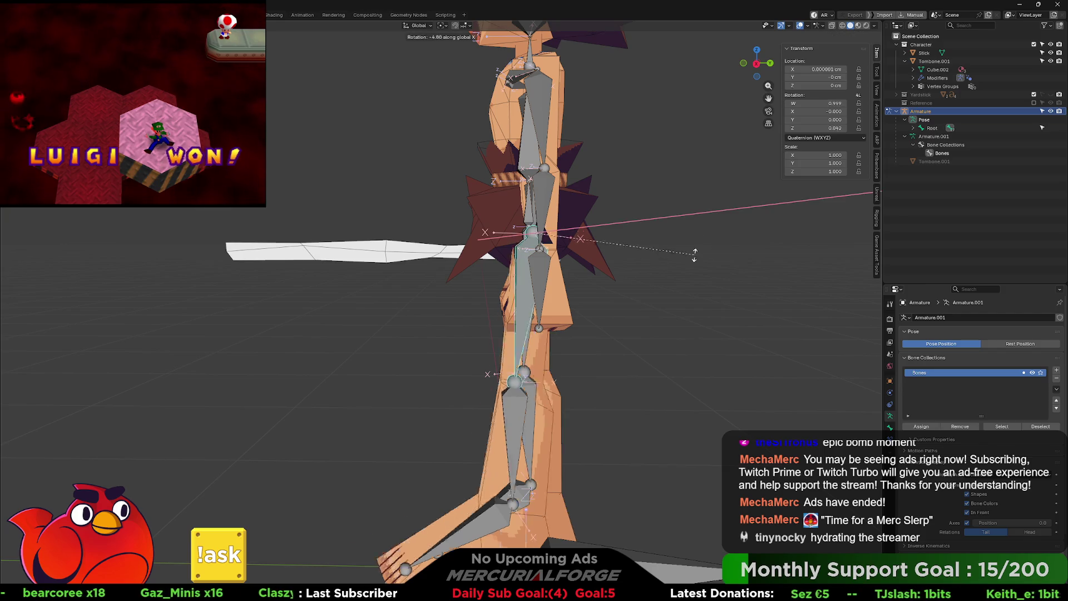
click(509, 302)
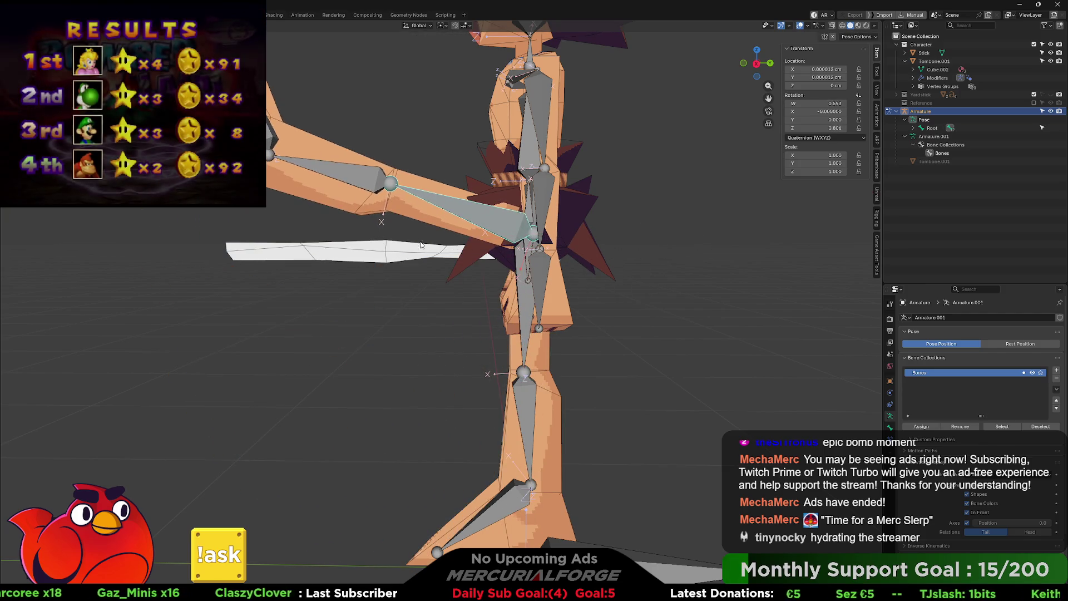
Step: Bend the limb bone about the Z axis, keep the pose, and reselect the Tombone.001 mesh
key(r)
key(x)
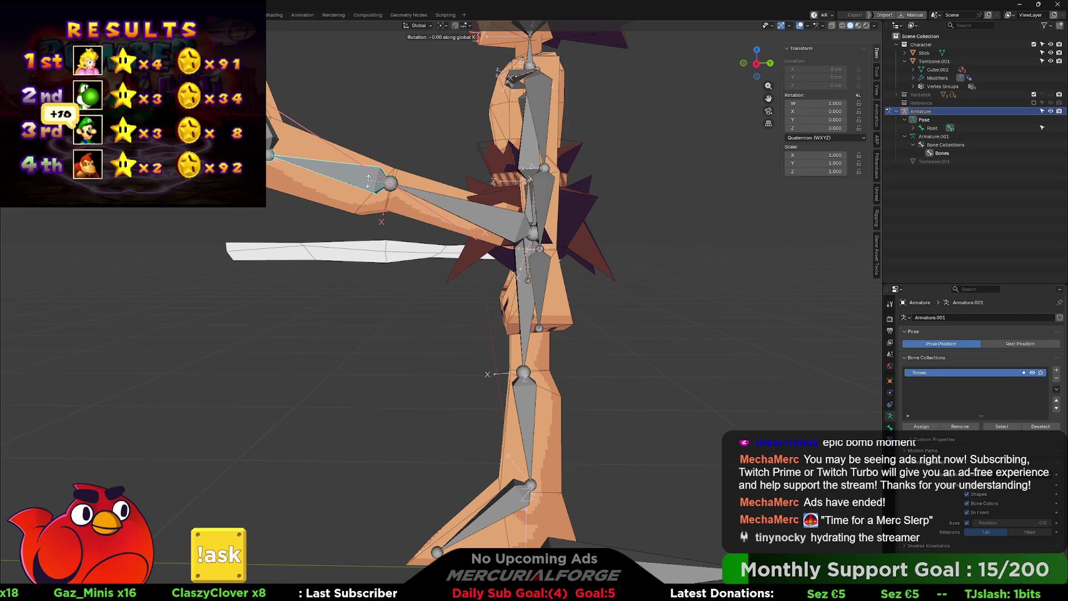
right_click(421, 264)
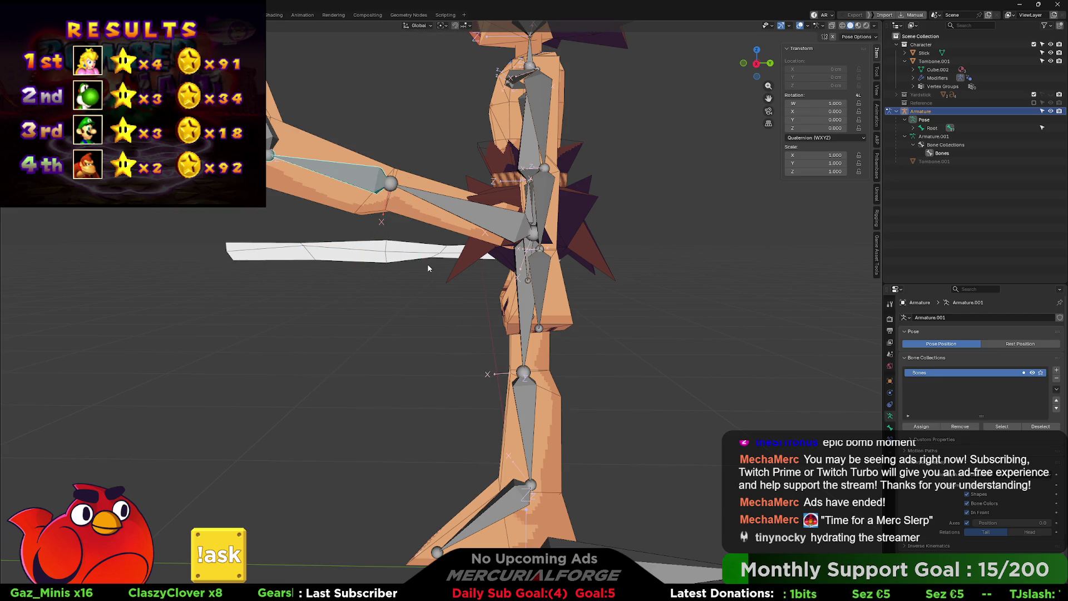
key(r)
key(z)
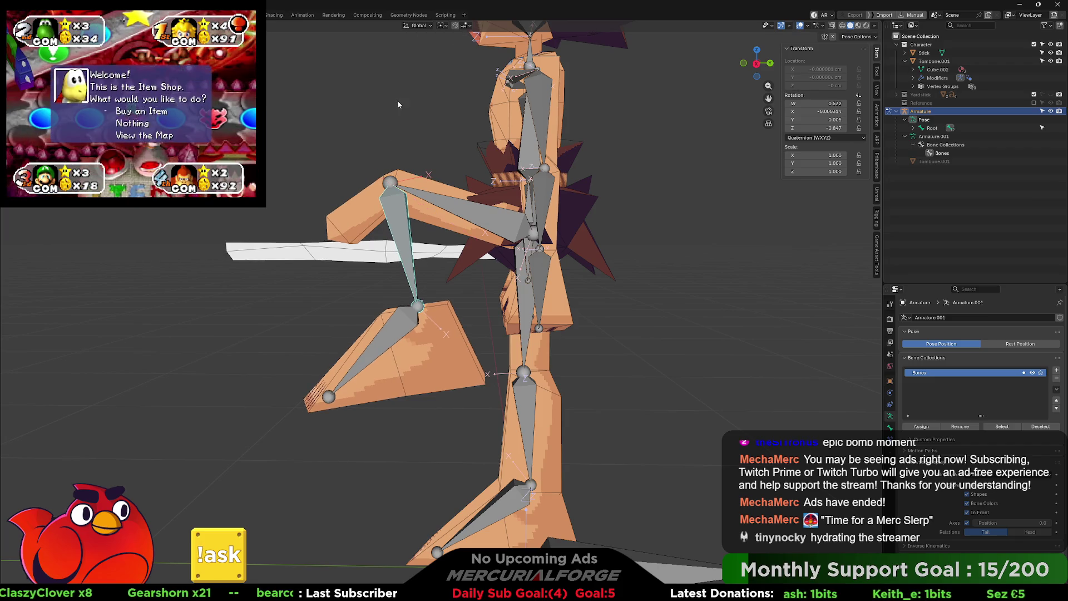
click(397, 101)
key(KP_1)
scroll(539, 271, up, 5)
middle_drag(539, 271, 505, 275)
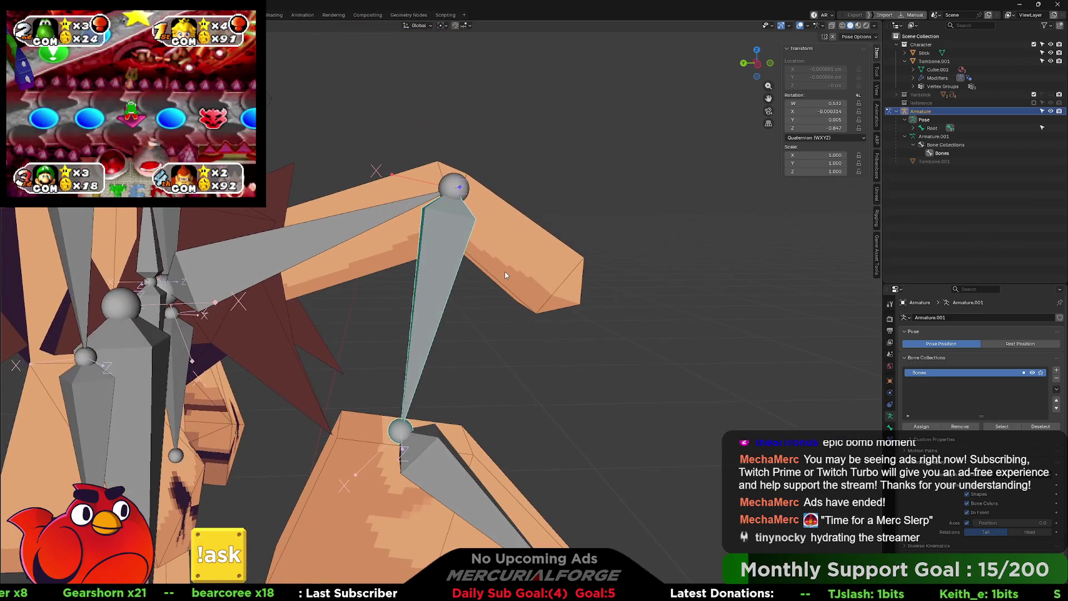
click(400, 261)
click(554, 256)
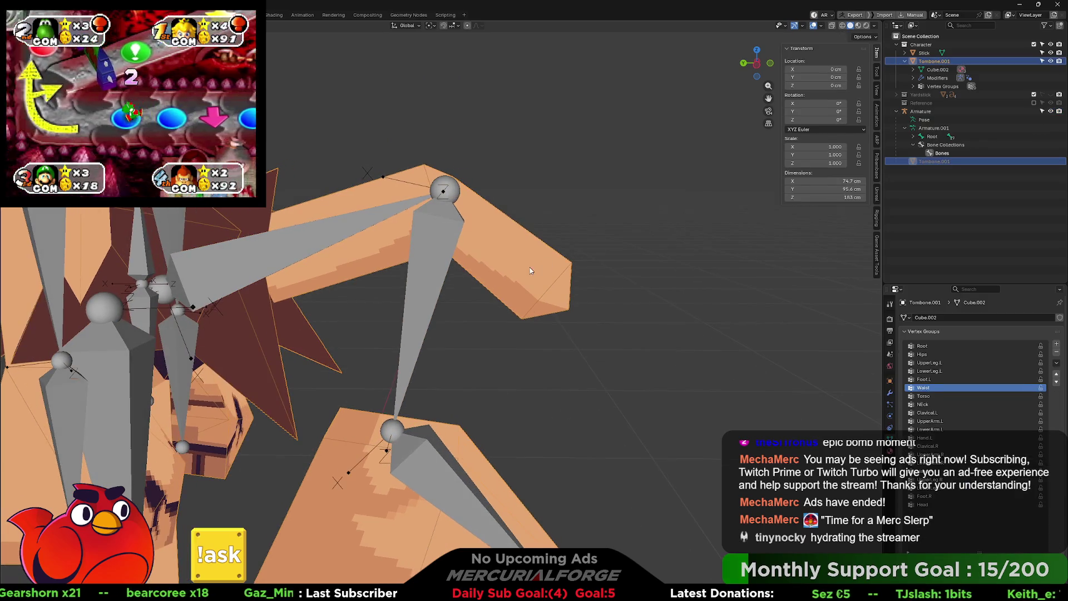
Step: Put Tombone.001 into Weight Paint mode and display the LowerLeg.L, then UpperLeg.L, weights
key(ctrl+Tab)
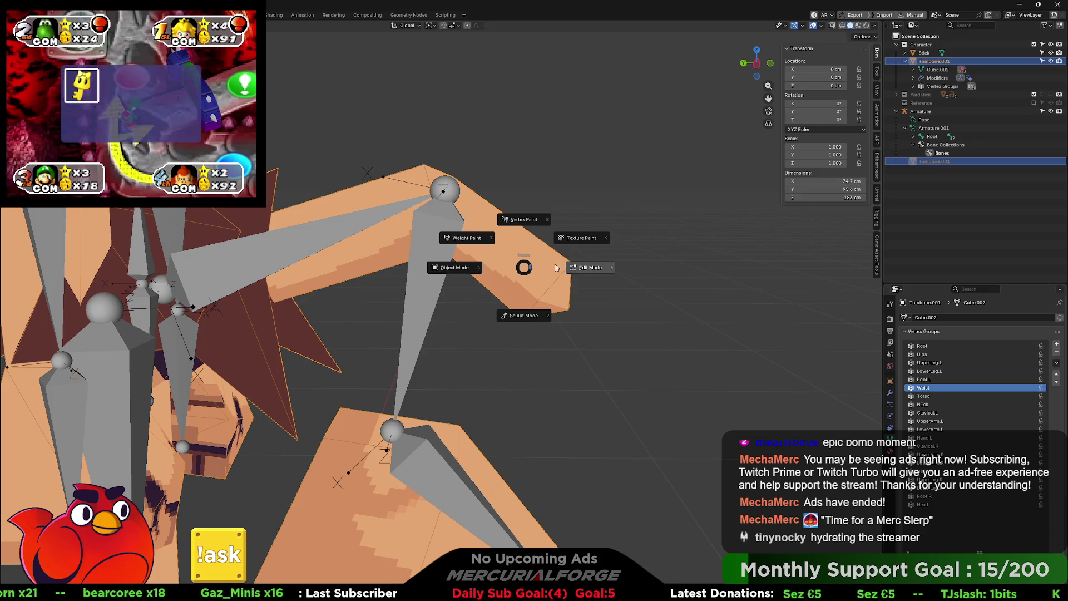
click(590, 268)
mouse_move(534, 252)
middle_down()
mouse_move(380, 207)
mouse_move(400, 223)
middle_up()
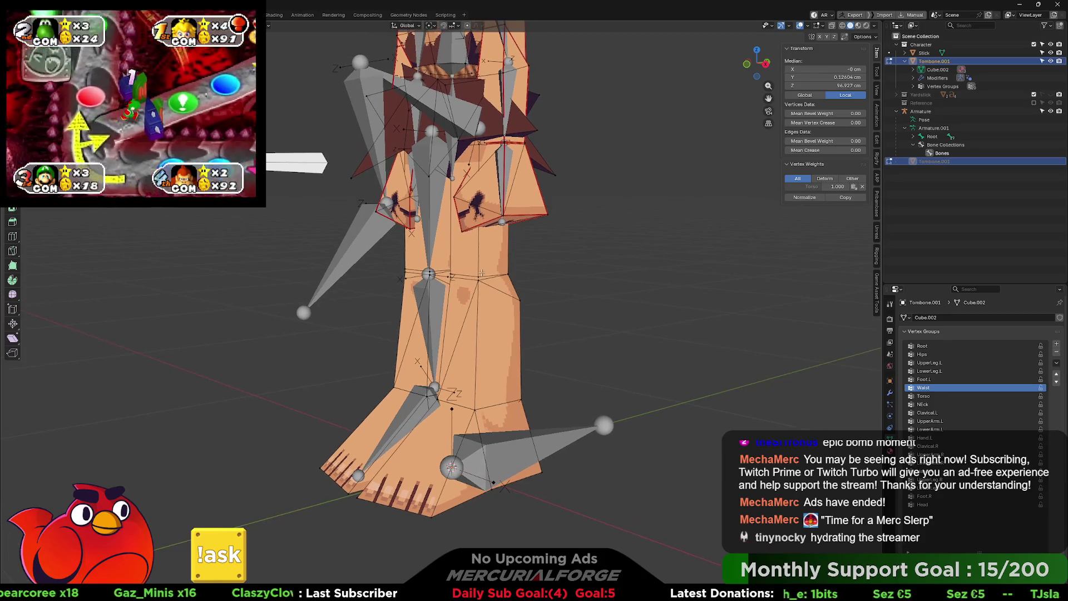
key(ctrl+Tab)
click(470, 270)
middle_drag(505, 287, 523, 218)
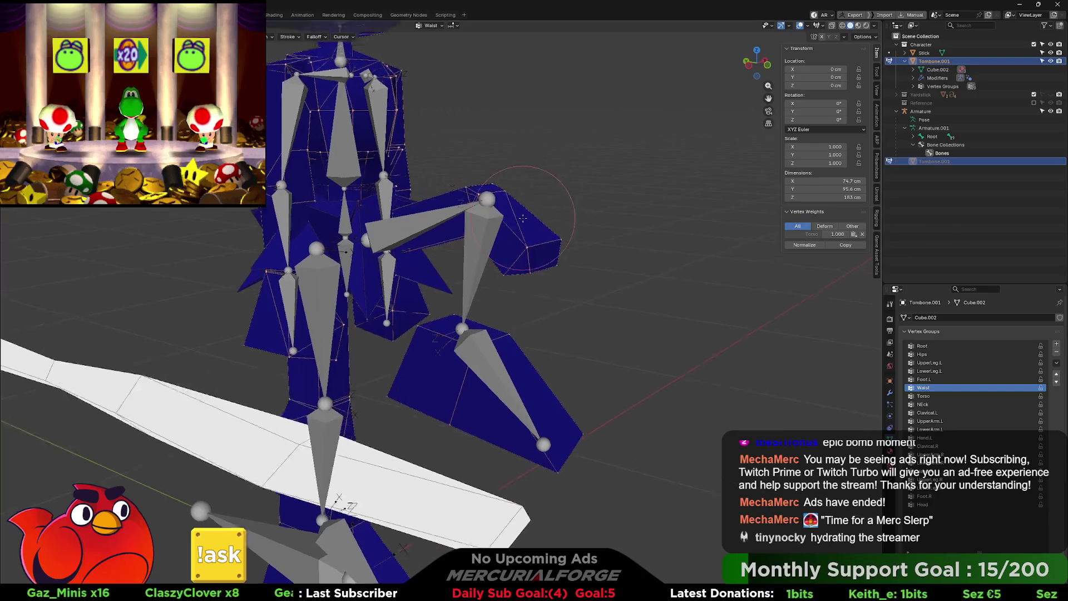
scroll(523, 218, up, 2)
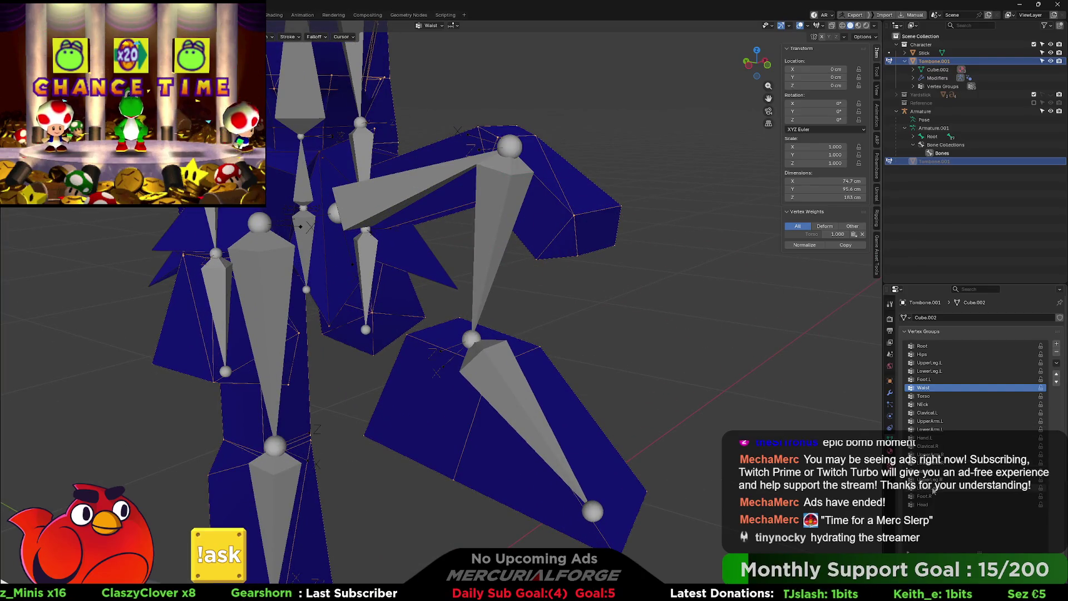
click(939, 371)
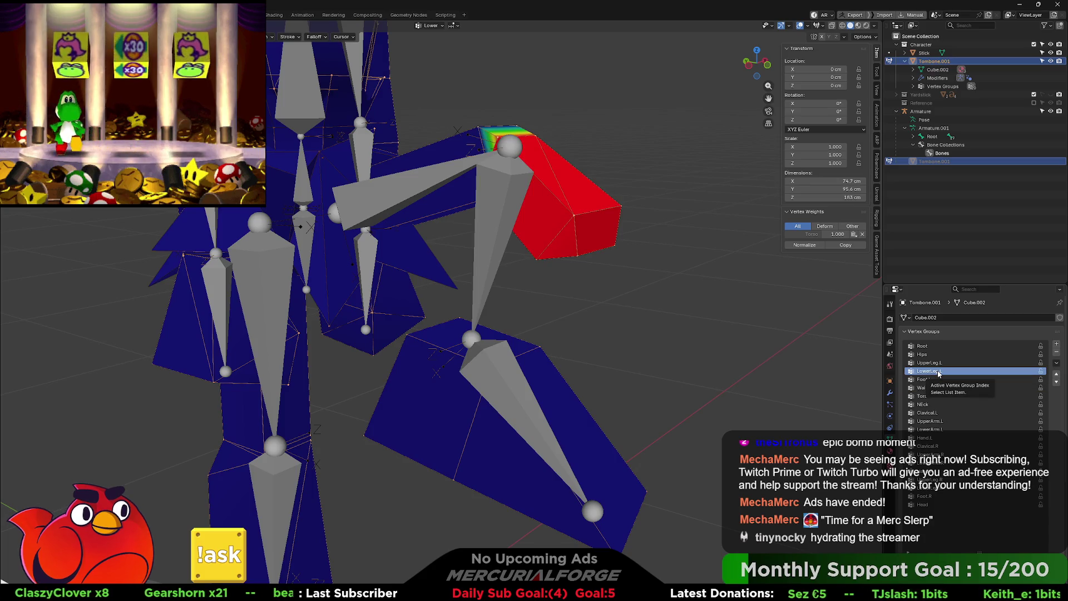
middle_drag(655, 273, 645, 278)
click(927, 362)
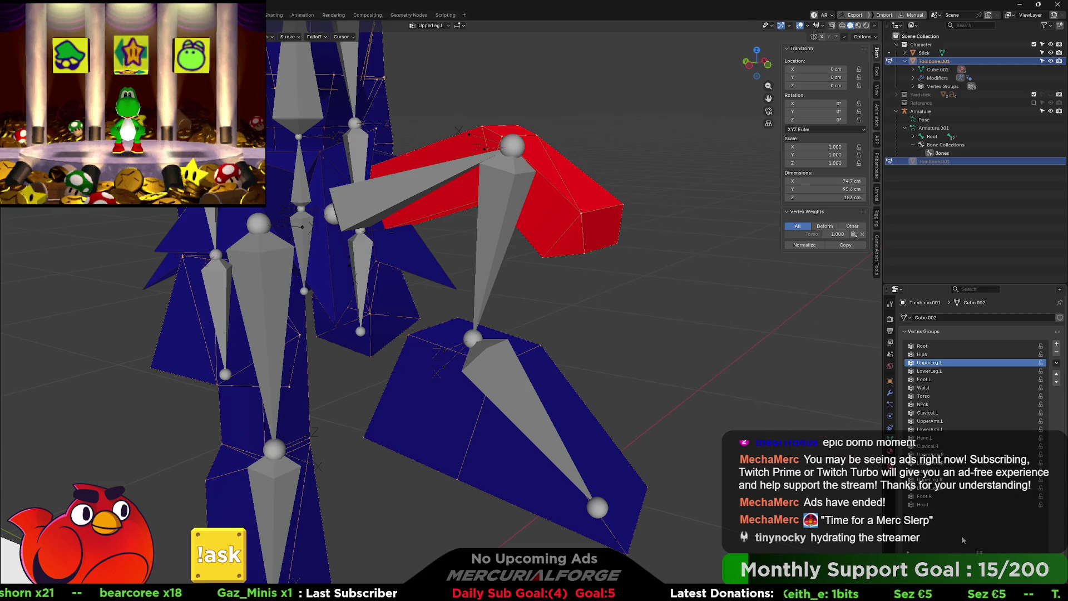
scroll(964, 540, down, 3)
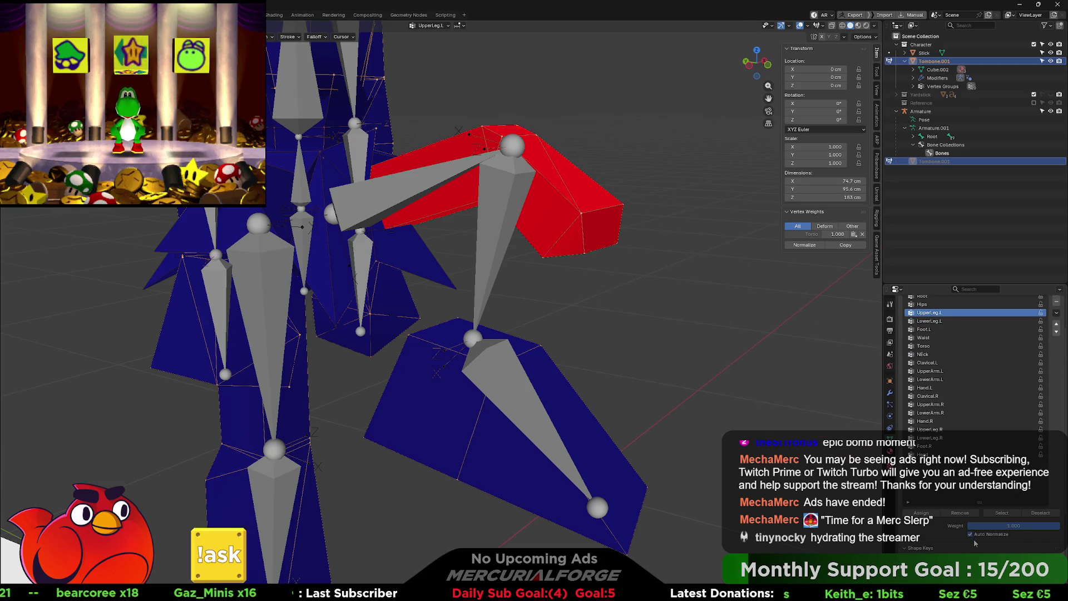
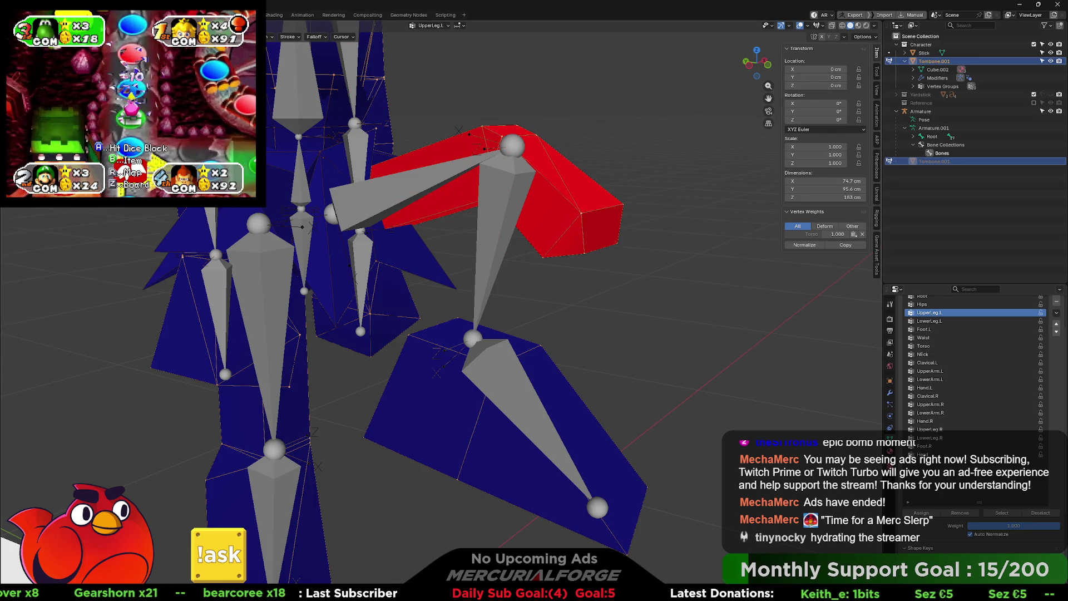
Step: Make LowerLeg.L the active vertex group on the caveboy mesh
mouse_move(587, 196)
middle_down()
mouse_move(632, 222)
mouse_move(416, 216)
mouse_move(458, 281)
mouse_move(389, 281)
mouse_move(451, 278)
mouse_move(457, 250)
middle_up()
scroll(956, 502, down, 2)
scroll(956, 500, down, 4)
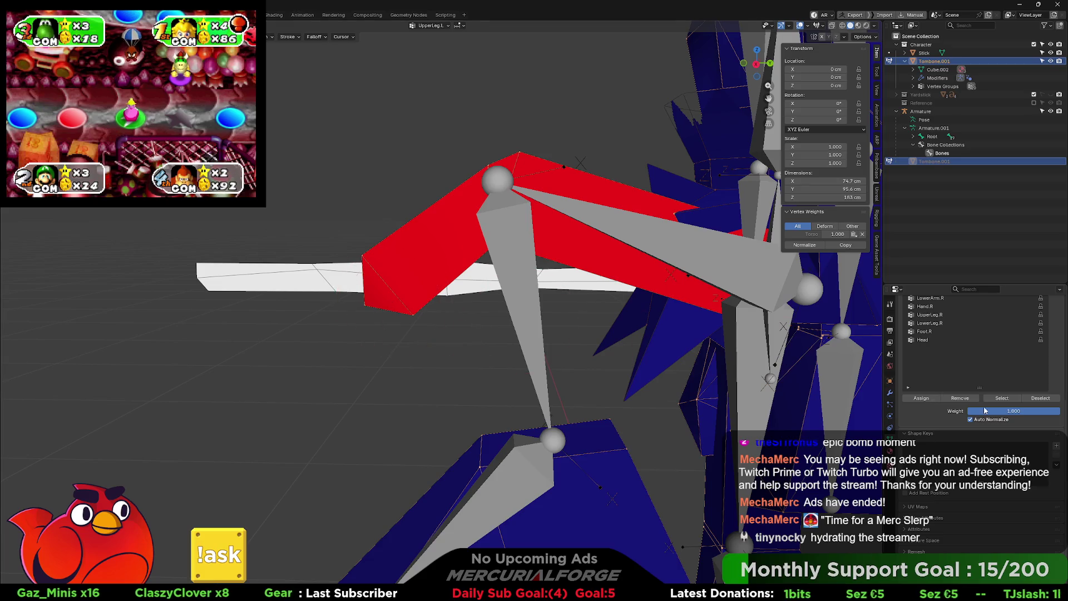
scroll(983, 405, up, 6)
click(950, 371)
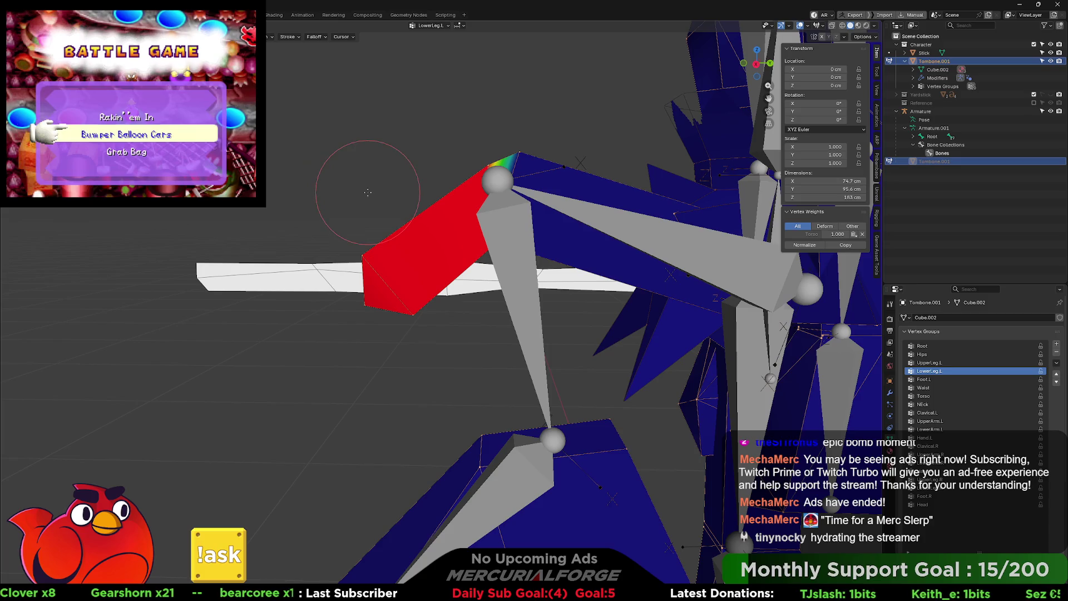
Step: Switch the mesh from Weight Paint to Object Mode, then into Edit Mode on the leg
click(379, 238)
mouse_move(404, 276)
shift+middle_down()
mouse_move(398, 238)
mouse_move(500, 227)
mouse_move(577, 166)
mouse_move(533, 141)
mouse_move(523, 169)
mouse_move(532, 182)
shift+middle_up()
click(458, 243)
scroll(551, 142, down, 4)
Step: Turn on X-ray, box-select the leg vertices and make UpperLeg.L the active group
key(alt+z)
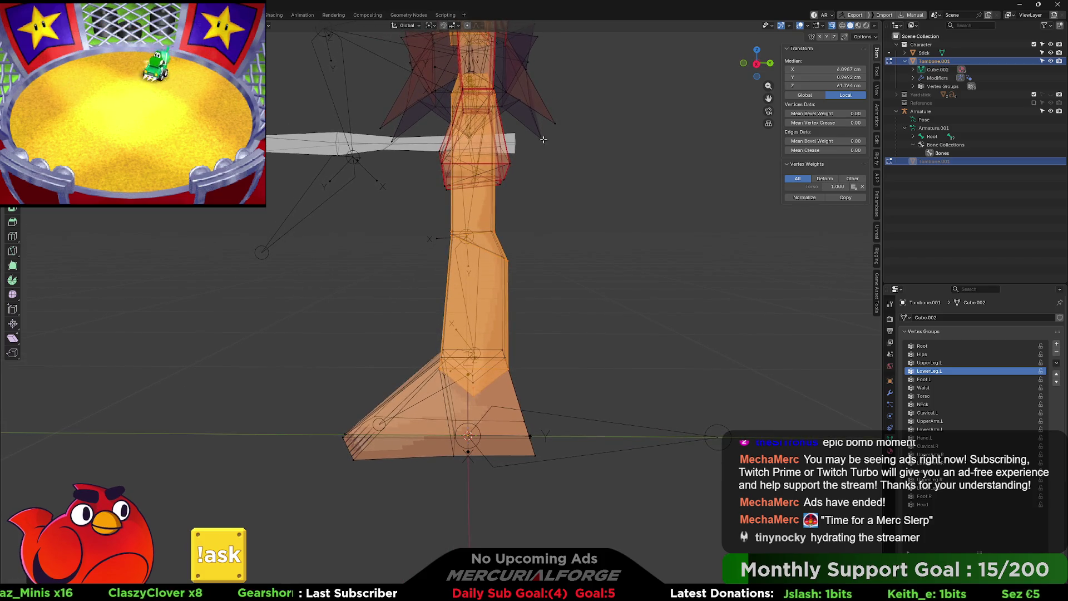
mouse_move(589, 58)
mouse_down()
mouse_move(437, 183)
mouse_move(410, 231)
mouse_up()
middle_drag(410, 231, 501, 240)
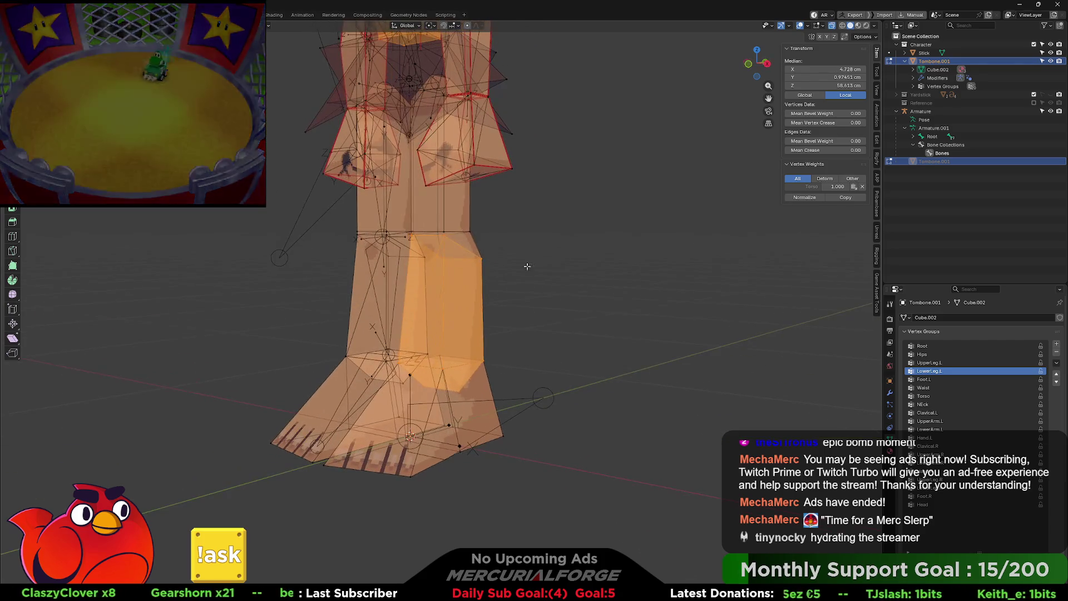
click(949, 363)
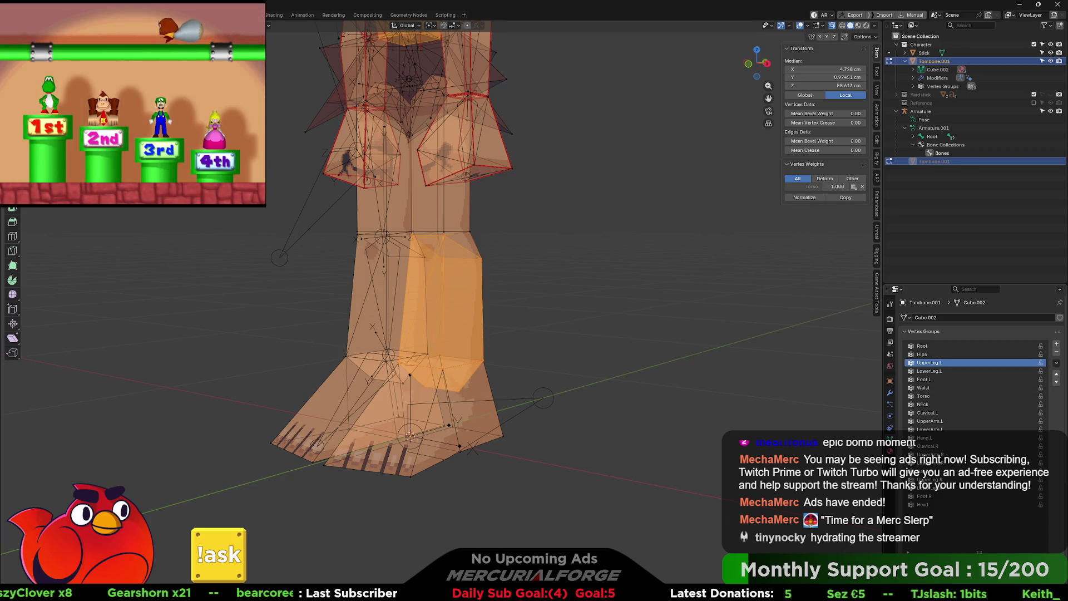
Step: Leave Edit Mode to check the leg deformation from the front, then return to Edit Mode
key(Tab)
mouse_move(555, 226)
middle_down()
mouse_move(583, 328)
mouse_move(530, 328)
mouse_move(542, 328)
middle_up()
key(alt+z)
key(alt+z)
shift+middle_drag(535, 390, 513, 272)
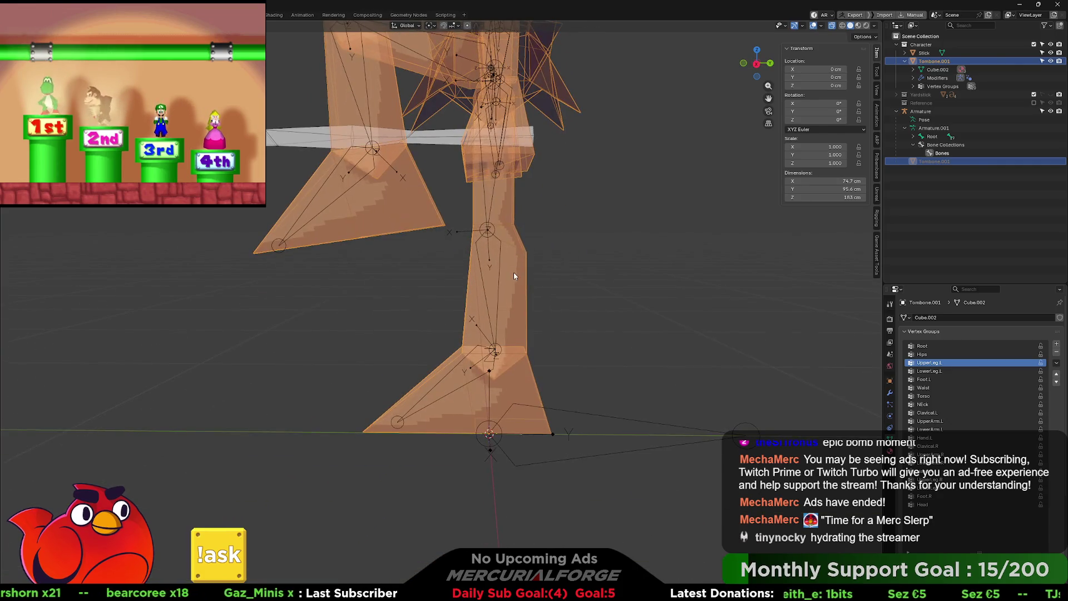
key(ctrl+Tab)
click(549, 272)
Step: Select the whole leg, box-select the upper leg vertices, then pick a right-leg vertex
middle_drag(382, 242, 532, 255)
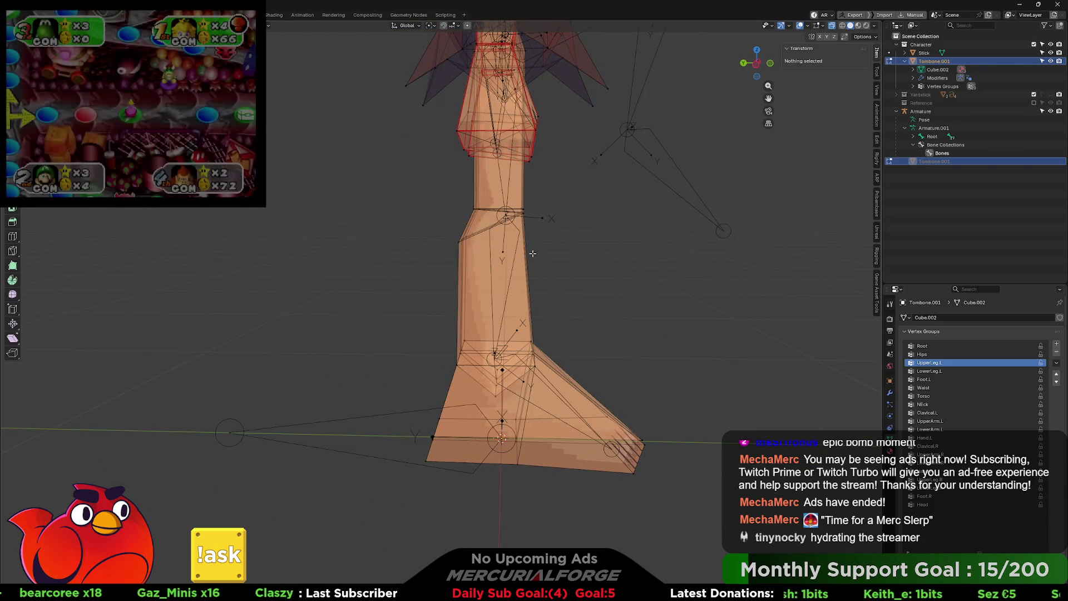
key(a)
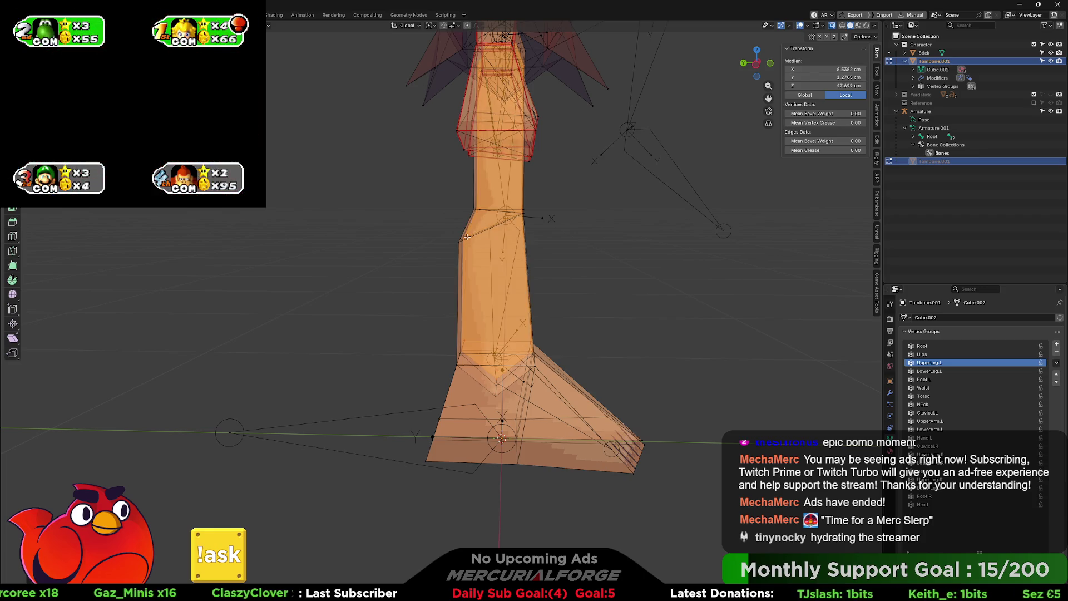
middle_drag(517, 234, 539, 230)
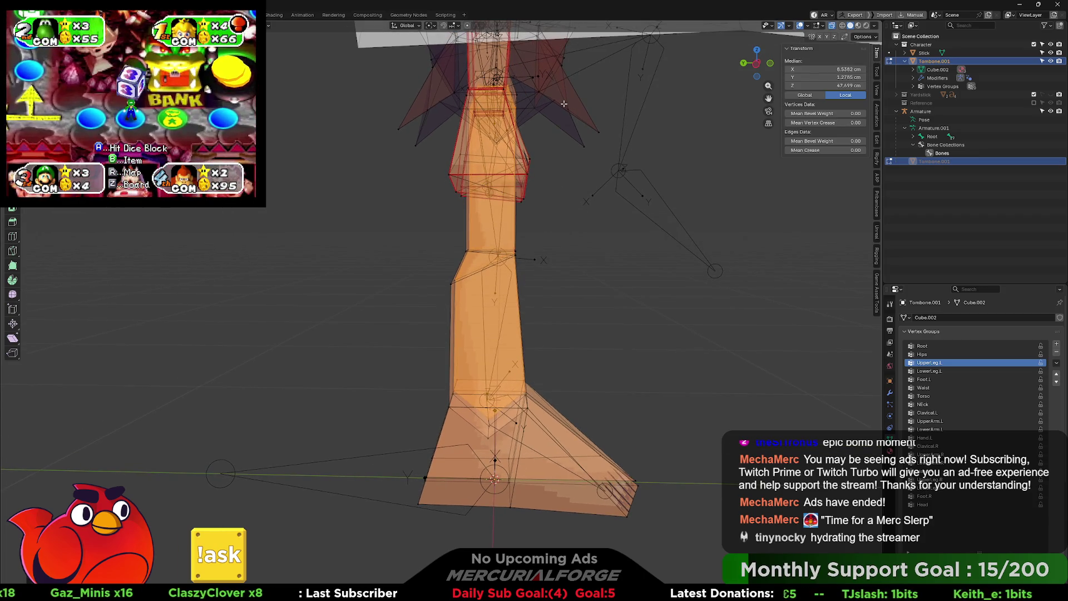
mouse_move(611, 71)
mouse_down()
mouse_move(423, 226)
mouse_move(416, 249)
mouse_up()
middle_drag(458, 239, 619, 258)
click(558, 271)
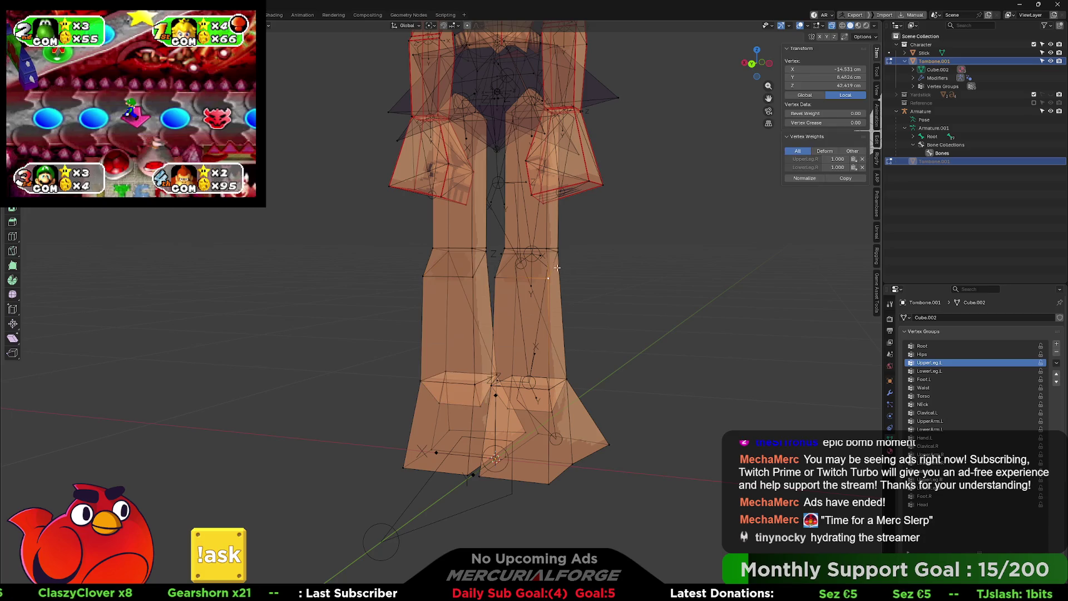
Step: Box-select the lower-leg vertices from the side and return the mesh to Object Mode
mouse_move(558, 271)
middle_down()
mouse_move(577, 248)
mouse_move(569, 245)
middle_up()
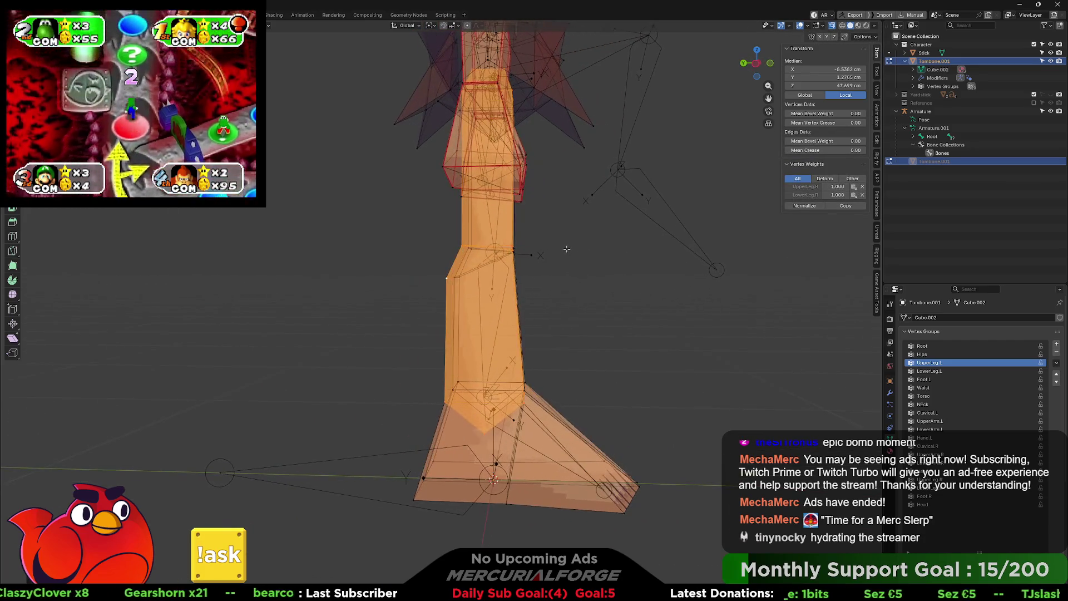
mouse_move(601, 48)
mouse_down()
mouse_move(417, 184)
mouse_move(397, 249)
mouse_up()
middle_drag(398, 248, 479, 253)
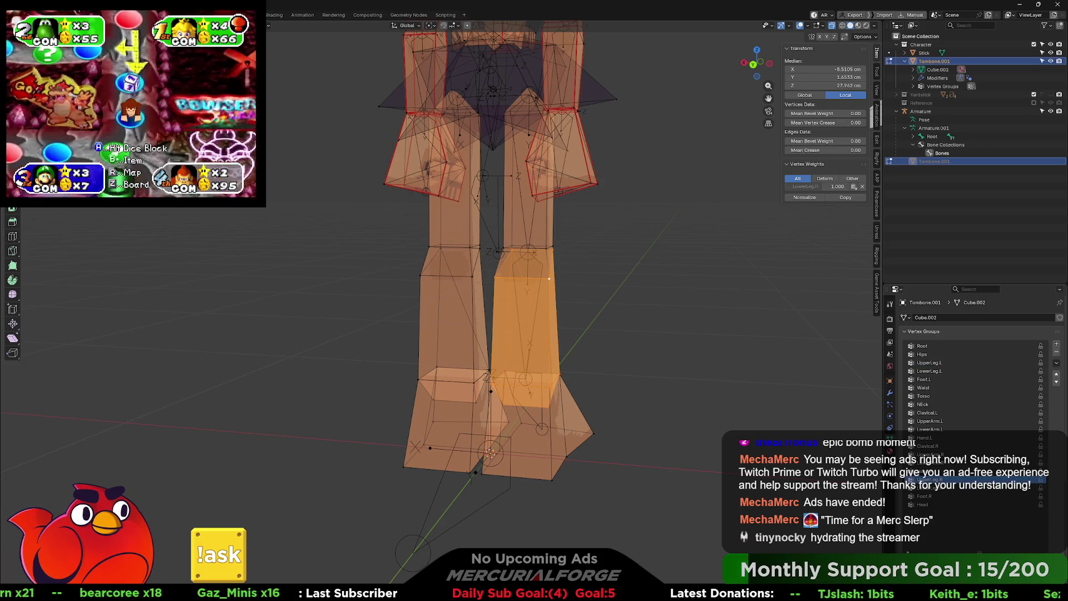
key(Tab)
mouse_move(665, 288)
middle_down()
mouse_move(567, 288)
mouse_move(648, 274)
middle_up()
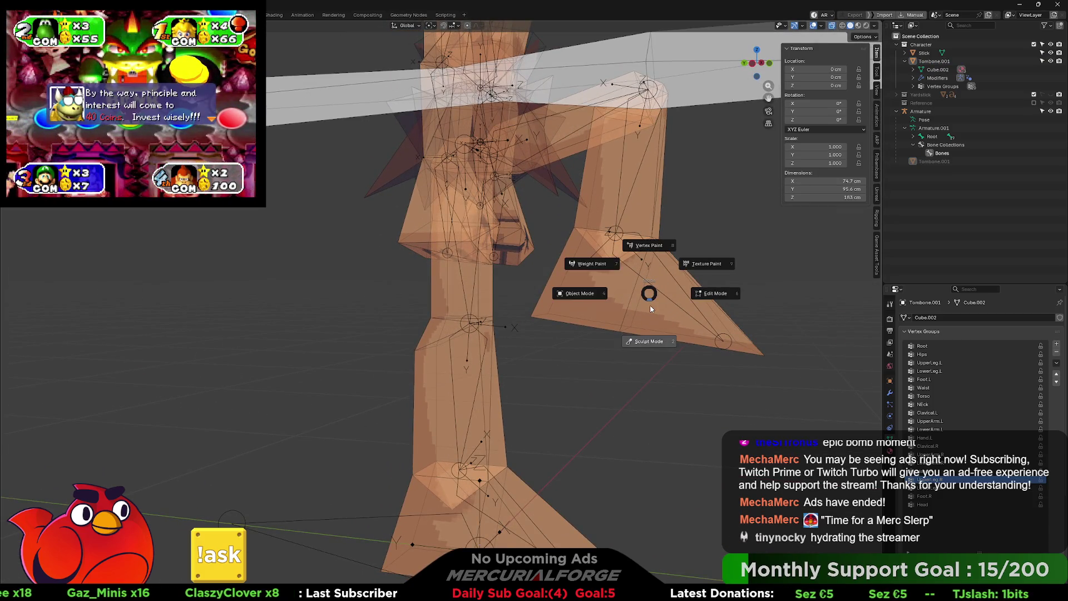
Step: Select the armature and put it into Pose Mode
click(627, 265)
key(ctrl+Tab)
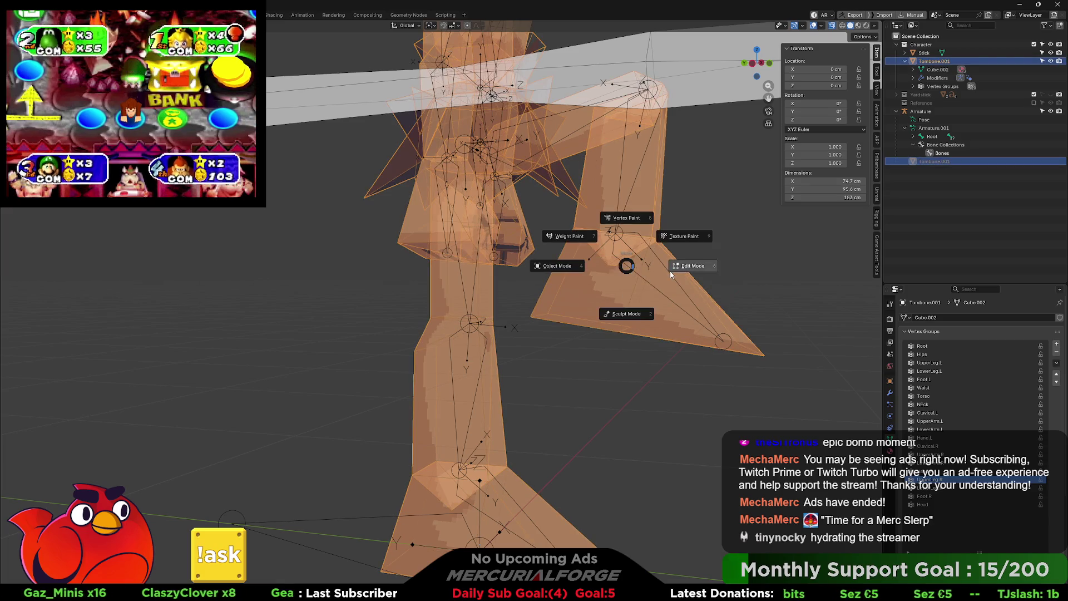
click(636, 271)
key(ctrl+Tab)
click(638, 257)
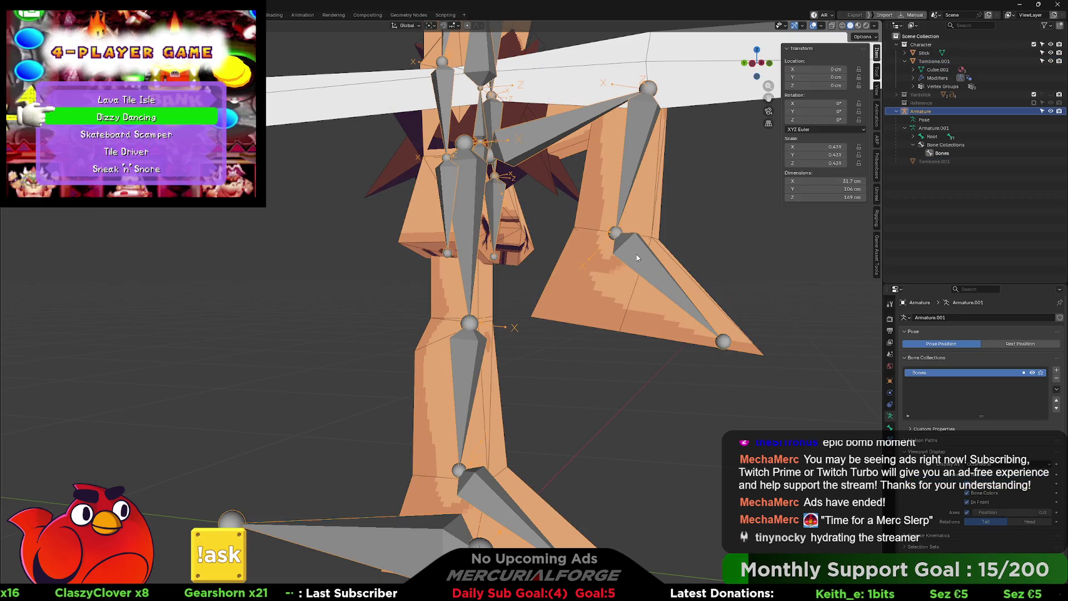
click(642, 309)
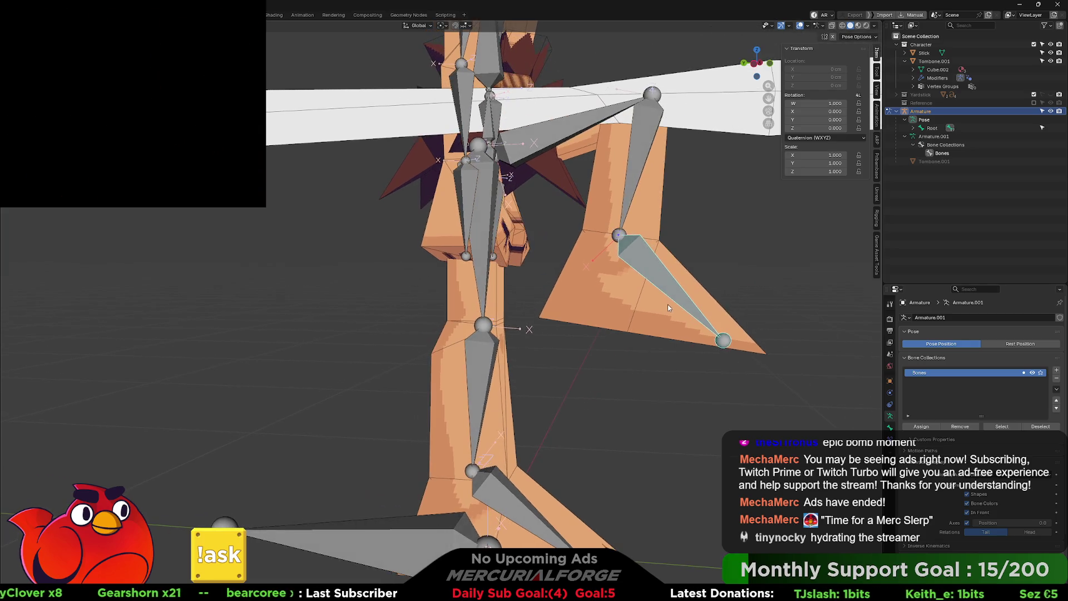
Step: Rotate the foot bone upward and the arm bone to hang downward
key(r)
click(737, 211)
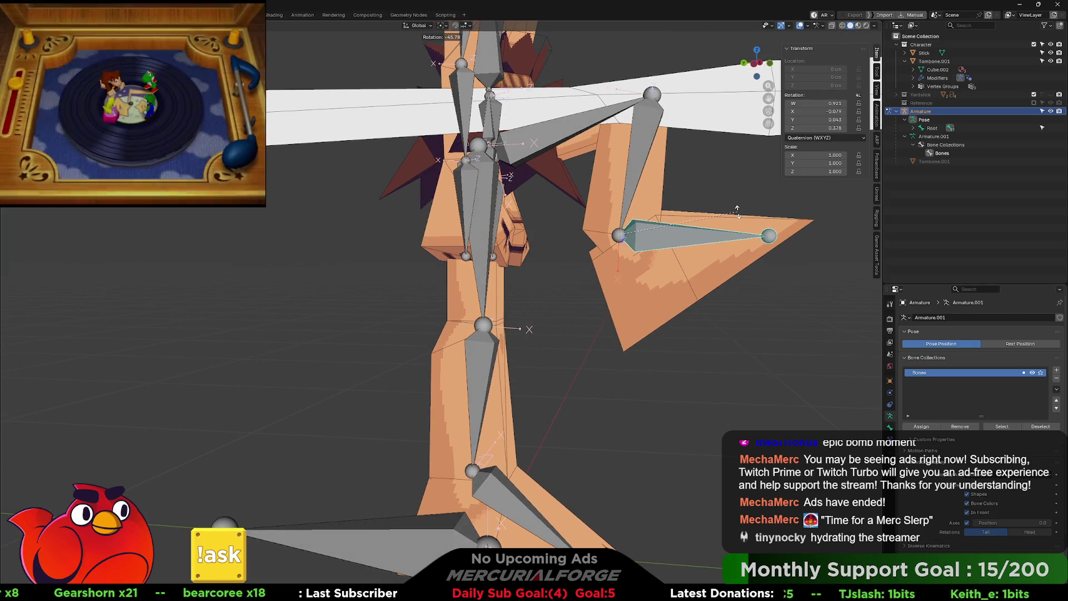
mouse_move(738, 210)
middle_down()
mouse_move(706, 242)
mouse_move(825, 249)
middle_up()
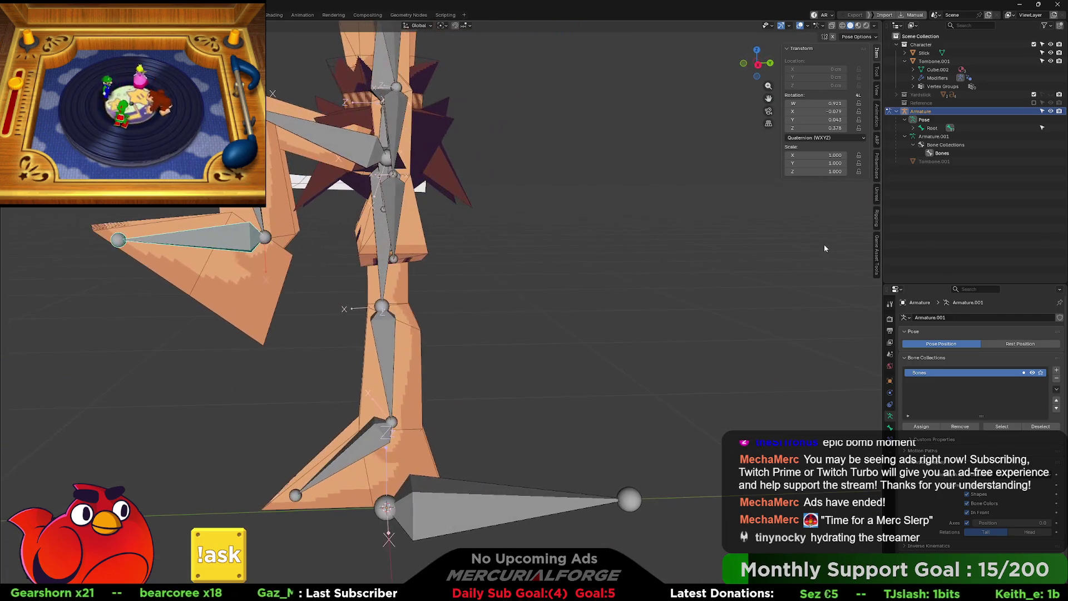
mouse_move(357, 272)
middle_down()
mouse_move(389, 264)
mouse_move(349, 268)
mouse_move(540, 306)
middle_up()
key(r)
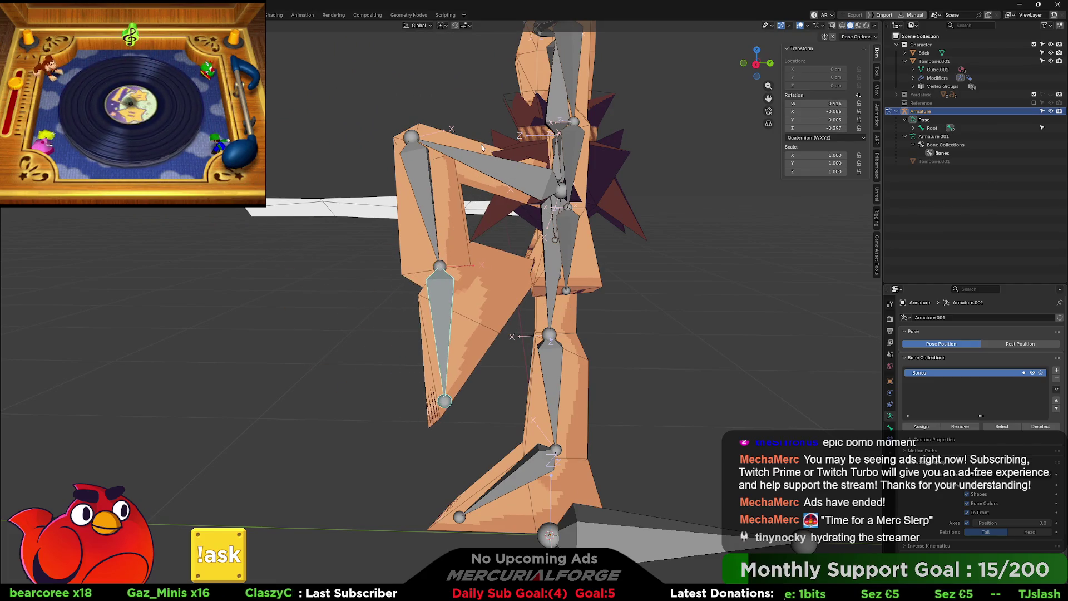
shift+middle_drag(481, 146, 489, 209)
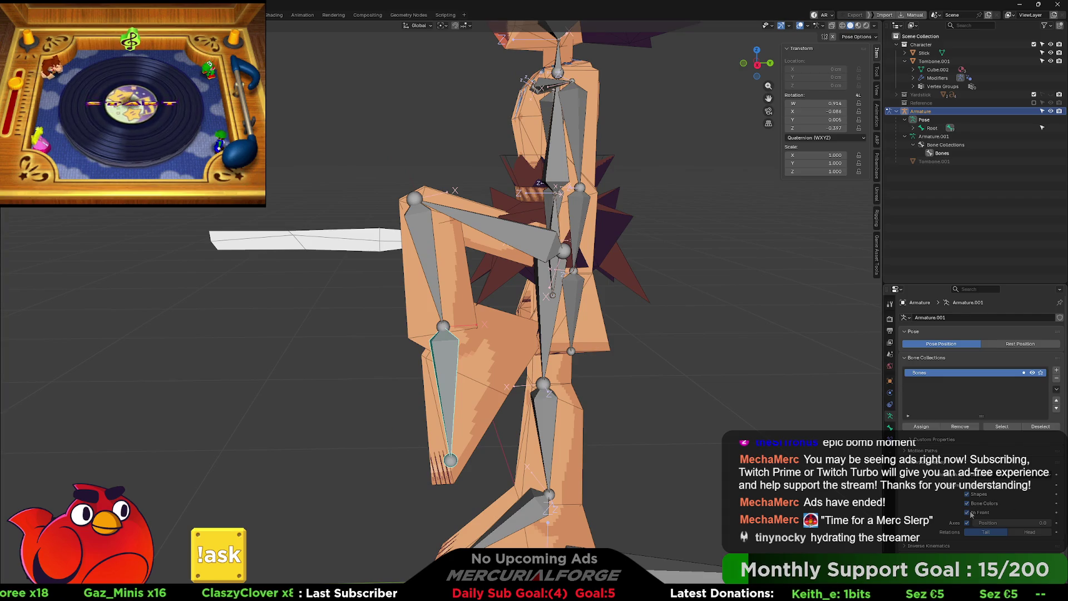
Step: Hide the bones and grid to inspect the posed mesh, then show them again
key(shift+alt+z)
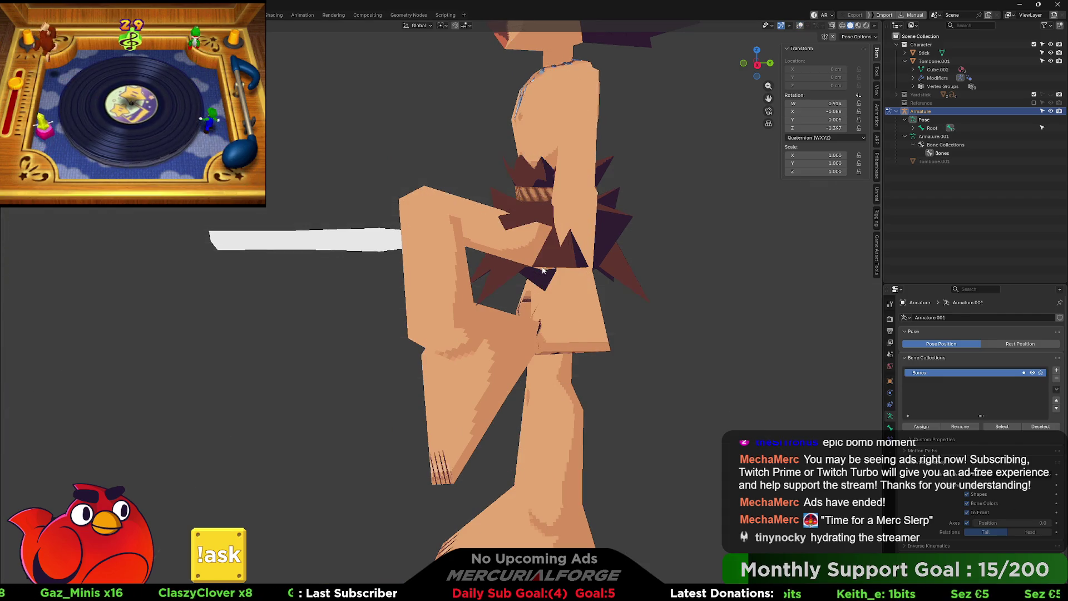
scroll(596, 261, up, 6)
scroll(701, 269, down, 5)
mouse_move(701, 269)
middle_down()
mouse_move(546, 267)
mouse_move(578, 259)
mouse_move(595, 269)
middle_up()
key(shift+alt+z)
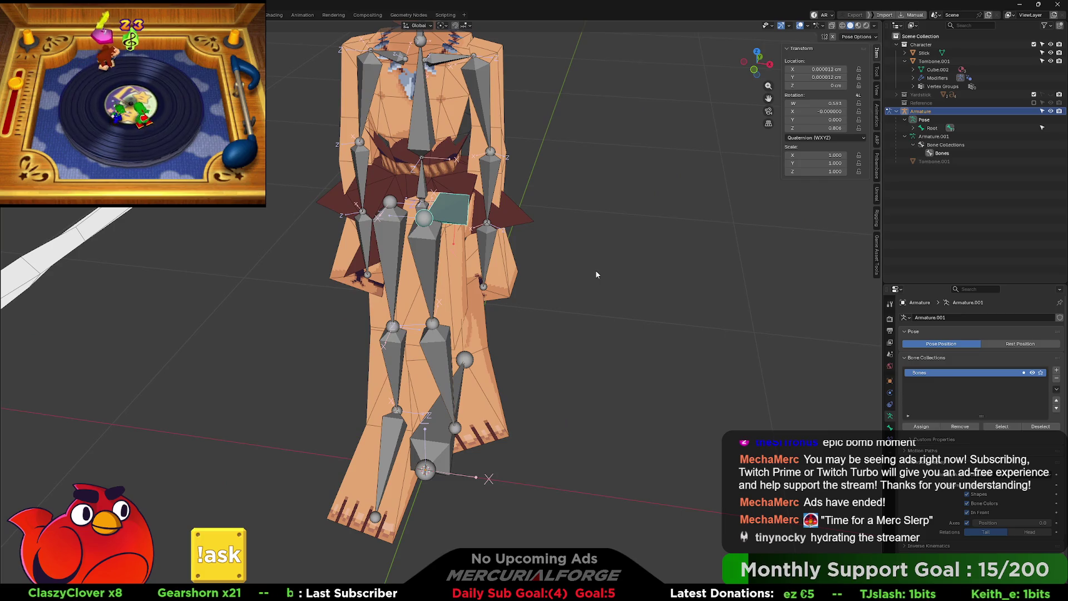
key(z)
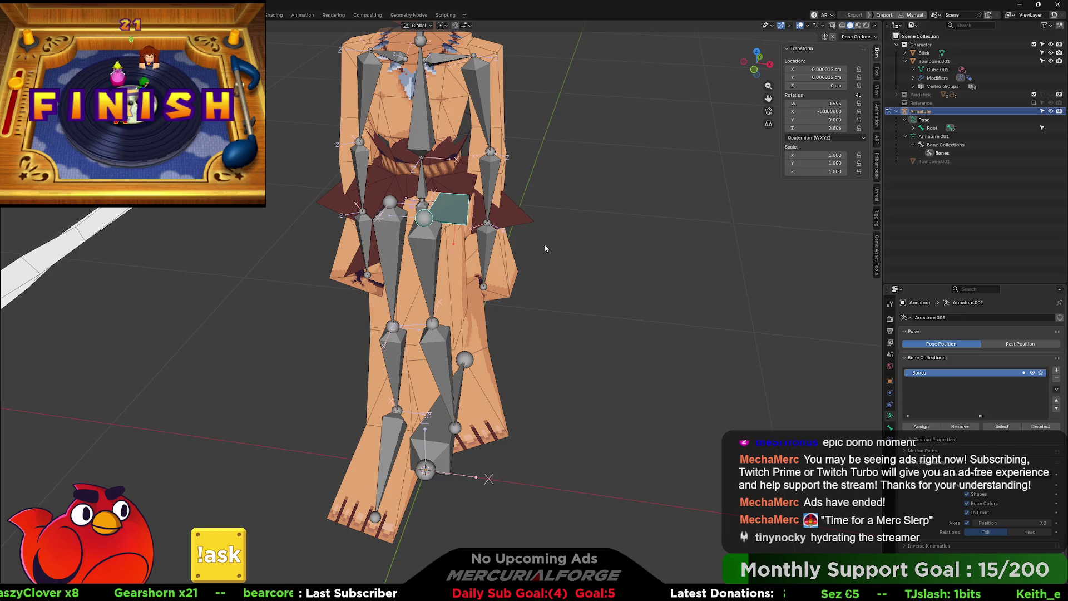
Step: Raise the right thigh forward by rotating its bone around global Z
key(r)
key(z)
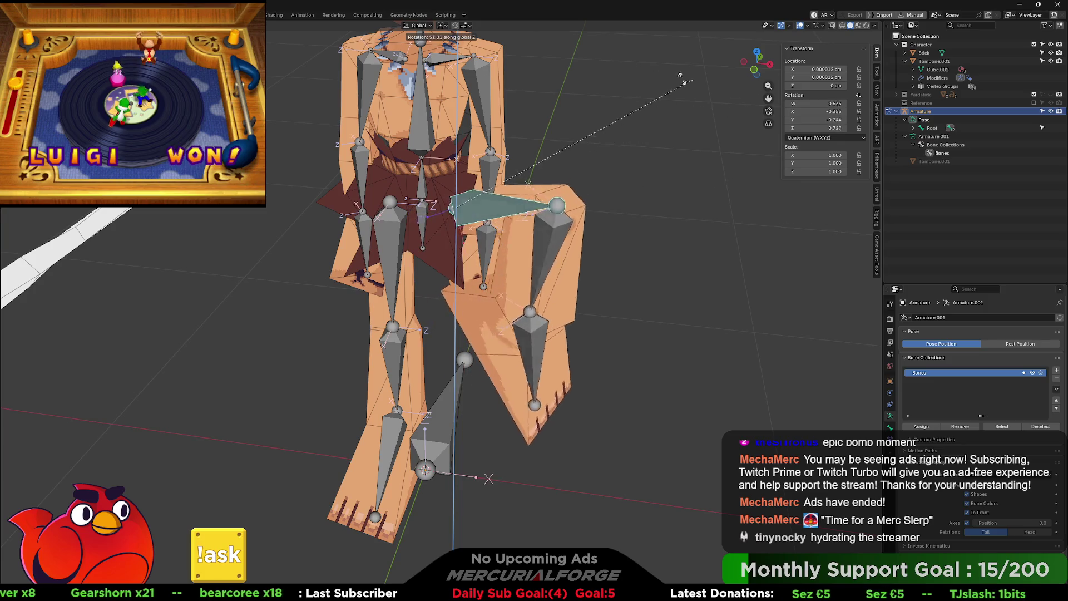
click(561, 96)
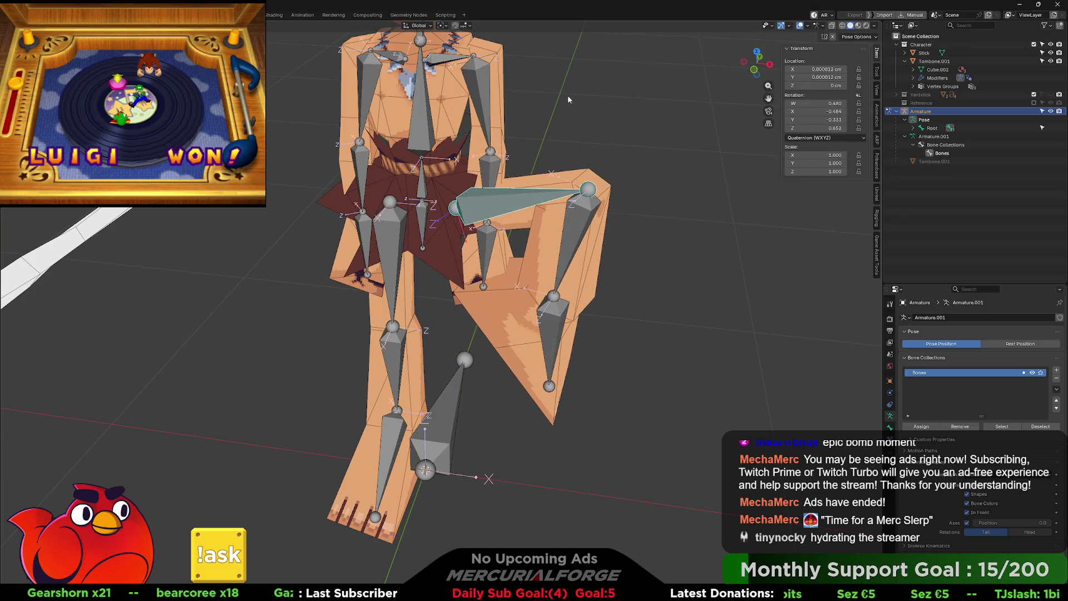
middle_drag(654, 156, 601, 155)
scroll(691, 205, up, 5)
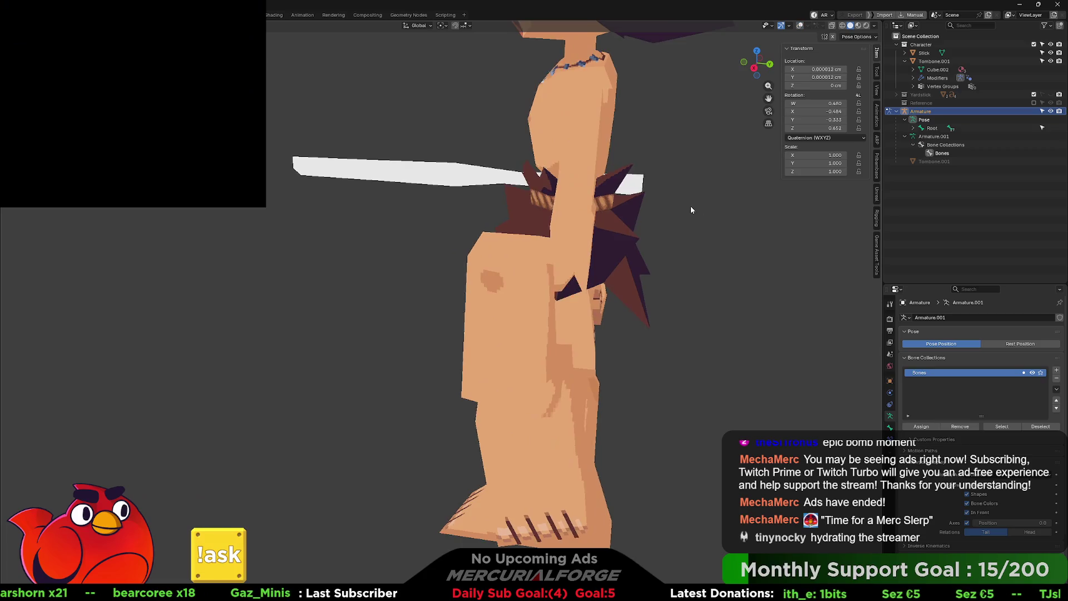
mouse_move(615, 192)
middle_down()
mouse_move(616, 179)
mouse_move(766, 195)
mouse_move(527, 232)
mouse_move(459, 216)
mouse_move(562, 235)
middle_up()
key(shift+alt+z)
right_click(543, 272)
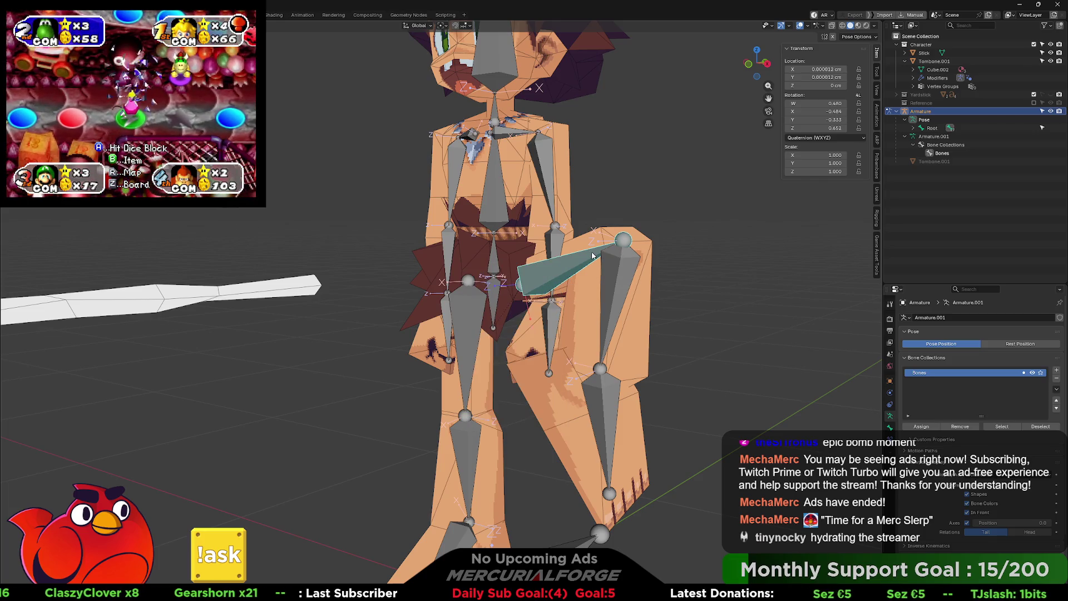
click(1006, 345)
click(947, 345)
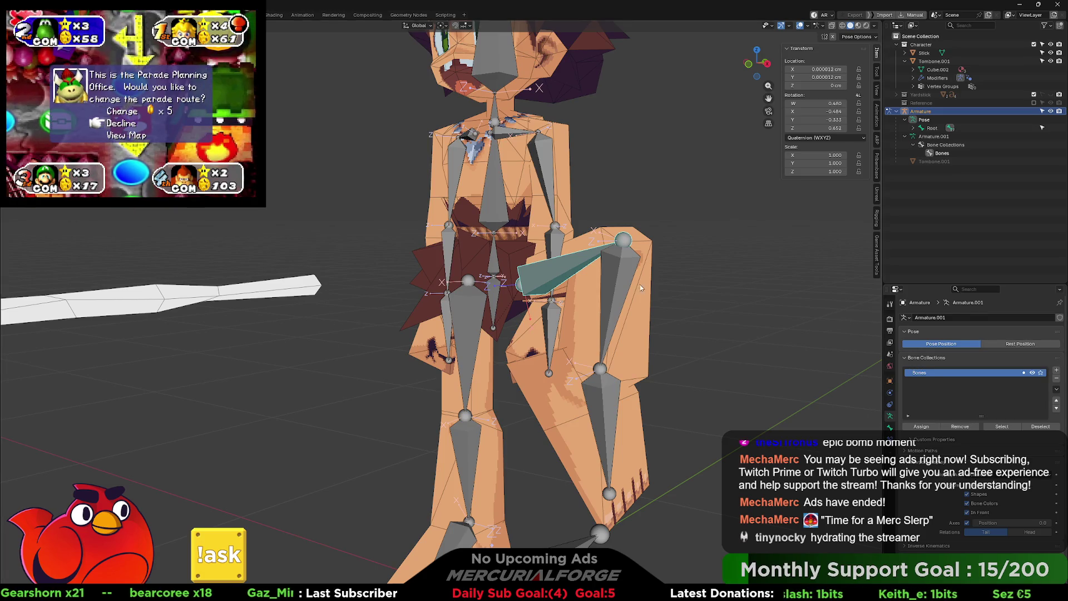
middle_drag(580, 273, 573, 244)
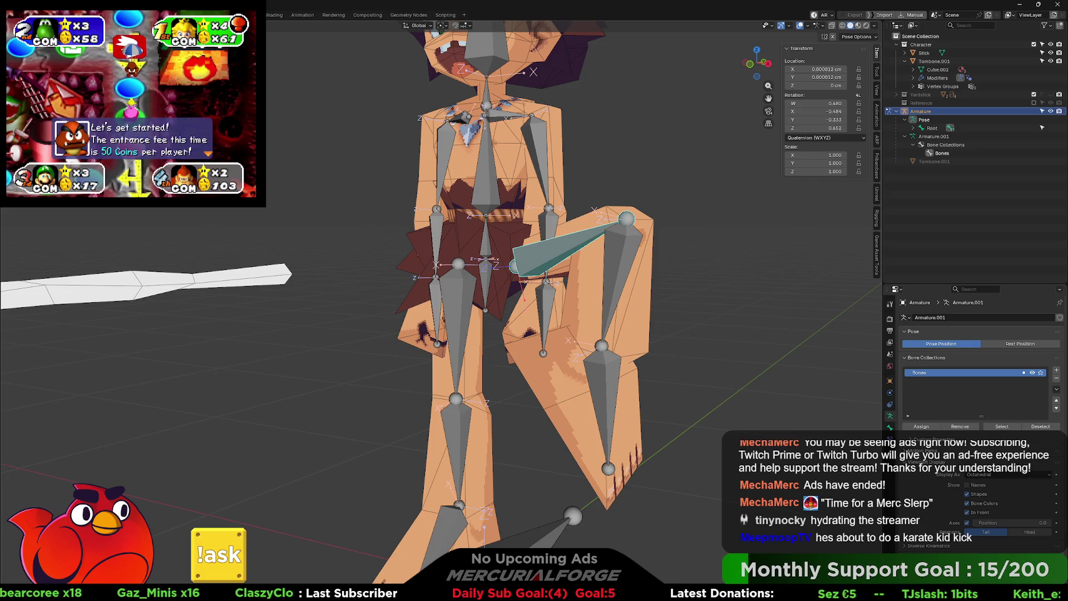
mouse_move(620, 297)
middle_down()
mouse_move(650, 295)
mouse_move(624, 303)
mouse_move(626, 319)
mouse_move(672, 279)
mouse_move(623, 294)
mouse_move(500, 298)
mouse_move(478, 316)
mouse_move(573, 326)
mouse_move(652, 319)
mouse_move(607, 286)
mouse_move(535, 315)
mouse_move(535, 296)
middle_up()
key(shift+alt+z)
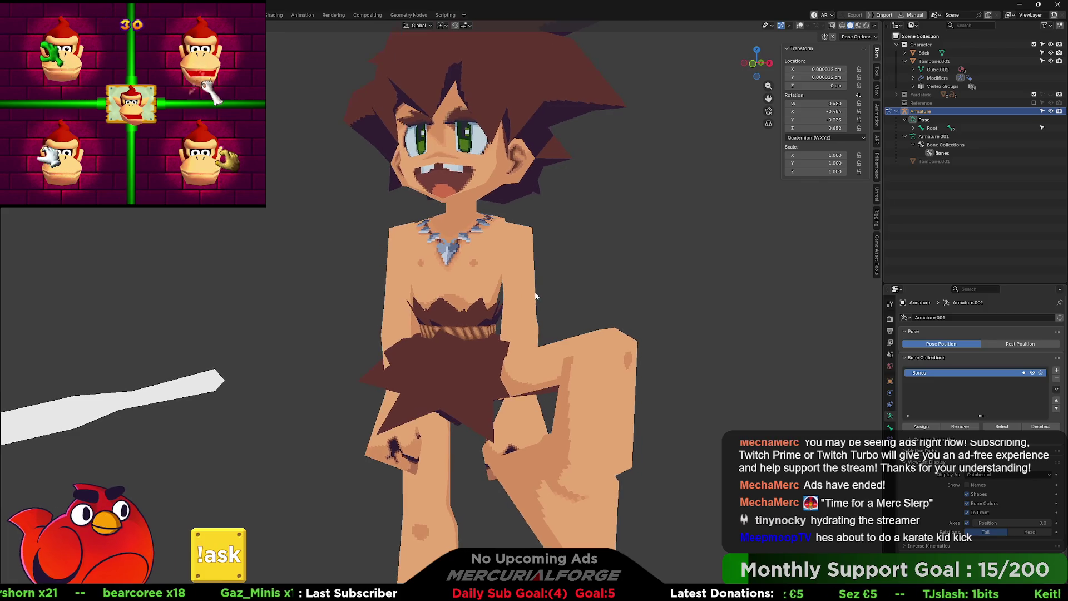
Step: Show bone overlays, try rotating the upper arm to horizontal, then undo twice toward rest pose
key(shift+alt+z)
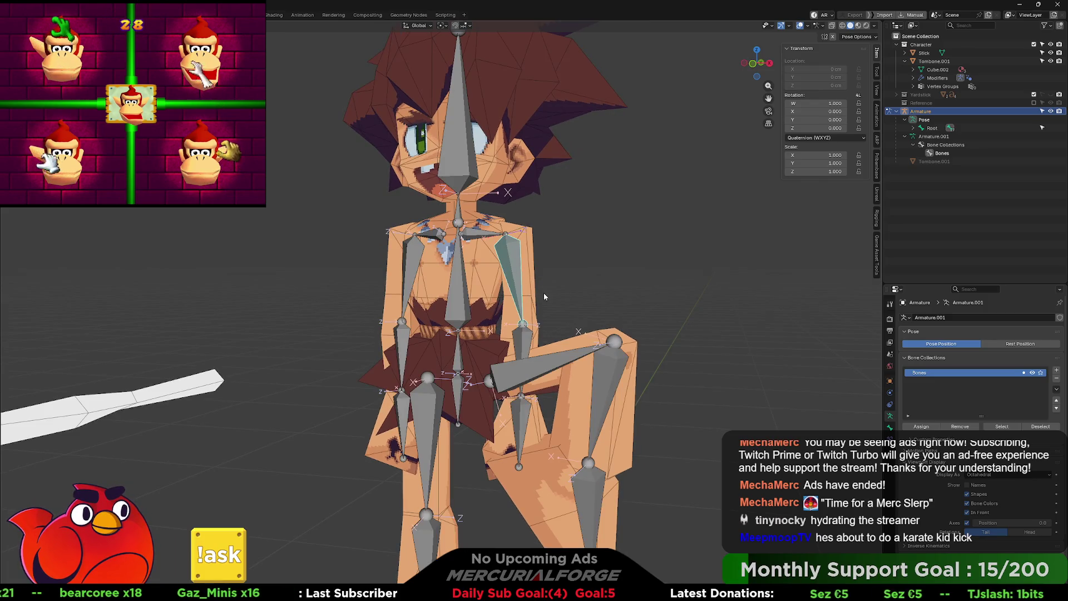
mouse_move(550, 291)
middle_down()
mouse_move(604, 293)
mouse_move(583, 278)
mouse_move(551, 293)
mouse_move(677, 290)
mouse_move(579, 266)
mouse_move(561, 296)
mouse_move(572, 262)
mouse_move(642, 236)
middle_up()
key(r)
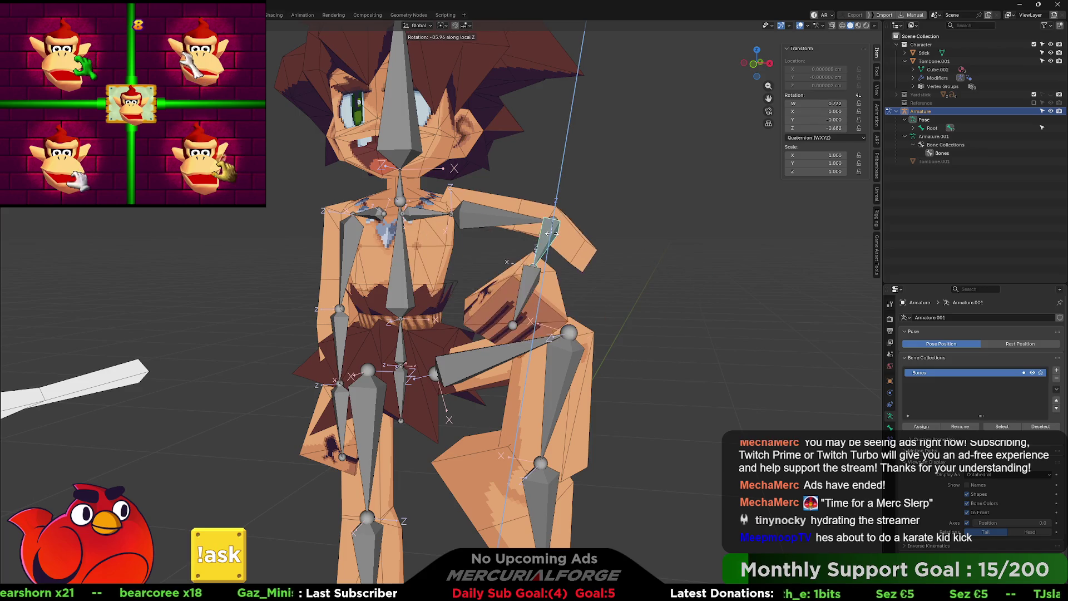
key(ctrl+z)
key(ctrl+z)
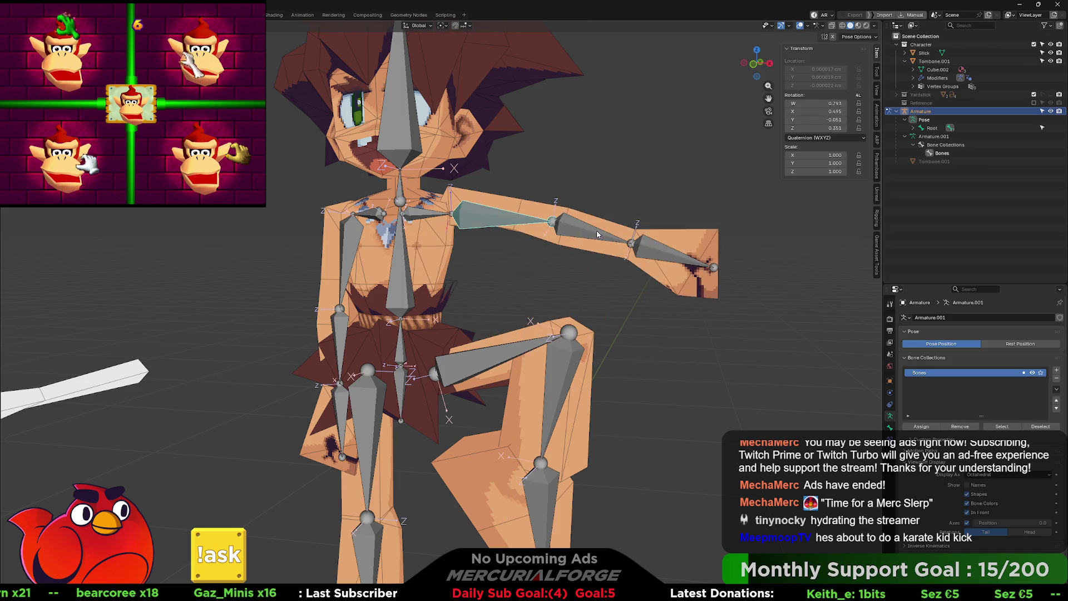
key(ctrl+z)
key(ctrl+z)
key(ctrl+z)
mouse_move(543, 273)
middle_down()
mouse_move(484, 292)
mouse_move(526, 304)
mouse_move(428, 320)
mouse_move(436, 225)
mouse_move(437, 266)
middle_up()
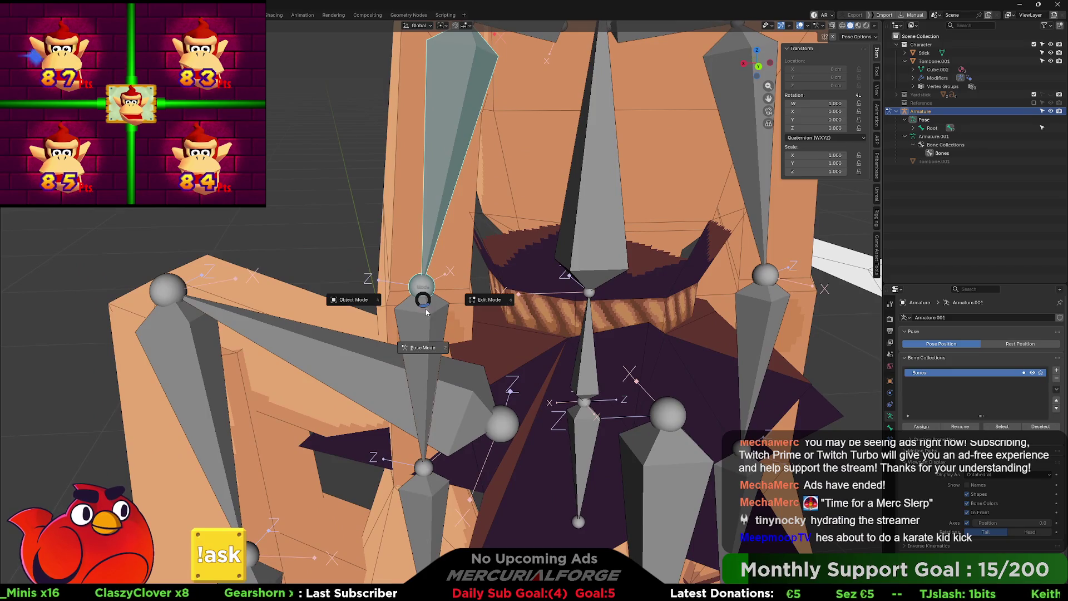
Step: In armature Edit Mode, slightly rotate the forearm bone and the upper-arm bone around Z
click(468, 313)
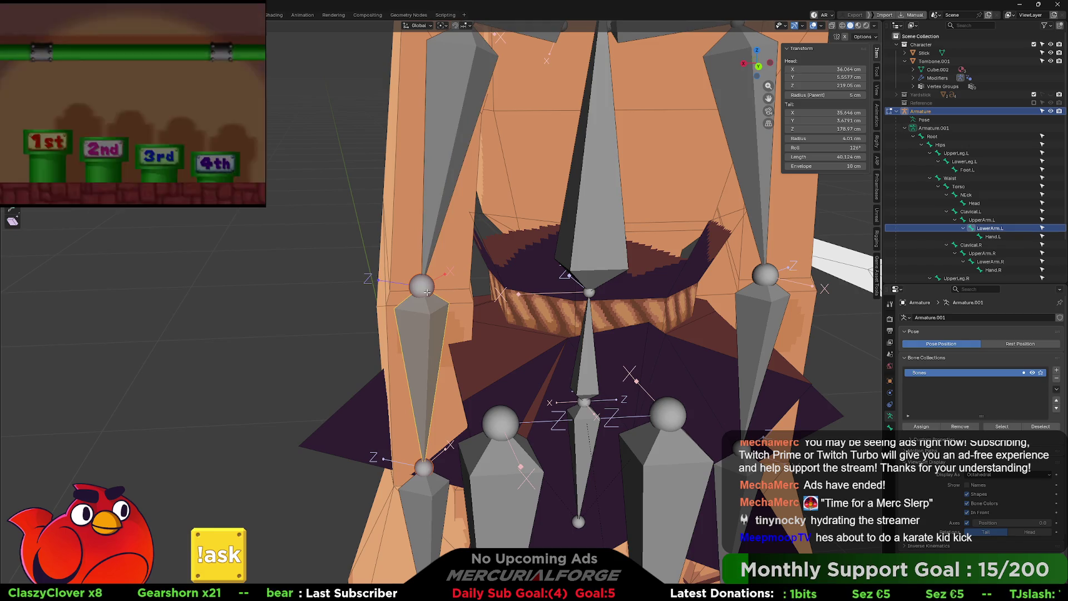
key(r)
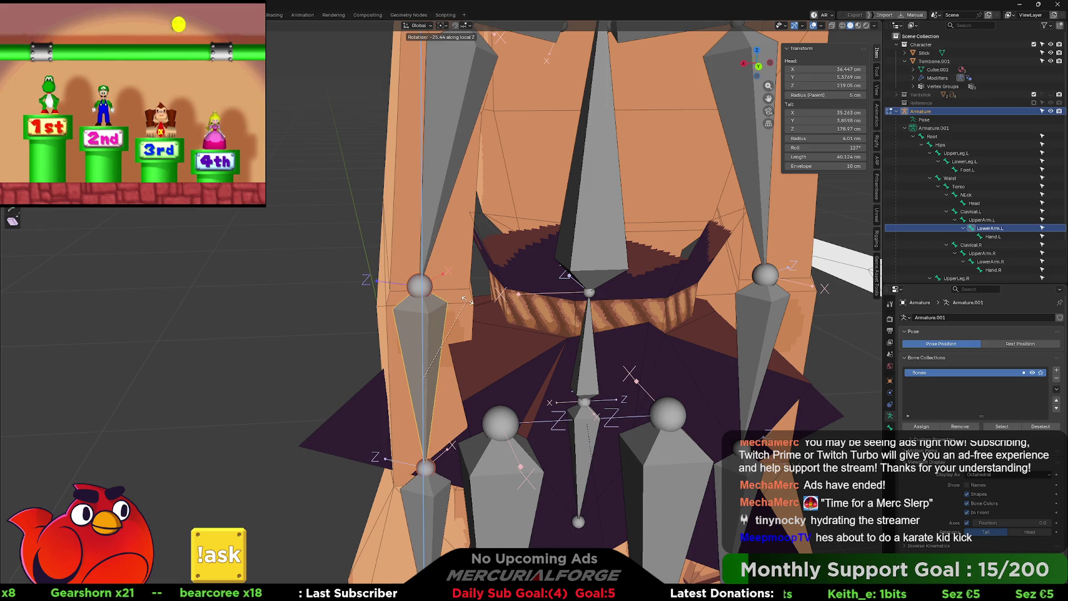
click(413, 299)
middle_drag(420, 303, 413, 299)
click(425, 285)
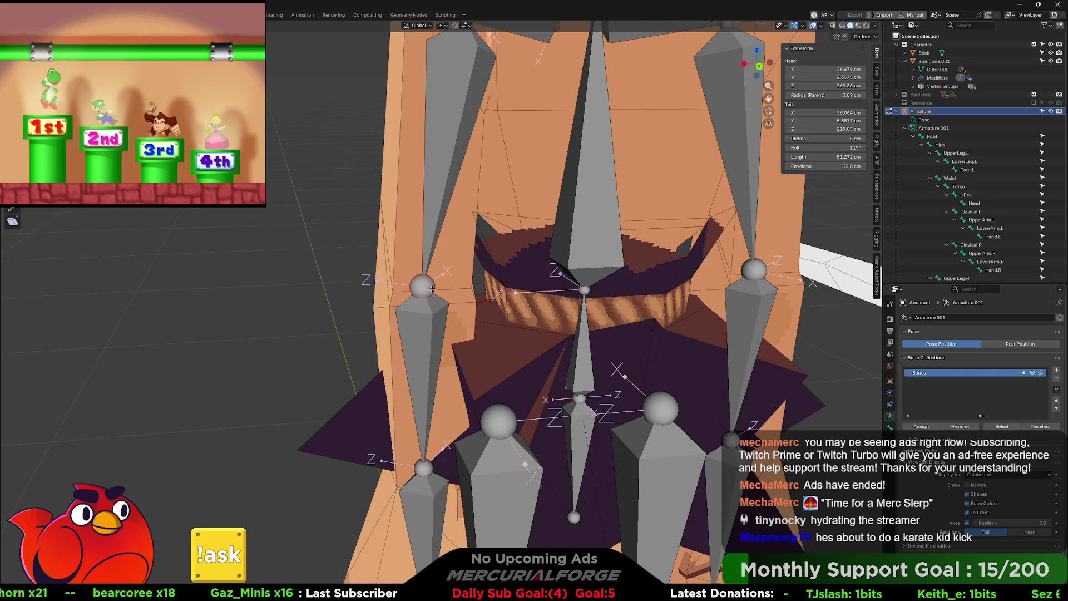
key(r)
key(z)
click(425, 286)
mouse_move(424, 287)
middle_down()
mouse_move(563, 261)
mouse_move(499, 361)
mouse_move(402, 368)
mouse_move(485, 377)
mouse_move(472, 317)
middle_up()
Step: Delete the left hand, forearm and upper-arm bones
click(448, 457)
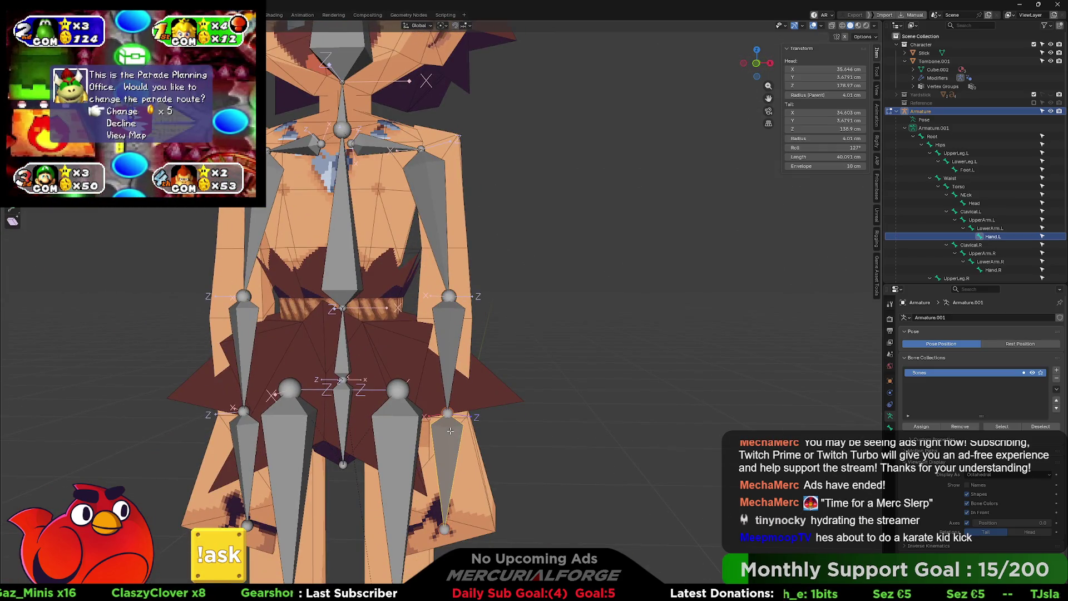
shift+click(448, 331)
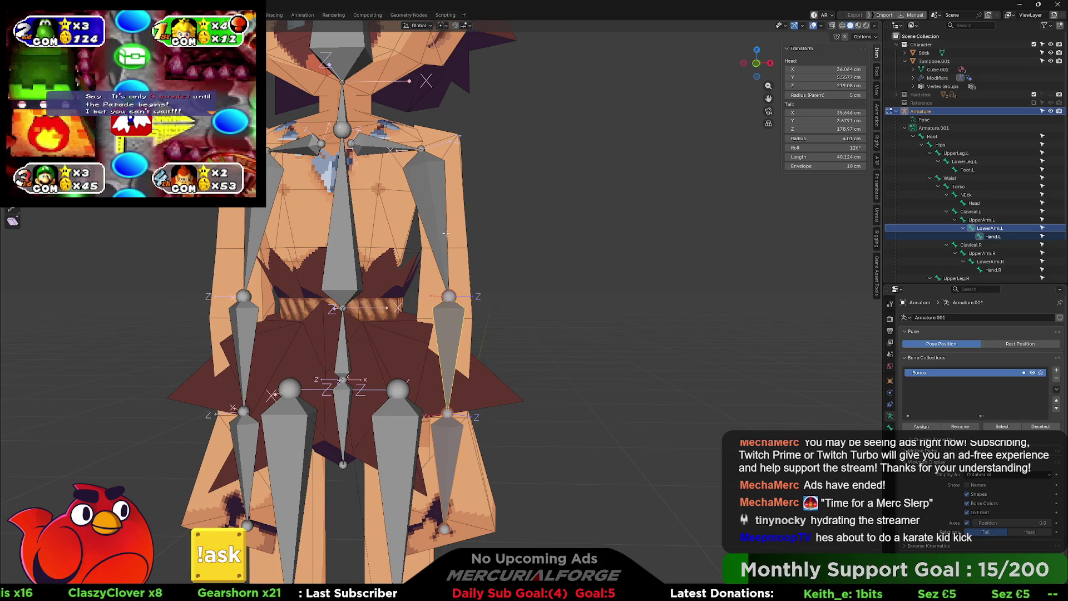
shift+click(432, 222)
key(x)
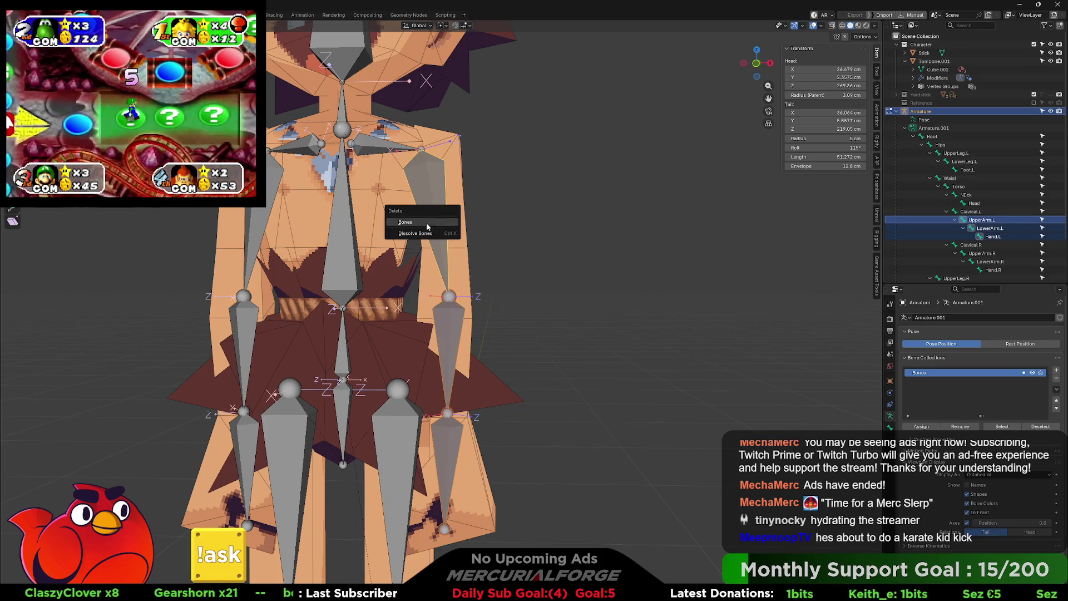
click(446, 234)
scroll(331, 368, down, 3)
Step: Delete the right hand, forearm and upper-arm bones
click(331, 368)
shift+click(327, 334)
shift+click(330, 271)
key(x)
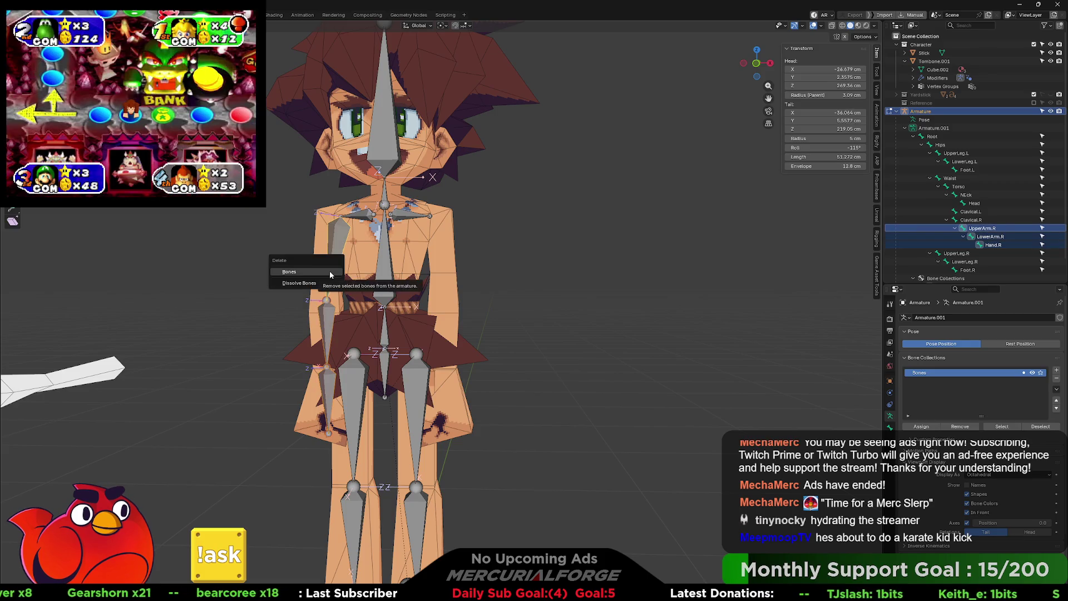
click(330, 272)
mouse_move(516, 402)
shift+middle_down()
mouse_move(549, 232)
mouse_move(516, 300)
mouse_move(519, 386)
mouse_move(514, 289)
shift+middle_up()
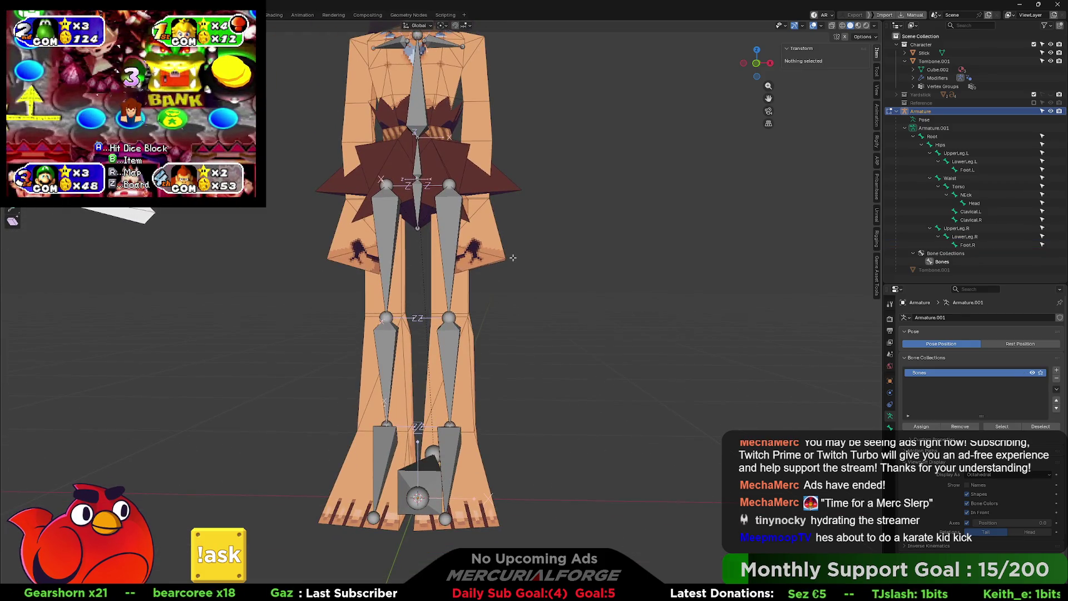
scroll(509, 313, down, 2)
scroll(510, 314, up, 2)
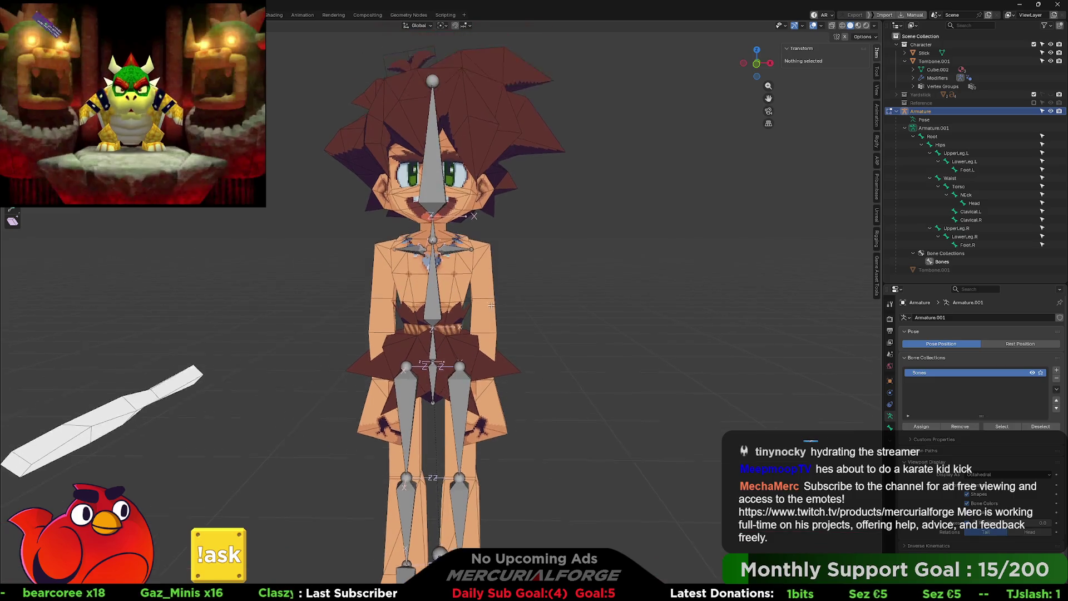
scroll(484, 295, up, 2)
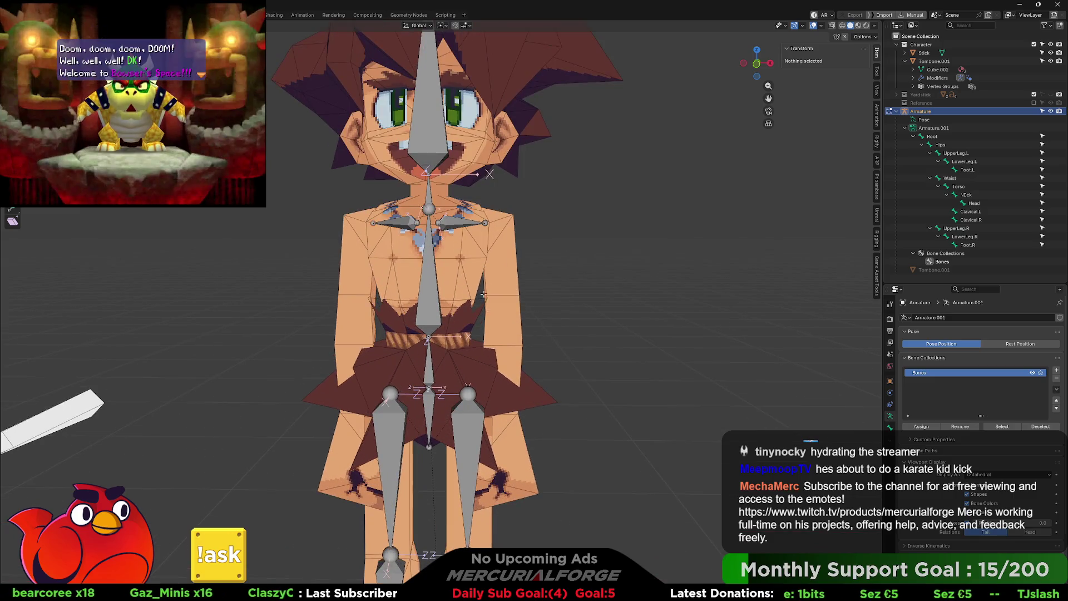
Step: Duplicate UpperLeg.L, clear its parent and scale the copy down to arm length
click(469, 433)
key(shift+d)
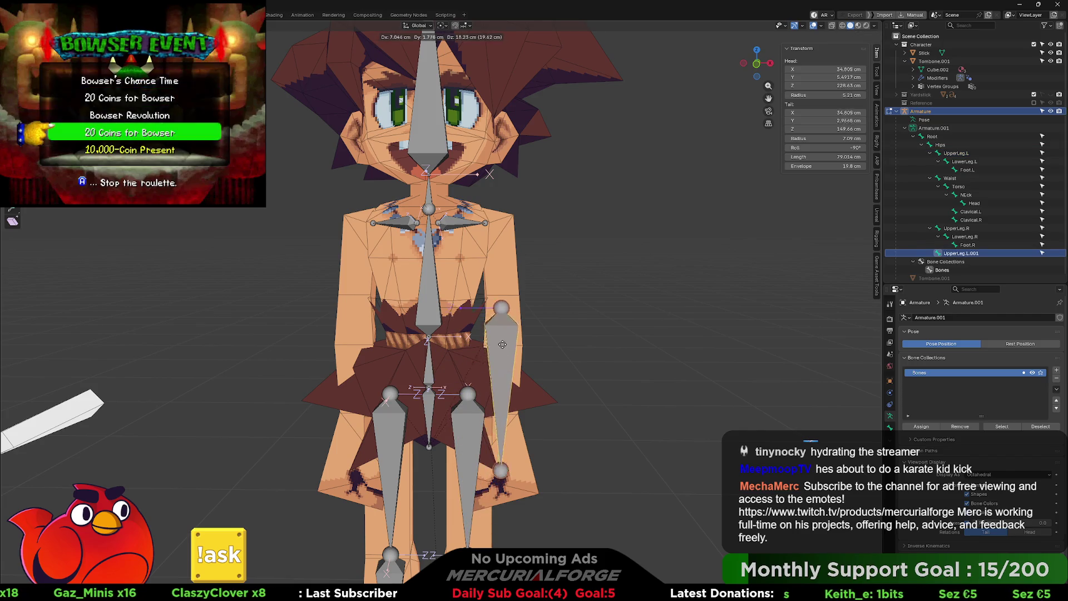
click(504, 271)
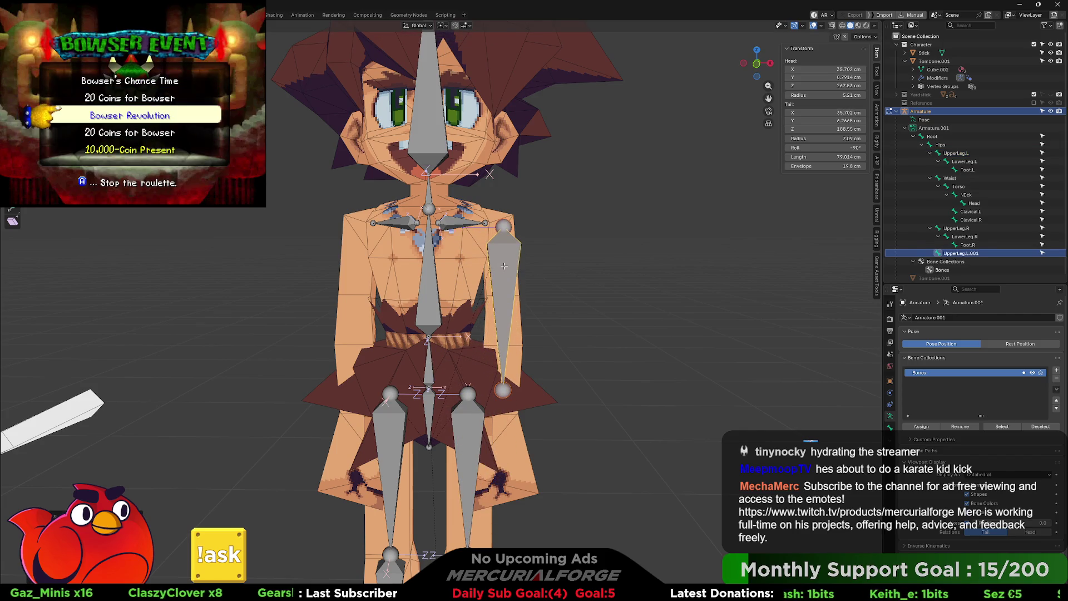
key(alt+p)
click(504, 269)
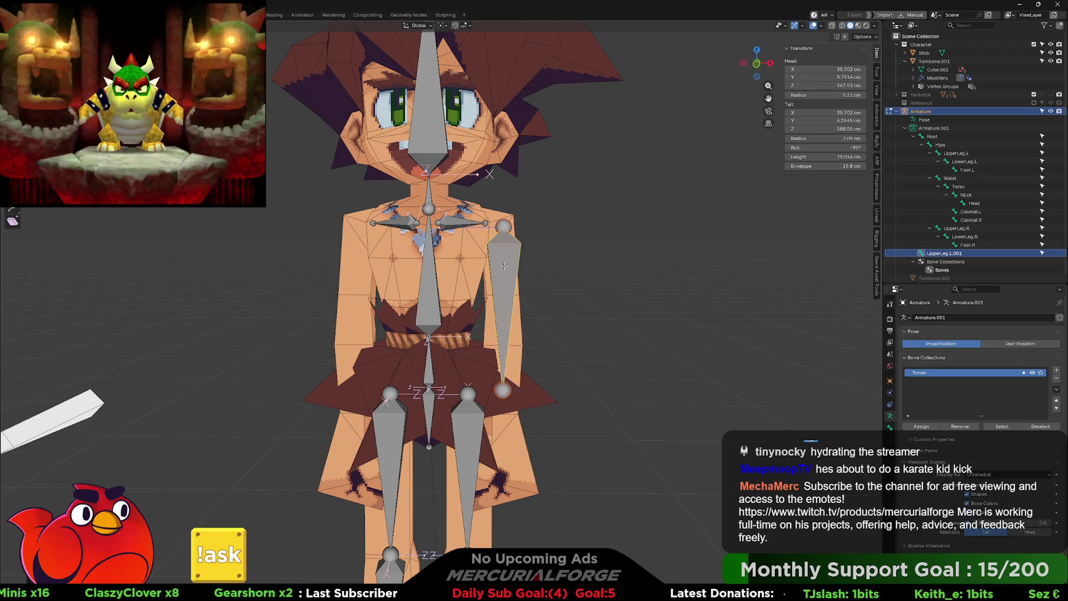
key(s)
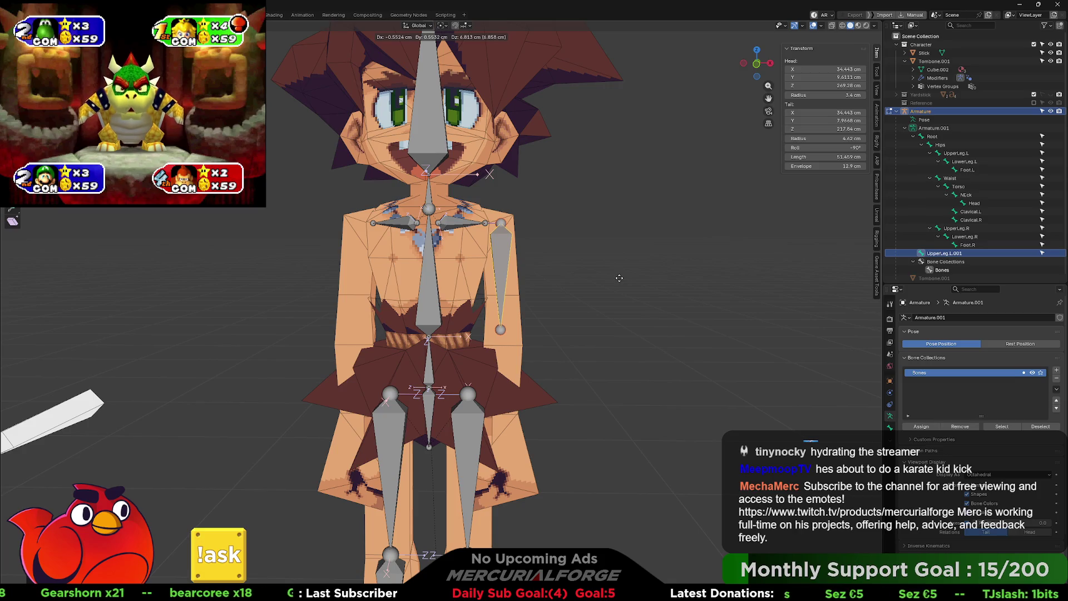
click(619, 277)
Step: Move UpperLeg.L.001's tail so it hangs from the shoulder as an arm bone
scroll(619, 277, up, 3)
mouse_move(620, 278)
middle_down()
mouse_move(563, 289)
mouse_move(593, 320)
middle_up()
key(g)
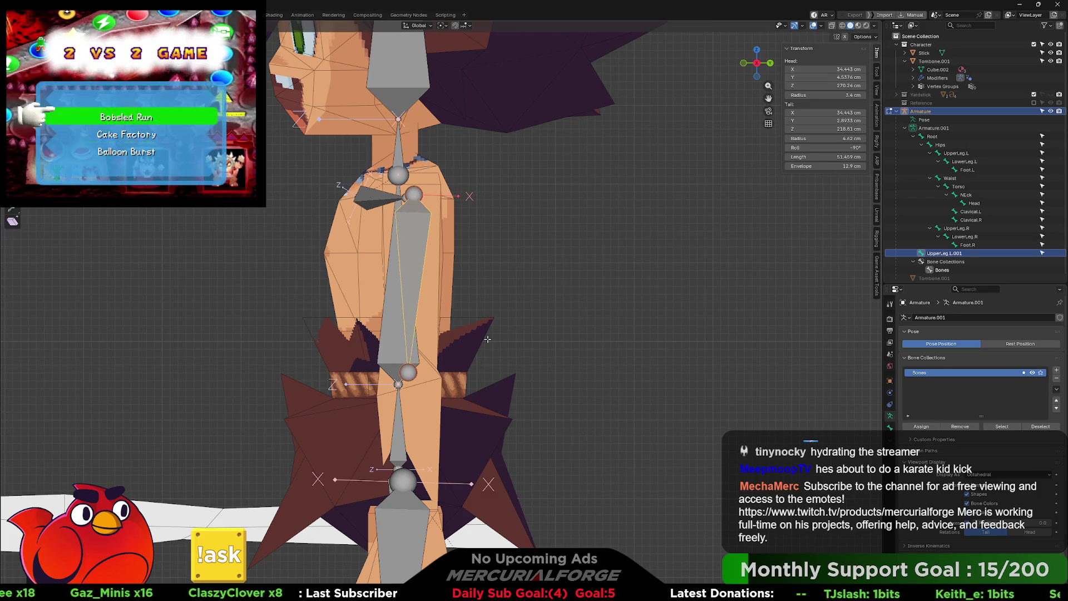
click(410, 375)
key(g)
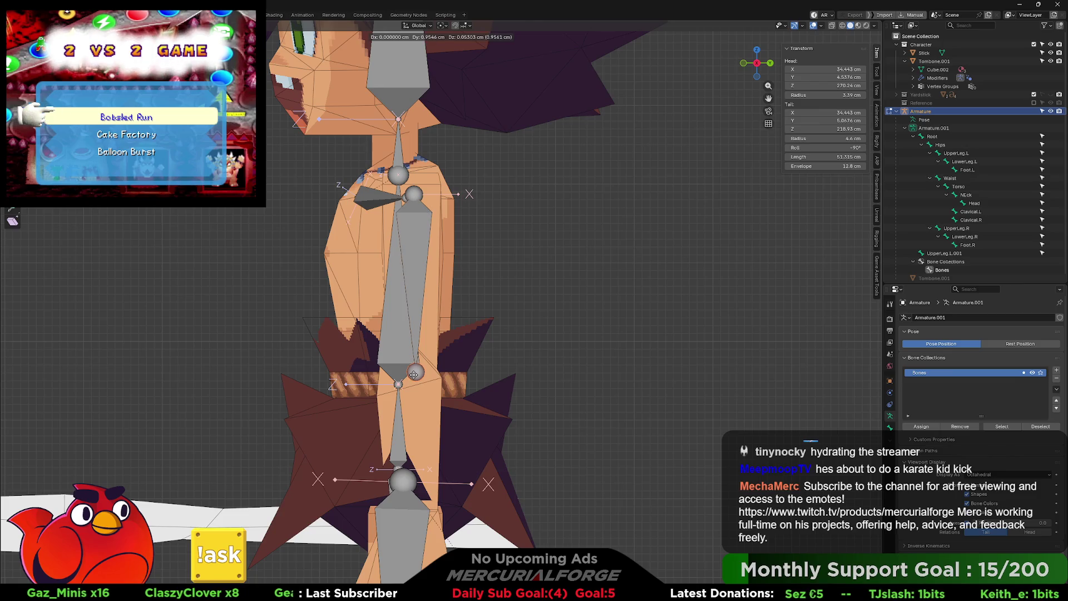
click(413, 370)
mouse_move(413, 370)
middle_down()
mouse_move(501, 369)
mouse_move(309, 366)
mouse_move(516, 367)
middle_up()
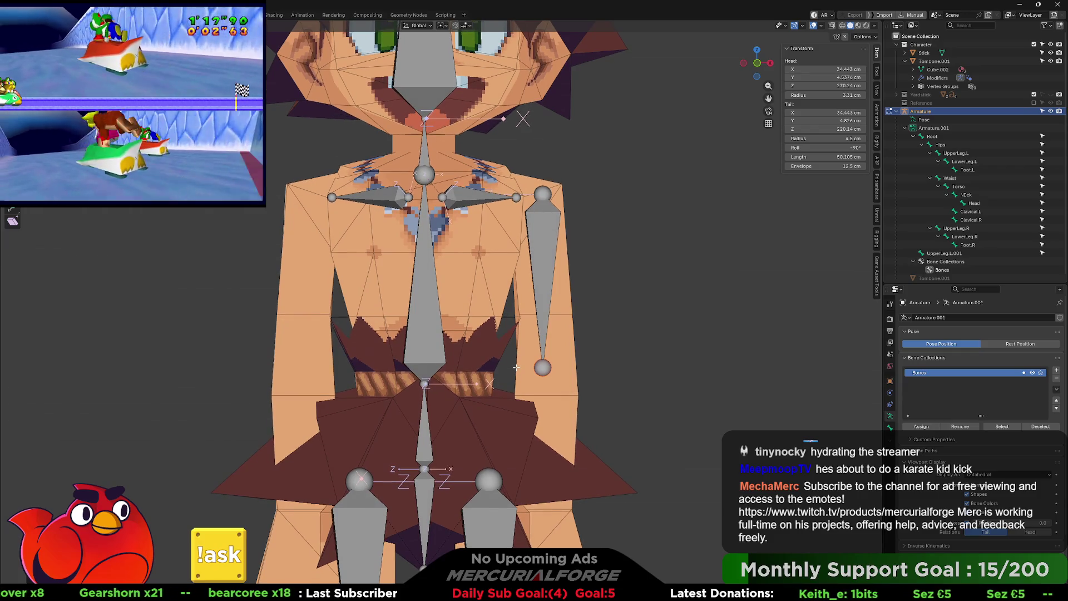
Step: Reposition the new arm bone's shoulder end, checking it in side and front views
key(g)
click(550, 201)
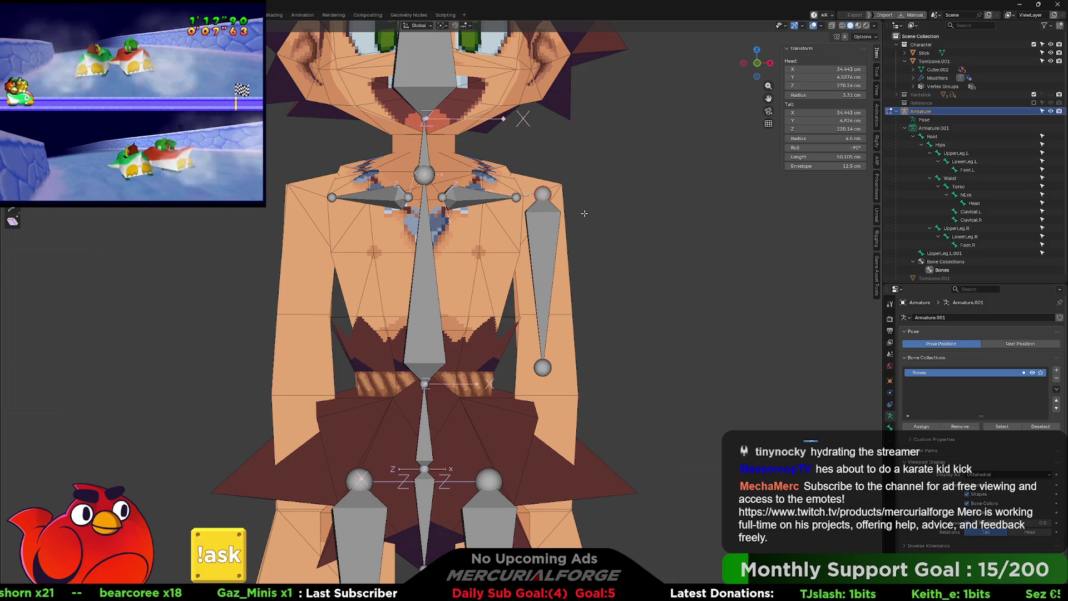
key(g)
key(KP_3)
key(KP_1)
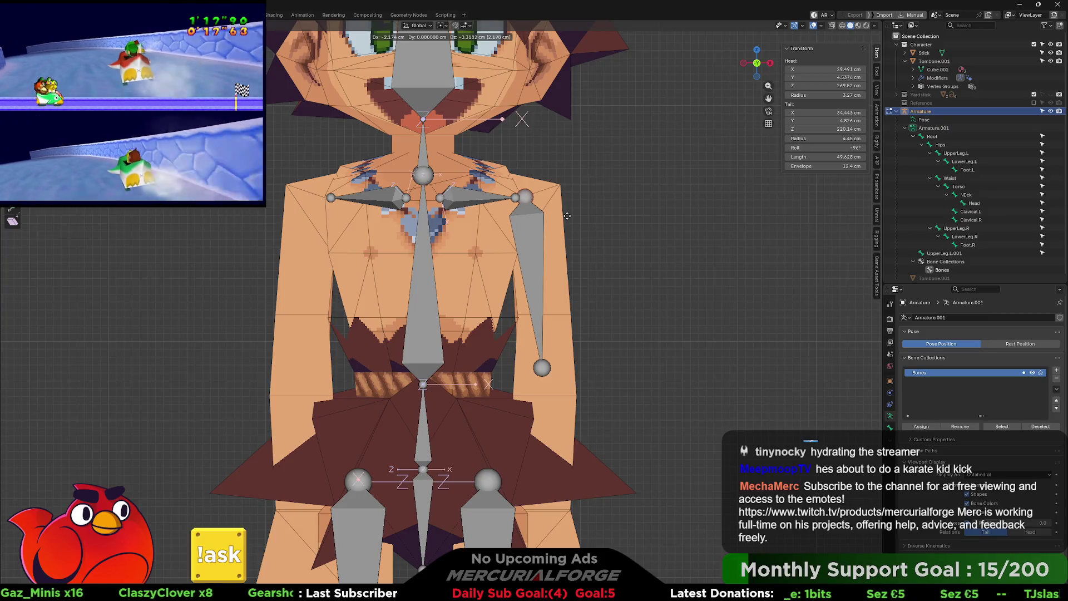
click(578, 218)
middle_drag(573, 218, 534, 224)
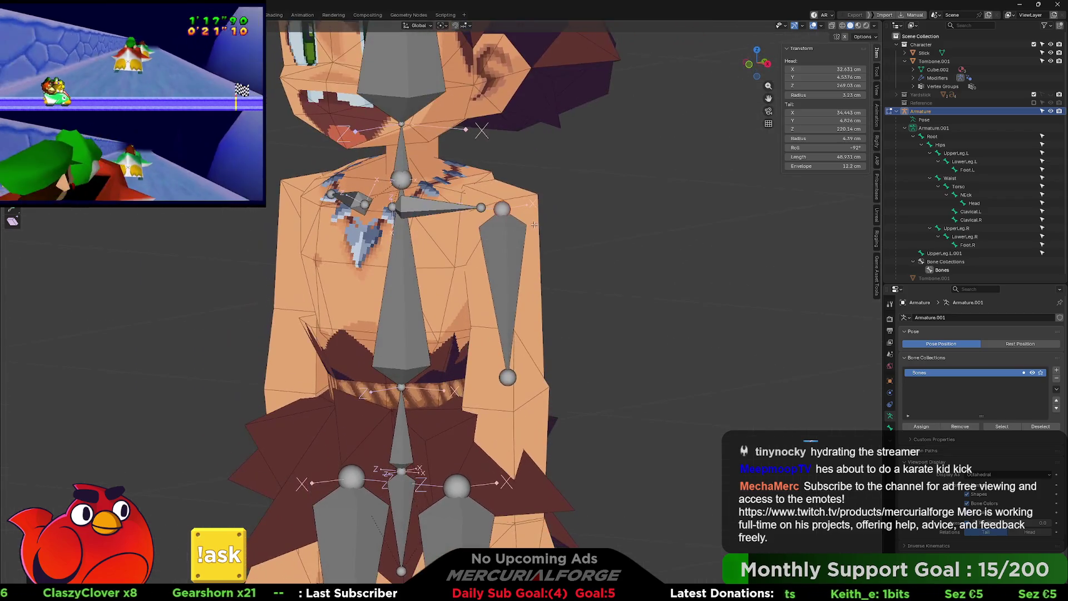
Step: Undo an accidental arm-bone shift and dismiss the bone collection and mirror prompts unchanged
click(421, 316)
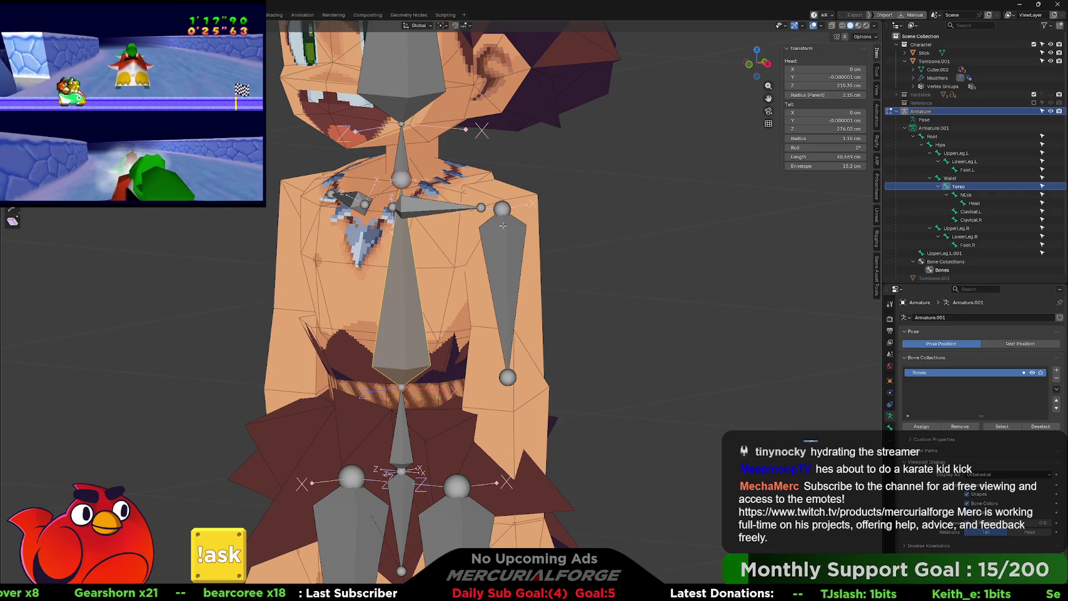
mouse_move(502, 227)
middle_down()
mouse_move(509, 201)
mouse_move(515, 256)
mouse_move(531, 223)
middle_up()
mouse_move(531, 224)
mouse_down()
mouse_move(637, 223)
mouse_move(534, 222)
mouse_up()
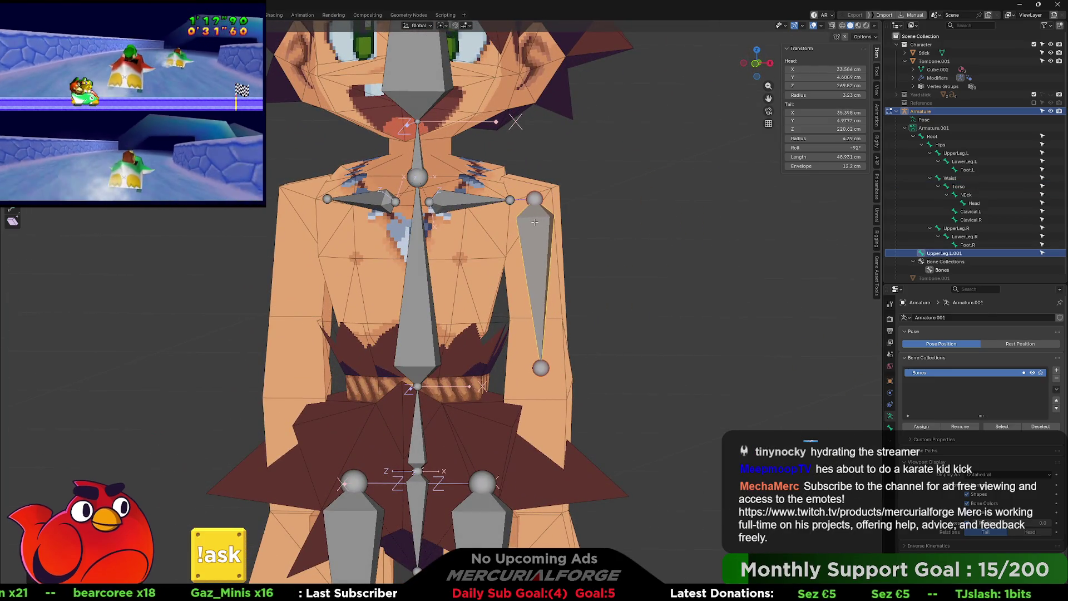
key(ctrl+z)
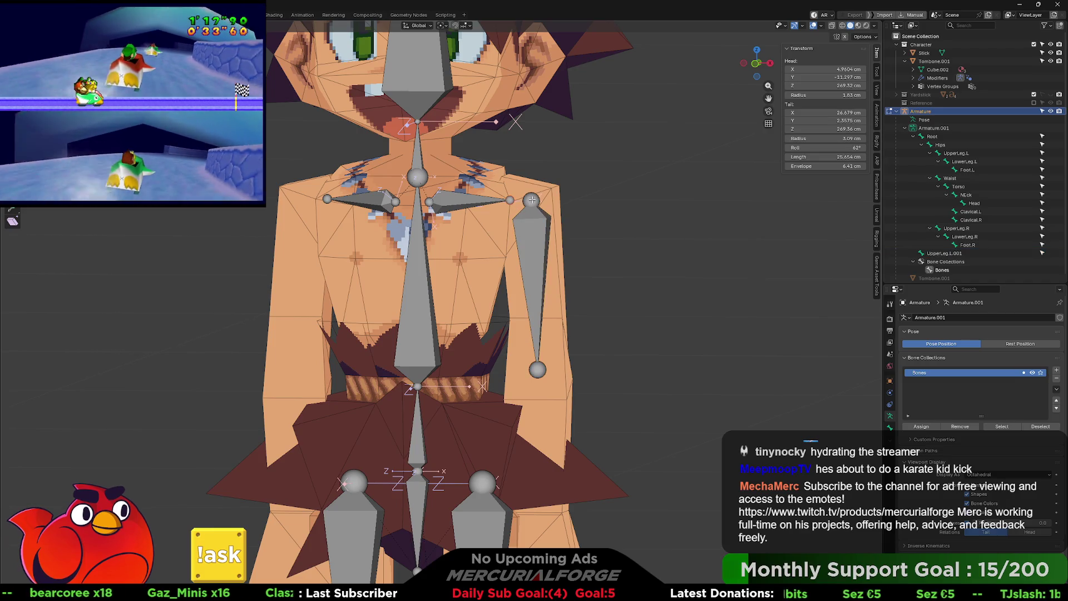
key(m)
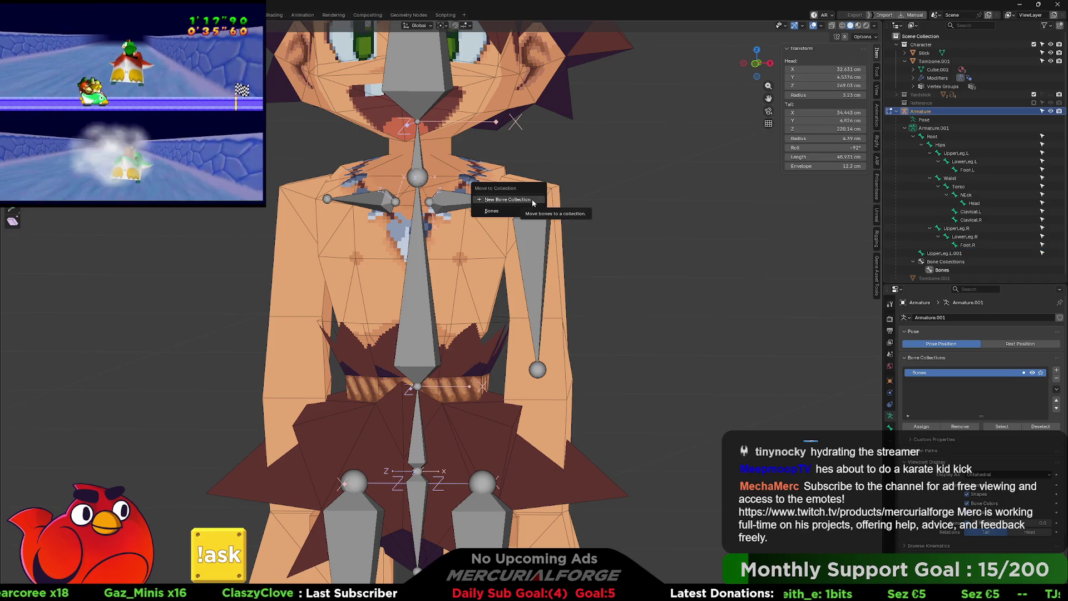
key(Return)
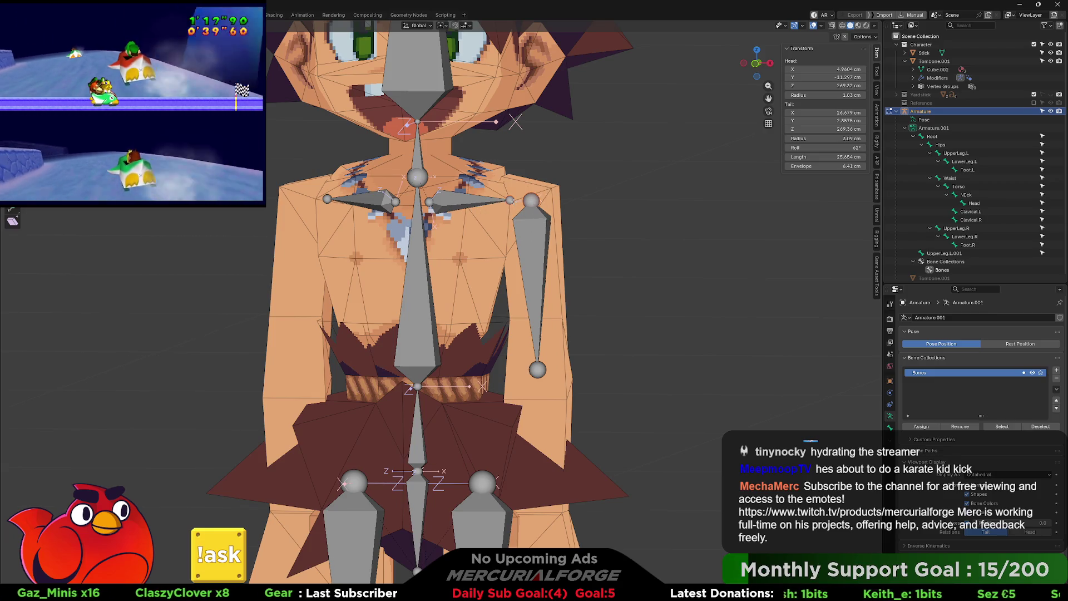
key(ctrl+m)
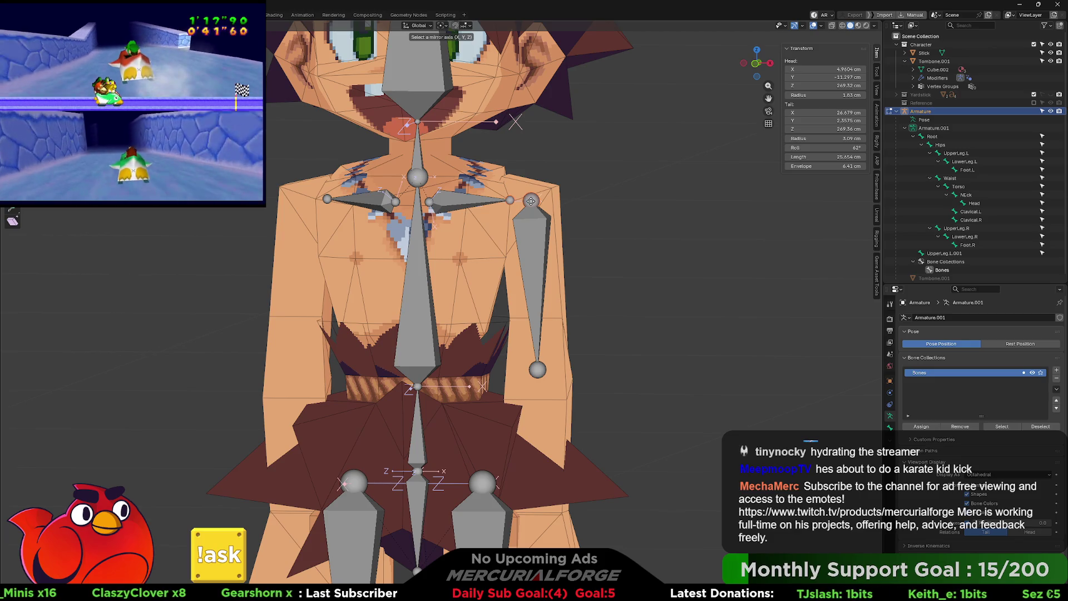
key(Escape)
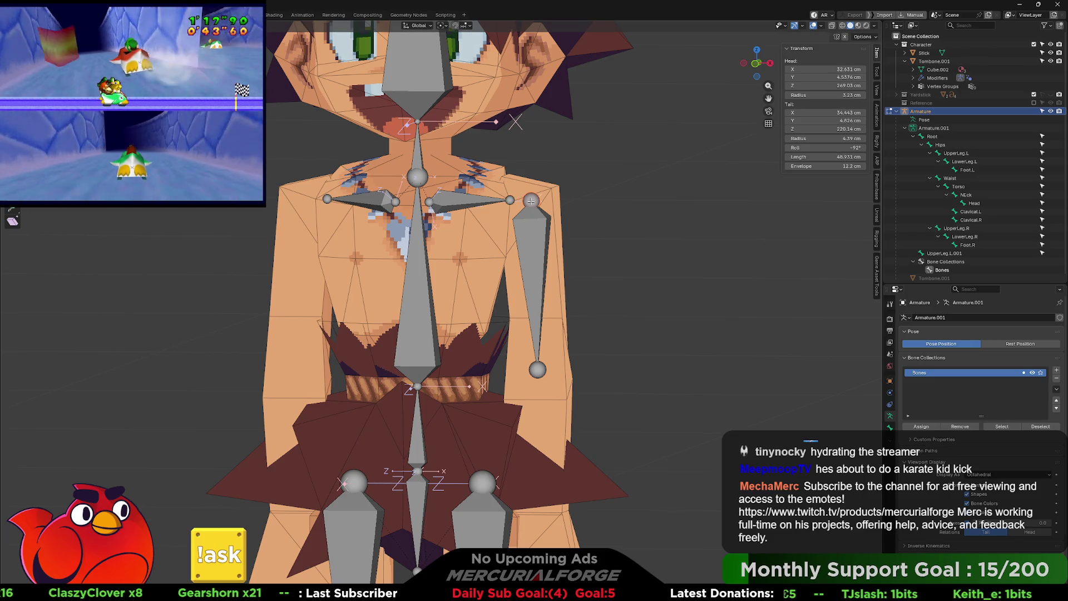
shift+scroll(535, 229, down, 4)
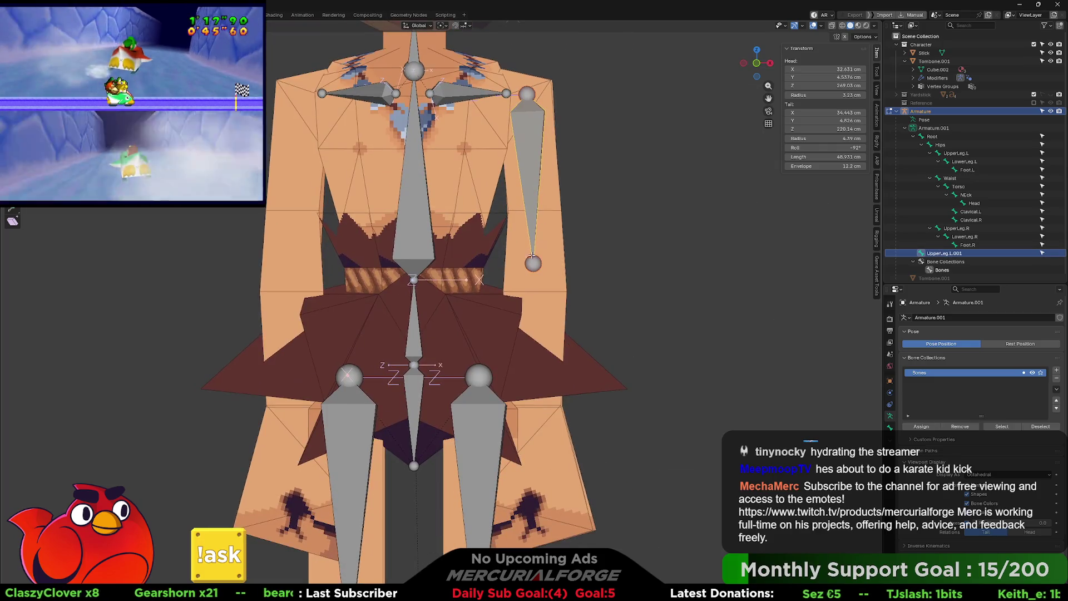
Step: Extrude a second arm bone down from the joint and adjust its tail in side view
shift+middle_drag(533, 265, 524, 228)
key(e)
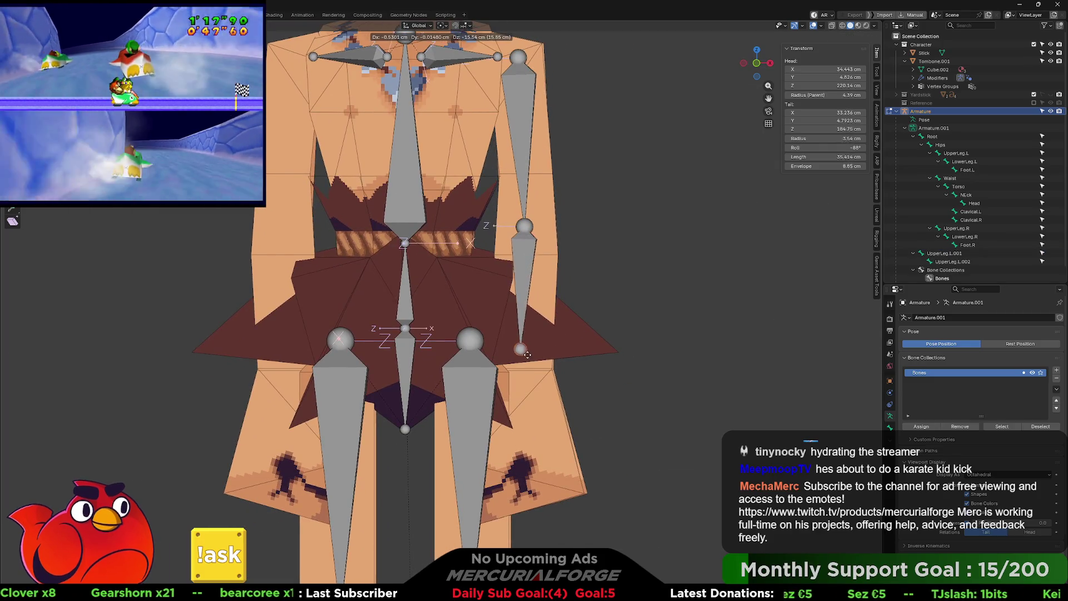
click(532, 374)
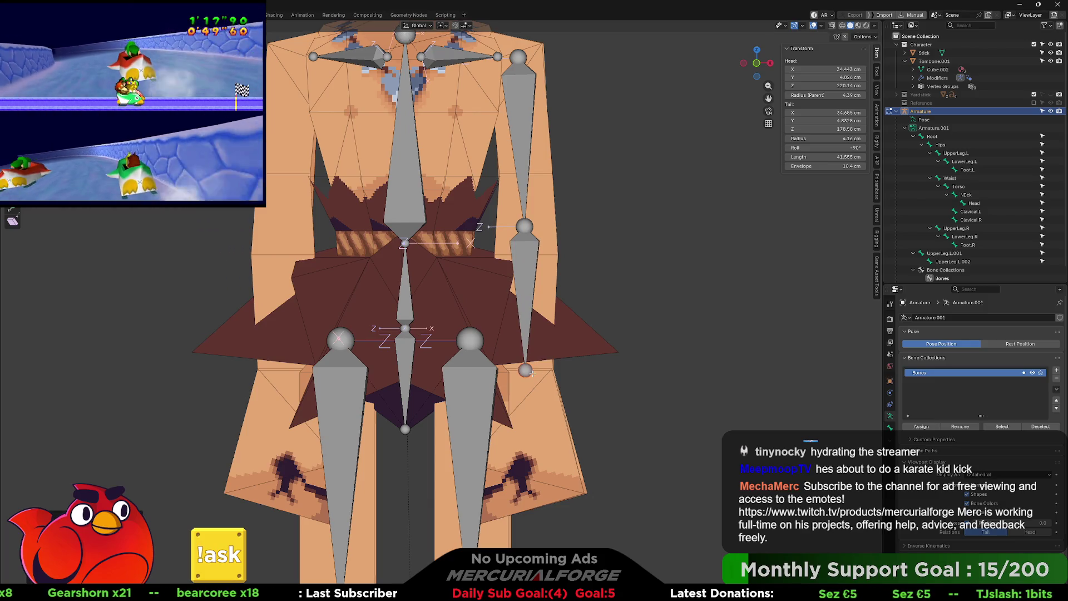
key(KP_3)
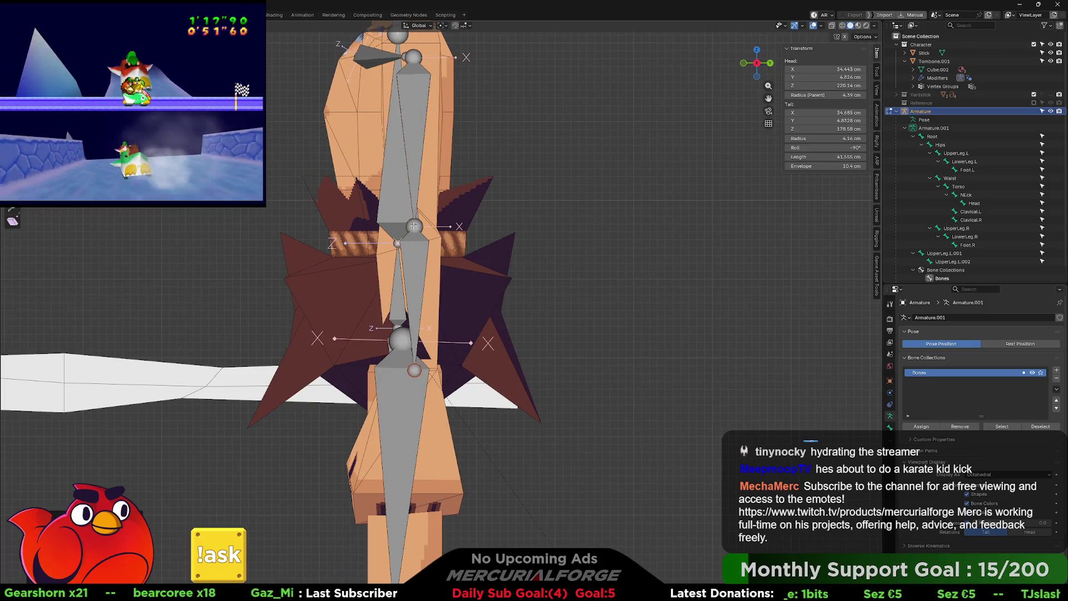
key(g)
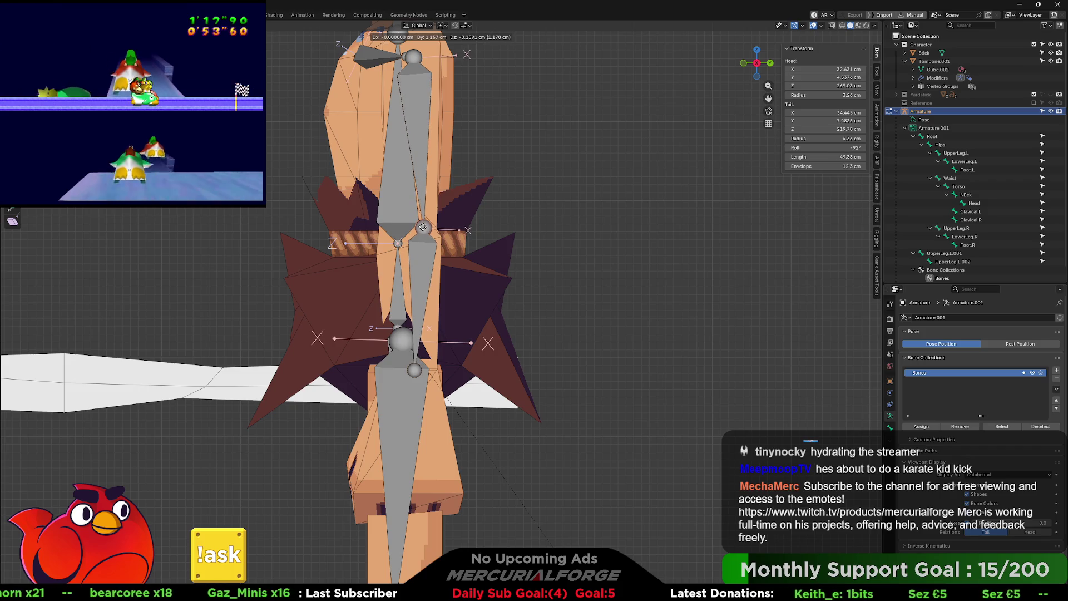
click(421, 228)
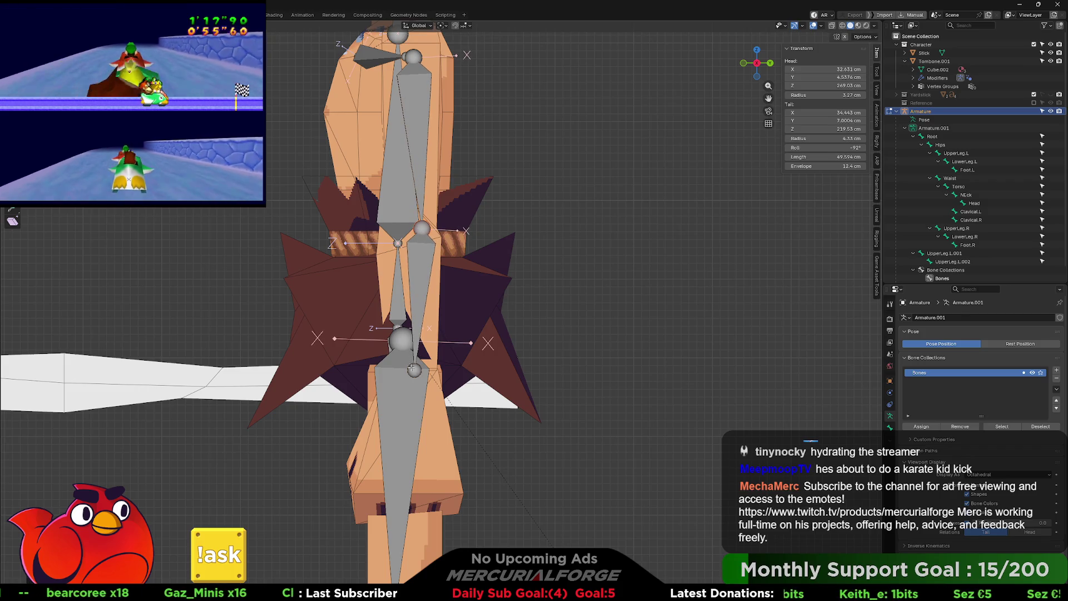
key(g)
click(412, 373)
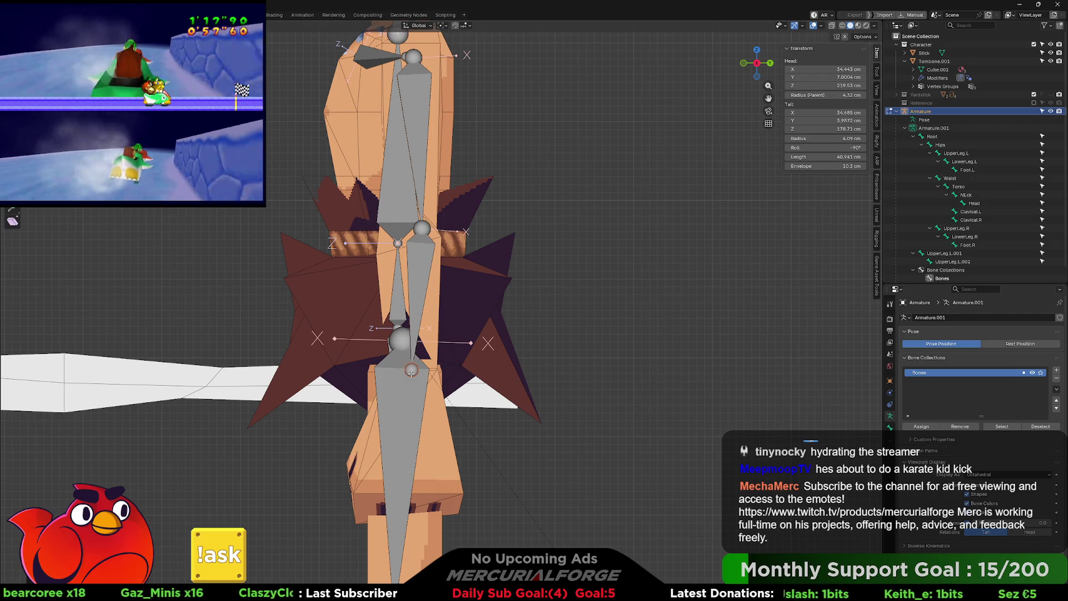
Step: Extrude a third bone to the wrist, reposition the elbow in front view, and enter Pose Mode
key(e)
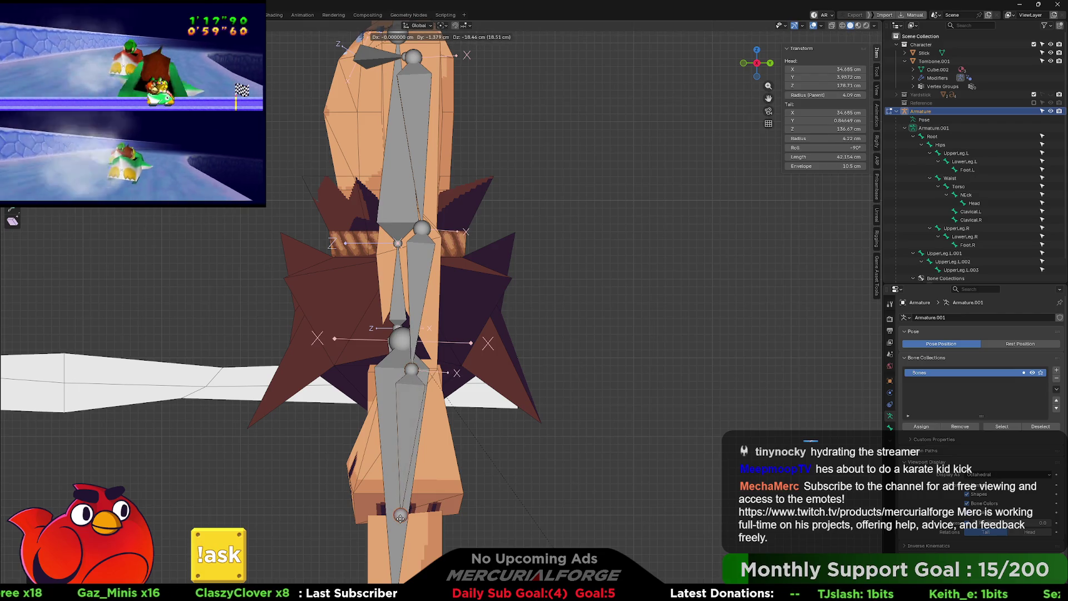
click(400, 518)
key(m)
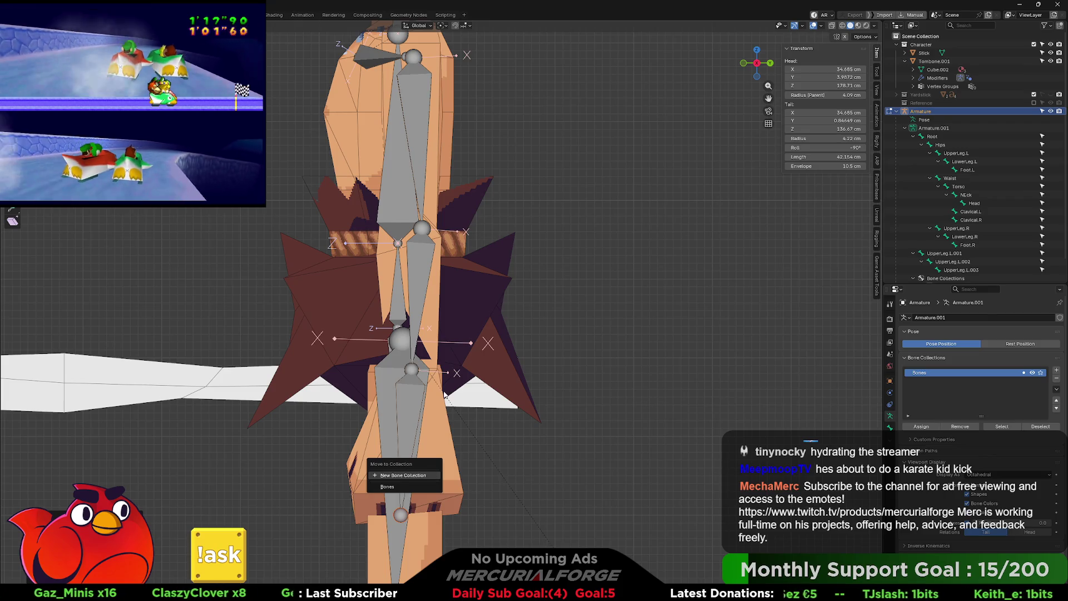
key(Escape)
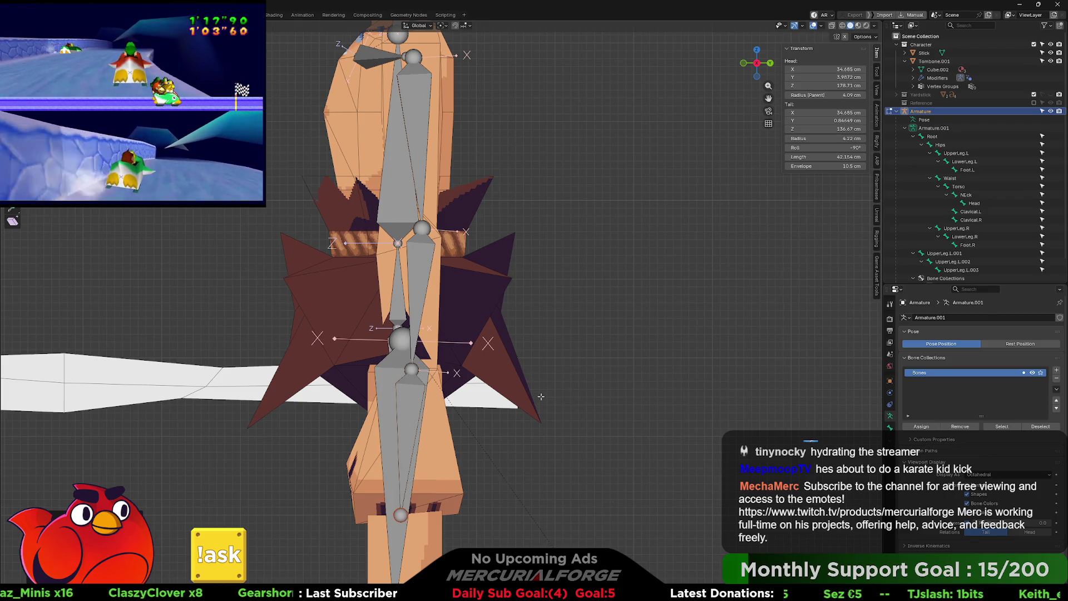
key(KP_1)
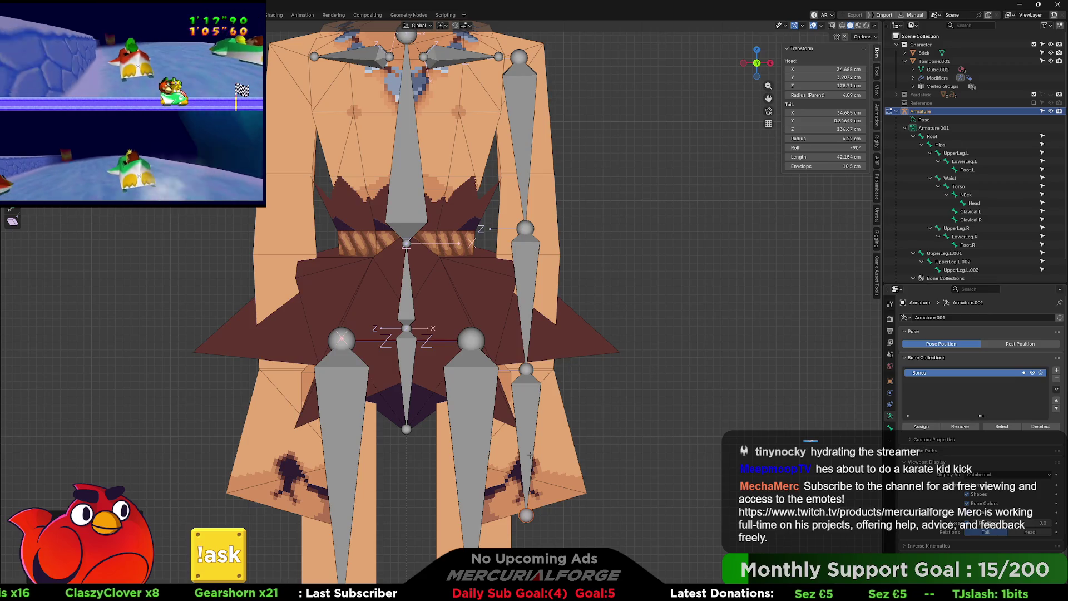
key(g)
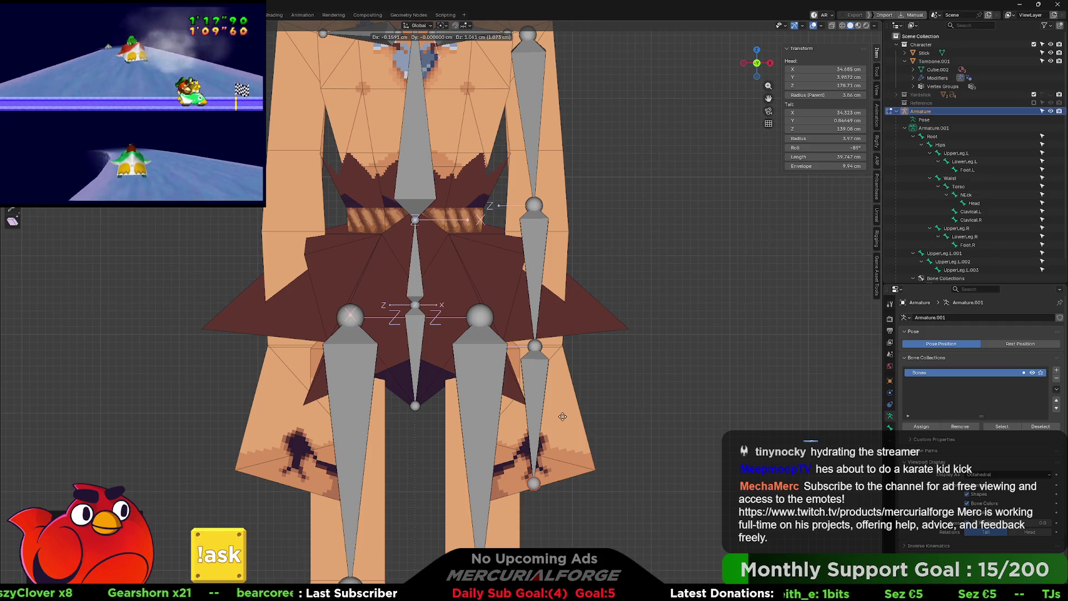
click(562, 416)
shift+middle_drag(552, 260, 554, 399)
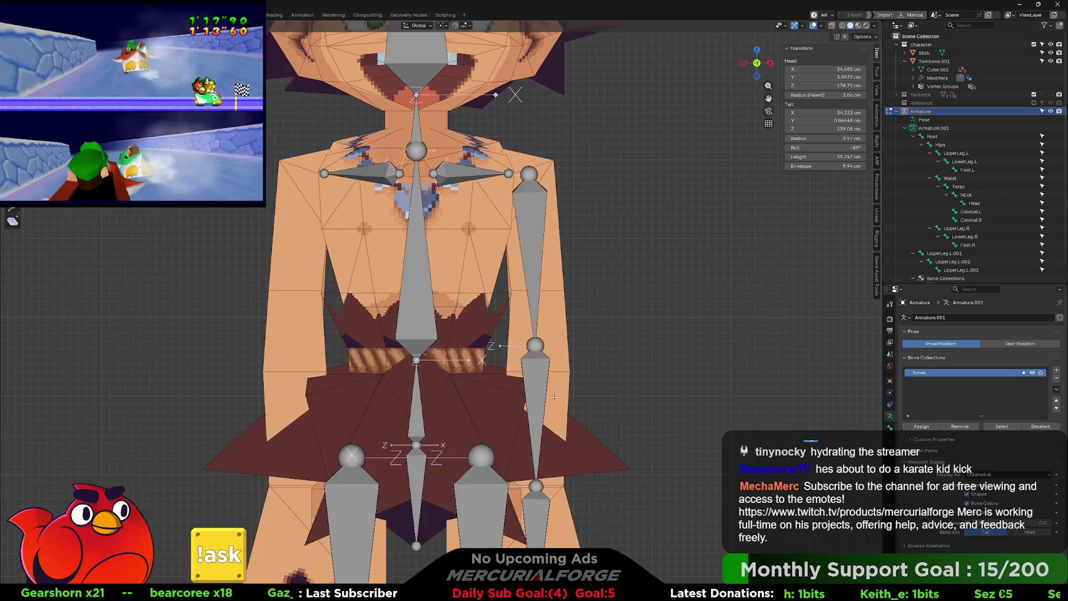
key(ctrl+Tab)
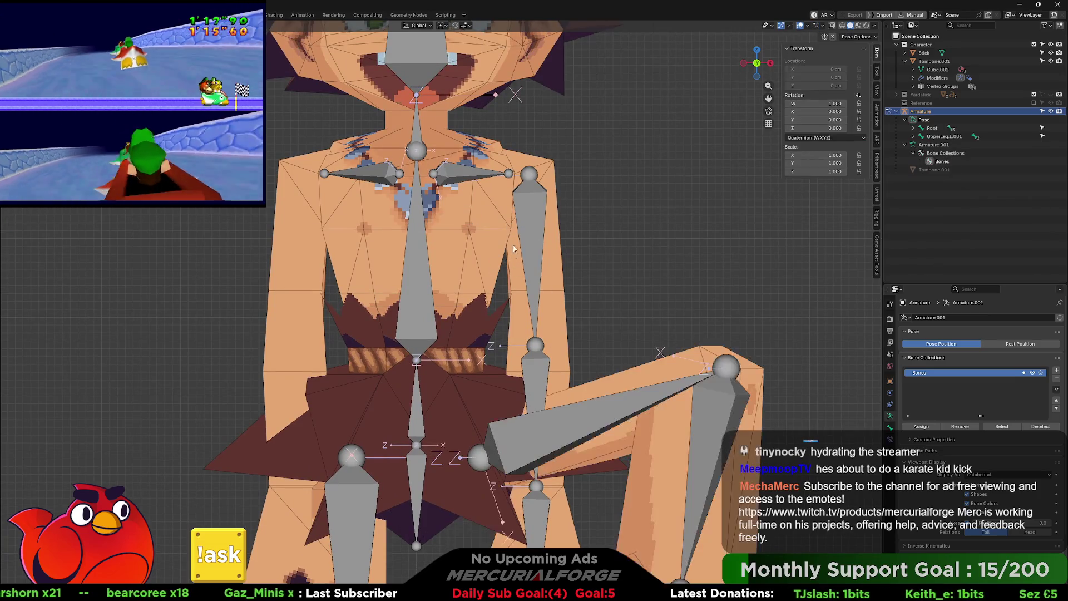
click(522, 216)
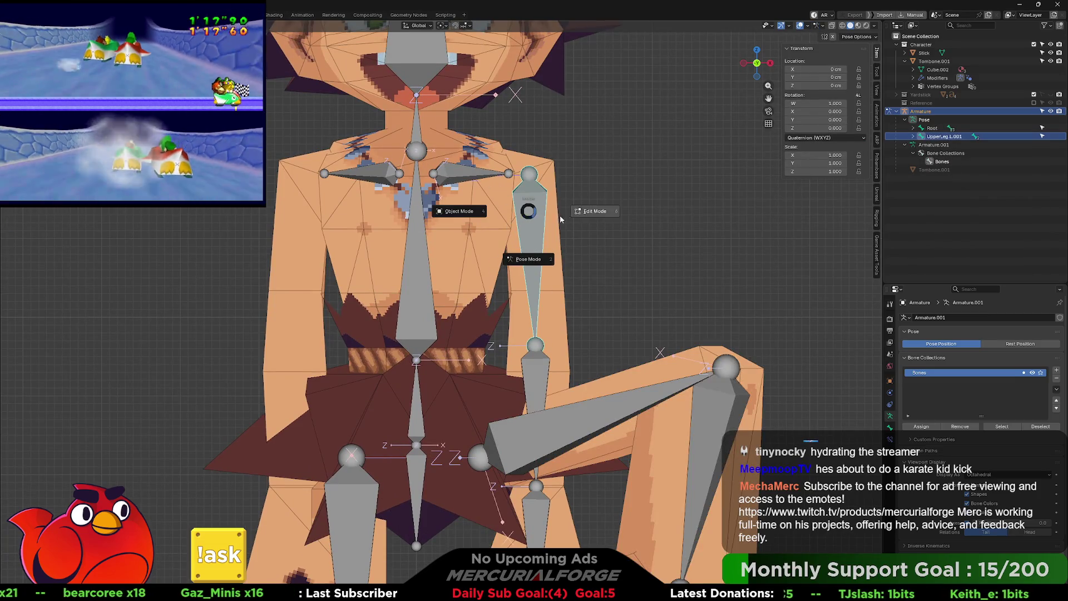
key(Tab)
click(474, 170)
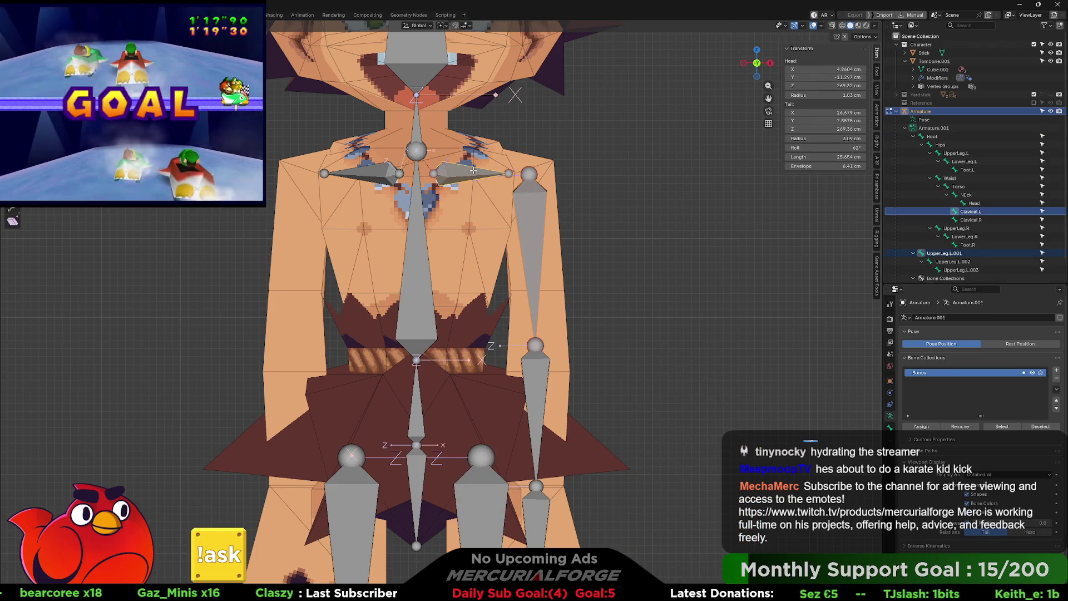
key(ctrl+p)
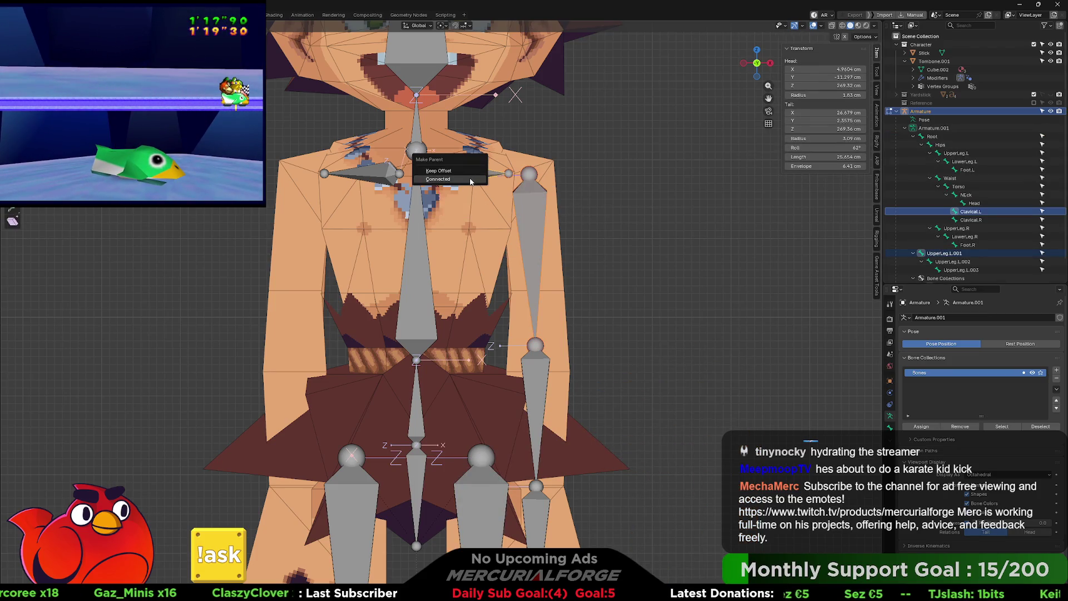
click(471, 179)
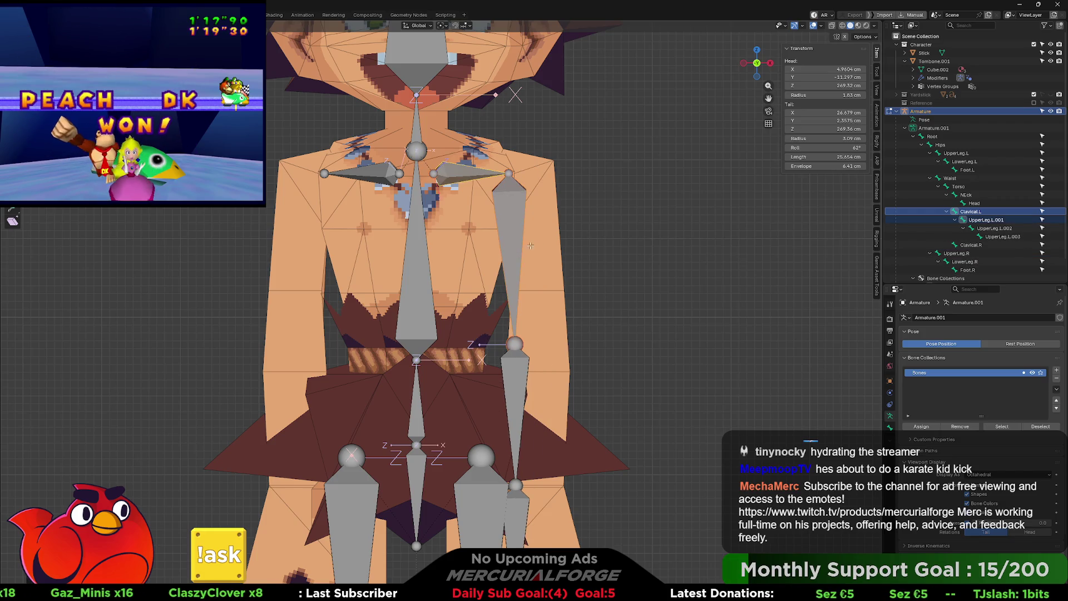
click(515, 346)
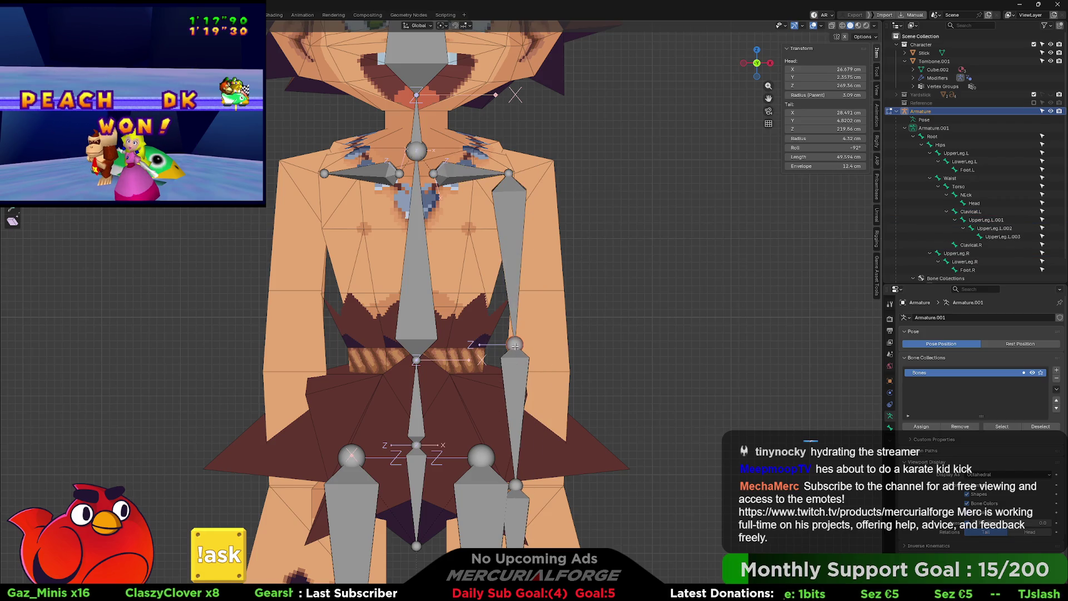
key(g)
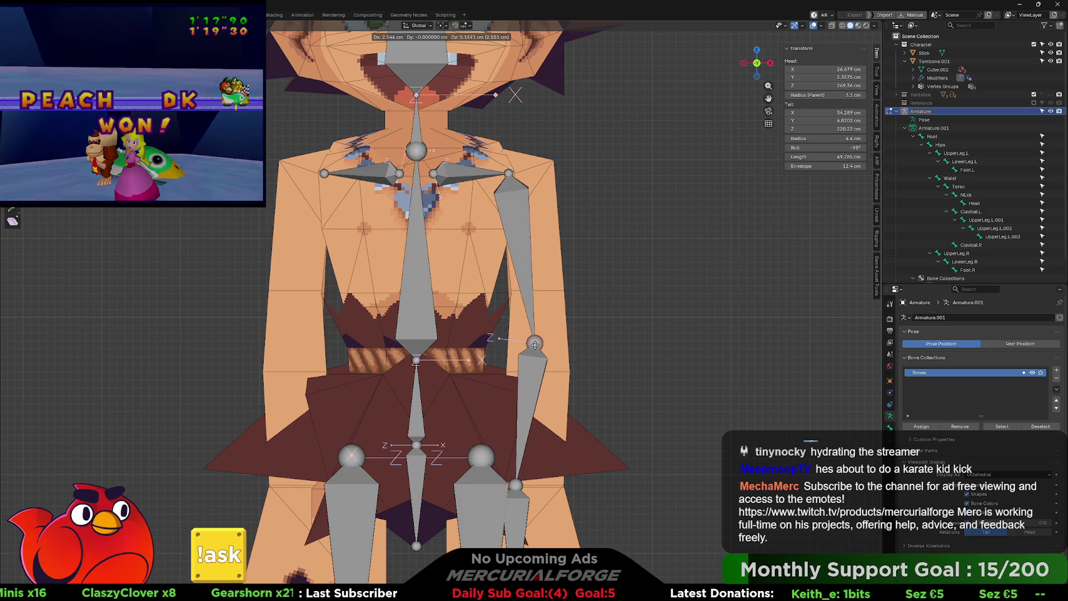
click(535, 344)
click(518, 504)
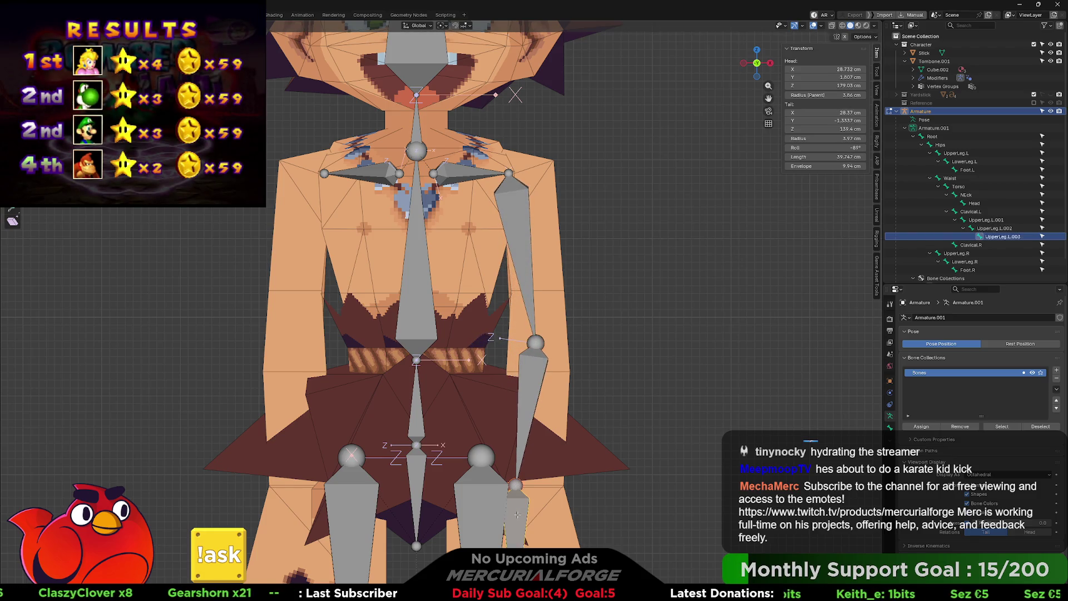
key(g)
click(537, 514)
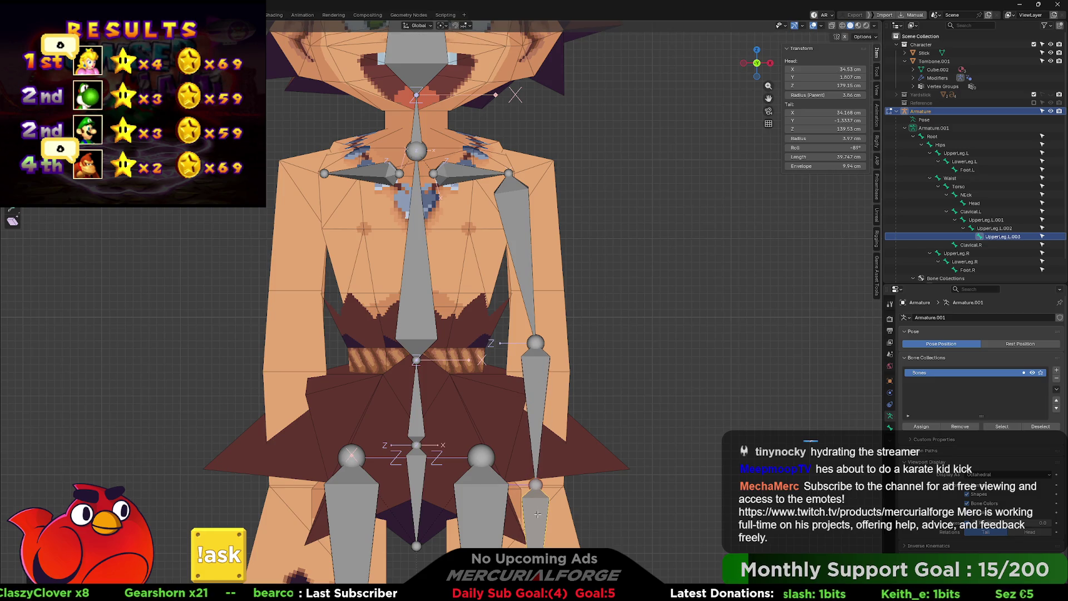
mouse_move(580, 198)
middle_down()
mouse_move(466, 255)
mouse_move(469, 299)
mouse_move(557, 197)
mouse_move(491, 200)
middle_up()
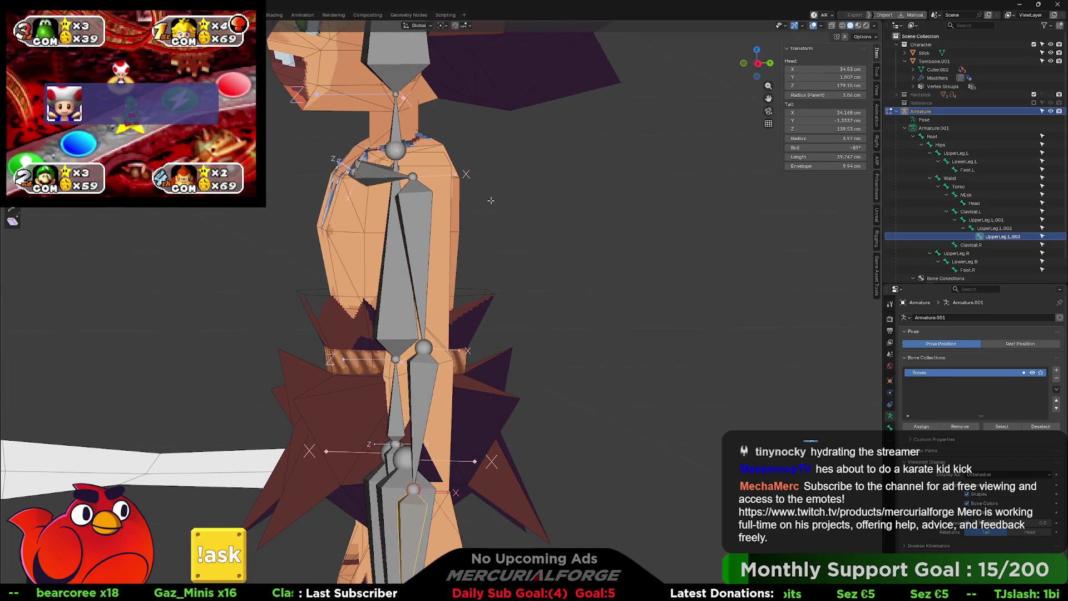
key(KP_1)
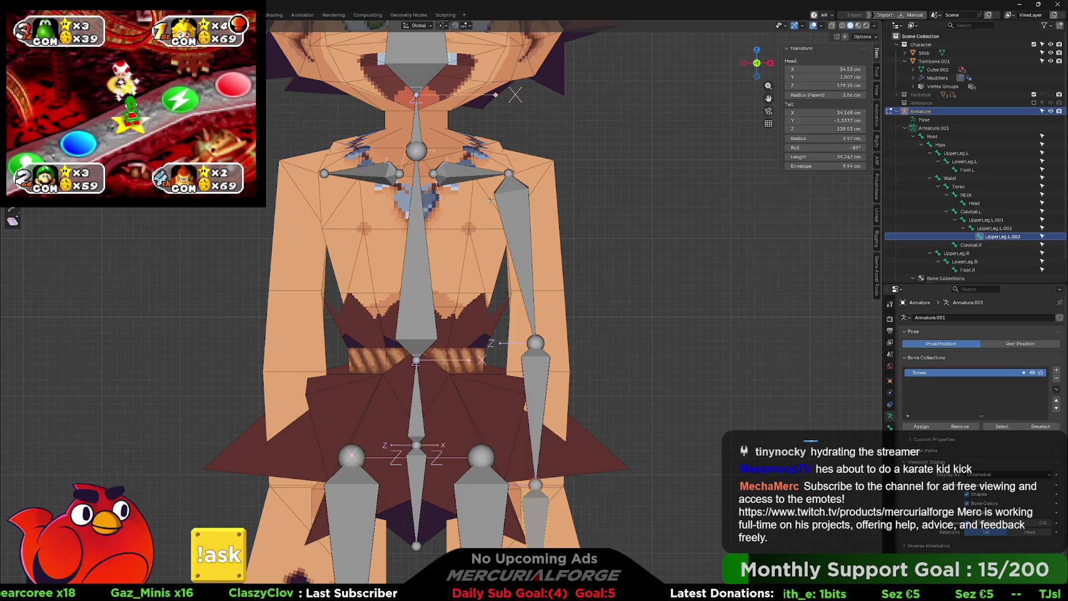
key(KP_3)
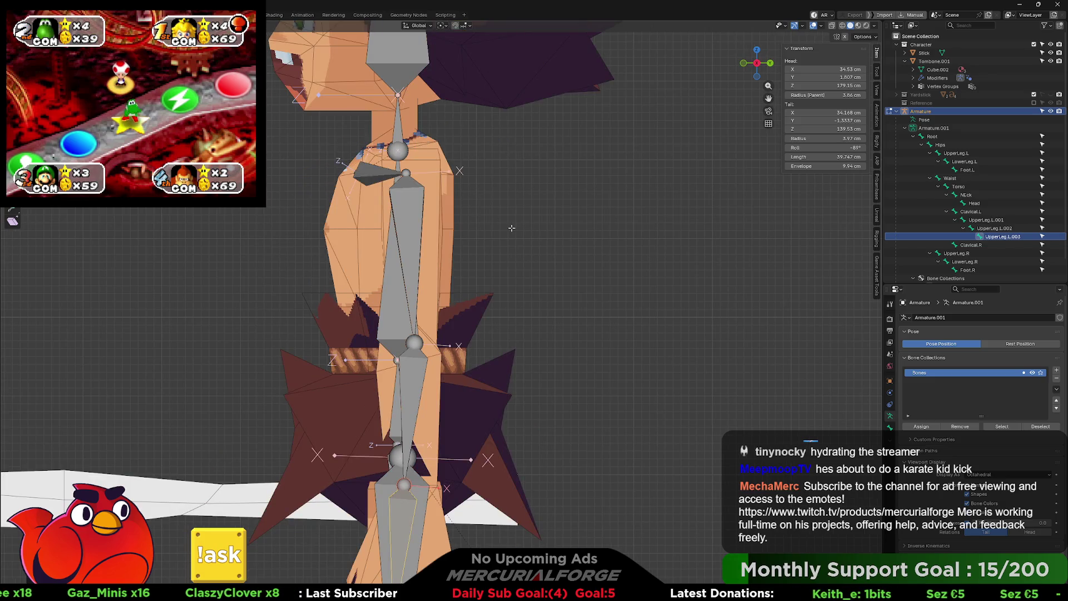
middle_drag(511, 228, 519, 214)
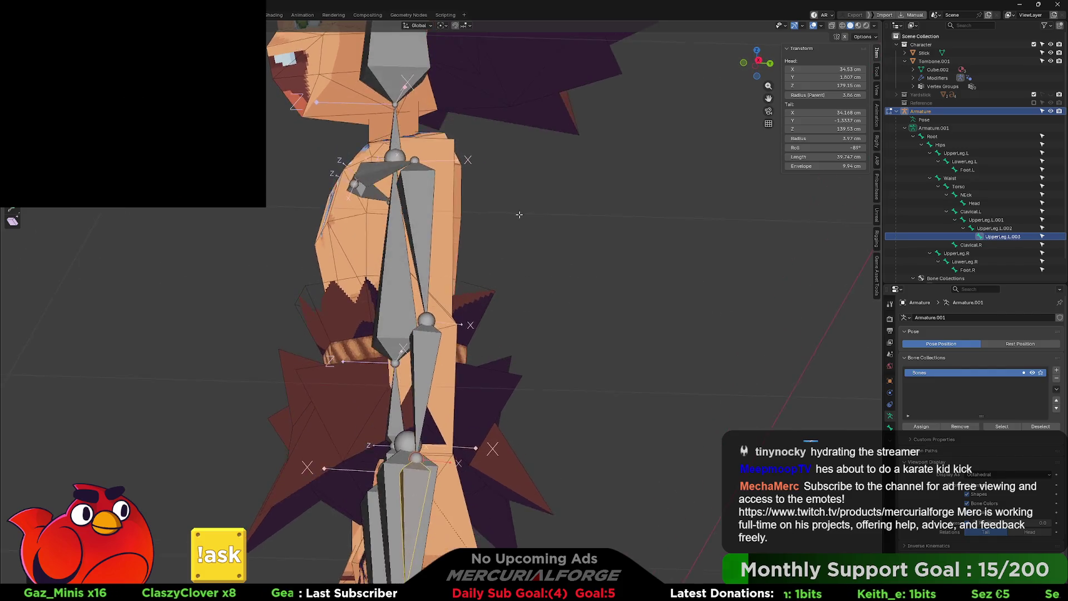
key(KP_3)
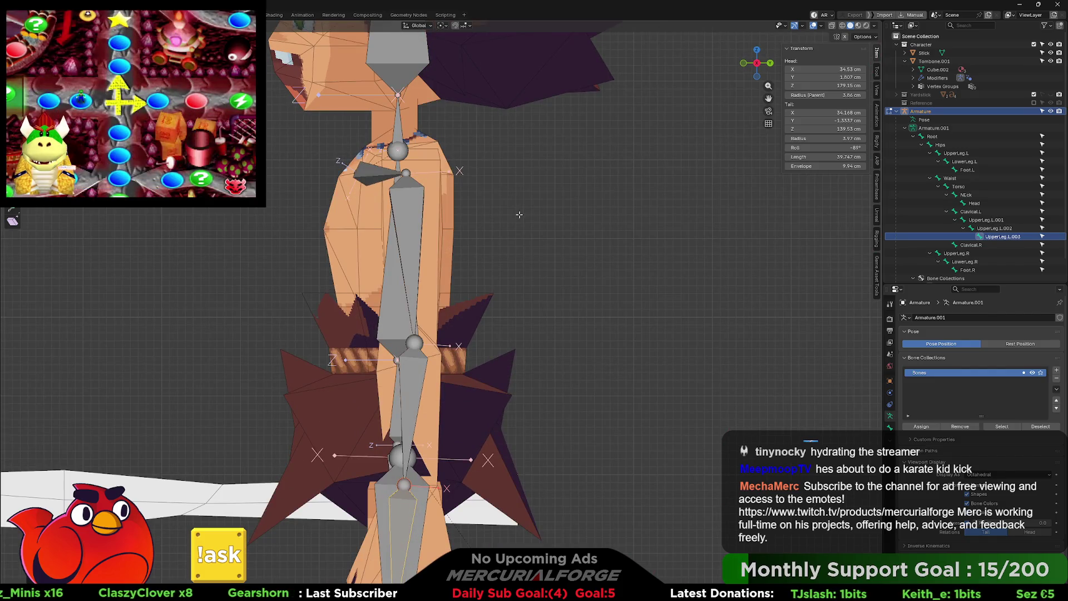
key(KP_5)
key(KP_5)
key(KP_7)
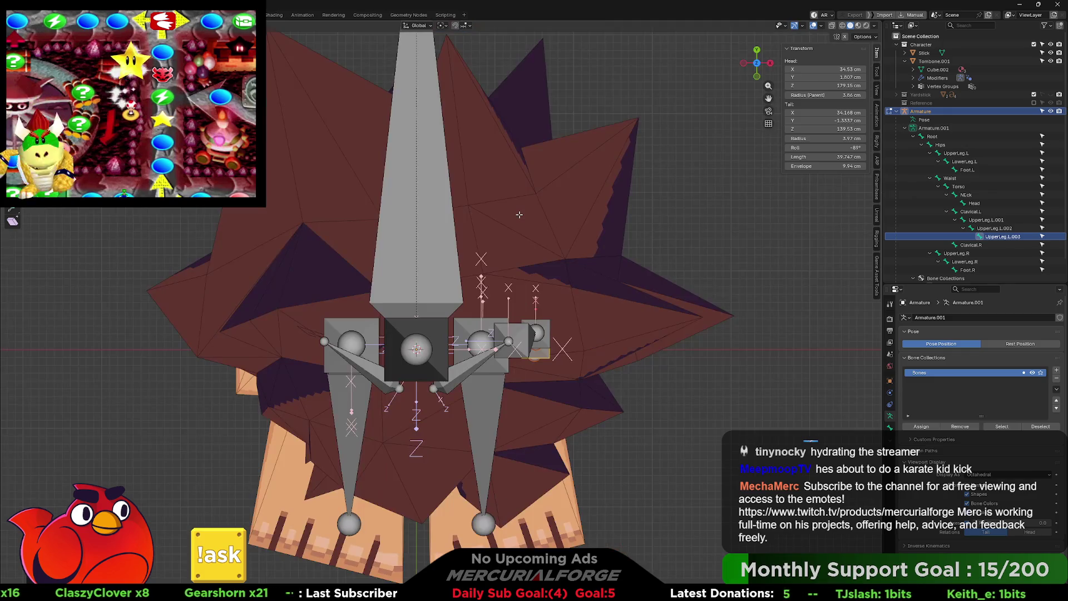
key(ctrl+KP_7)
key(KP_7)
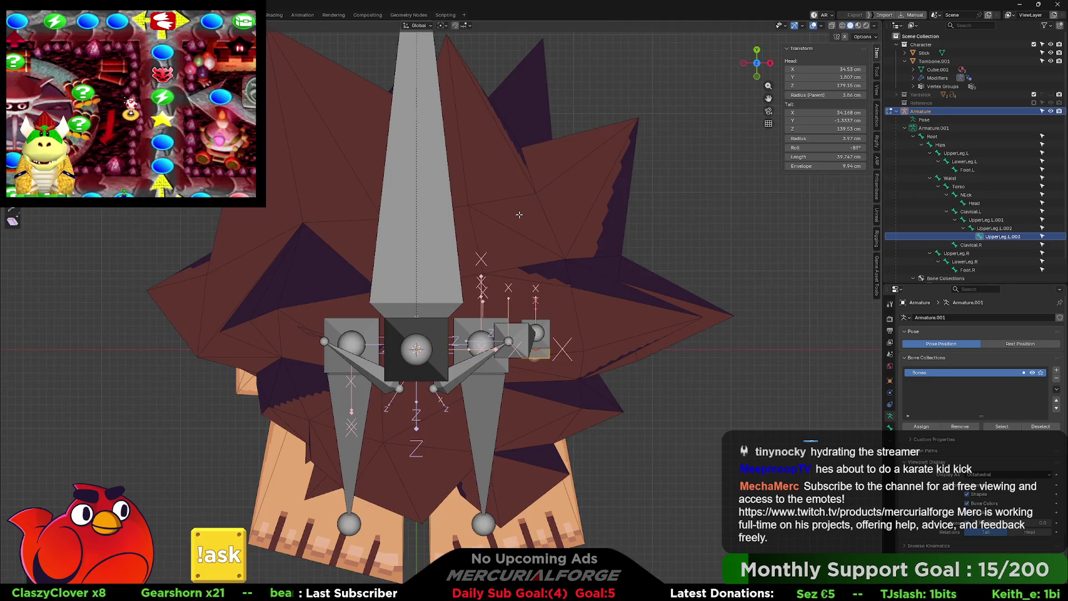
key(KP_1)
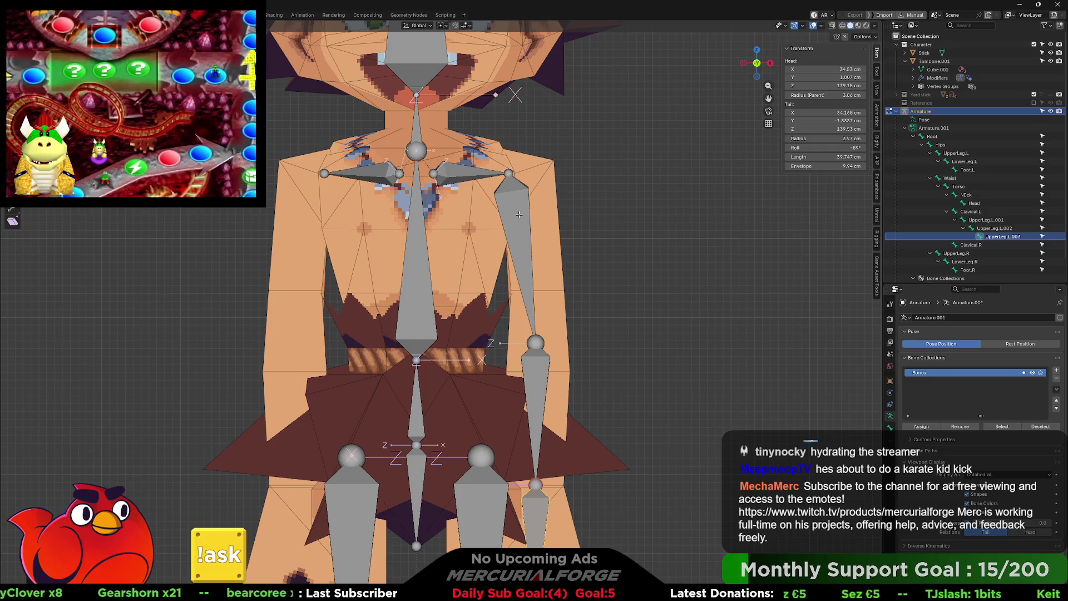
key(ctrl+KP_1)
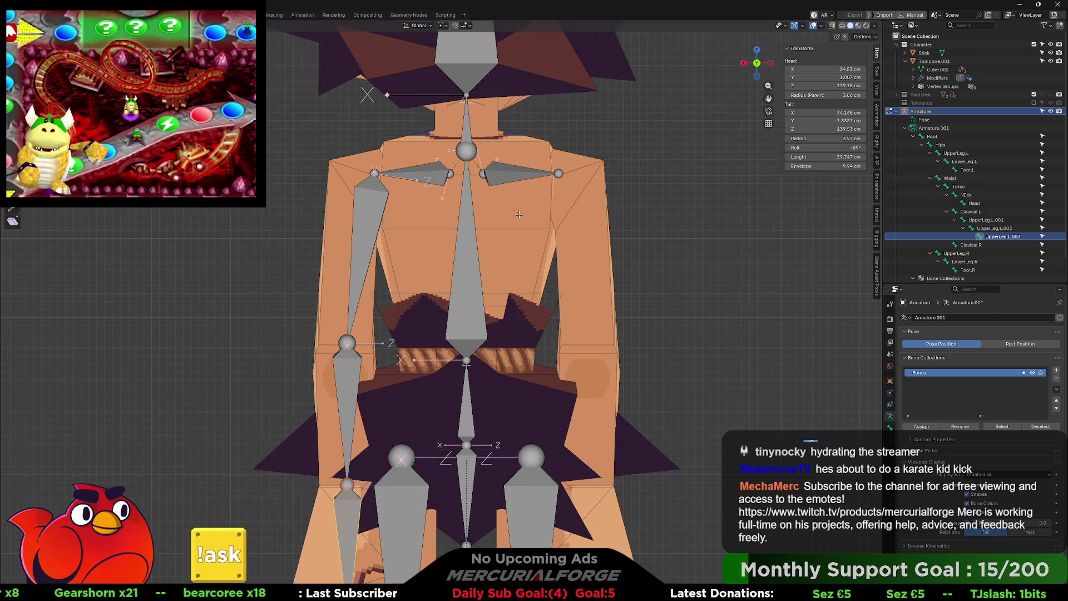
scroll(519, 215, up, 5)
scroll(518, 223, down, 6)
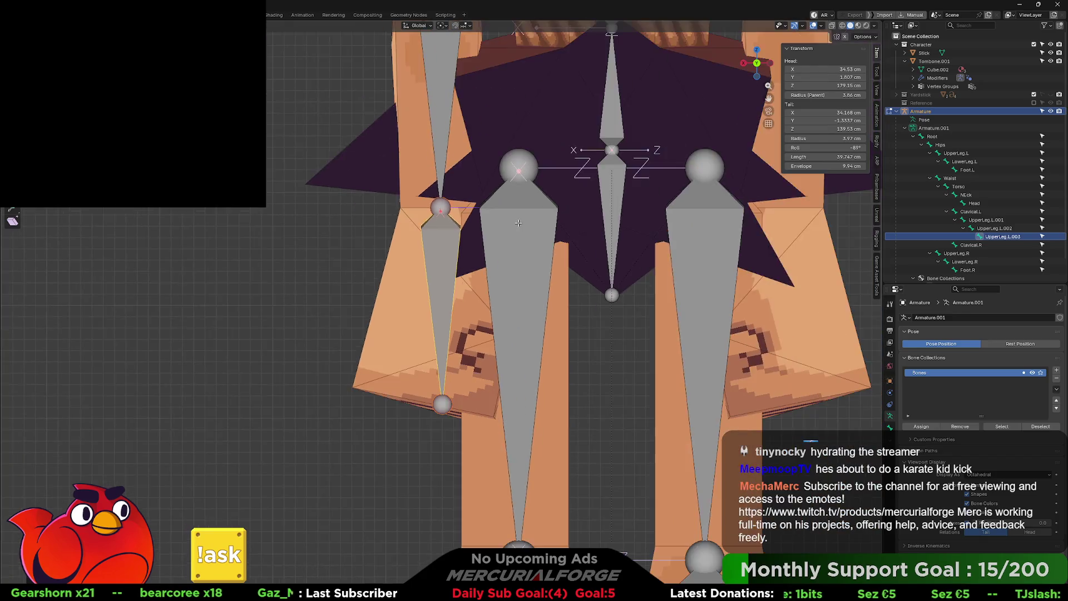
mouse_move(519, 223)
middle_down()
mouse_move(624, 178)
mouse_move(600, 194)
middle_up()
key(KP_1)
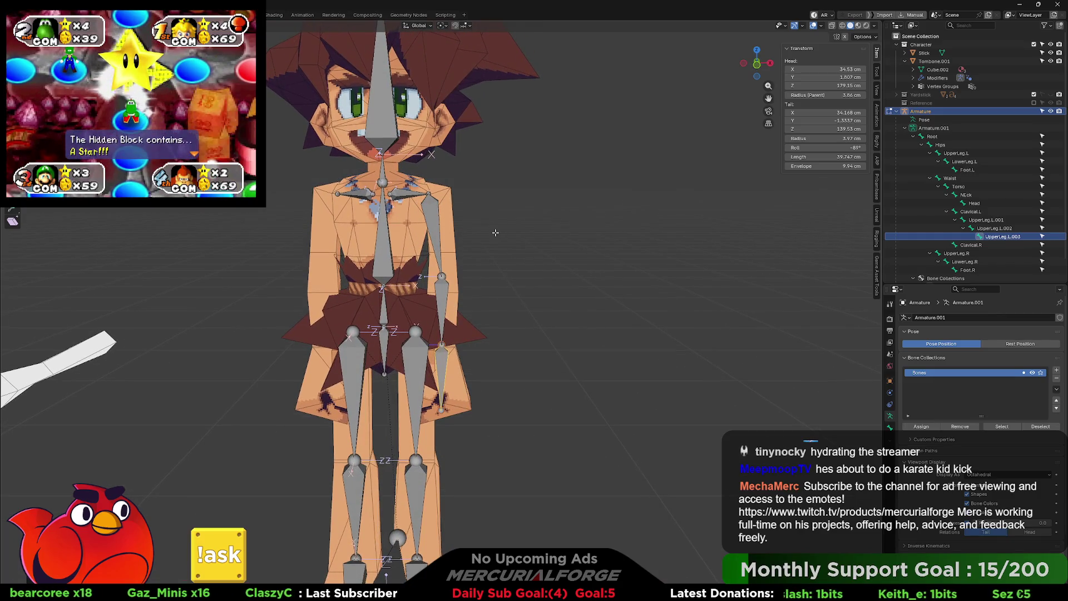
scroll(493, 266, up, 2)
middle_drag(475, 234, 484, 255)
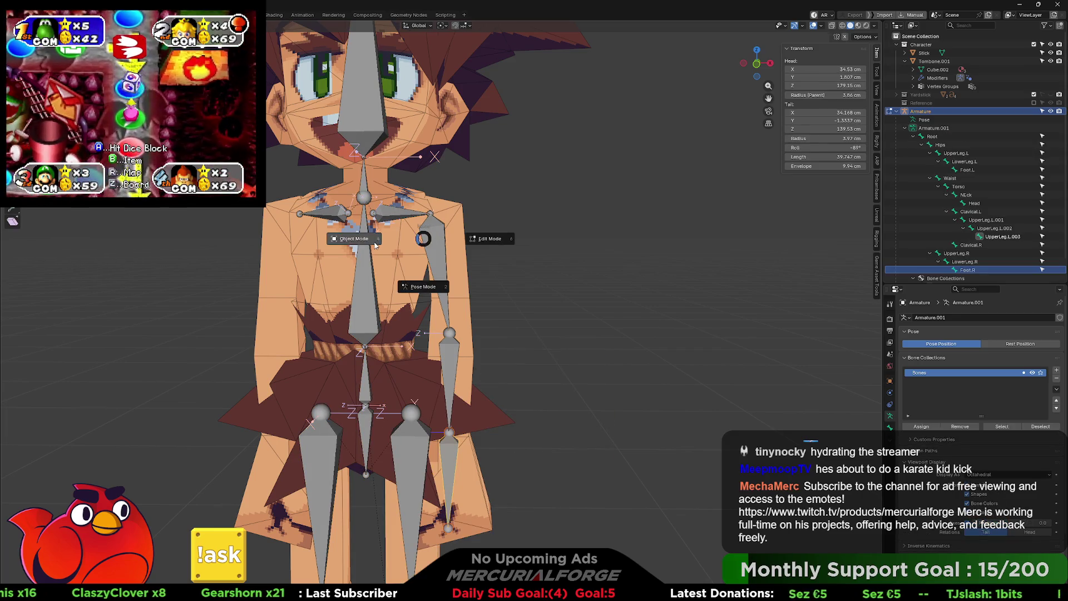
Step: In Object Mode, rename the UpperLeg.L.001 bone to UpperArm.L in the Outliner
key(Tab)
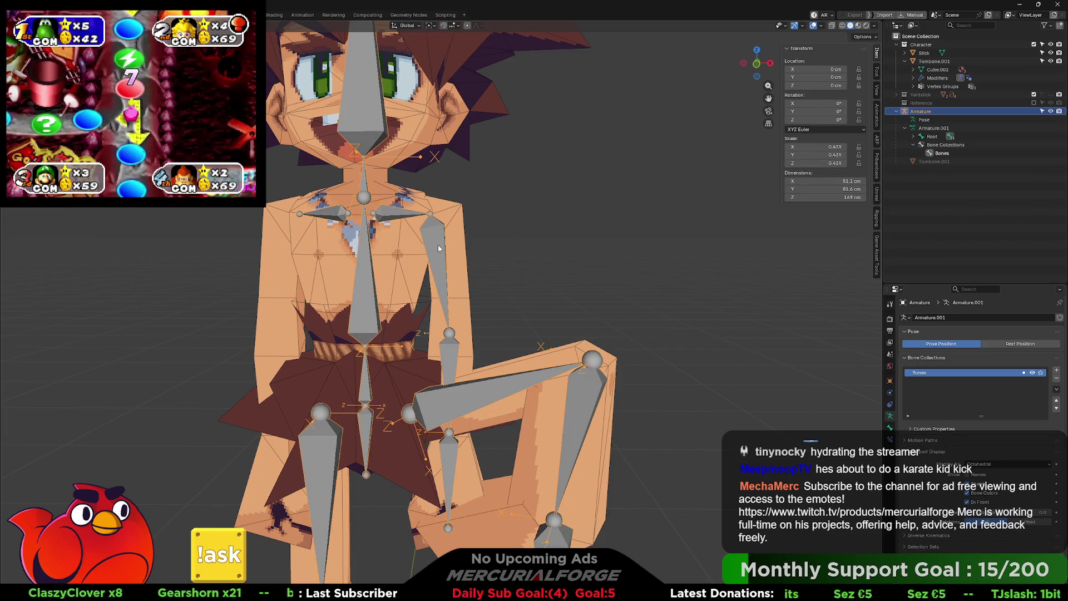
click(971, 211)
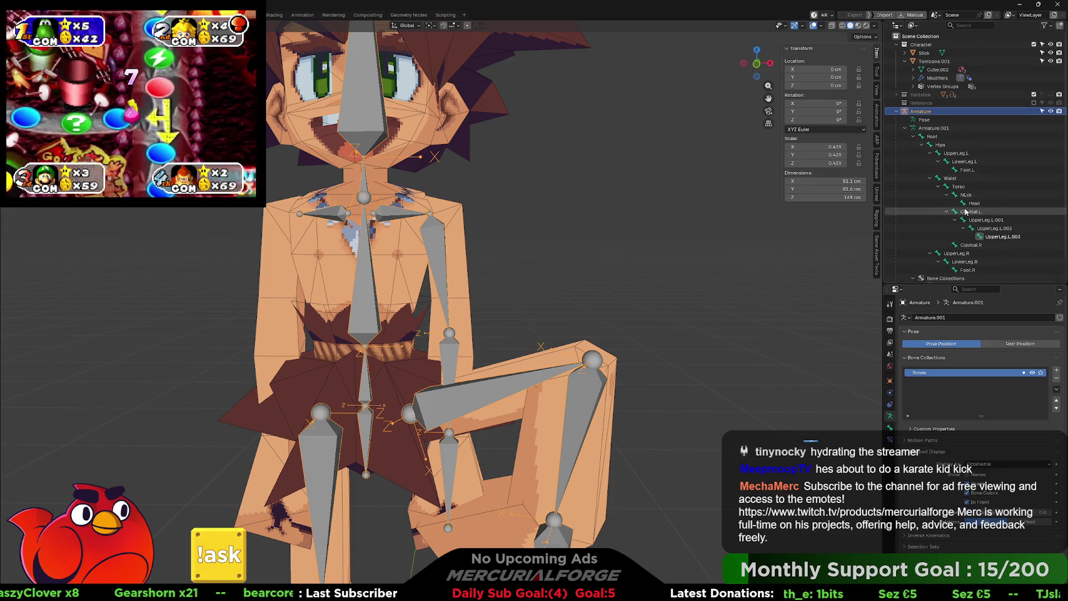
scroll(984, 201, down, 2)
click(984, 200)
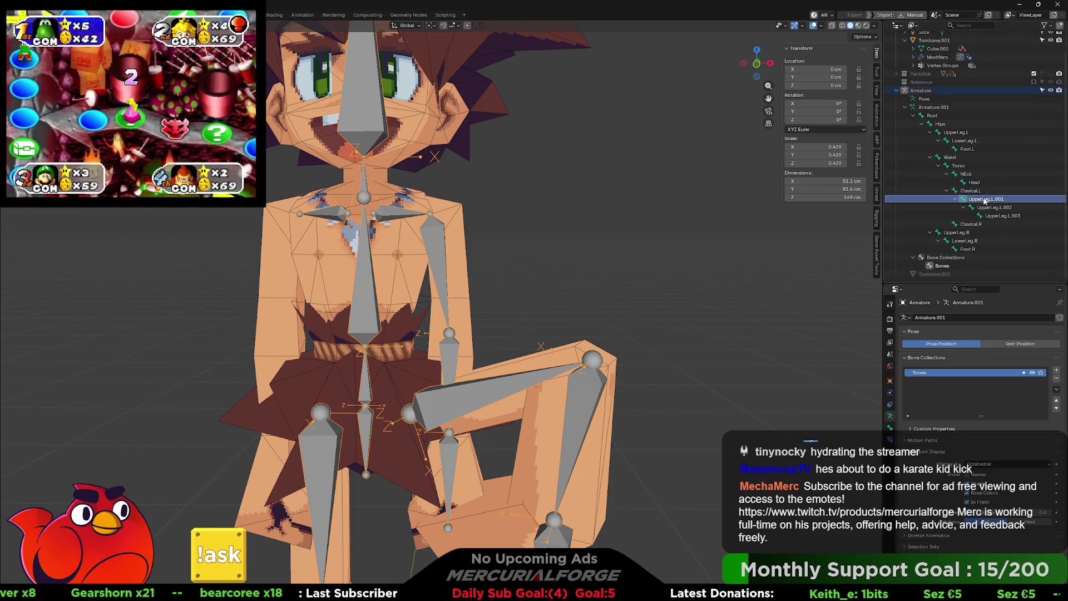
double_click(985, 199)
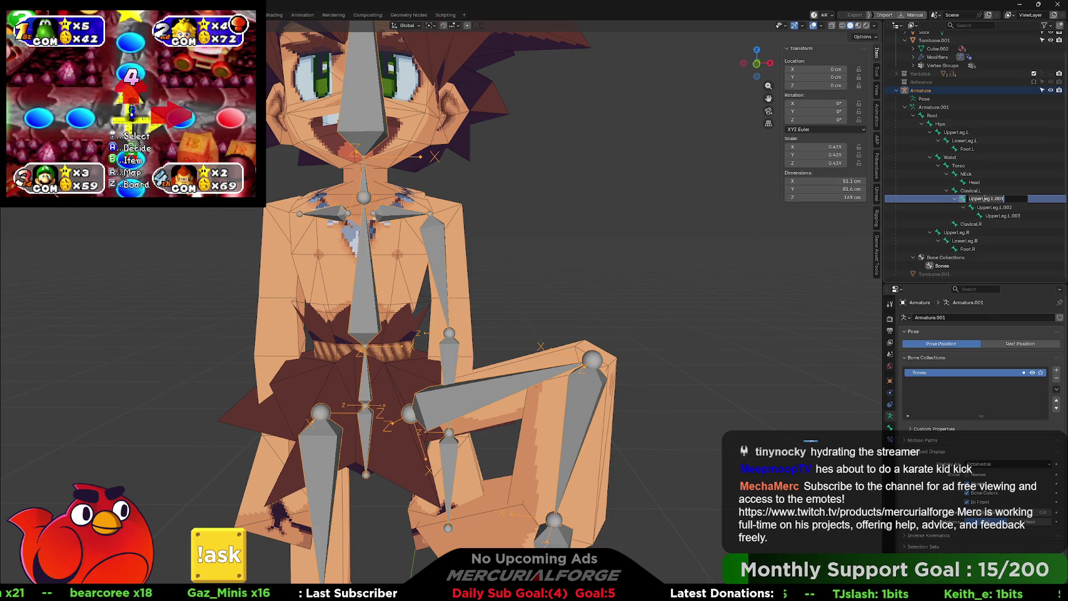
text(PPERR)
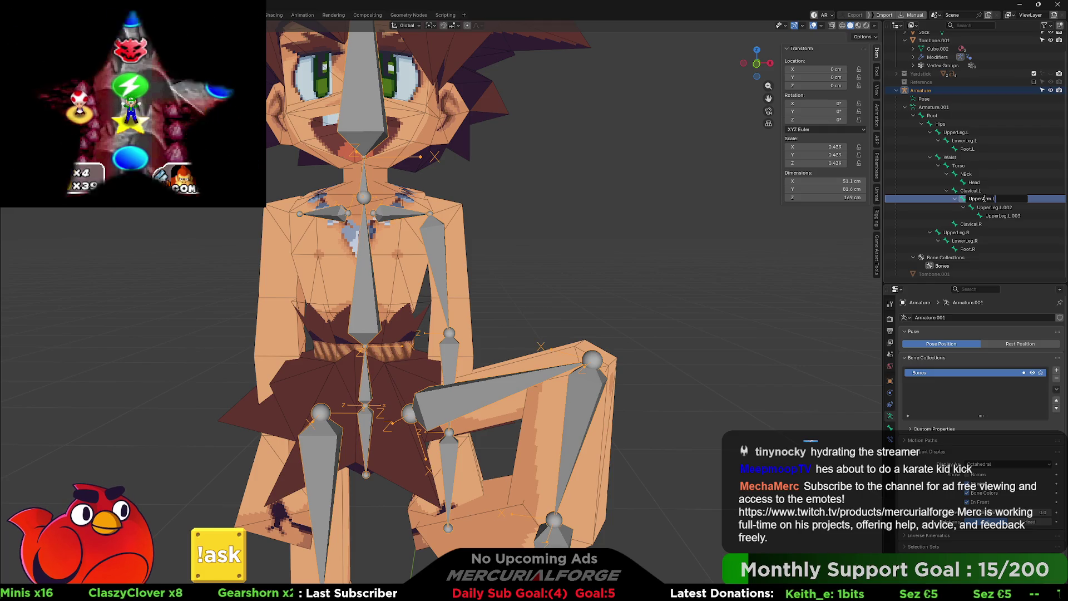
key(Return)
Step: Rename the next two copied bones LowerArm.L and Hand.L
key(Down)
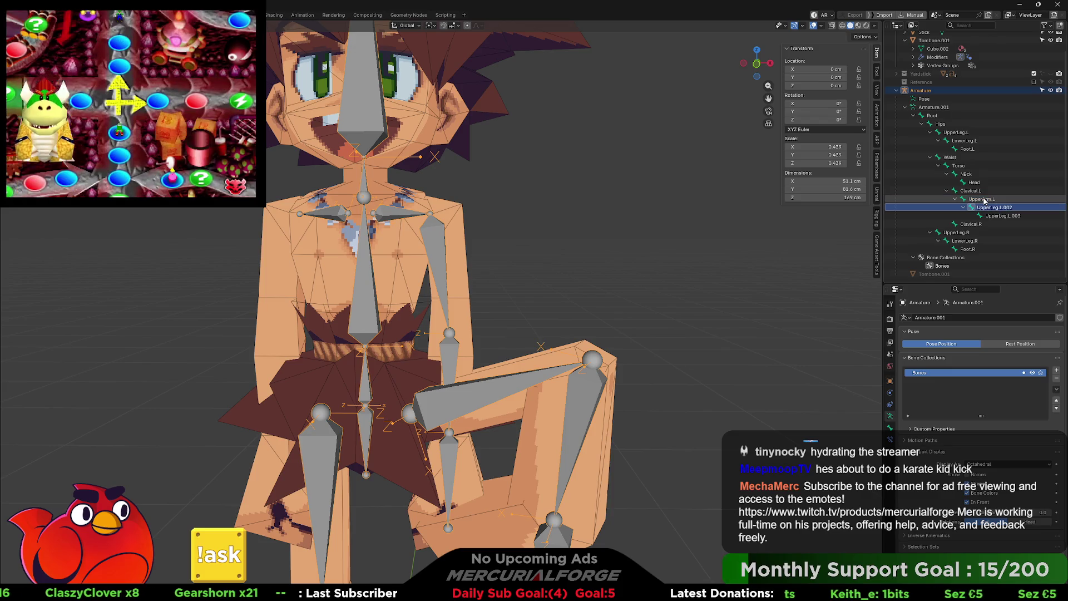
text(Lower)
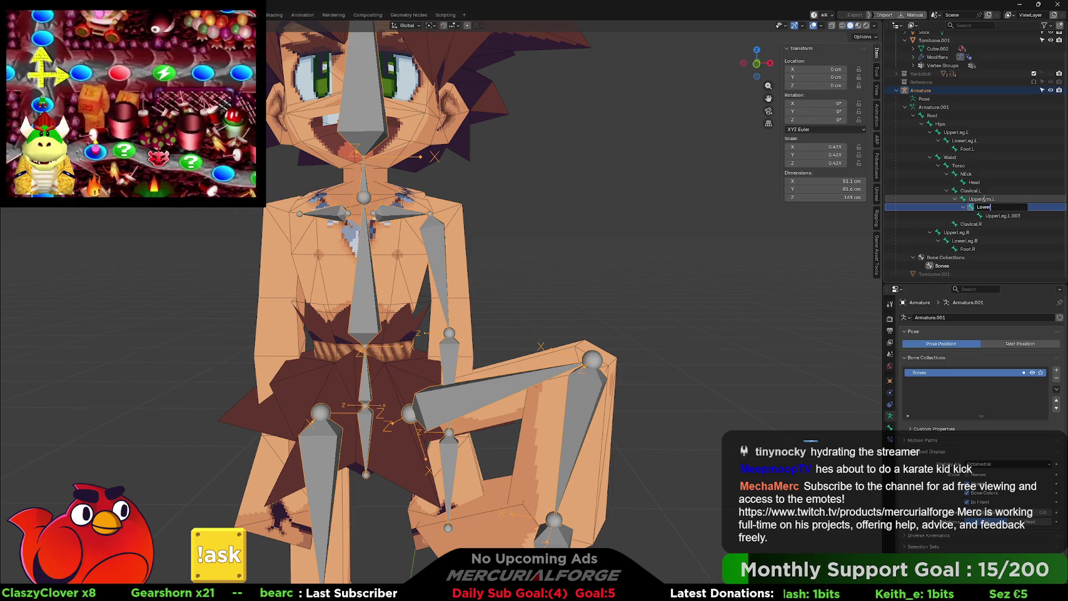
text(Arm.L)
key(Return)
key(Down)
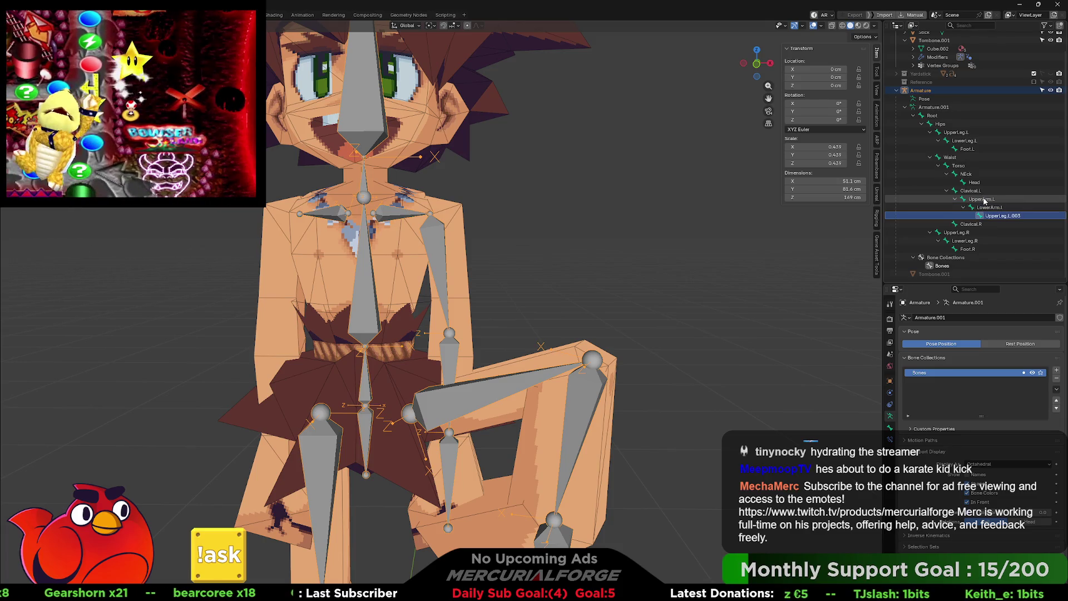
text(Hand.L)
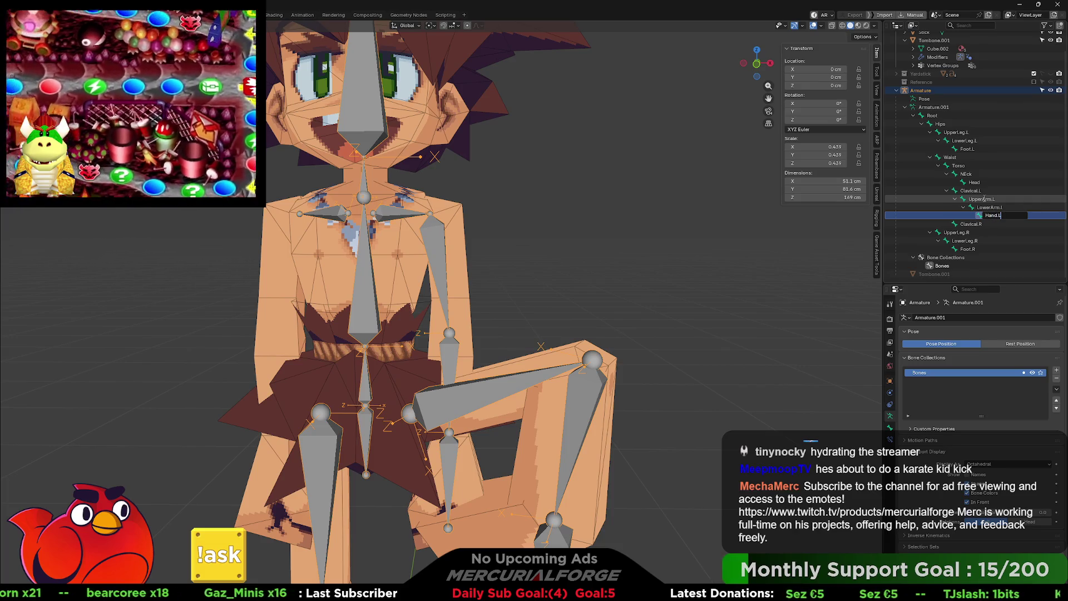
click(984, 199)
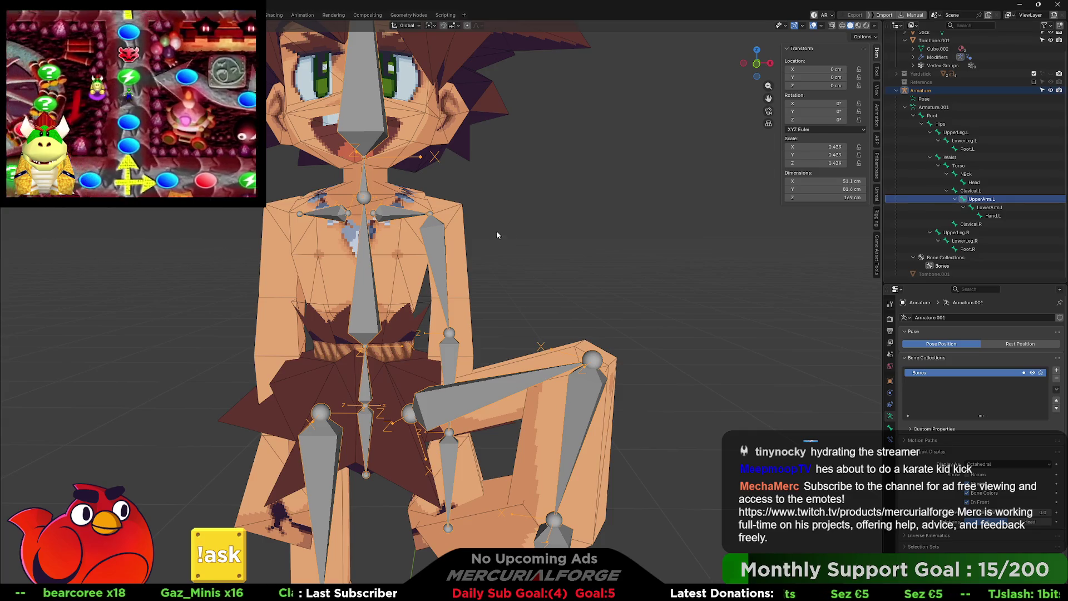
Step: Open the armature's context menu, dismiss it, and return to Edit Mode
right_click(431, 237)
mouse_move(432, 232)
key(Escape)
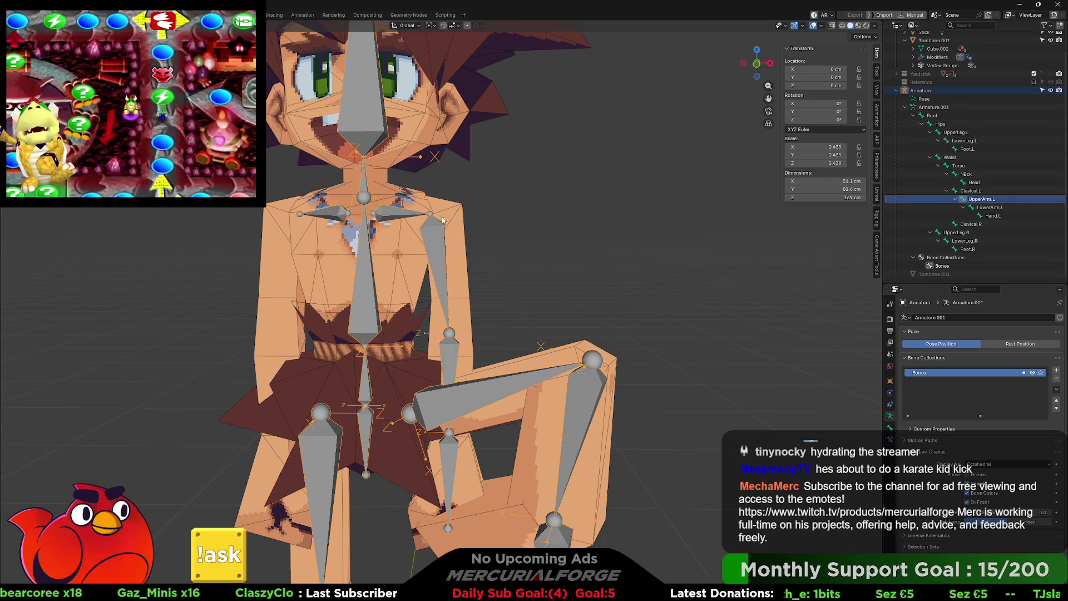
key(Tab)
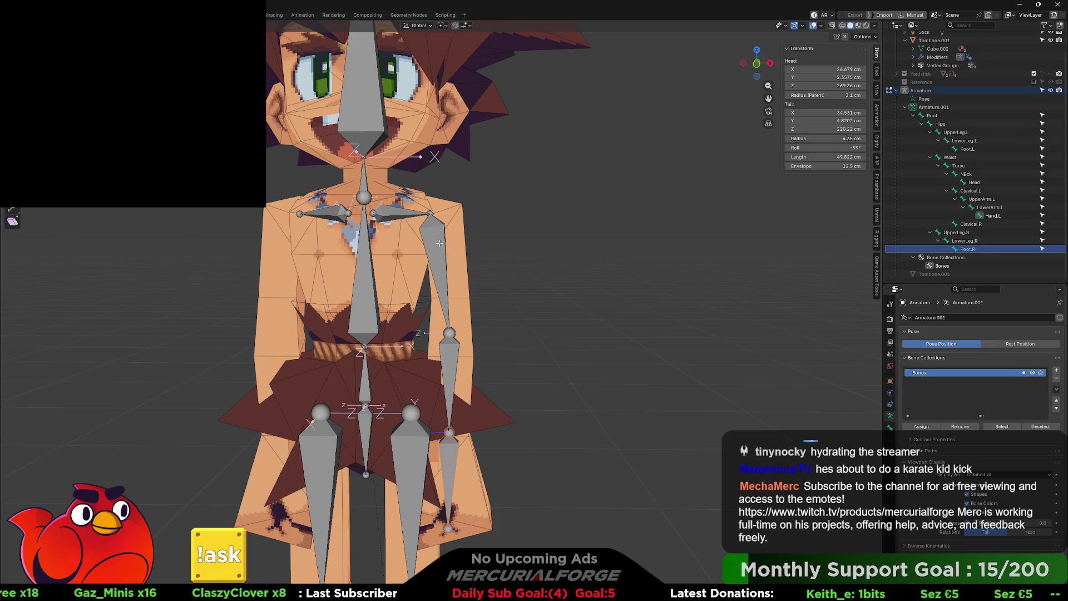
Step: Select UpperArm.L, LowerArm.L and Hand.L and symmetrize them to the right side
shift+click(449, 384)
shift+click(448, 461)
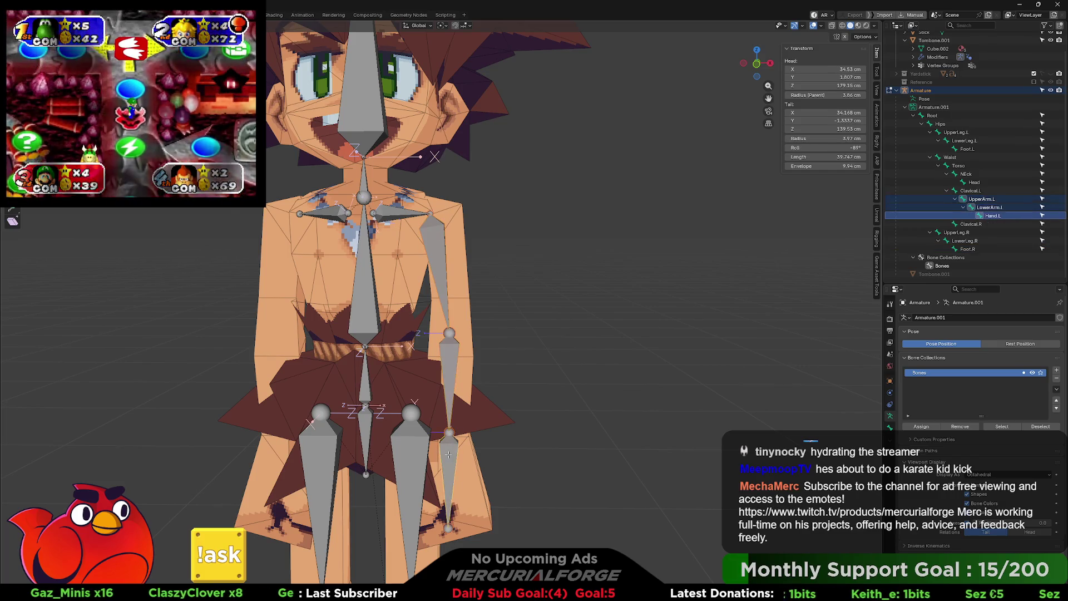
right_click(448, 457)
click(449, 454)
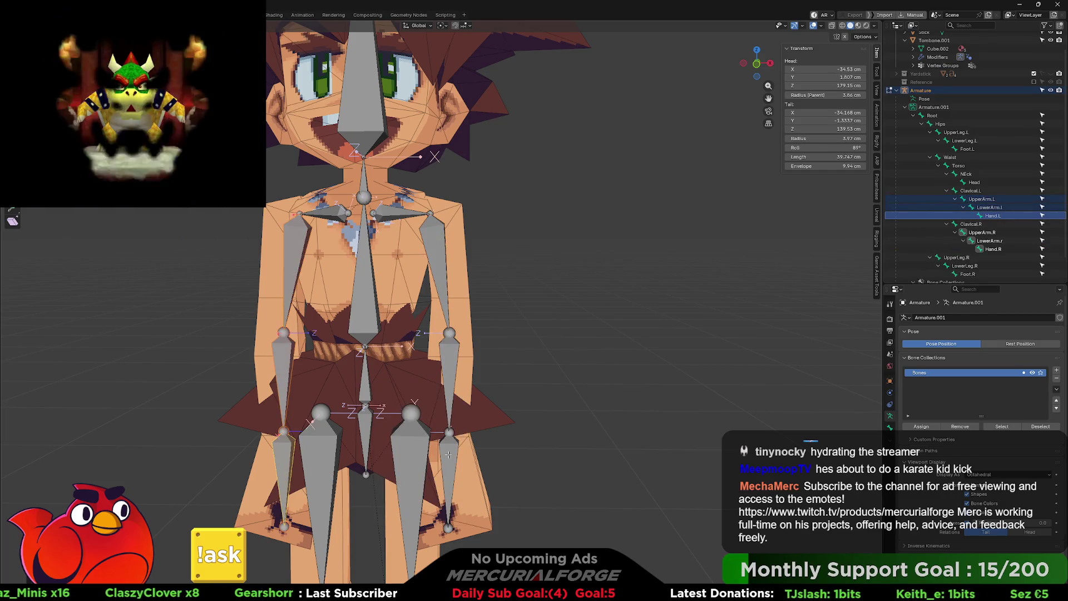
shift+middle_drag(445, 305, 483, 288)
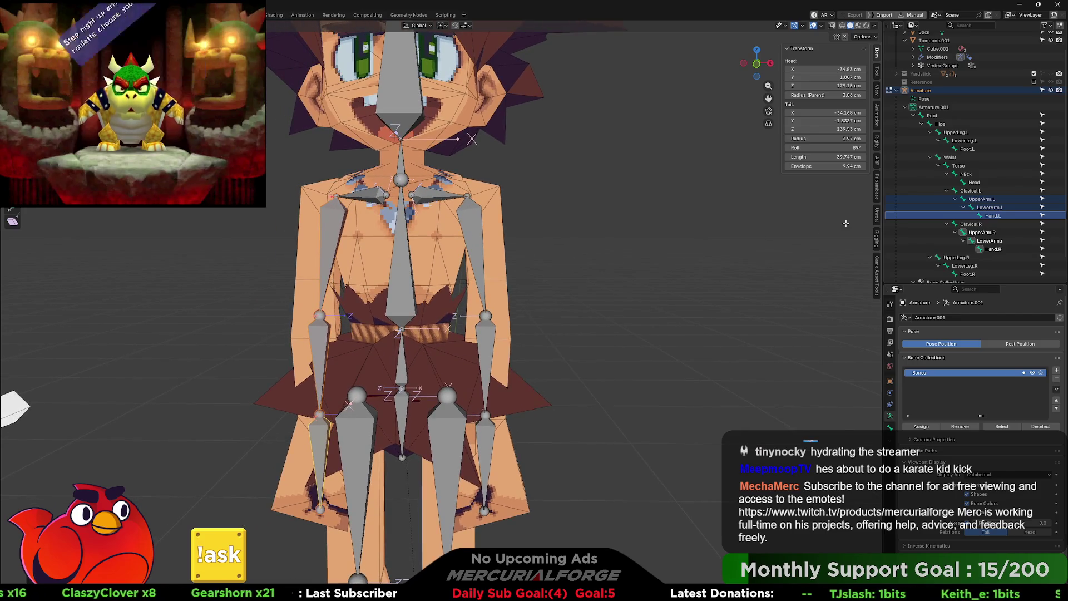
Step: Correct the mirrored lower arm bone's name in the Outliner to LowerArm.R
double_click(999, 207)
scroll(1005, 207, down, 1)
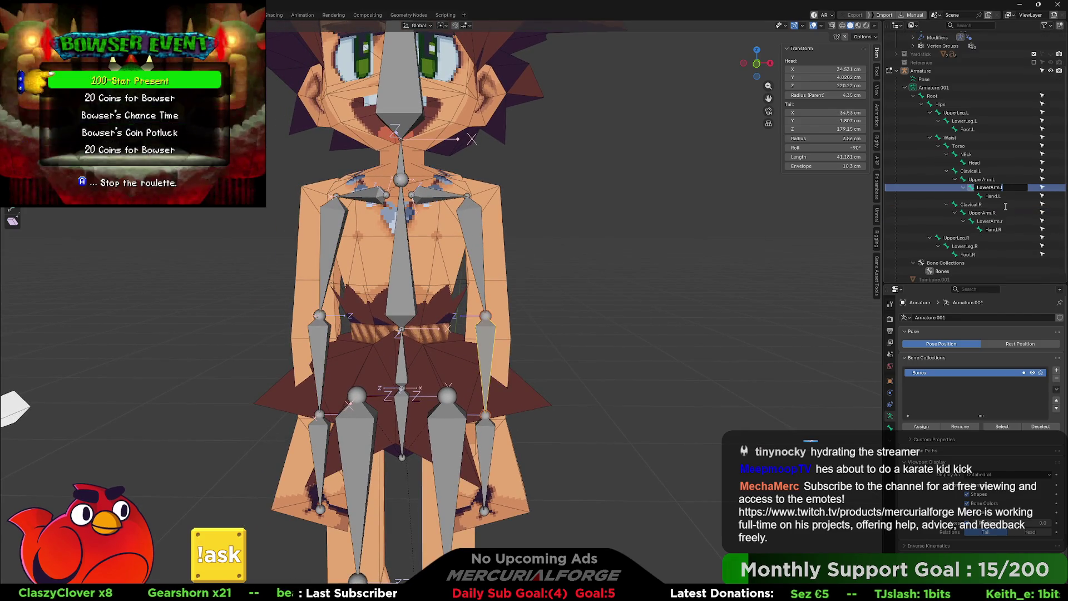
text(L)
key(Return)
key(Down)
key(Down)
key(Down)
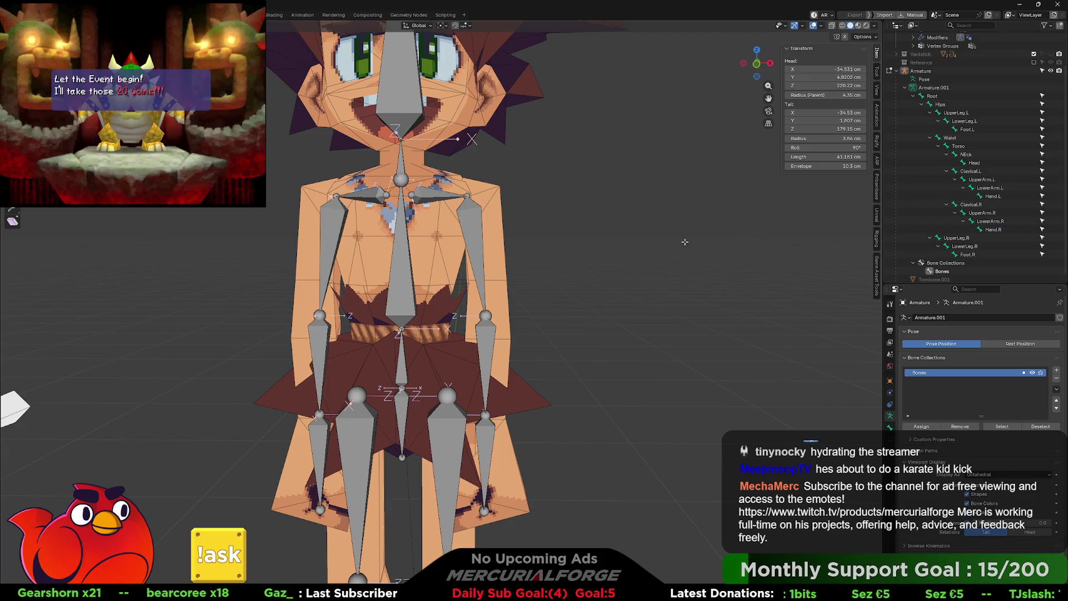
Step: Parent the Tombone.001 mesh to the armature, then keep only the armature selected
key(Tab)
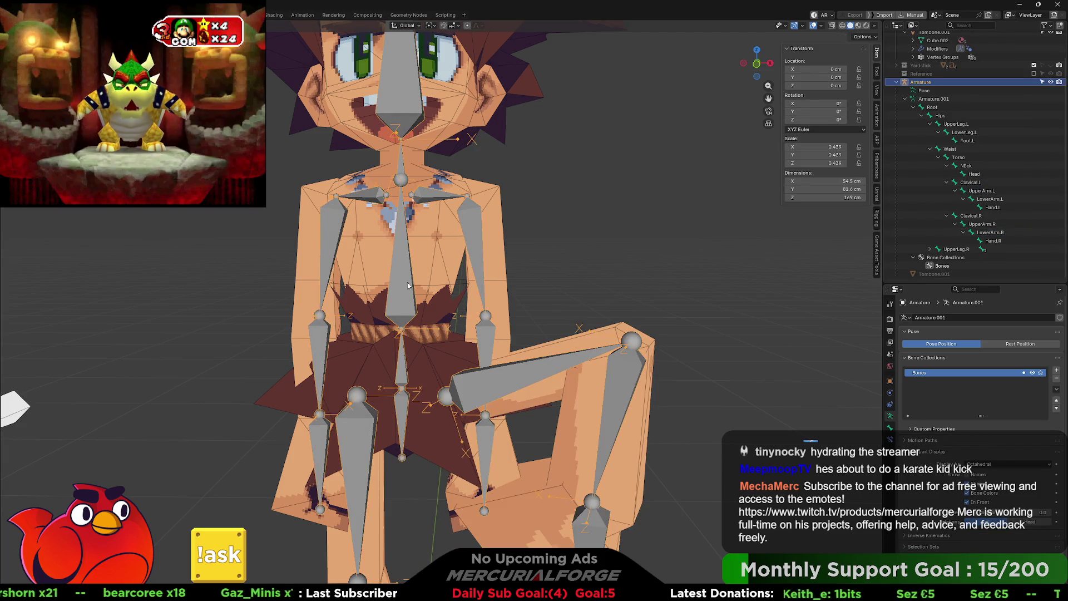
click(437, 257)
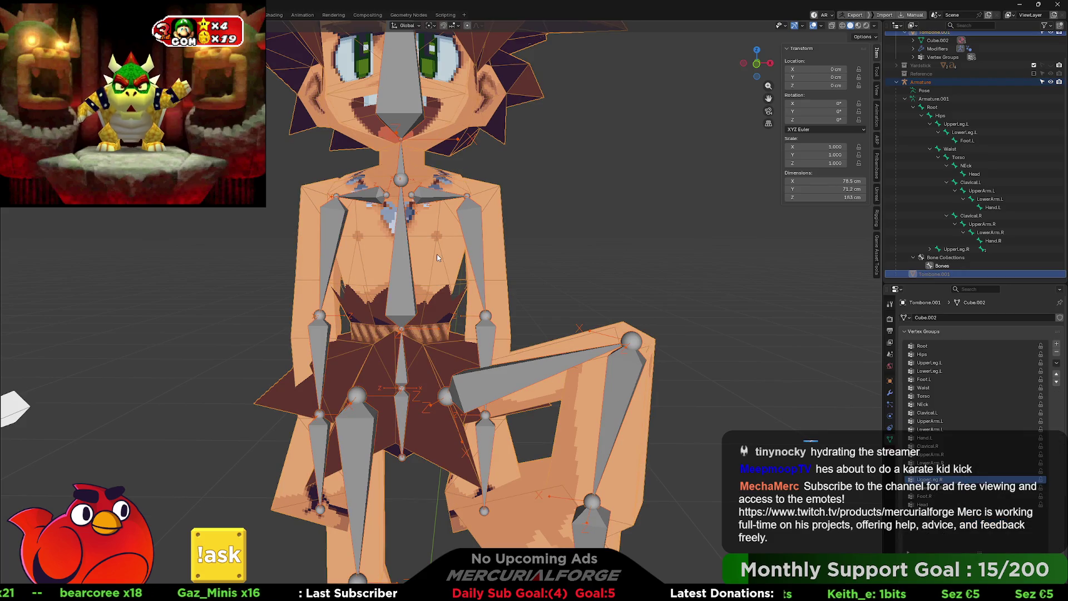
key(ctrl+p)
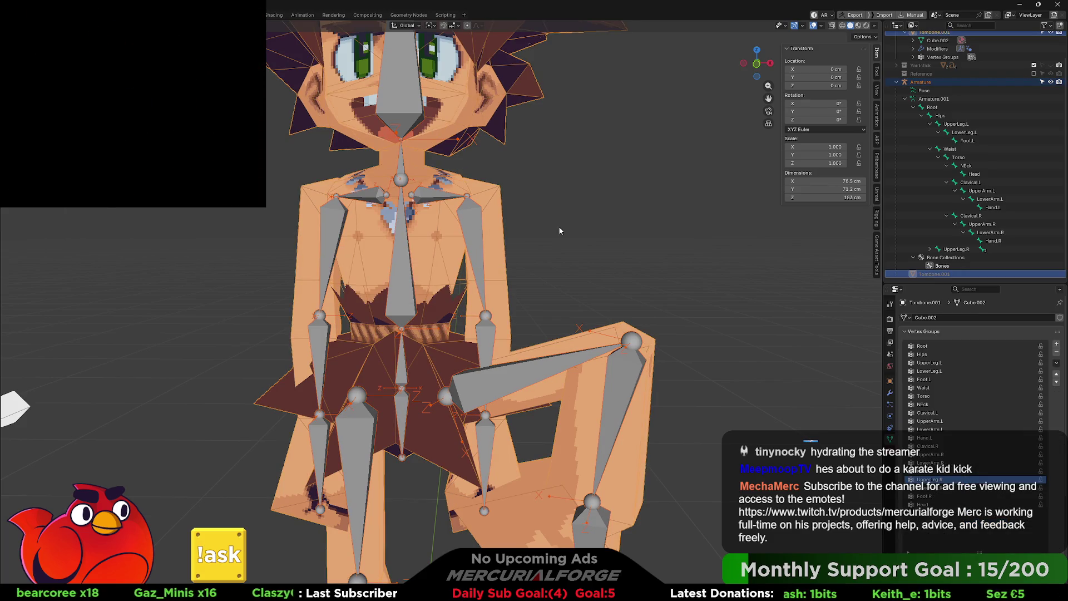
click(472, 230)
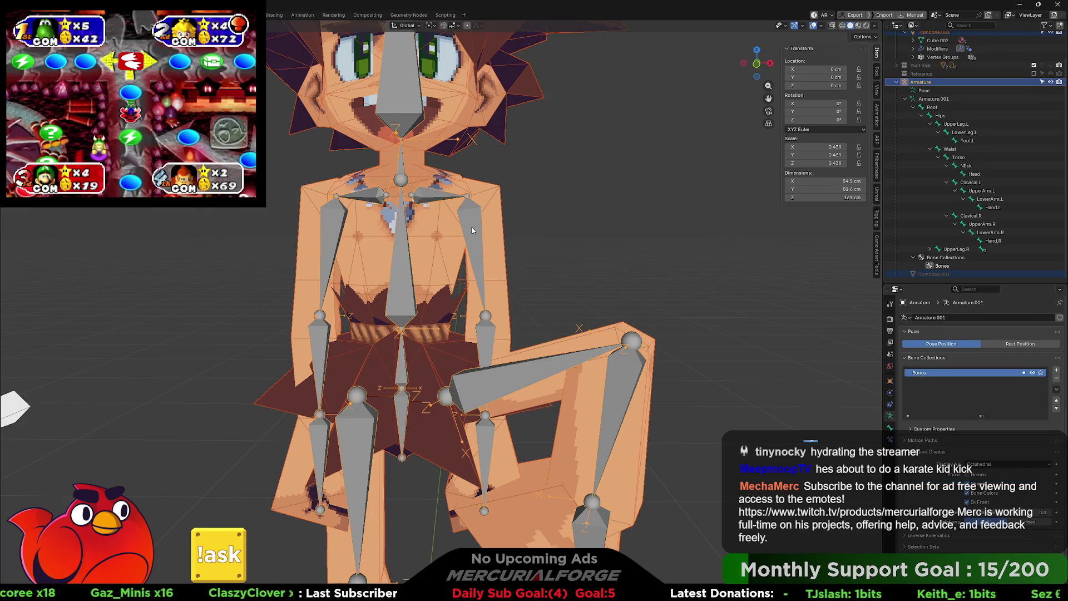
key(ctrl+p)
click(473, 230)
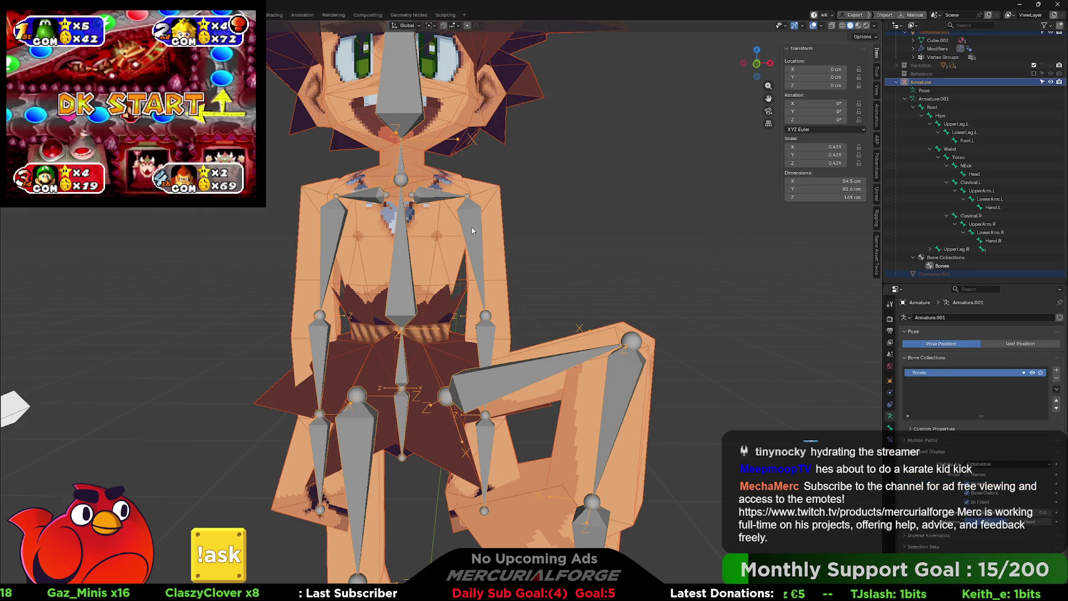
click(482, 239)
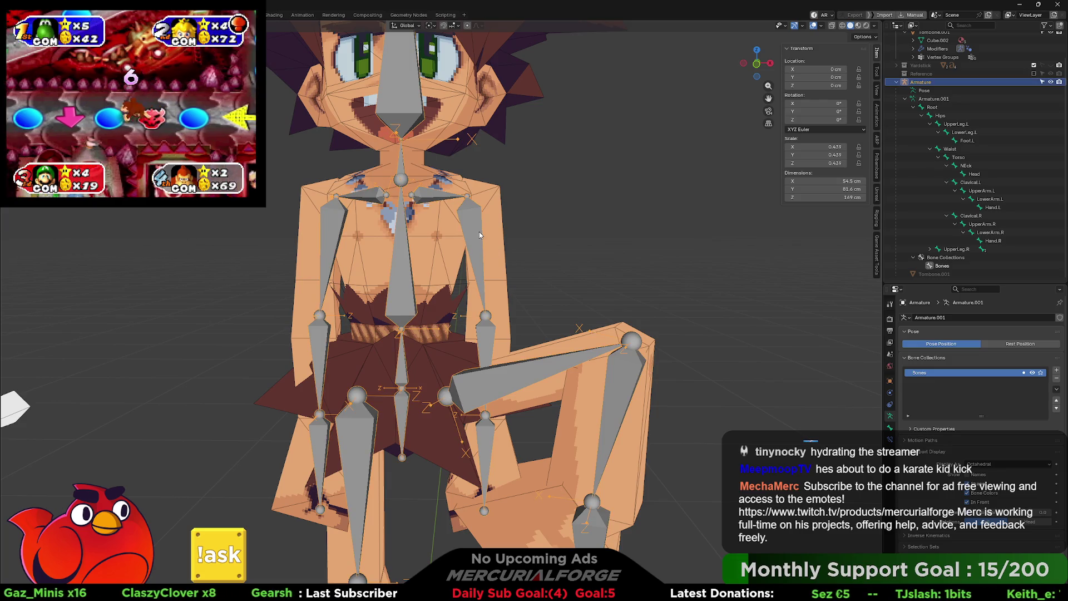
Step: In Pose Mode, try rotating the left upper arm bone, then cancel
key(ctrl+Tab)
click(478, 239)
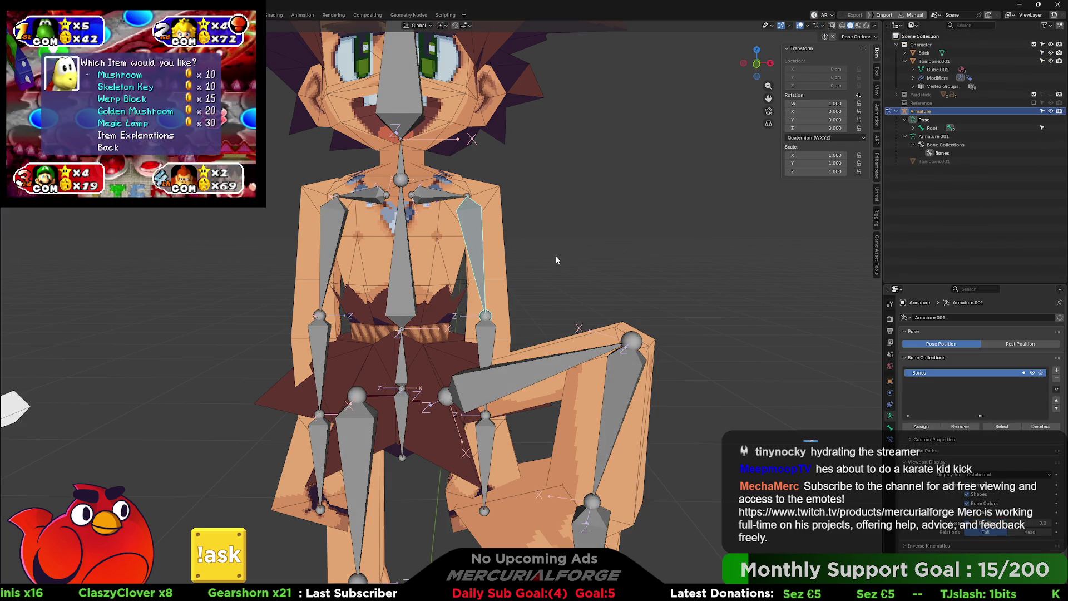
key(r)
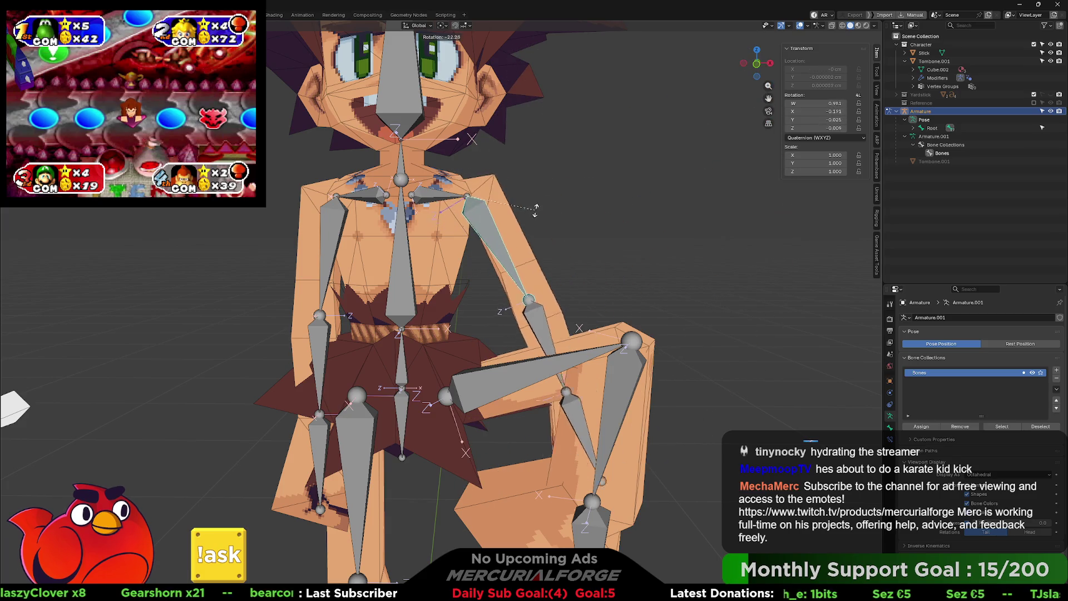
key(Escape)
Step: Twist the forearm bone about its own local Z axis
click(593, 285)
middle_drag(593, 284, 607, 272)
key(r)
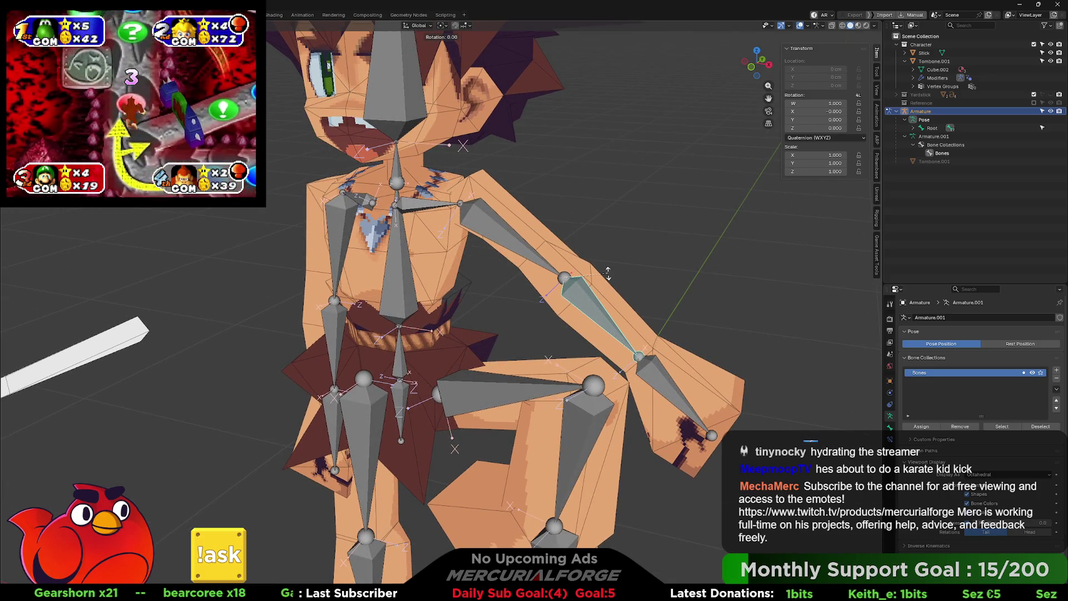
key(z)
key(z)
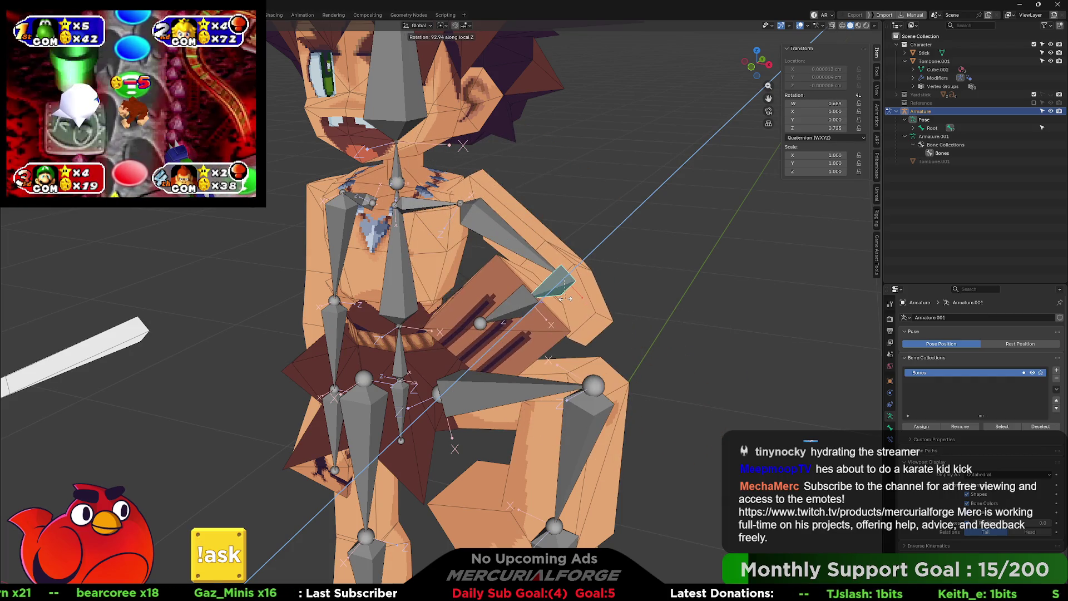
mouse_move(563, 299)
middle_down()
mouse_move(509, 278)
mouse_move(505, 301)
middle_up()
Step: Deselect the lower arm bone in Edit Mode and exit to view the posed rig
key(ctrl+Tab)
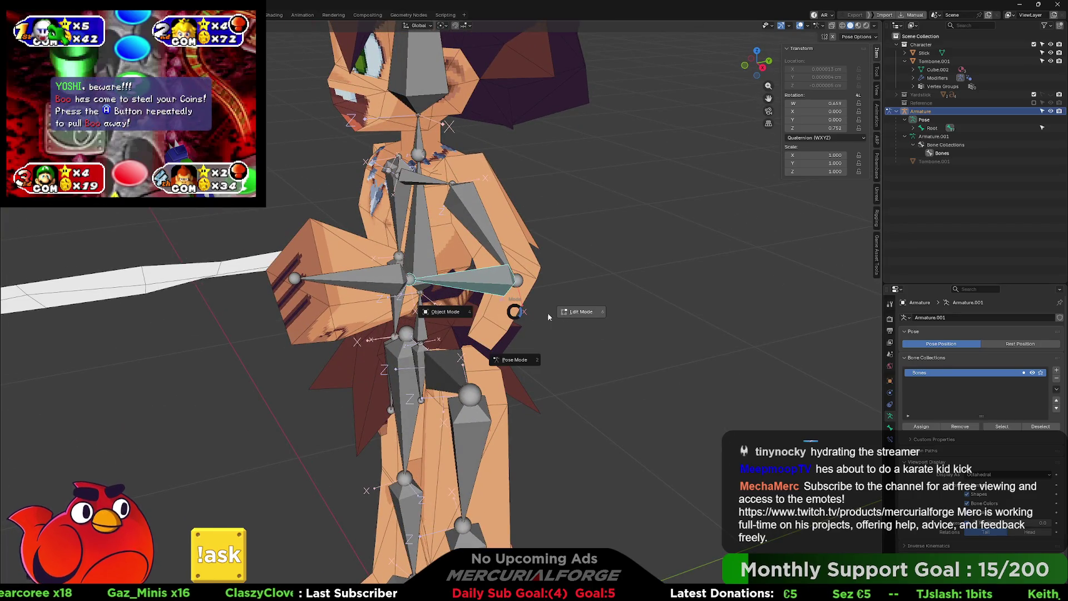
click(543, 313)
click(490, 342)
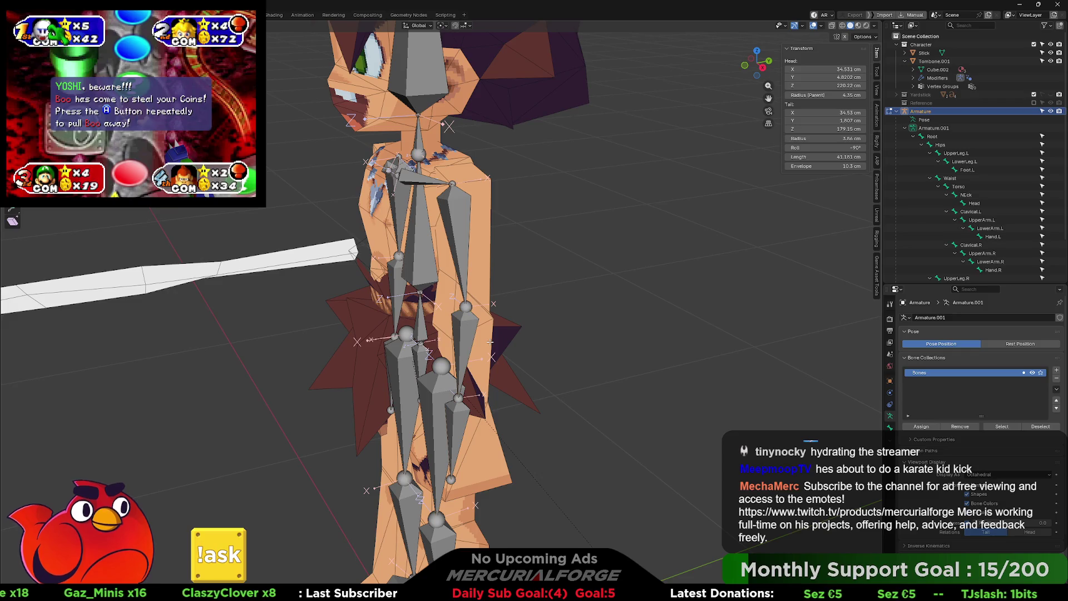
middle_drag(490, 341, 501, 297)
key(Tab)
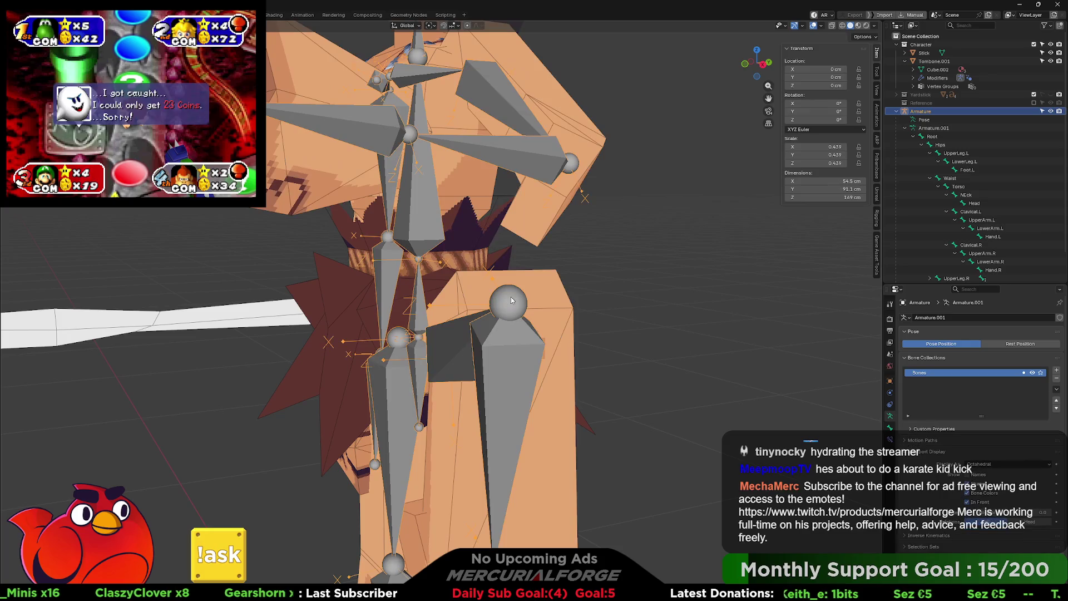
Step: Select the arm vertices of Tombone.001 in Edit Mode with X-ray turned on
click(536, 213)
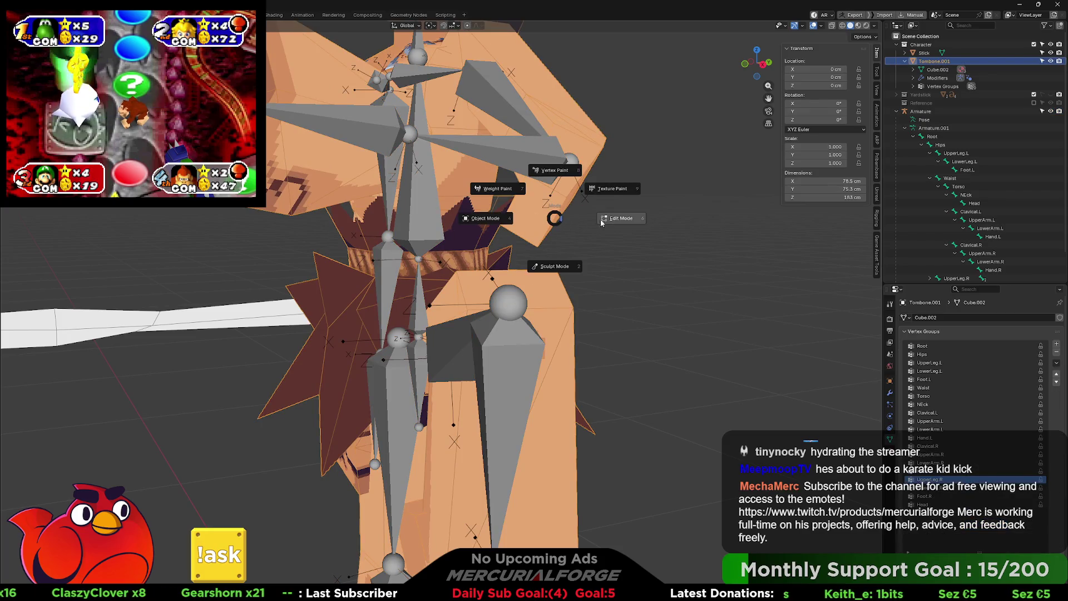
key(Tab)
mouse_move(523, 270)
middle_down()
mouse_move(495, 227)
mouse_move(508, 273)
mouse_move(415, 239)
middle_up()
click(526, 259)
key(ctrl+l)
key(alt+z)
drag(415, 238, 356, 313)
middle_drag(356, 312, 412, 300)
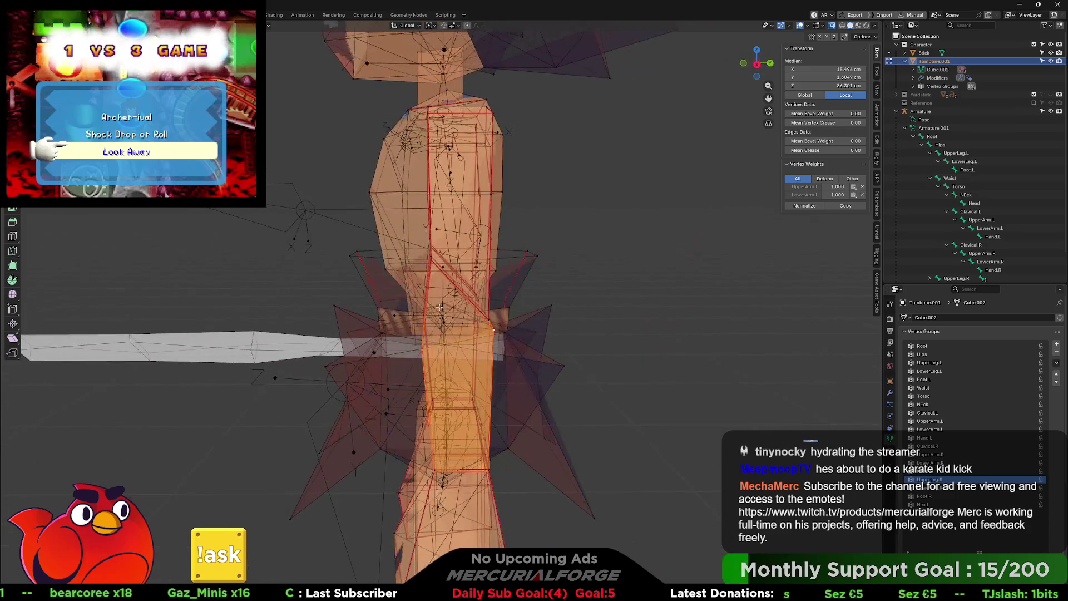
Step: Make UpperArm.L the active vertex group and play the animation to check deformation
click(942, 424)
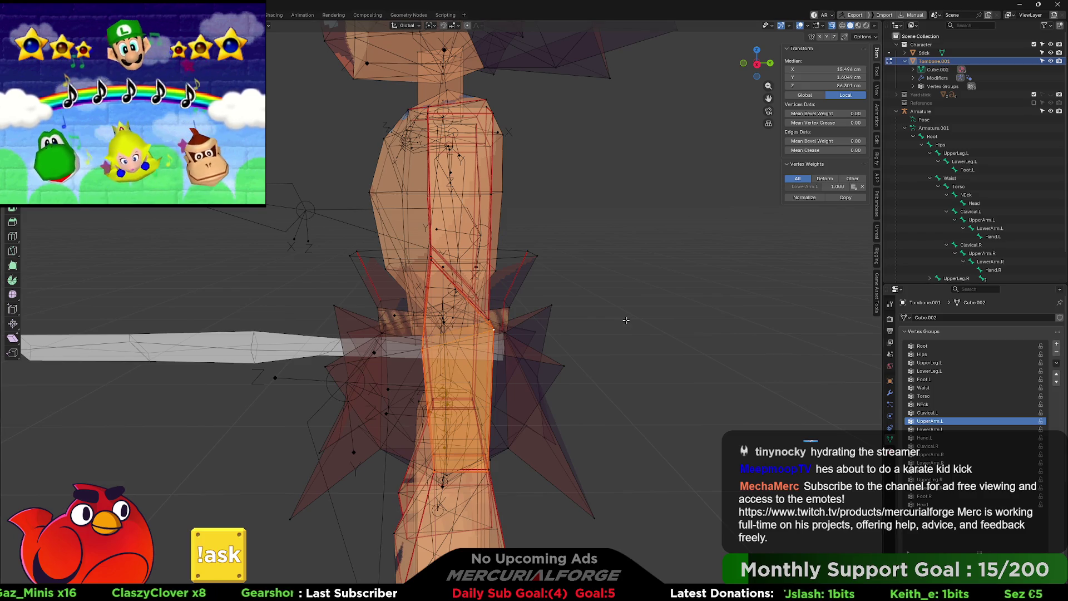
key(Tab)
key(space)
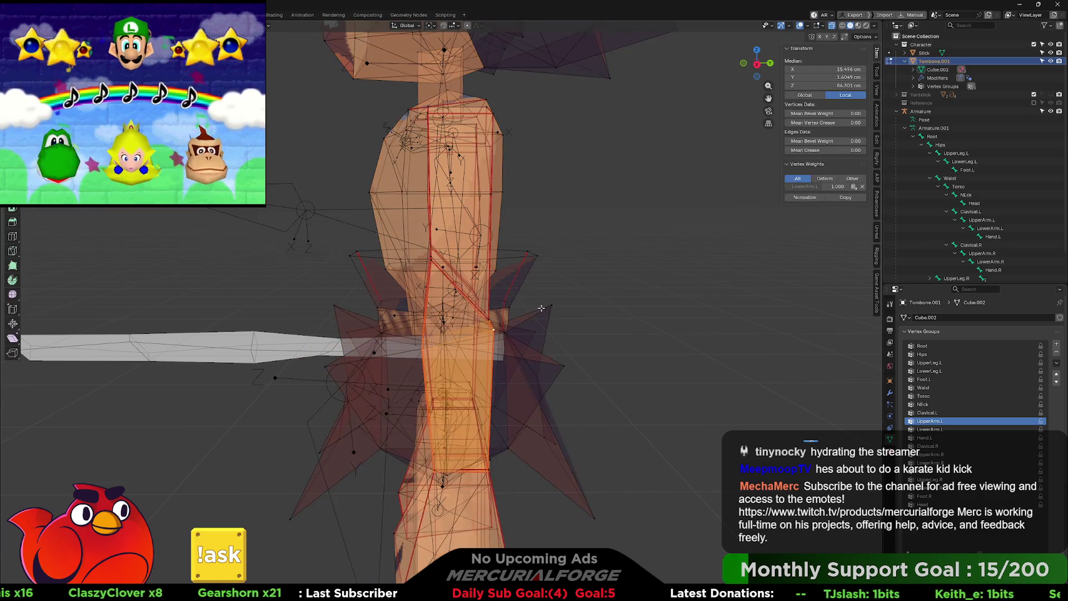
key(space)
Step: Select and check the upper-left chest faces, deselect all, and return to Object Mode
key(Tab)
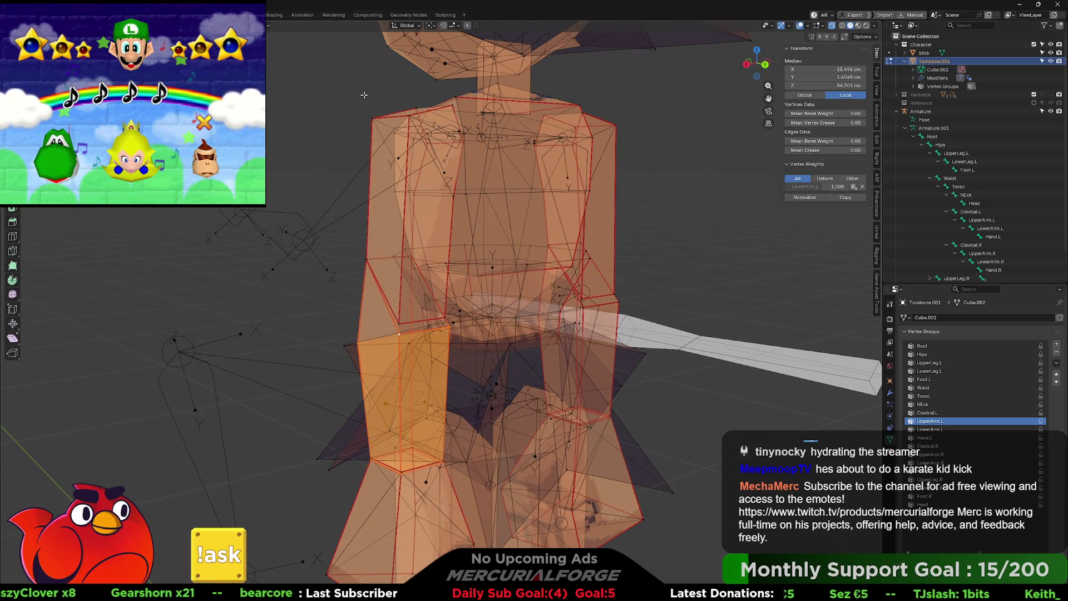
drag(467, 189, 469, 191)
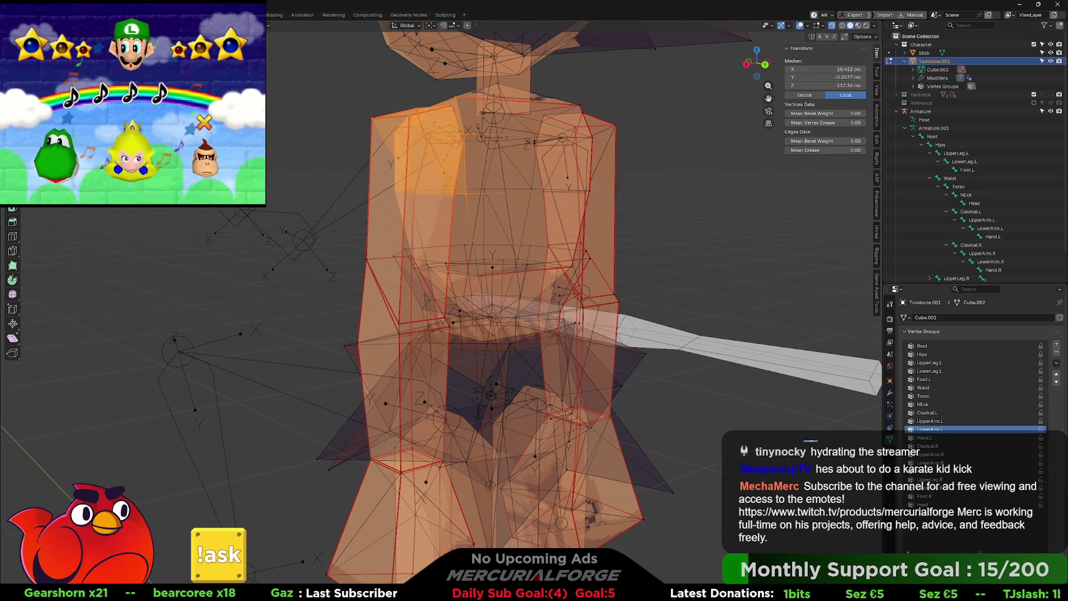
key(Tab)
mouse_move(393, 154)
middle_down()
mouse_move(472, 143)
mouse_move(552, 196)
middle_up()
key(Tab)
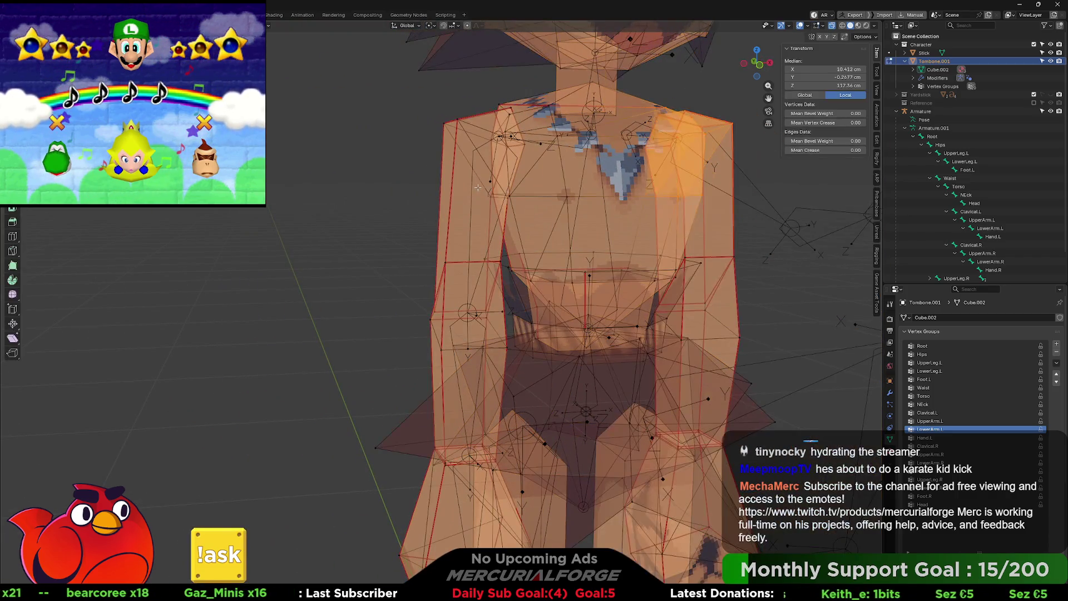
key(alt+a)
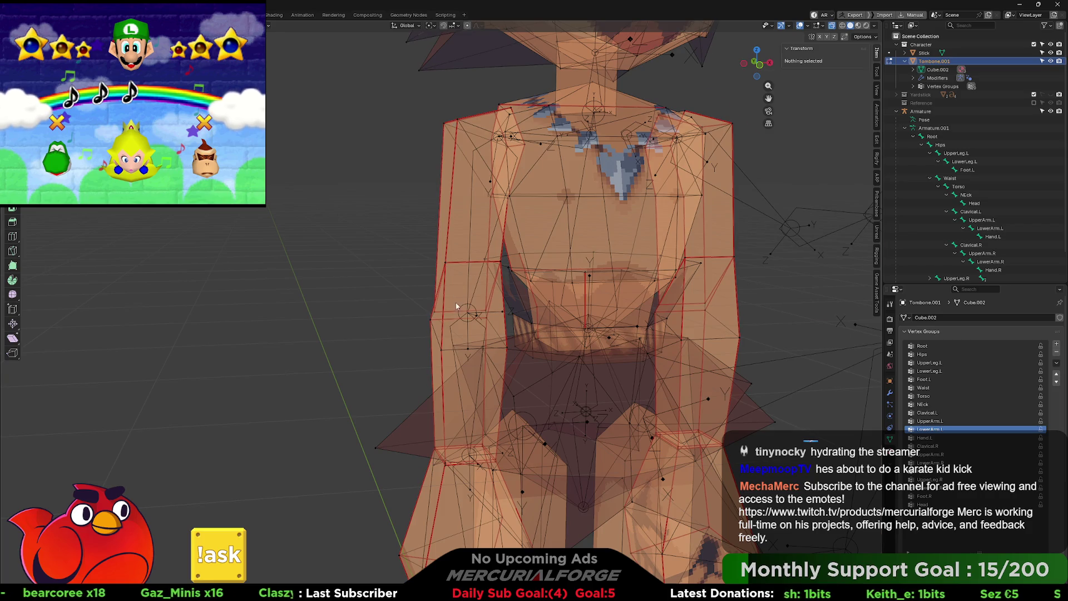
key(ctrl+Tab)
click(422, 352)
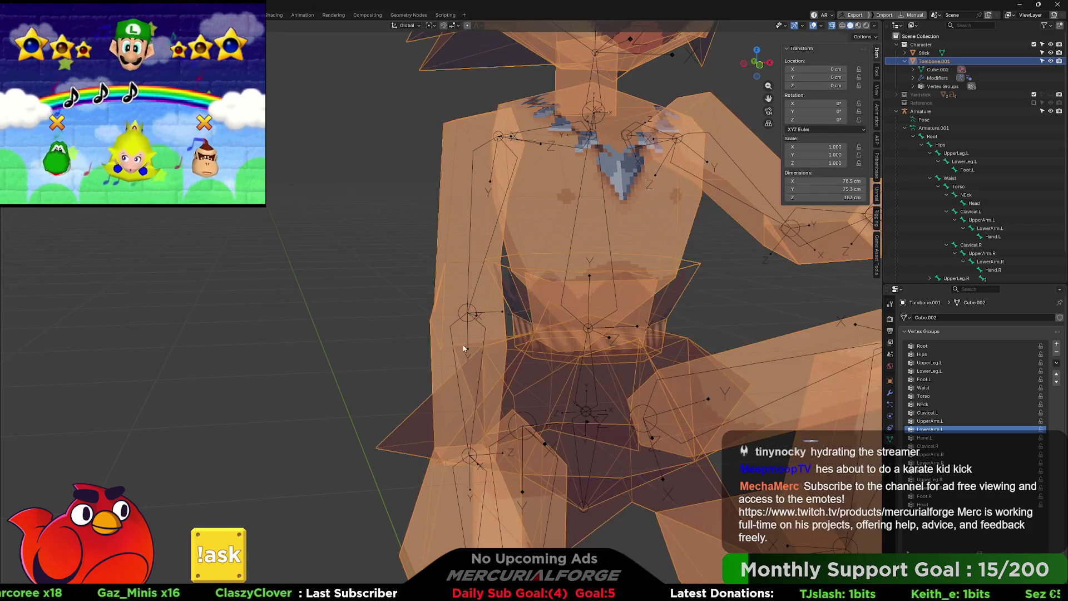
Step: In Pose Mode, rotate a leg bone about its local Z axis, clearing one rotation with Alt+R
click(472, 314)
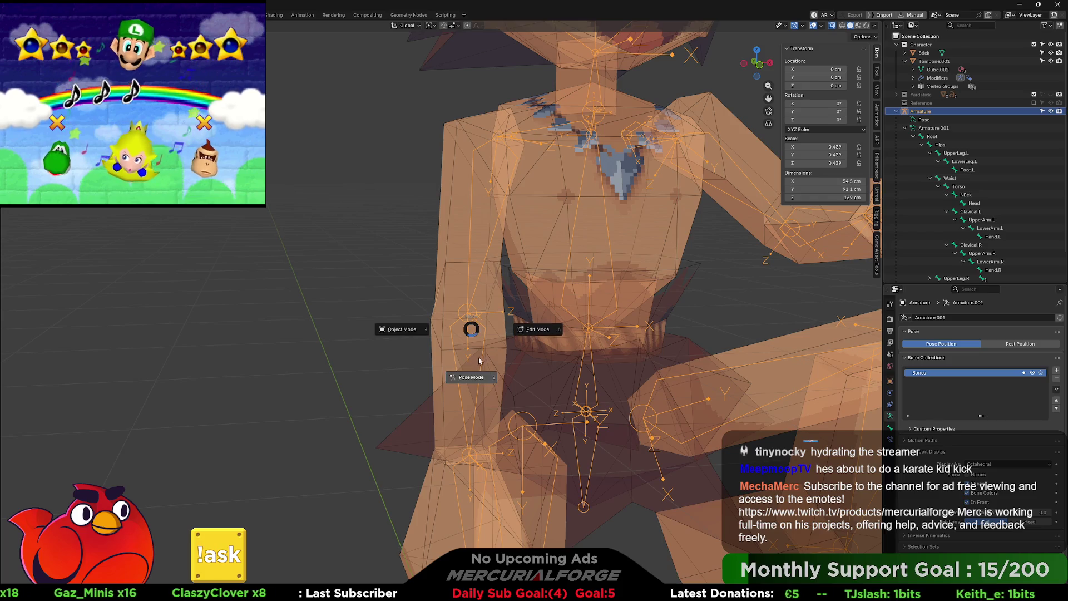
click(472, 376)
middle_drag(473, 375, 604, 359)
key(r)
key(z)
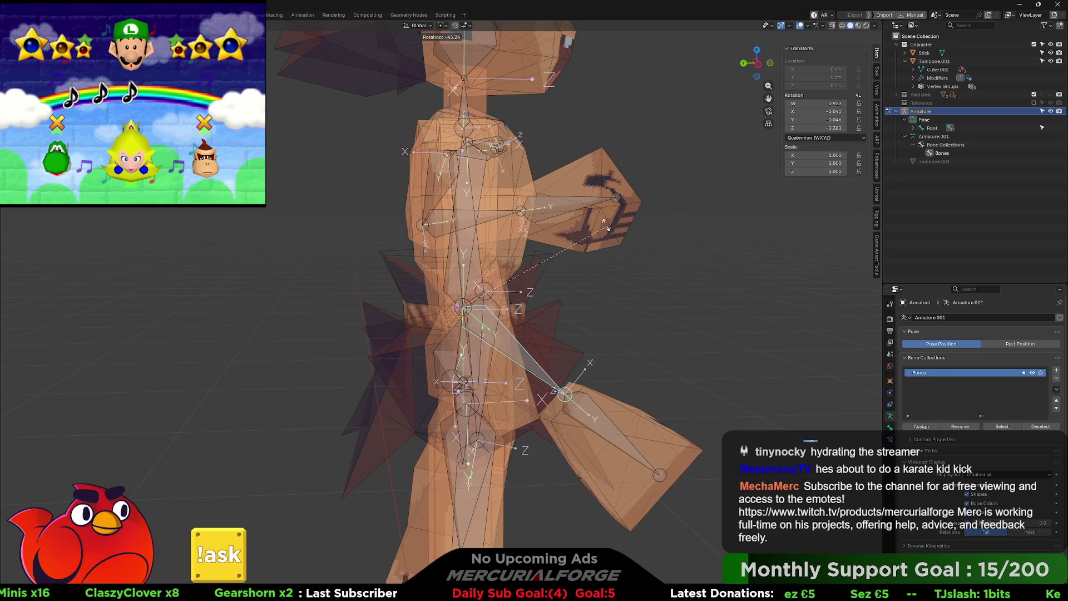
key(z)
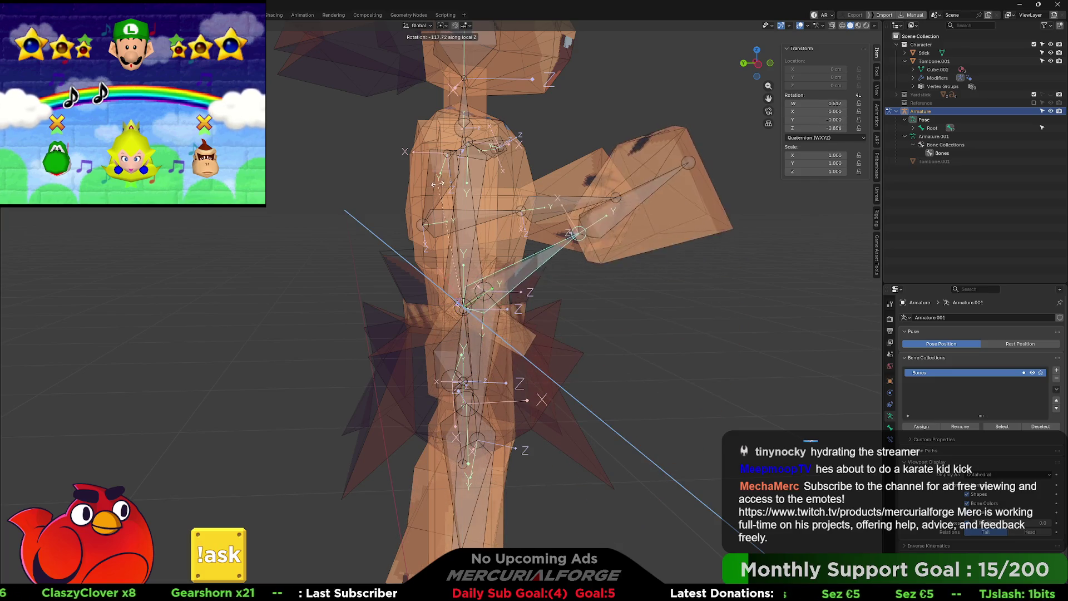
middle_drag(496, 203, 463, 210)
key(alt+r)
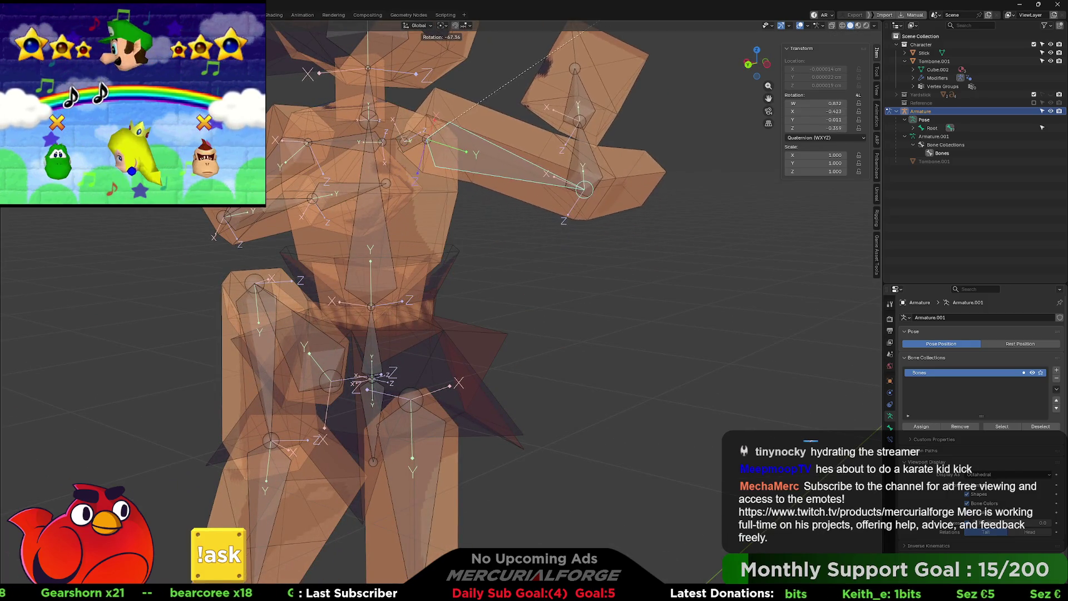
click(579, 90)
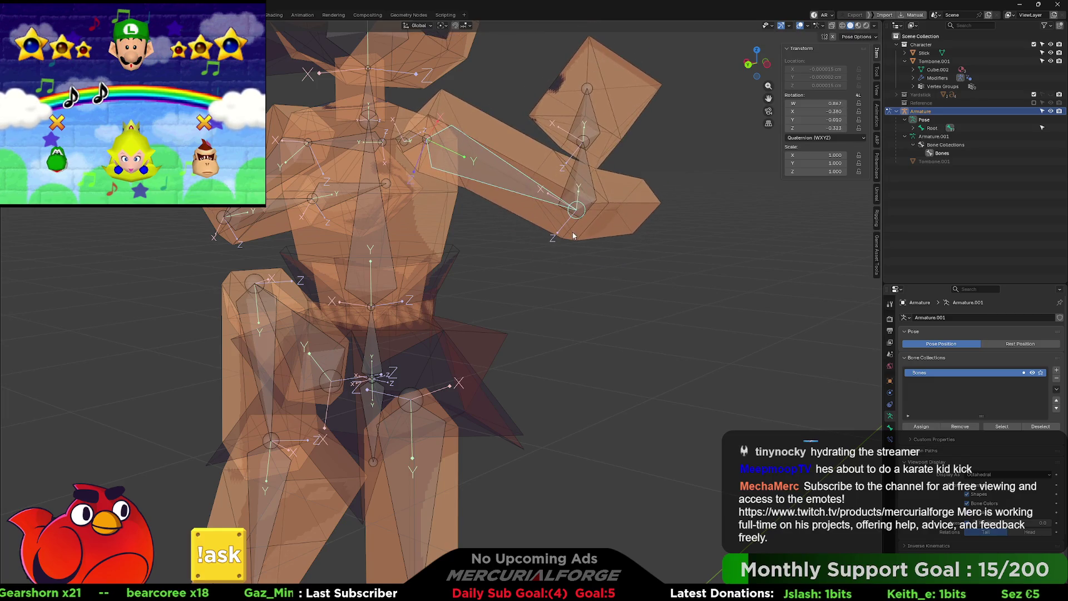
Step: Rotate another bone to bend the rebuilt left arm outward
scroll(542, 272, down, 3)
middle_drag(542, 272, 557, 286)
key(r)
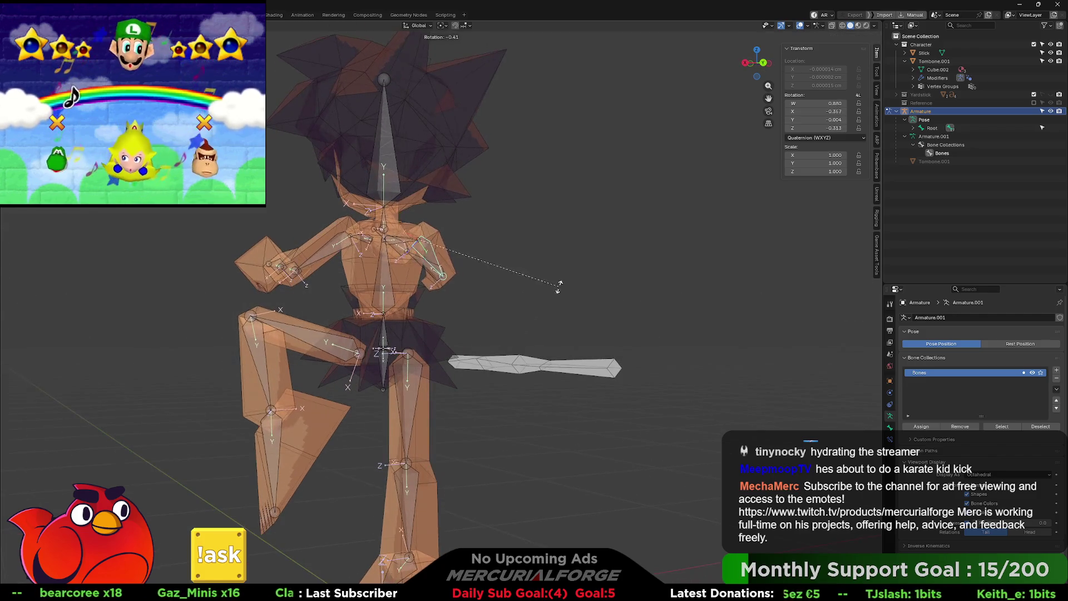
click(523, 239)
mouse_move(520, 241)
middle_down()
mouse_move(449, 239)
mouse_move(379, 216)
mouse_move(549, 261)
mouse_move(551, 232)
mouse_move(549, 248)
mouse_move(631, 223)
mouse_move(545, 234)
mouse_move(644, 251)
mouse_move(574, 318)
middle_up()
scroll(473, 245, up, 5)
key(ctrl+Tab)
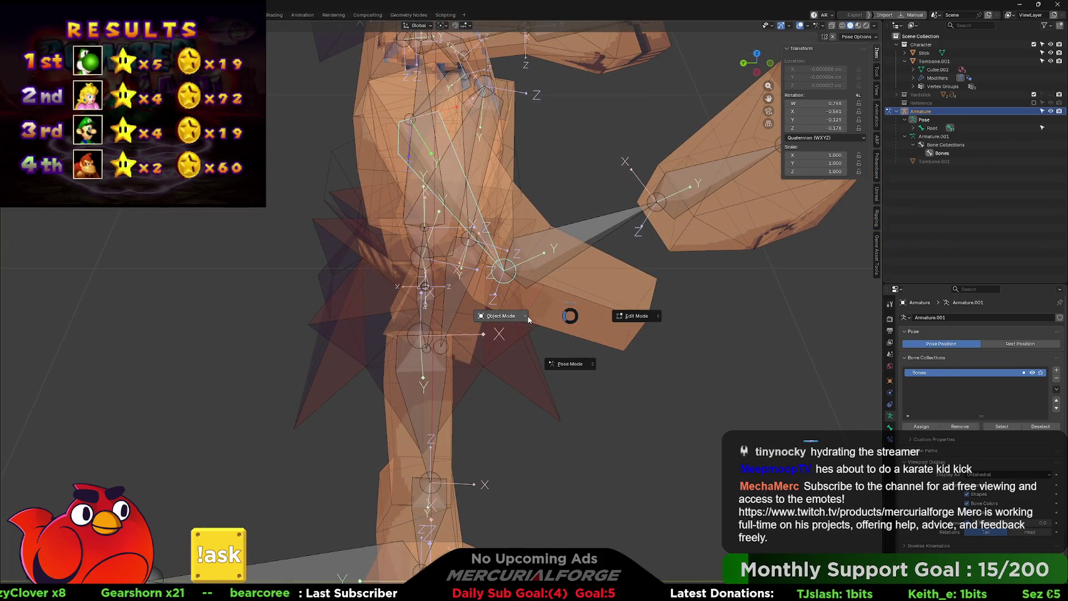
Step: Switch the armature to Edit Mode and back to Object Mode
key(4)
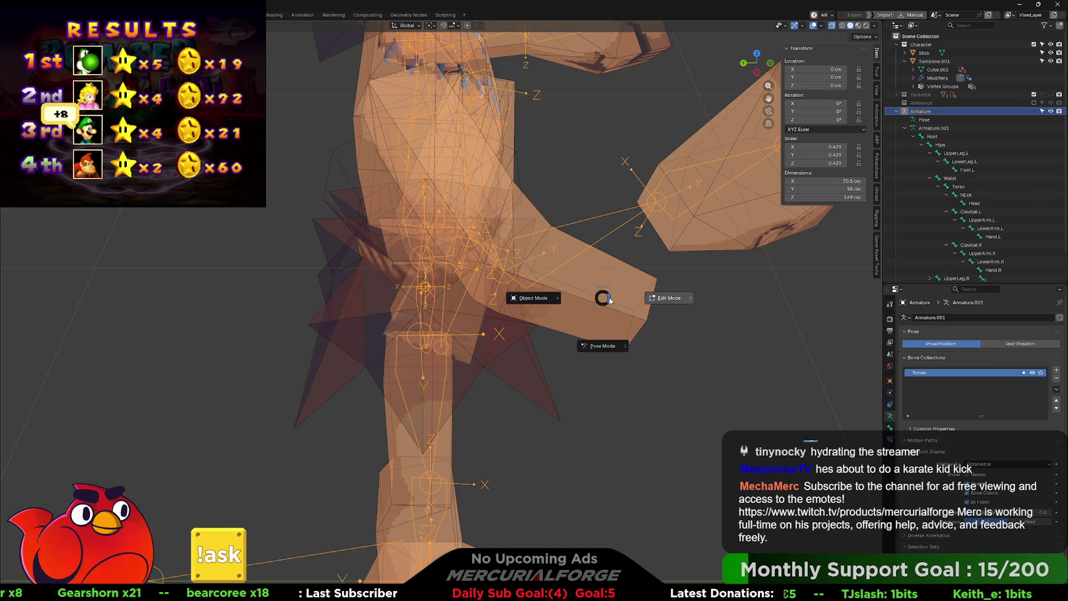
key(6)
key(ctrl+Tab)
key(4)
Step: Select the Tombone.001 arm part, deselect the upper arm vertices, and activate another vertex group
click(430, 237)
key(Tab)
mouse_move(434, 236)
middle_down()
mouse_move(473, 261)
mouse_move(469, 284)
mouse_move(472, 238)
middle_up()
click(478, 292)
key(ctrl+l)
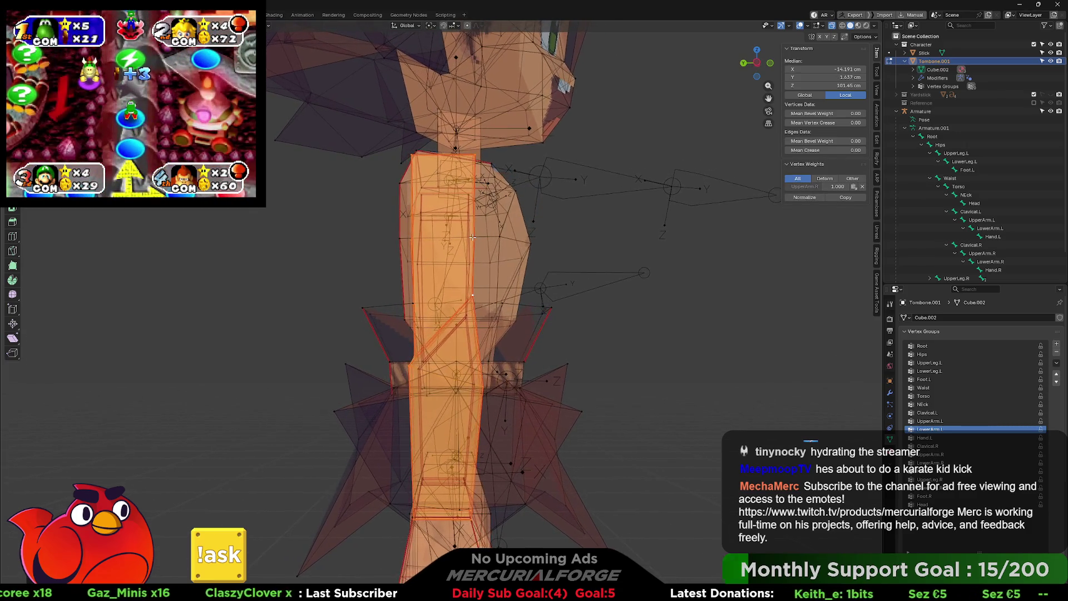
ctrl+drag(610, 117, 302, 362)
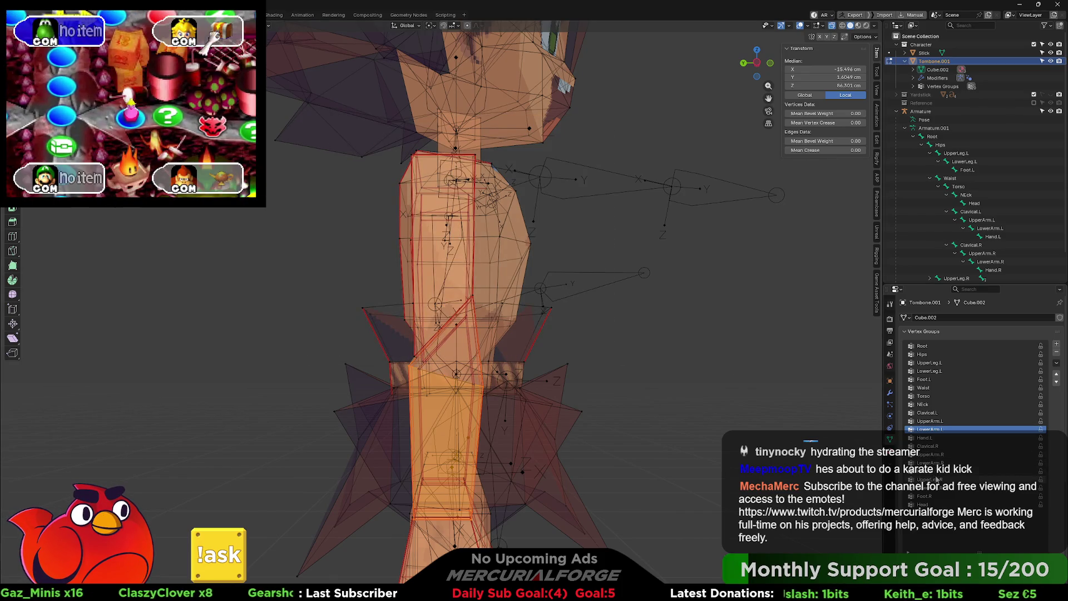
click(939, 488)
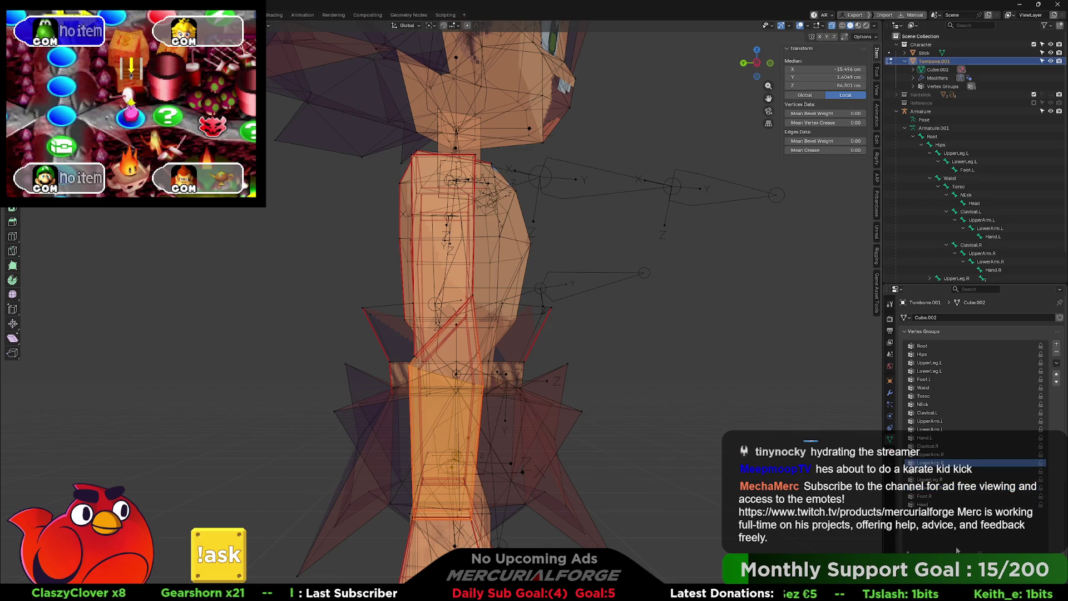
Step: Toggle the mesh between Object and Edit Mode and frame the full body from the front
key(Tab)
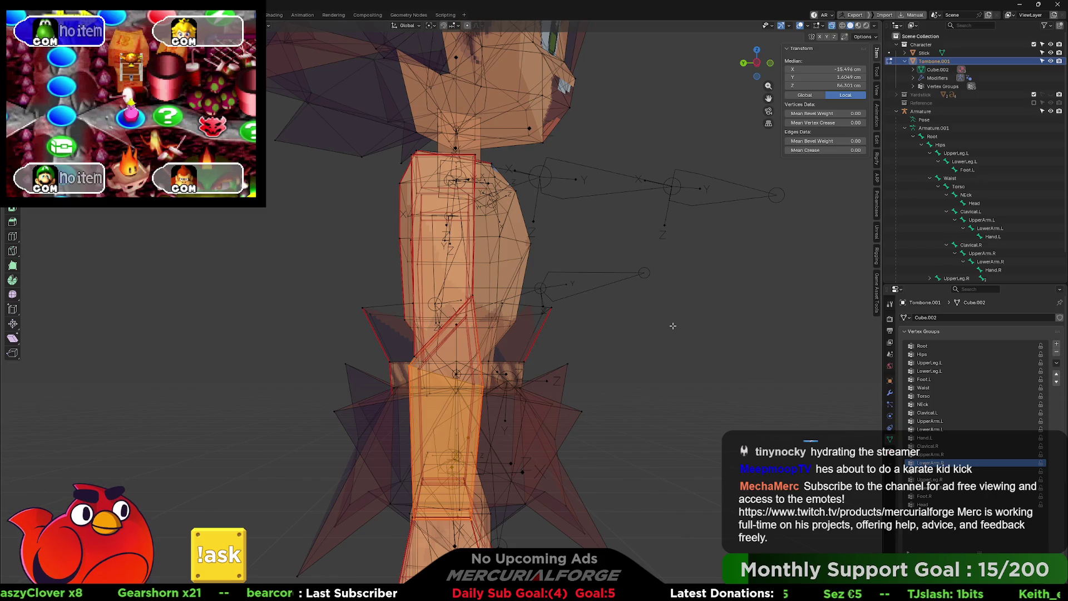
scroll(676, 327, down, 3)
mouse_move(693, 318)
middle_down()
mouse_move(623, 327)
mouse_move(699, 325)
middle_up()
key(a)
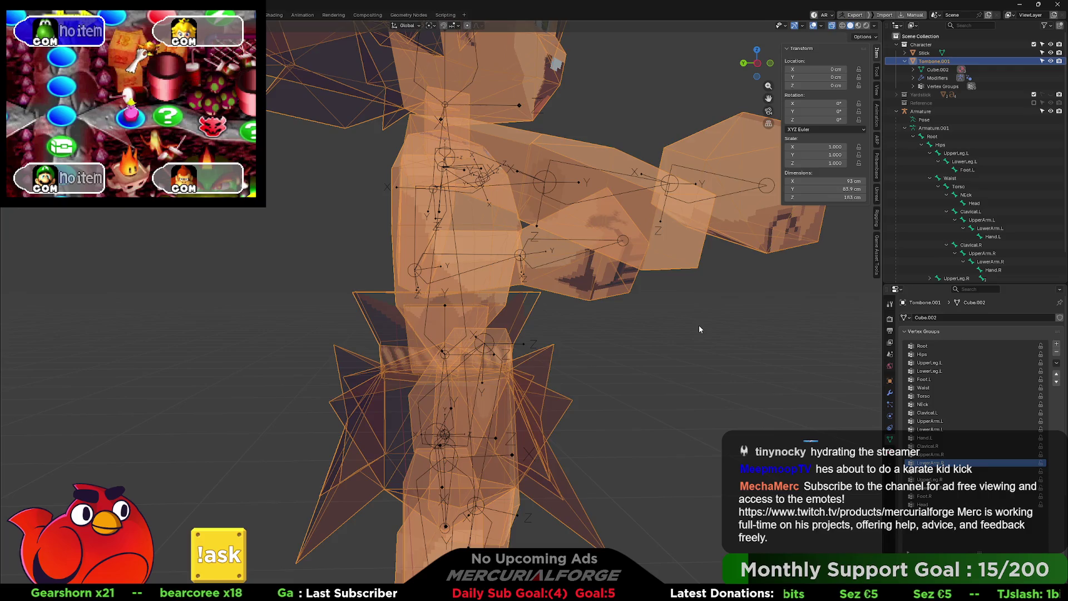
key(Tab)
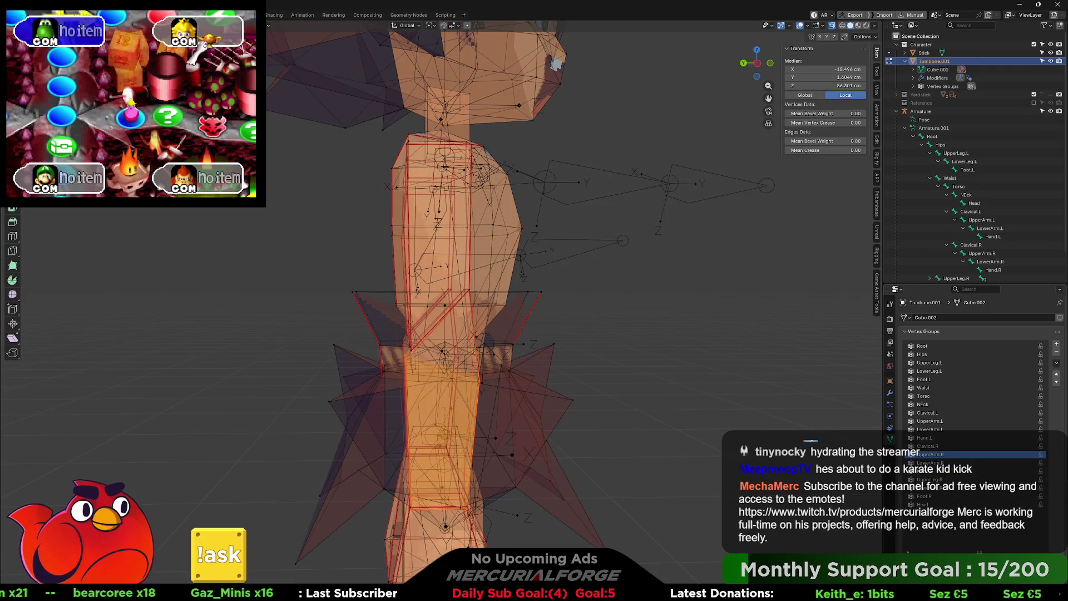
key(Tab)
scroll(693, 322, up, 3)
middle_drag(664, 319, 592, 323)
scroll(557, 306, down, 4)
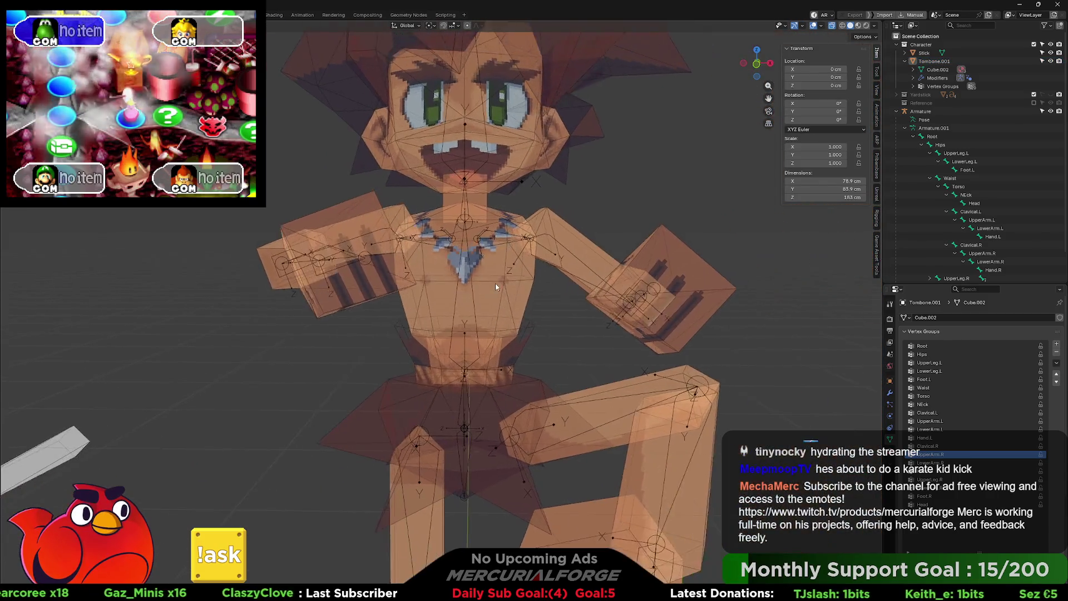
scroll(496, 285, down, 2)
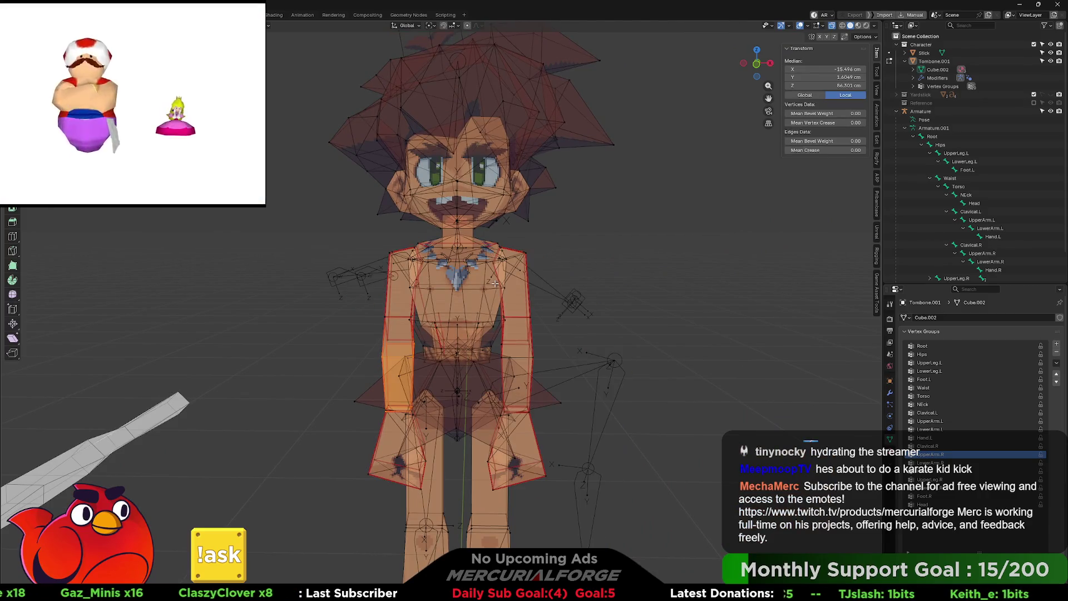
Step: Turn off X-ray and all overlays, then orbit around the textured caveboy to inspect it
key(alt+z)
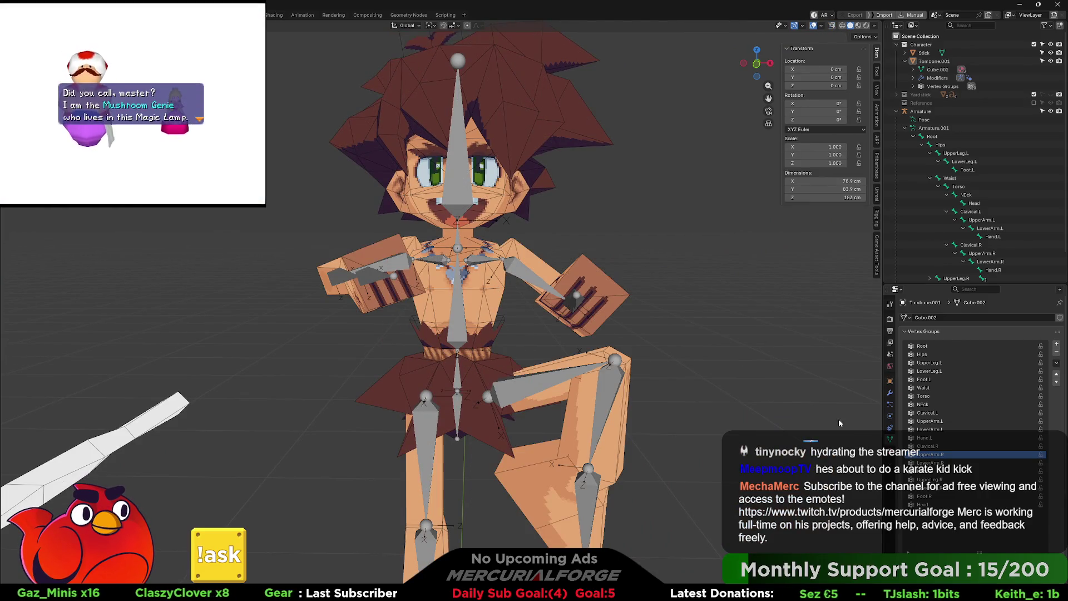
key(shift+alt+z)
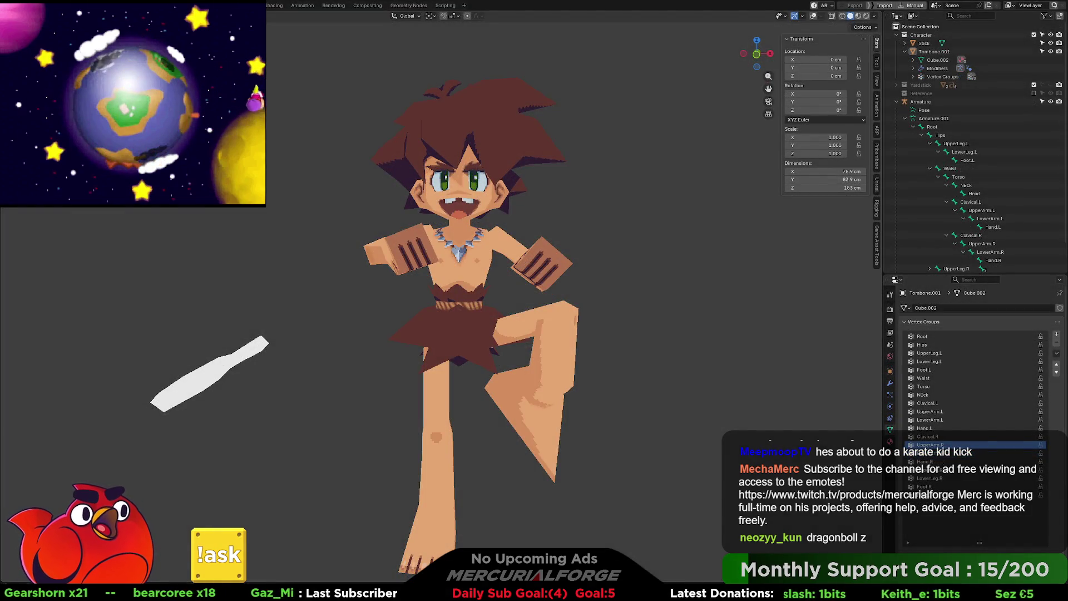
scroll(595, 215, down, 3)
middle_drag(508, 234, 820, 239)
mouse_move(520, 270)
middle_down()
mouse_move(566, 210)
mouse_move(583, 208)
mouse_move(538, 256)
middle_up()
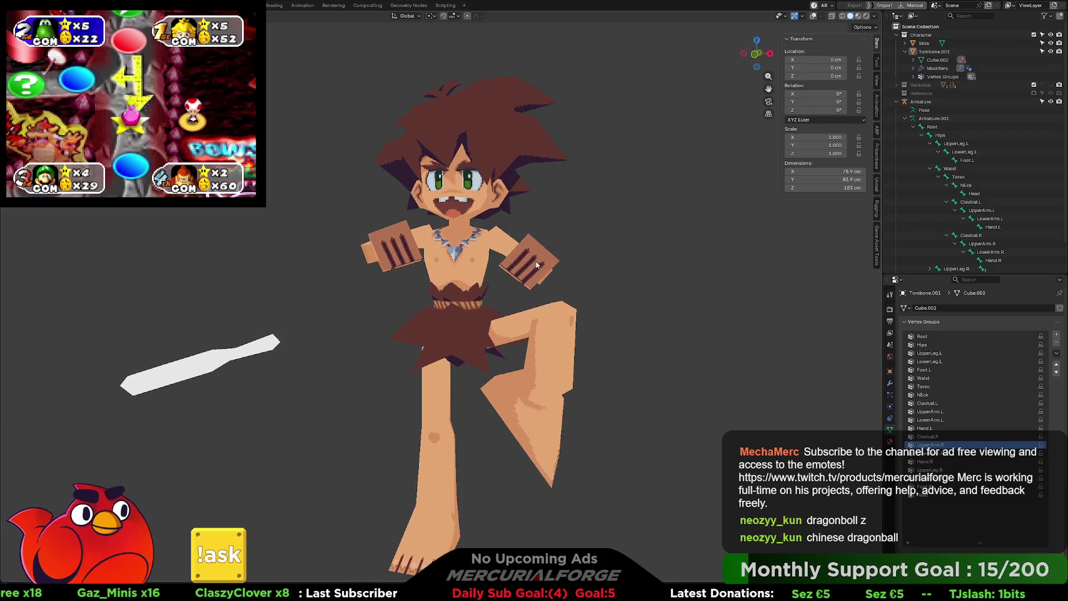
scroll(537, 274, up, 2)
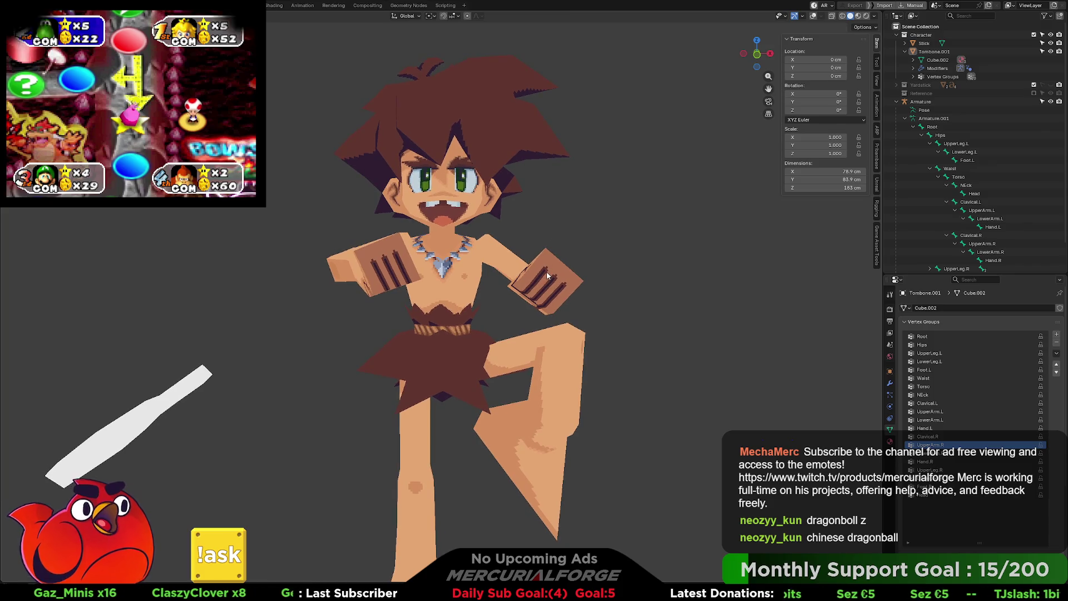
shift+middle_drag(538, 274, 565, 251)
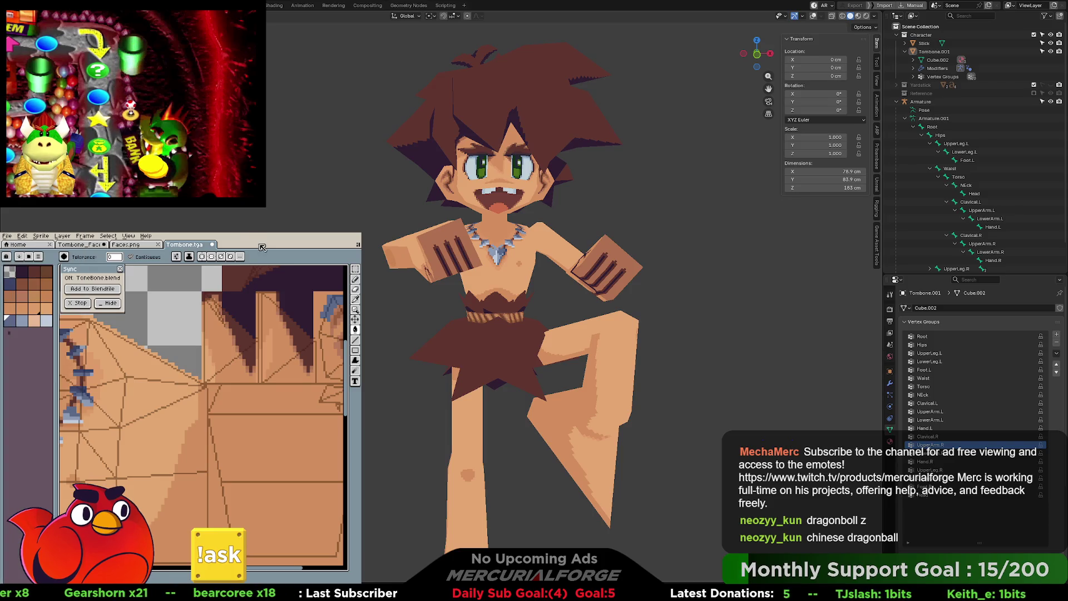
Step: Fill two skin regions of the Tombone.tga texture with light blue-grey
scroll(256, 389, down, 2)
drag(251, 362, 256, 449)
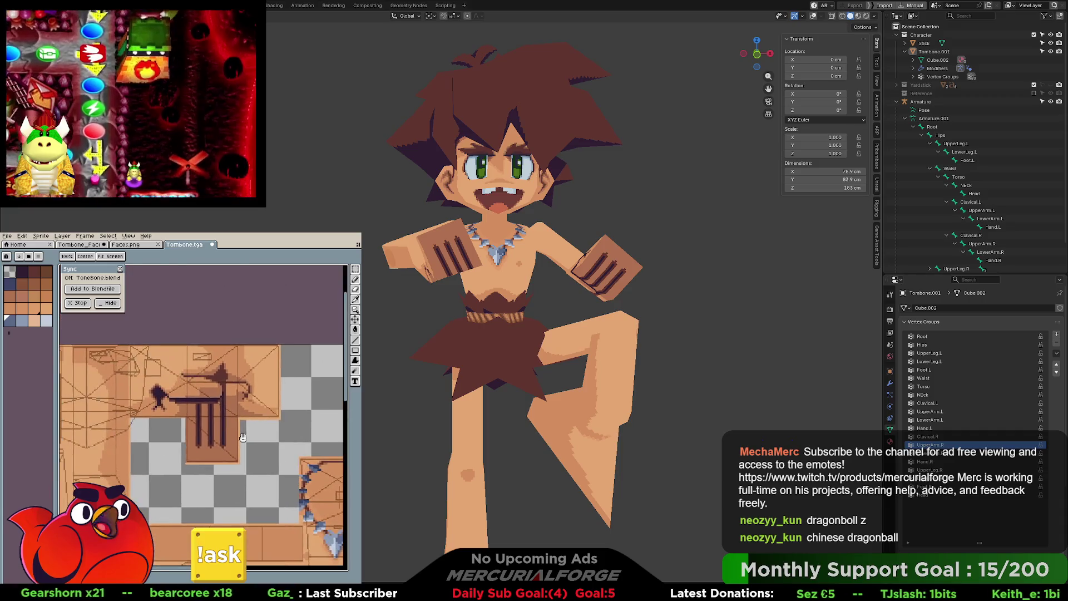
scroll(257, 449, up, 2)
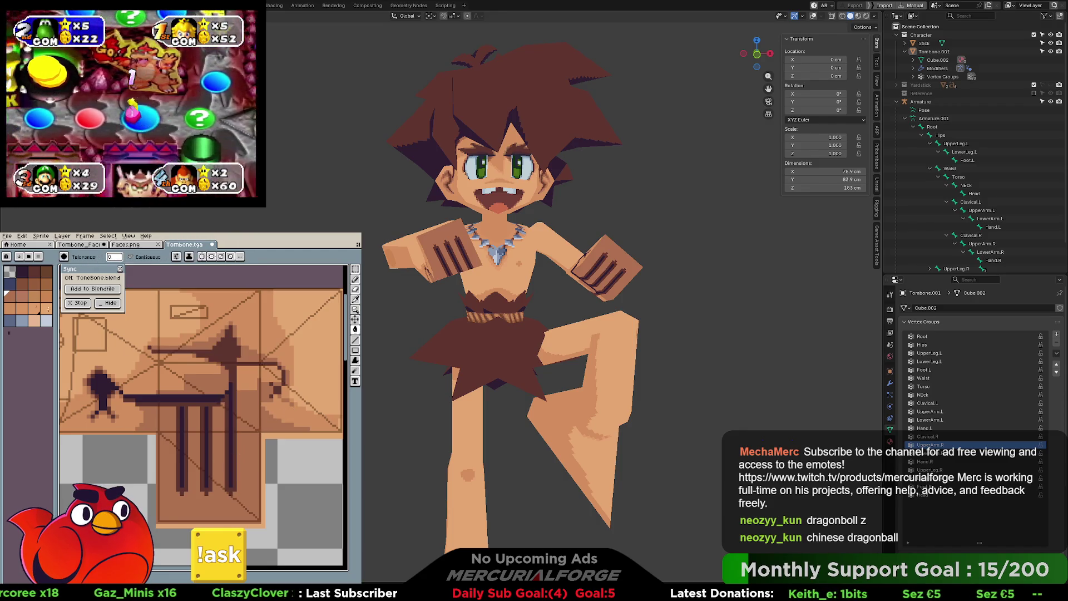
click(46, 321)
click(246, 395)
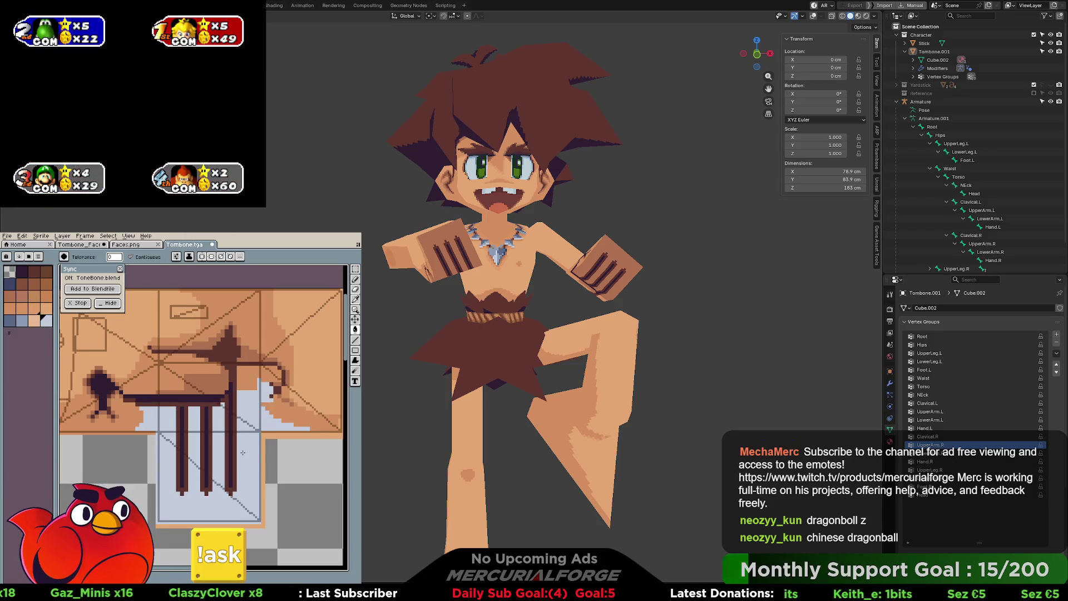
Step: Sample a lighter colour and paint it over the dark stripes to thin them
key(i)
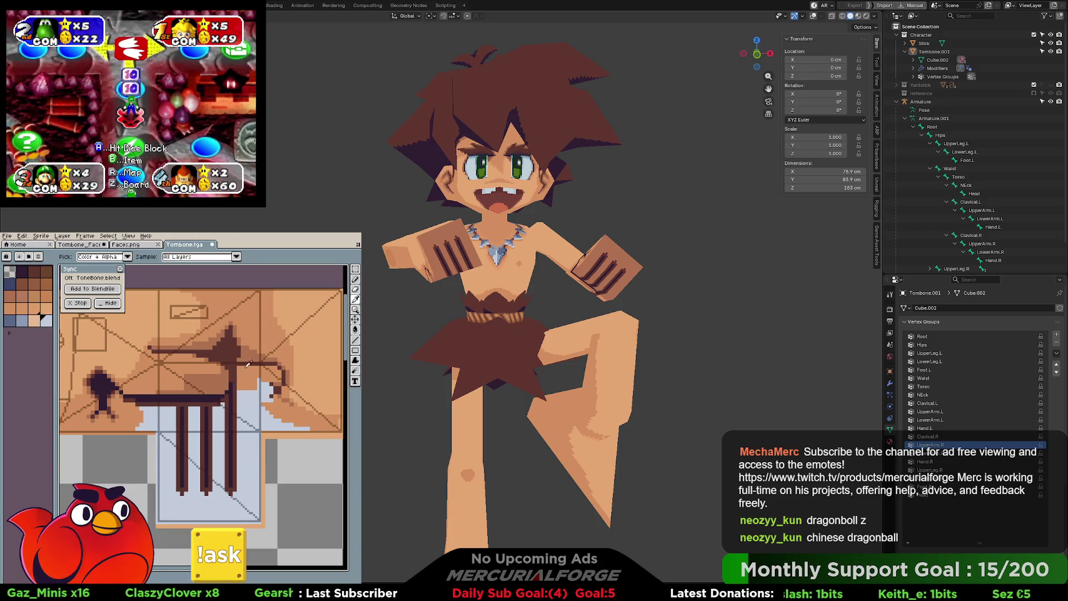
click(248, 365)
key(g)
click(236, 411)
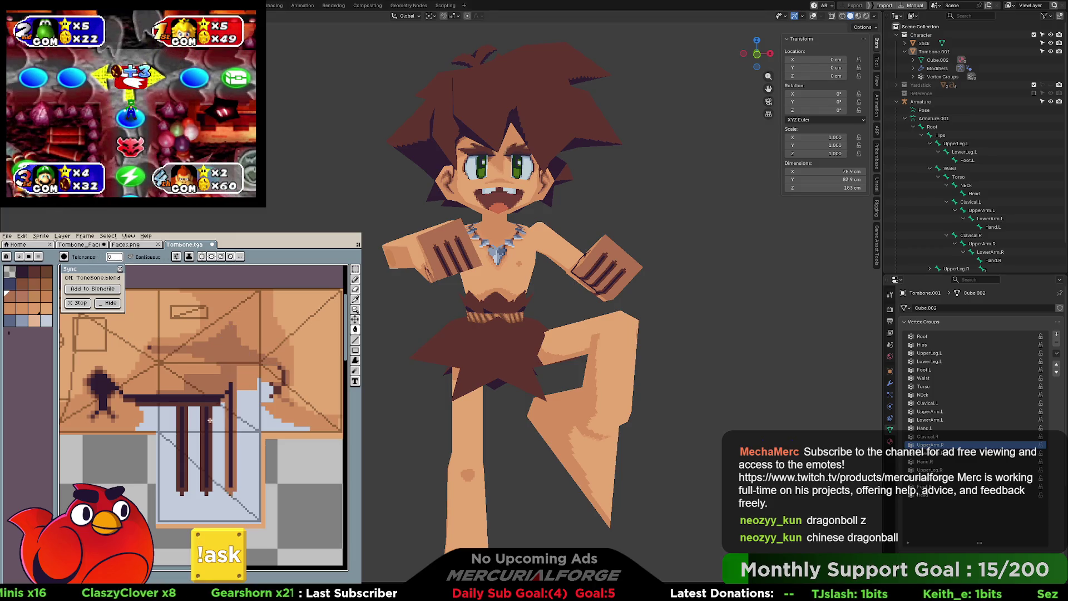
click(210, 419)
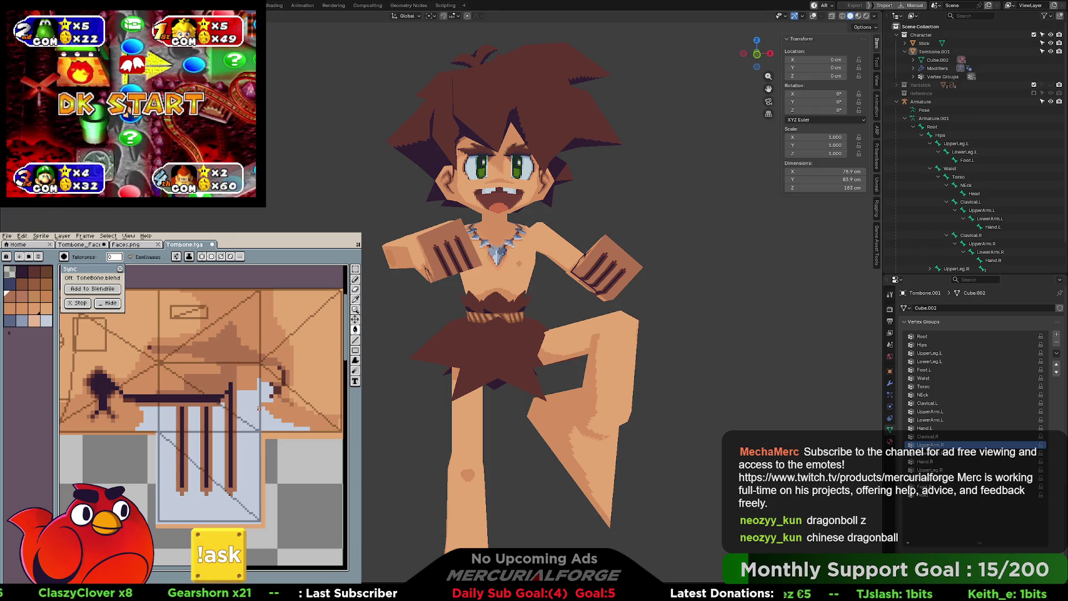
alt+click(99, 379)
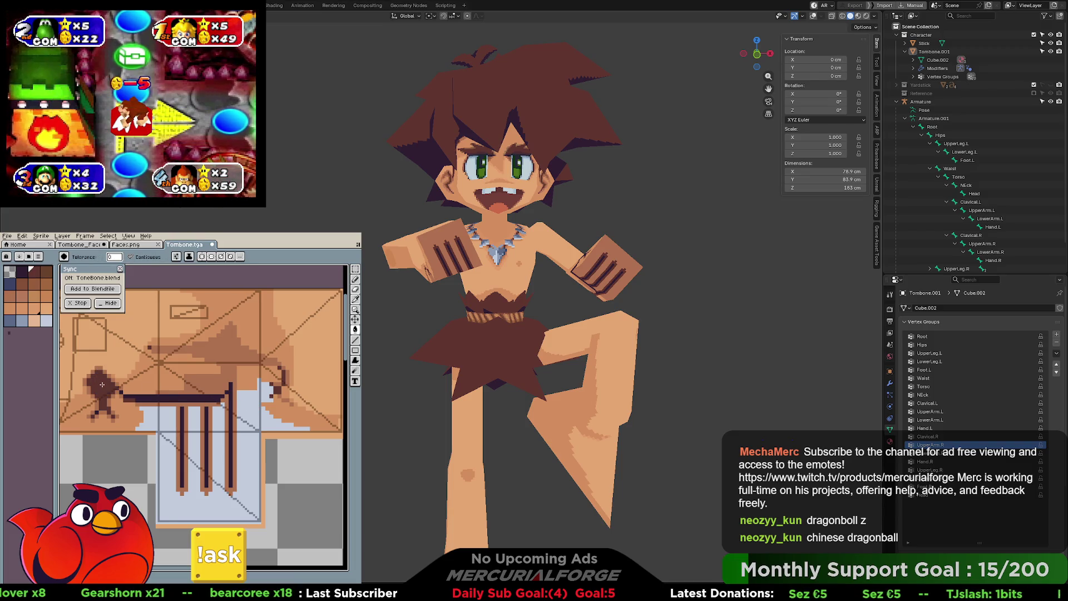
Step: Add the texture to the Blender file, then close the Tombone.tga sprite
mouse_move(640, 222)
middle_down()
mouse_move(722, 263)
mouse_move(640, 195)
mouse_move(656, 215)
mouse_move(659, 208)
middle_up()
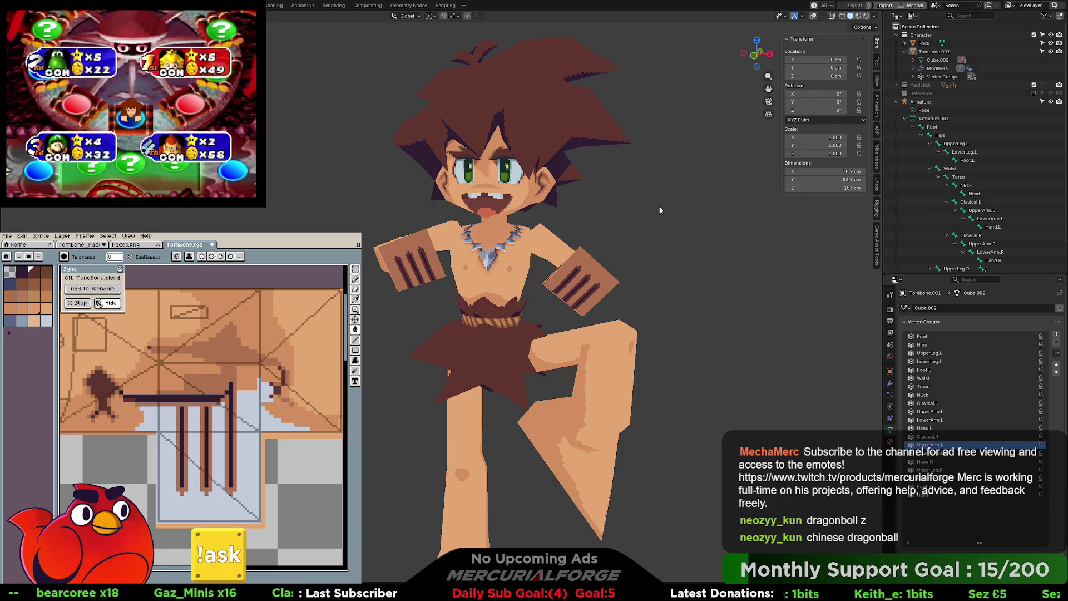
click(105, 289)
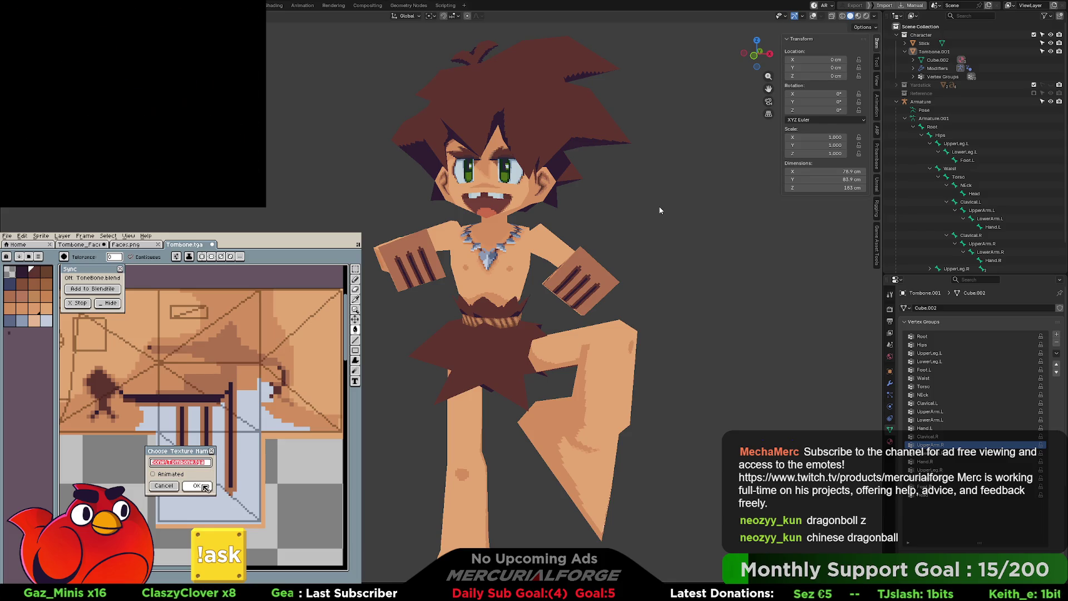
click(164, 486)
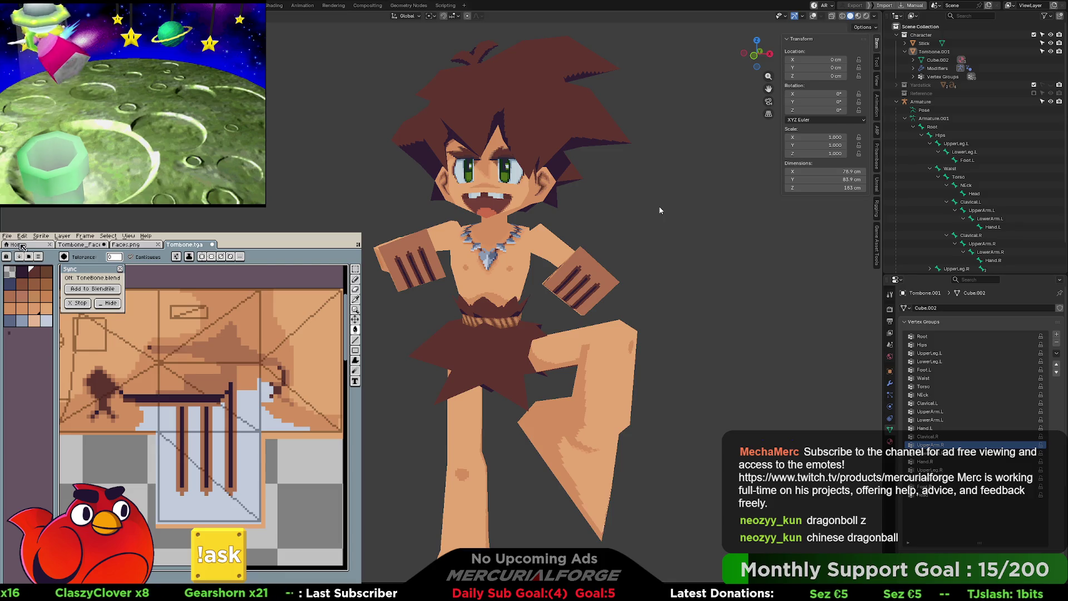
click(216, 244)
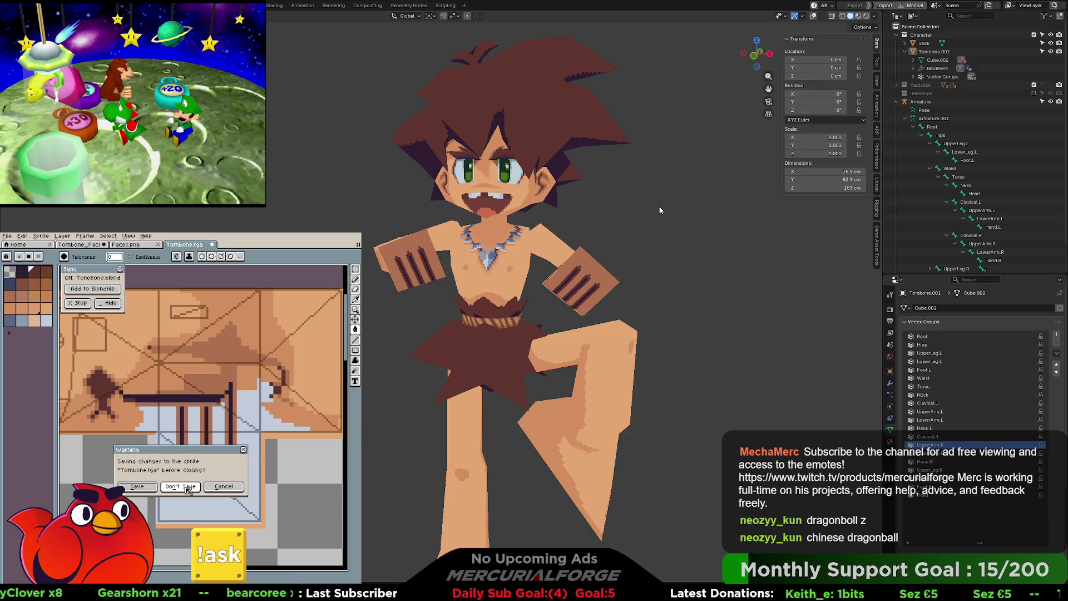
Step: Discard the unsaved Tombone.tga changes and open Tombone.aseprite from the recent files
click(186, 486)
click(24, 246)
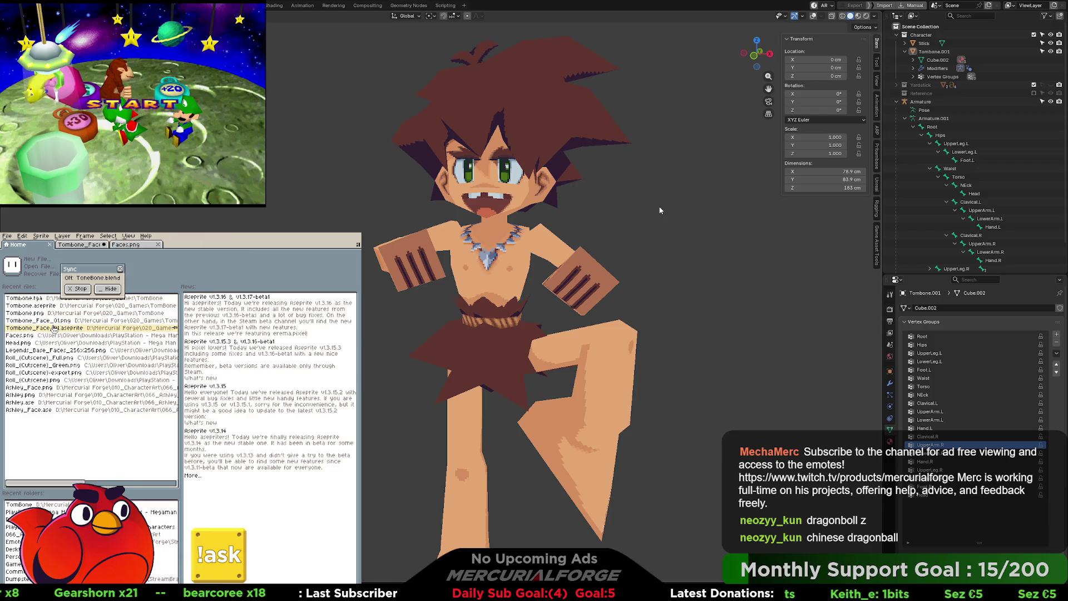
click(50, 306)
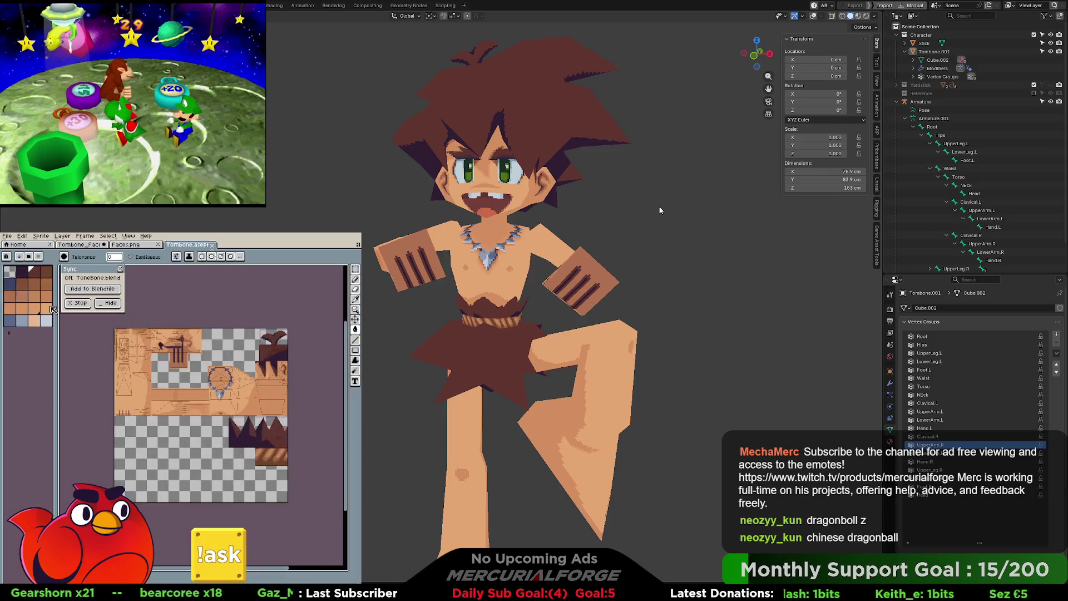
Step: Add Tombone.aseprite to the blend file as a texture, then quit Aseprite without saving
drag(96, 271, 96, 272)
click(96, 289)
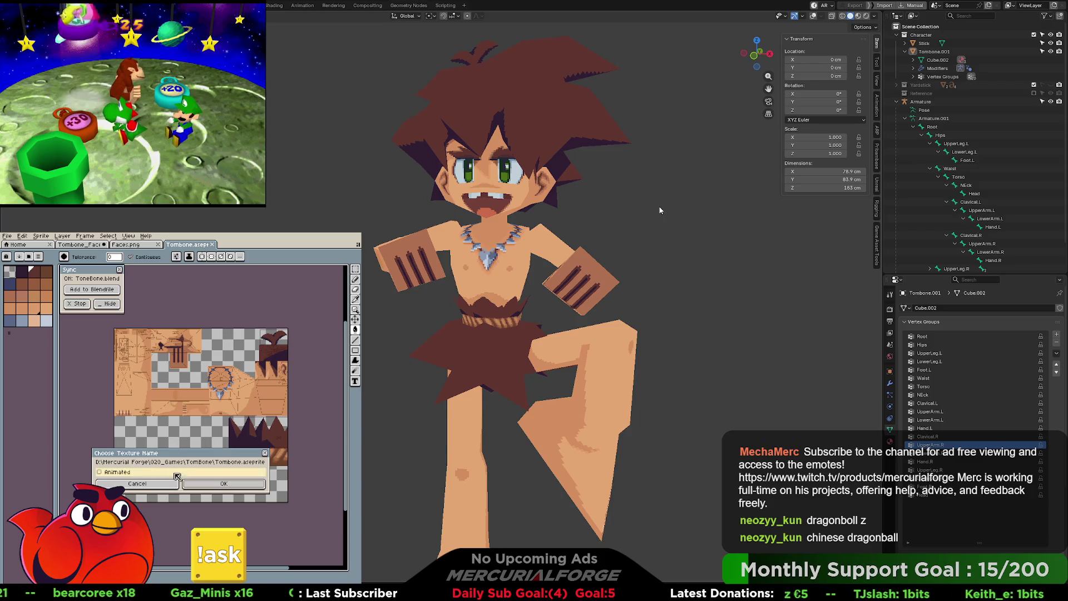
click(203, 483)
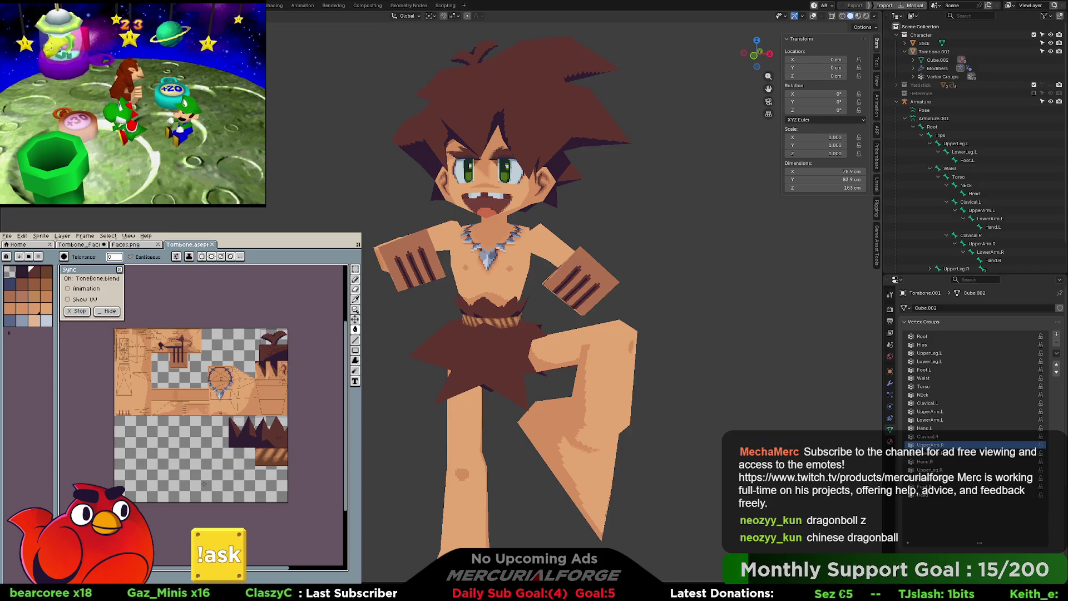
scroll(185, 371, up, 3)
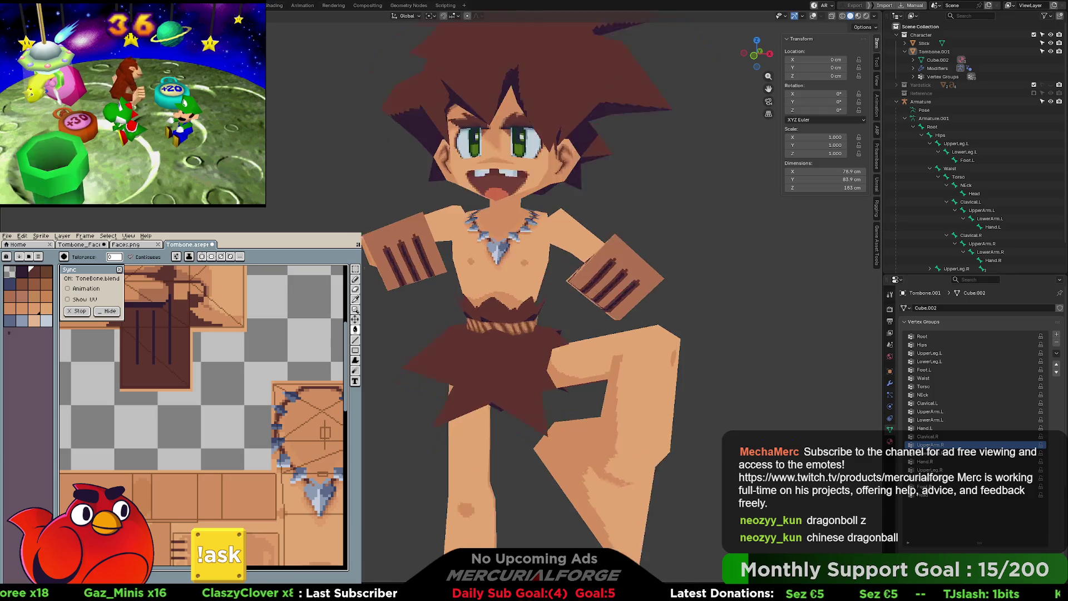
key(ctrl+q)
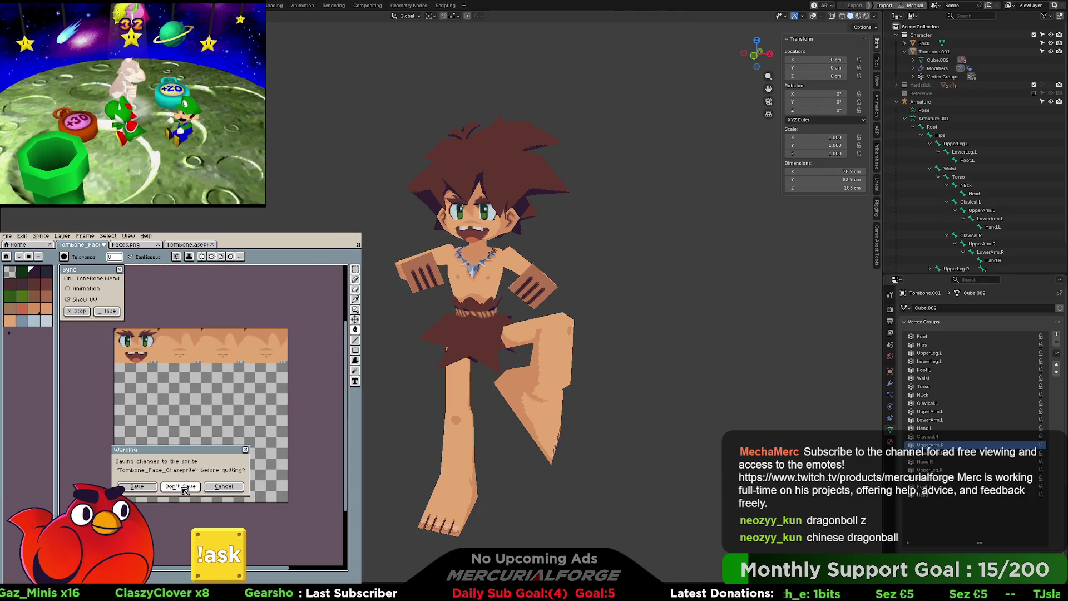
click(182, 487)
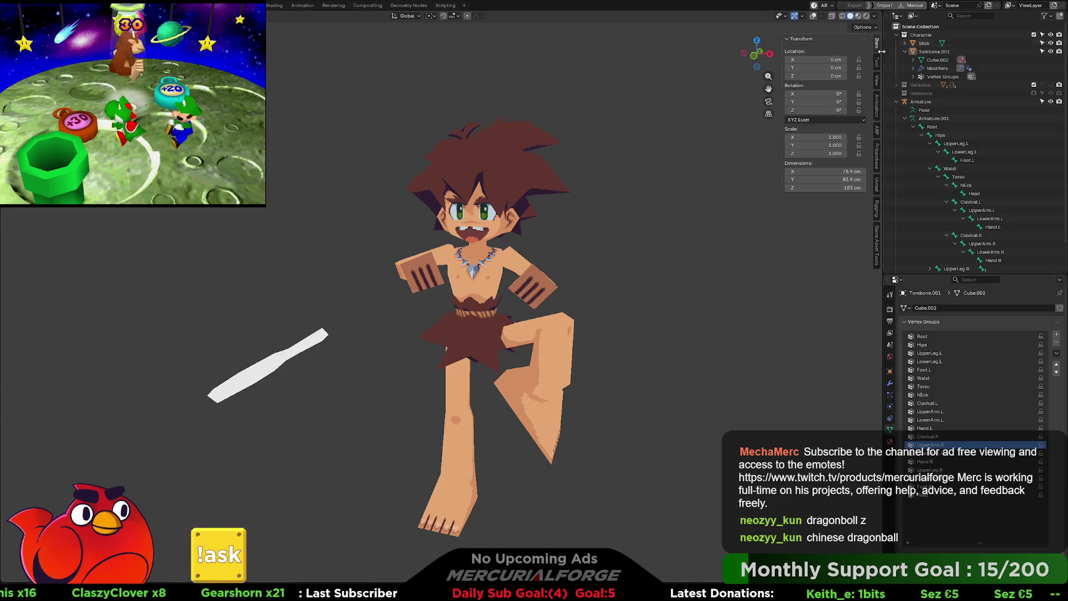
Step: Relaunch Aseprite with a live Pribambase sync and reopen Tombone.aseprite
click(878, 160)
click(829, 62)
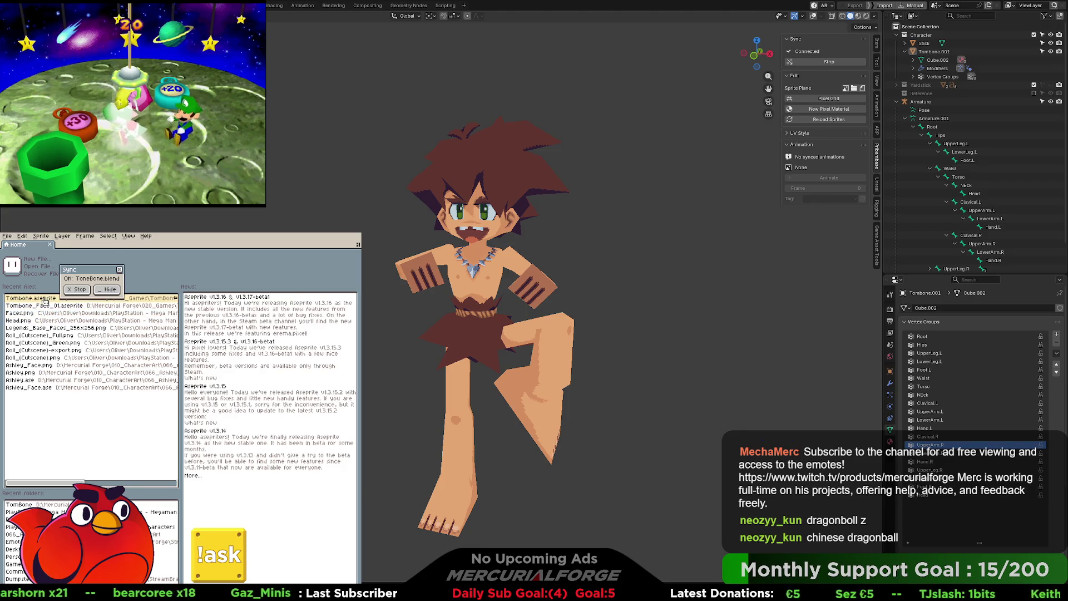
click(47, 299)
Step: Bucket-fill one brown region light blue and switch Blender to the Shading layout
scroll(218, 376, up, 3)
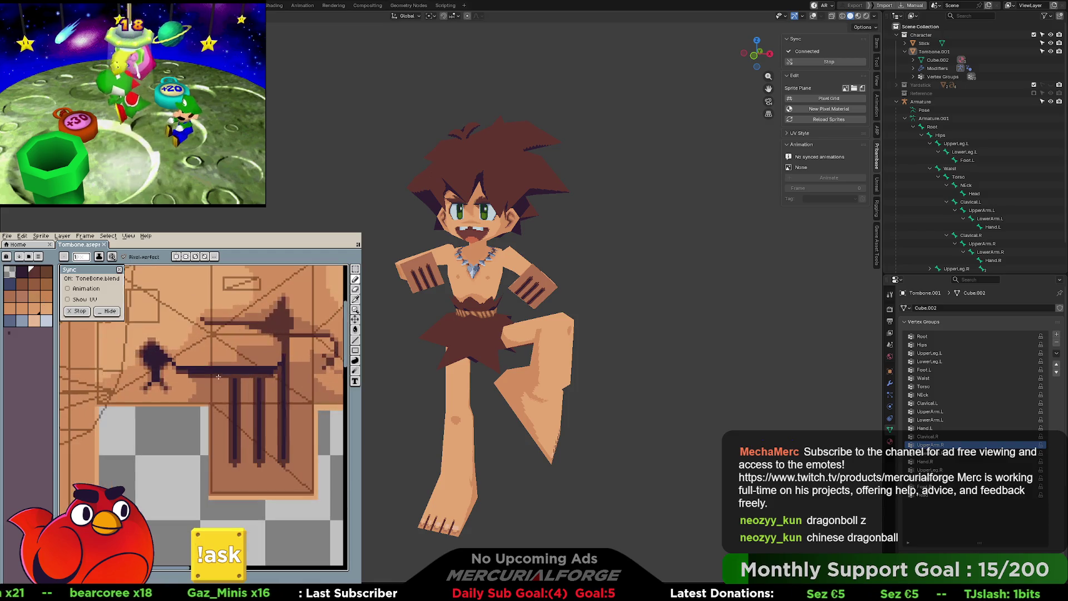
click(48, 322)
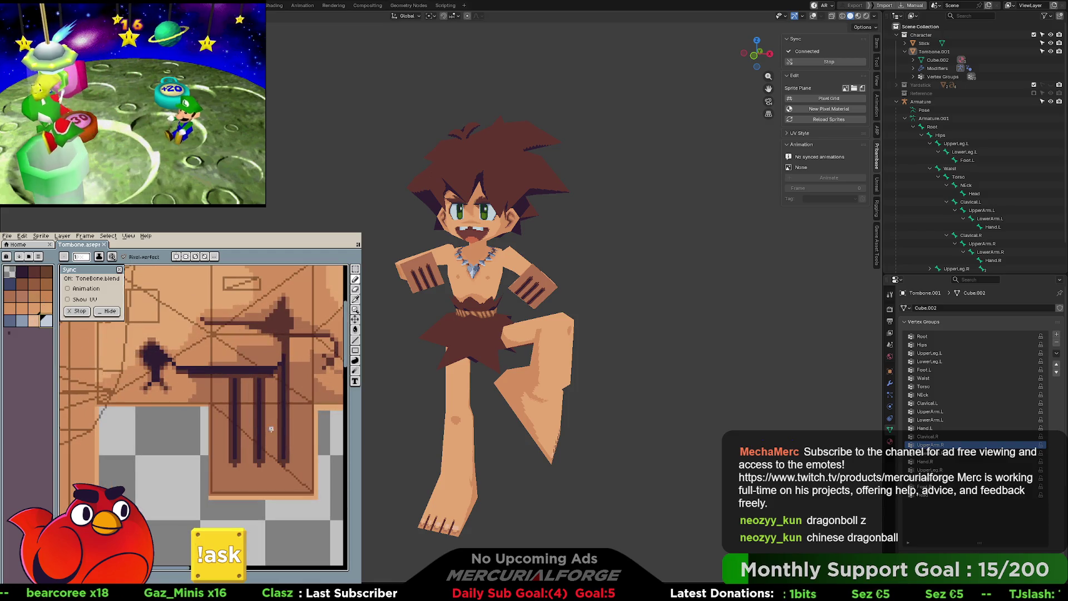
key(g)
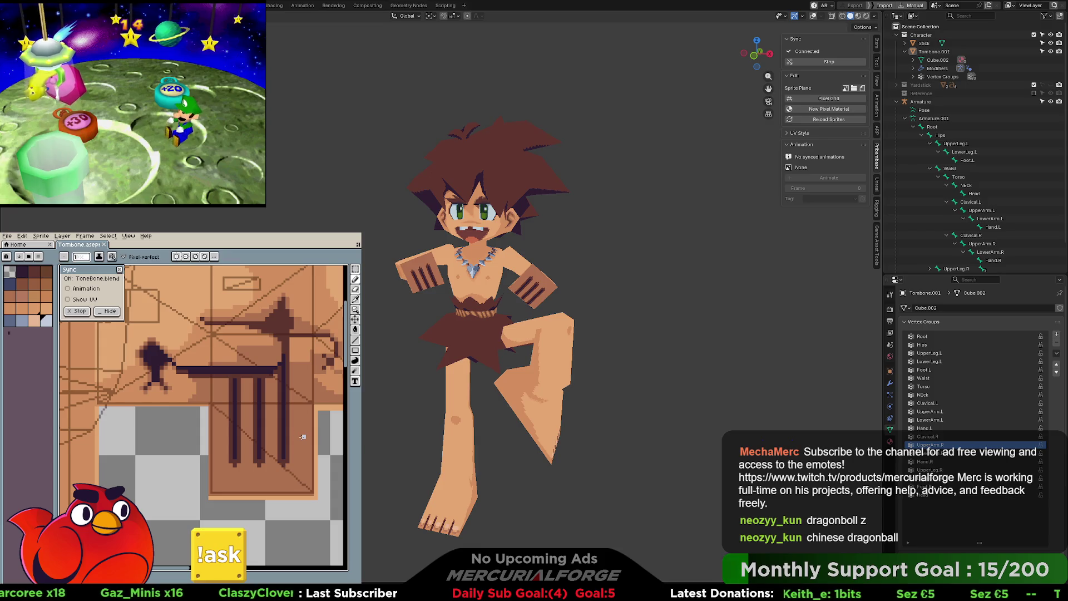
click(302, 438)
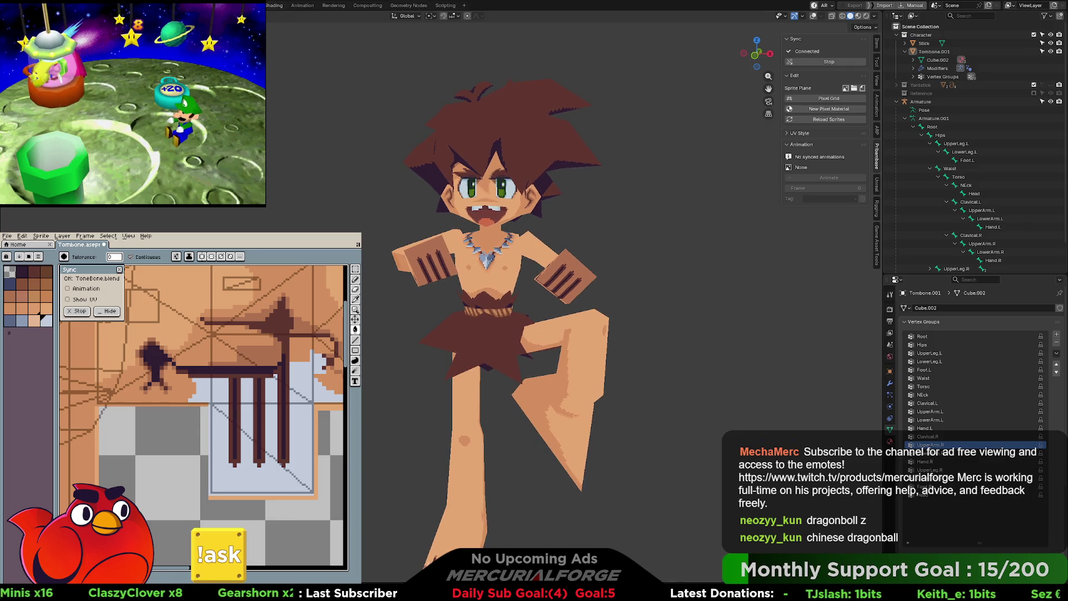
click(274, 5)
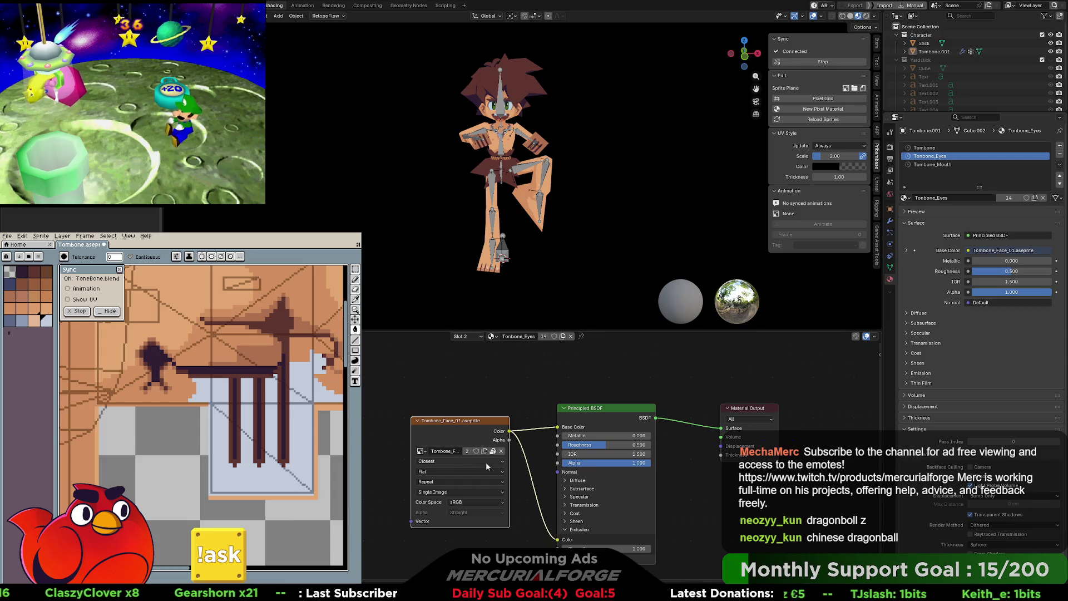
Step: Relink the Tombone material's Image Texture node to Tombone.aseprite
drag(410, 445, 372, 445)
click(923, 148)
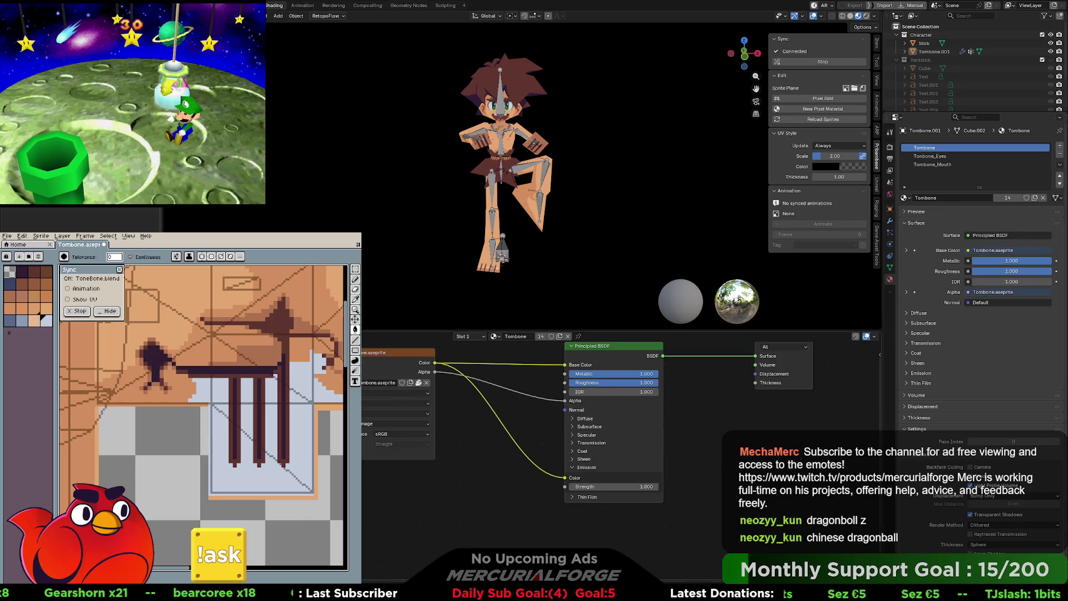
drag(356, 445, 345, 445)
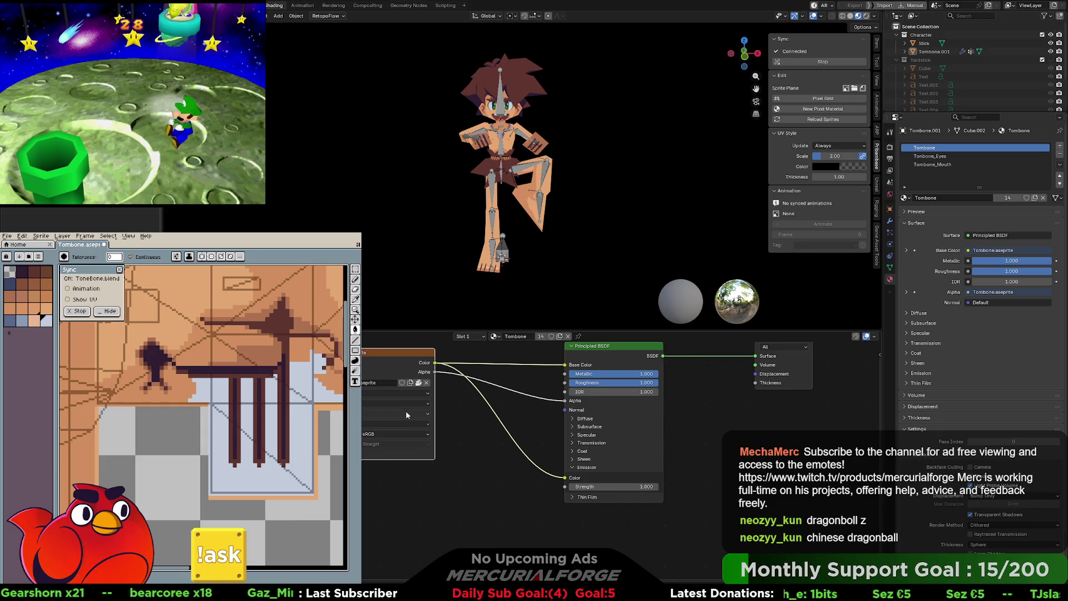
click(426, 383)
click(364, 383)
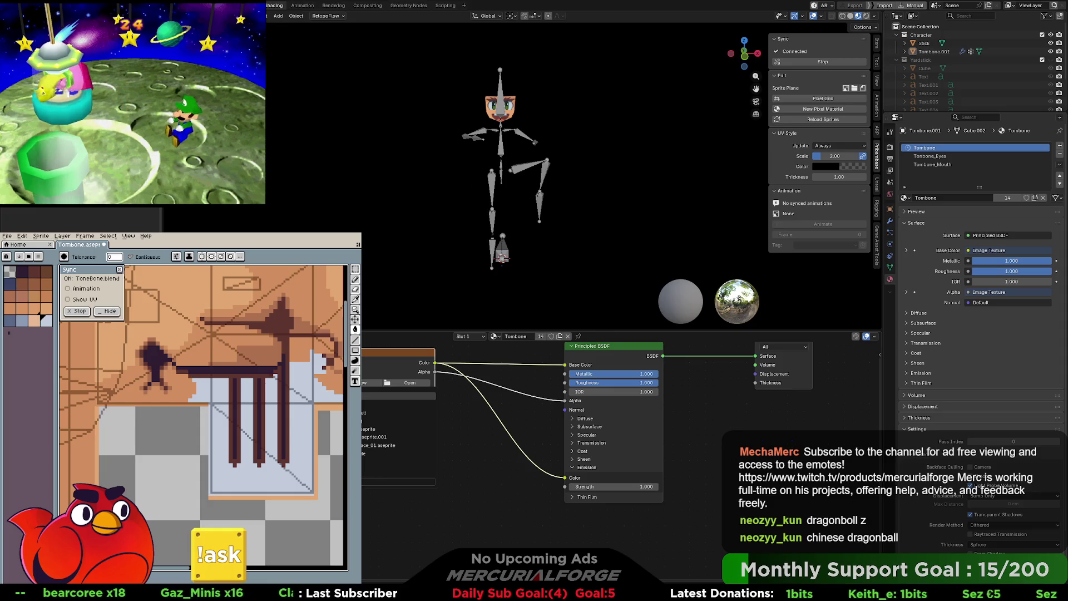
click(378, 429)
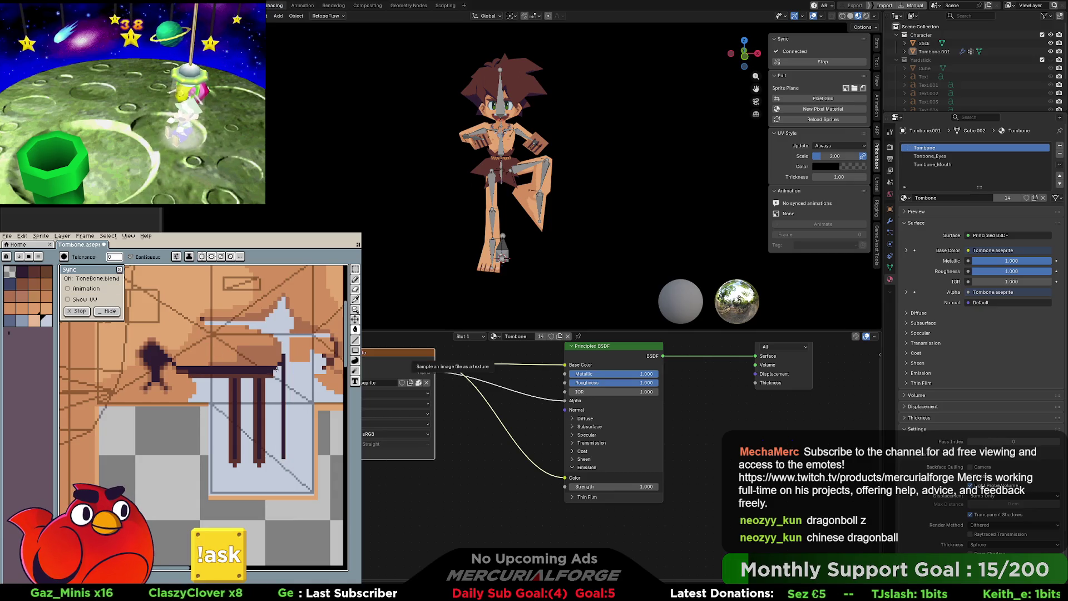
Step: Undo the light-blue test fill, stop the sync, close Aseprite and await a connection
key(v)
key(ctrl+z)
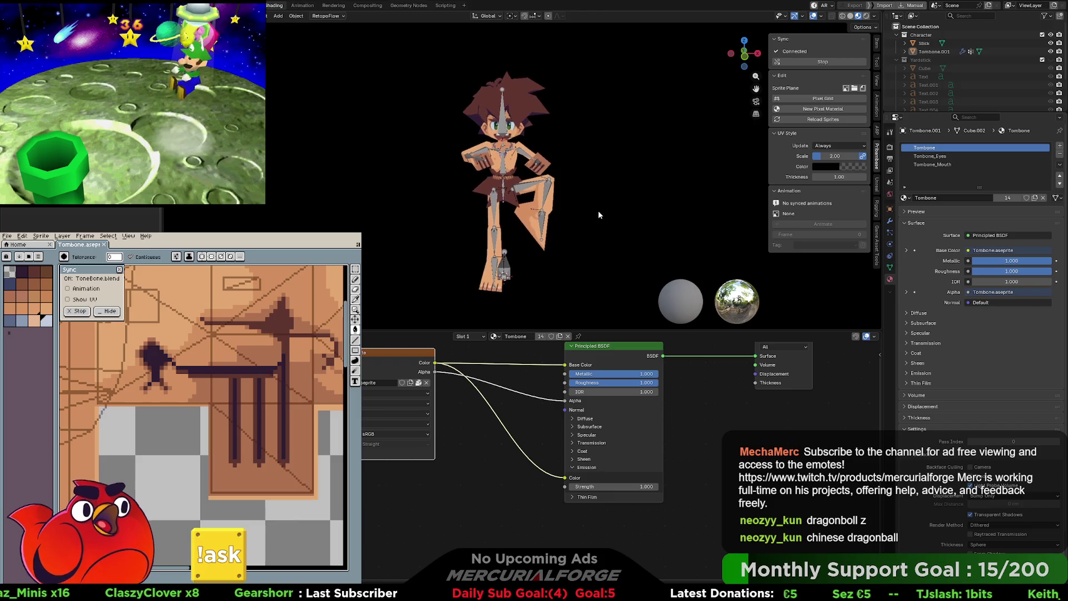
click(859, 62)
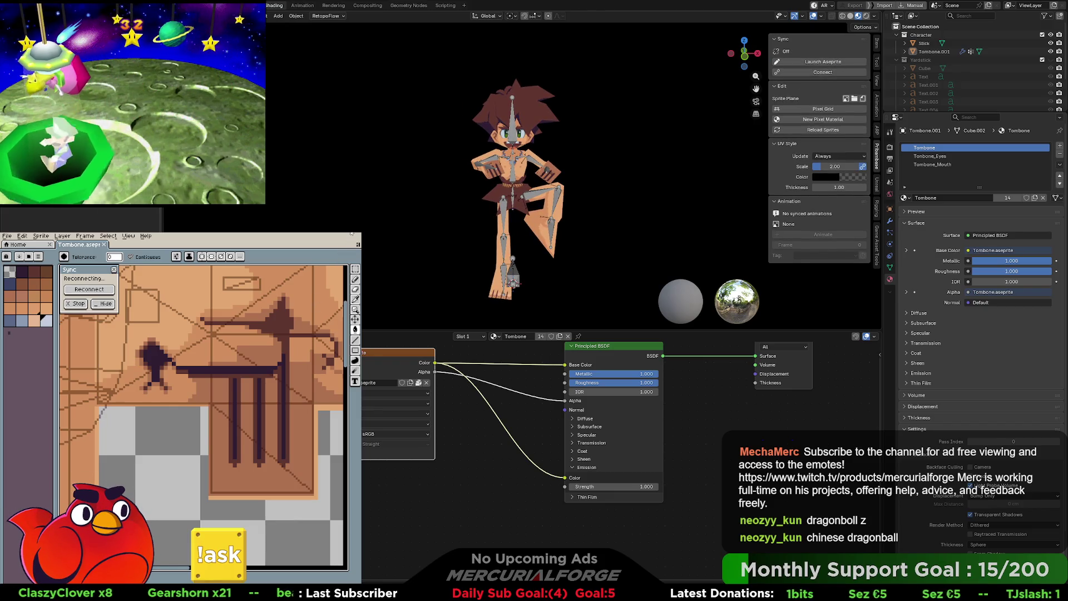
click(685, 102)
click(828, 73)
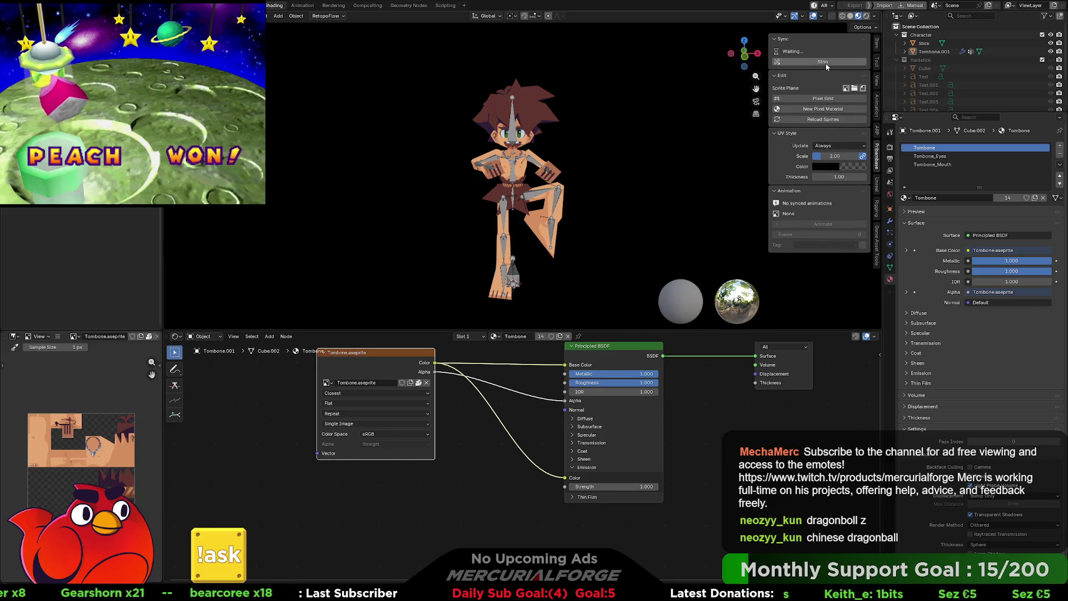
Step: Relaunch Aseprite with live sync and open Tombone.aseprite
click(826, 62)
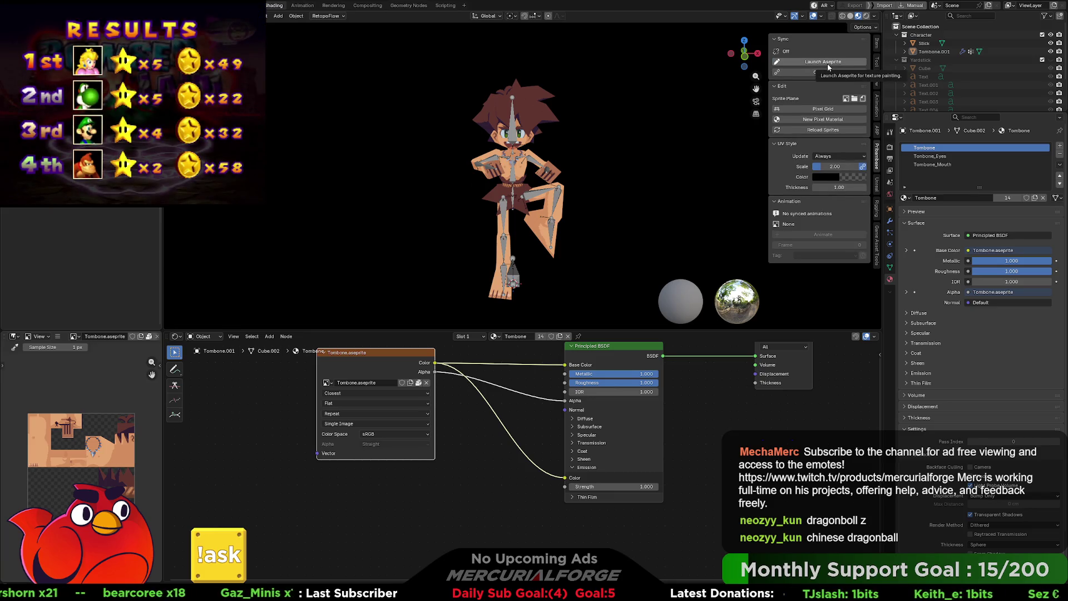
click(826, 62)
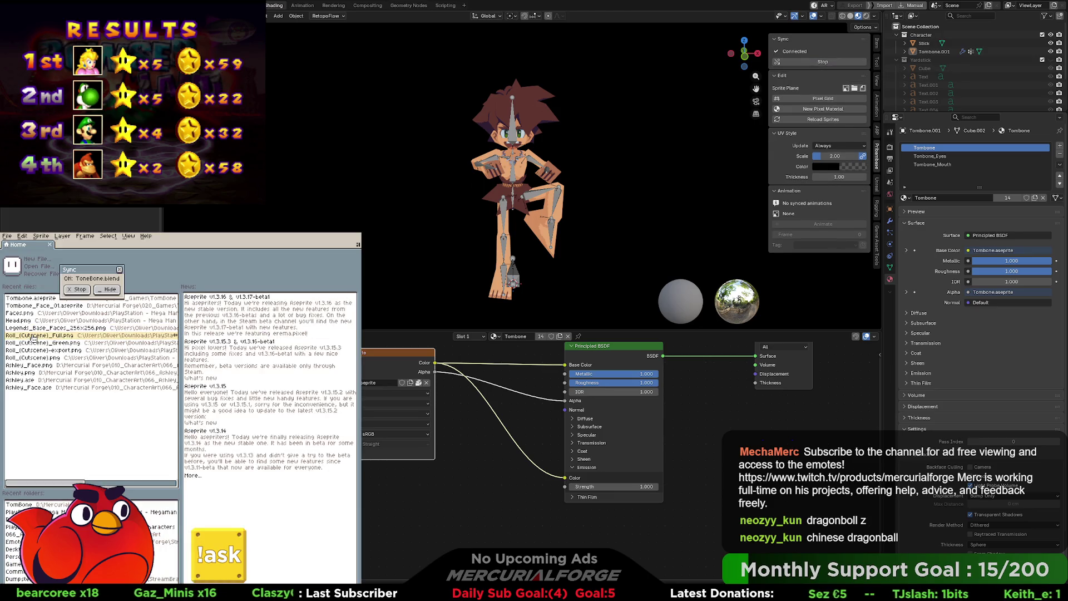
drag(90, 271, 101, 259)
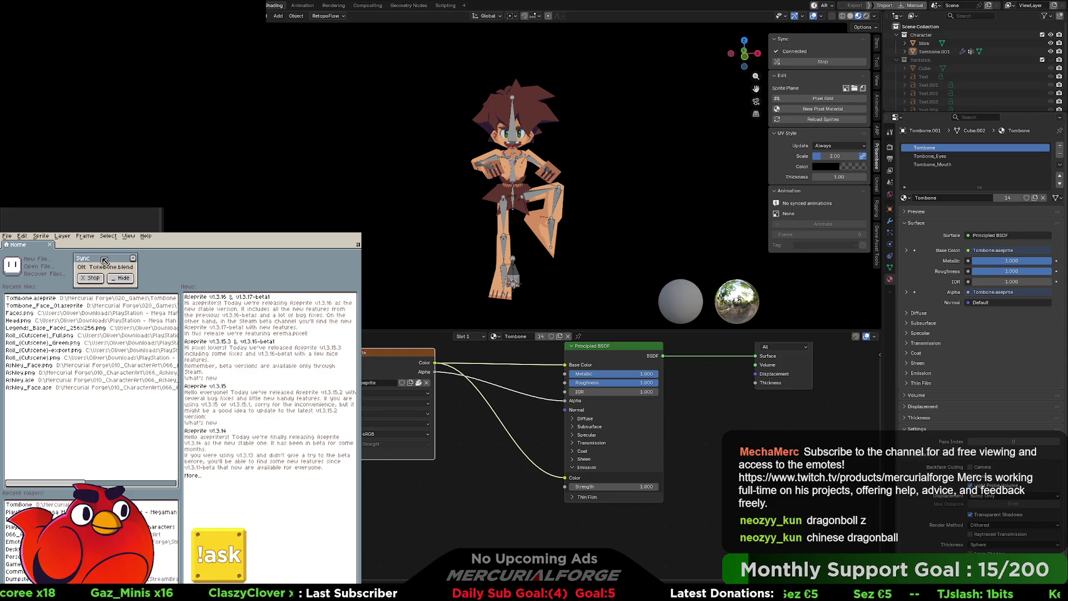
click(44, 299)
drag(111, 260, 99, 274)
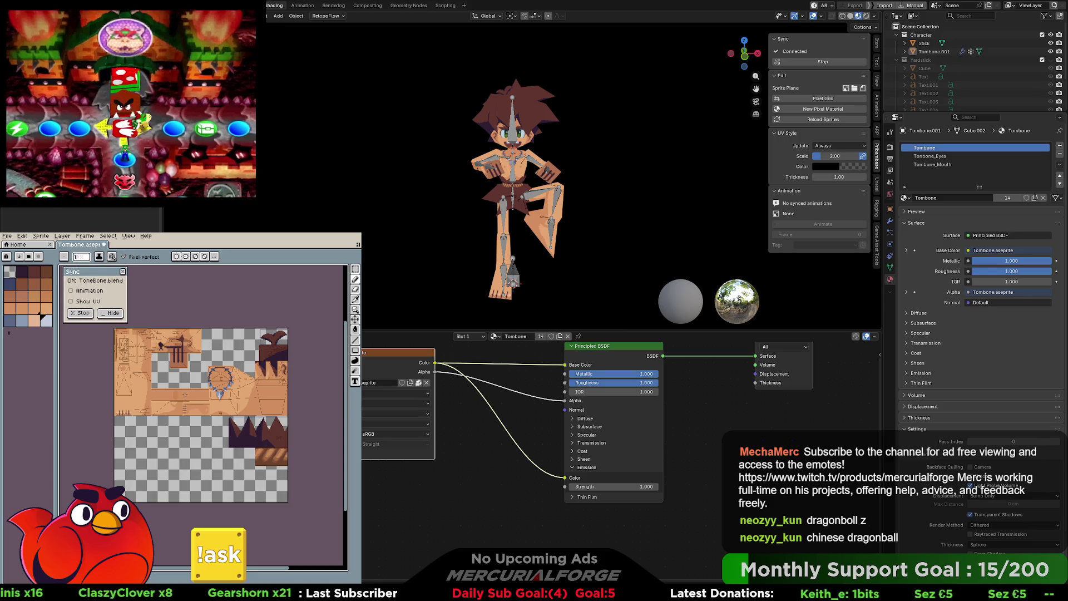
Step: Test a pale blue fill, undo it, then stop syncing and close Tombone.aseprite
key(g)
click(188, 396)
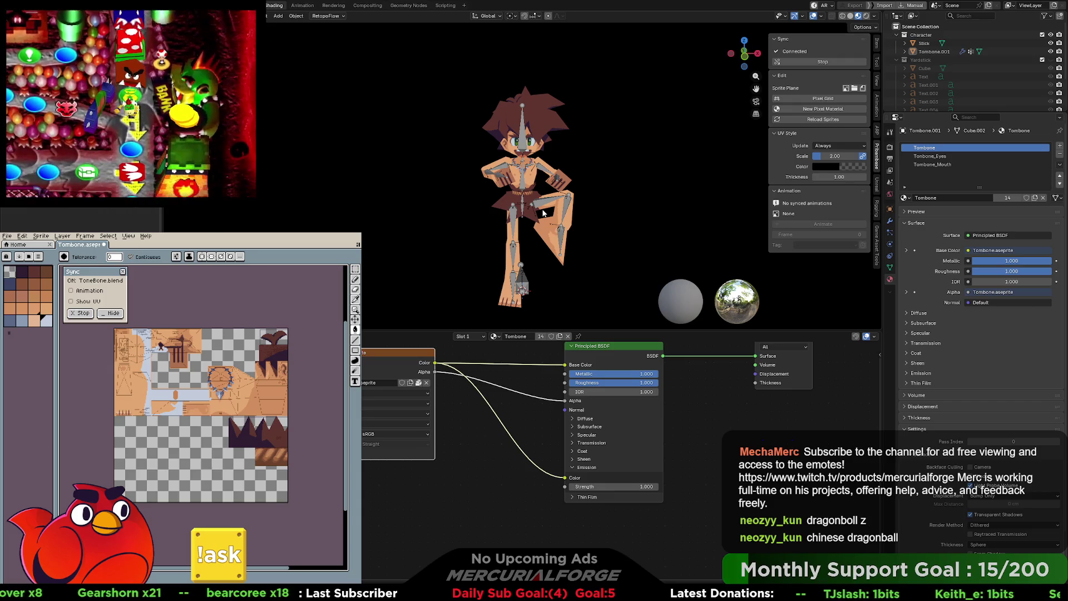
key(ctrl+z)
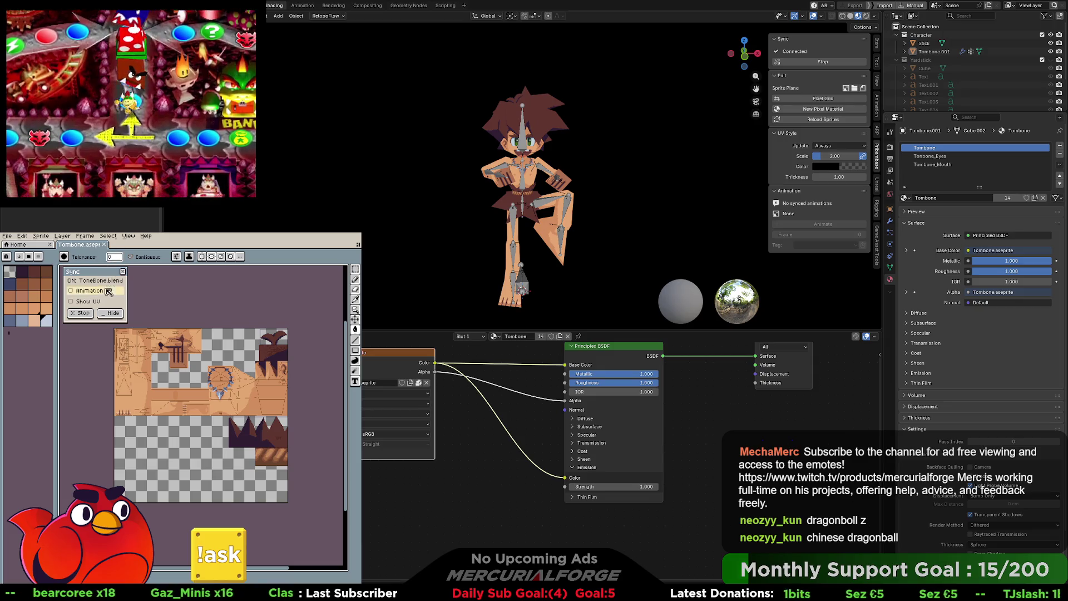
click(82, 313)
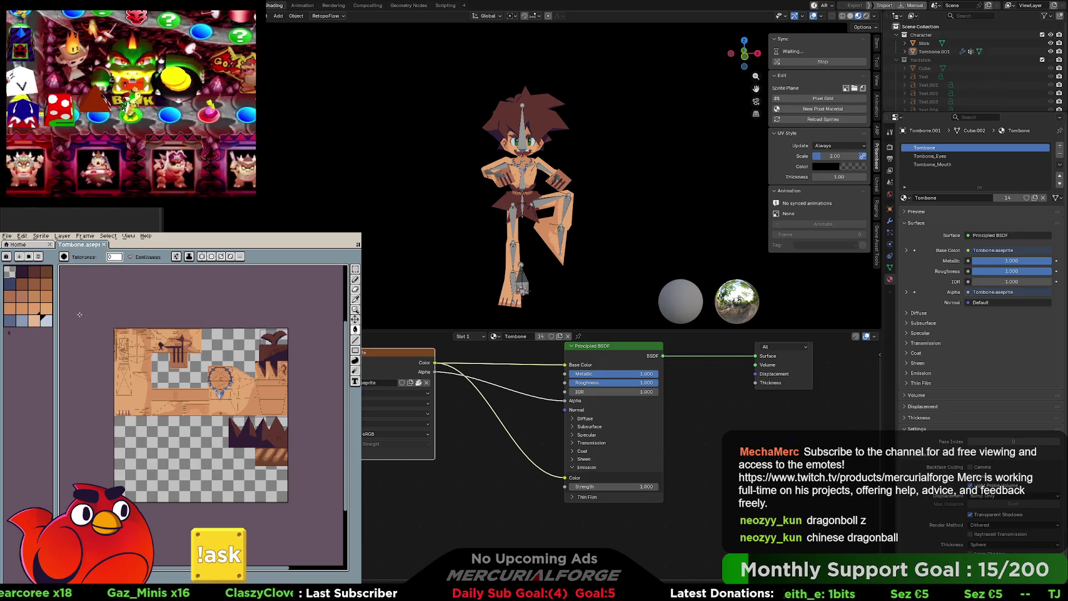
click(108, 245)
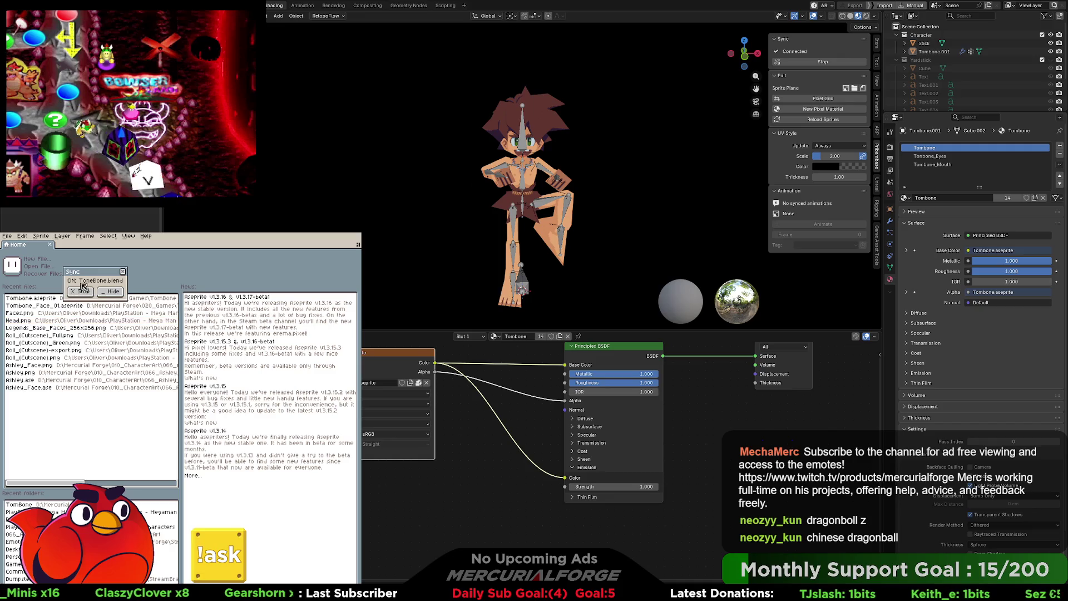
Step: Reopen Tombone.aseprite, test light-blue fills on two regions, undo both, and play the animation
click(38, 298)
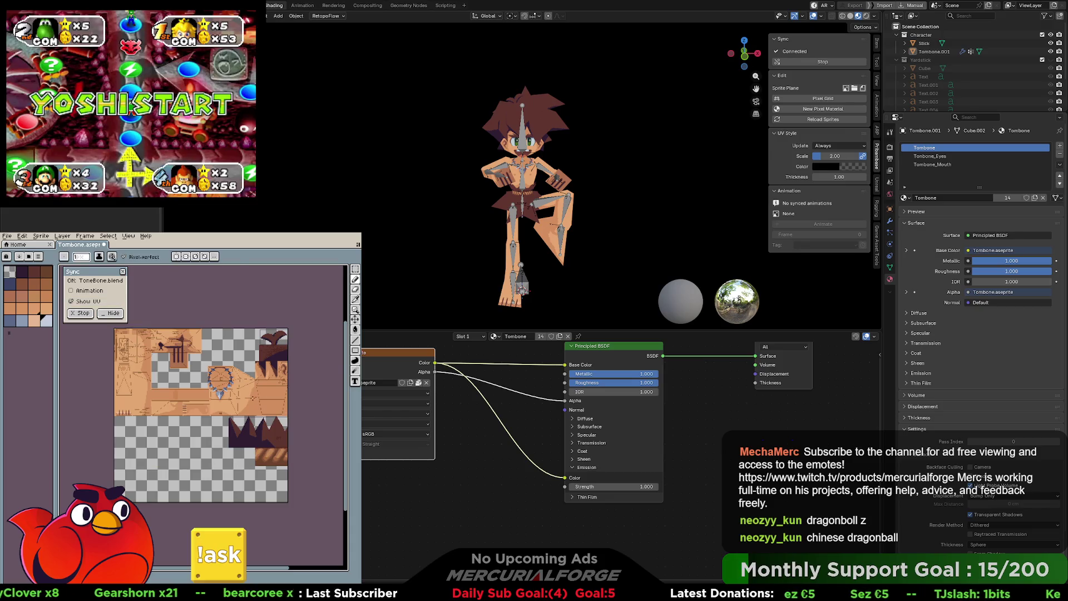
key(g)
click(270, 387)
key(ctrl+z)
click(227, 396)
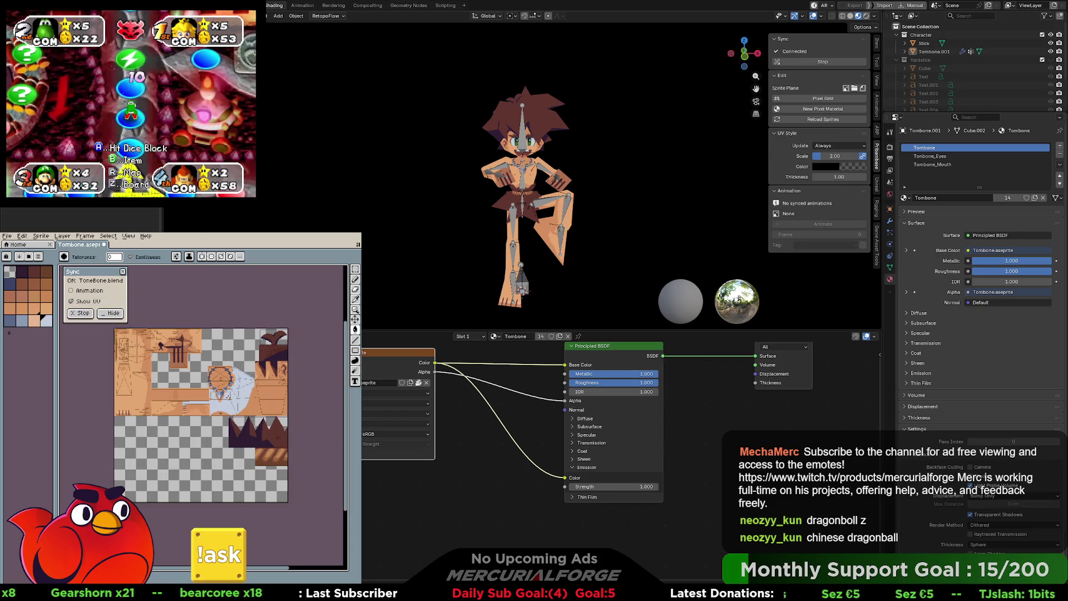
key(ctrl+z)
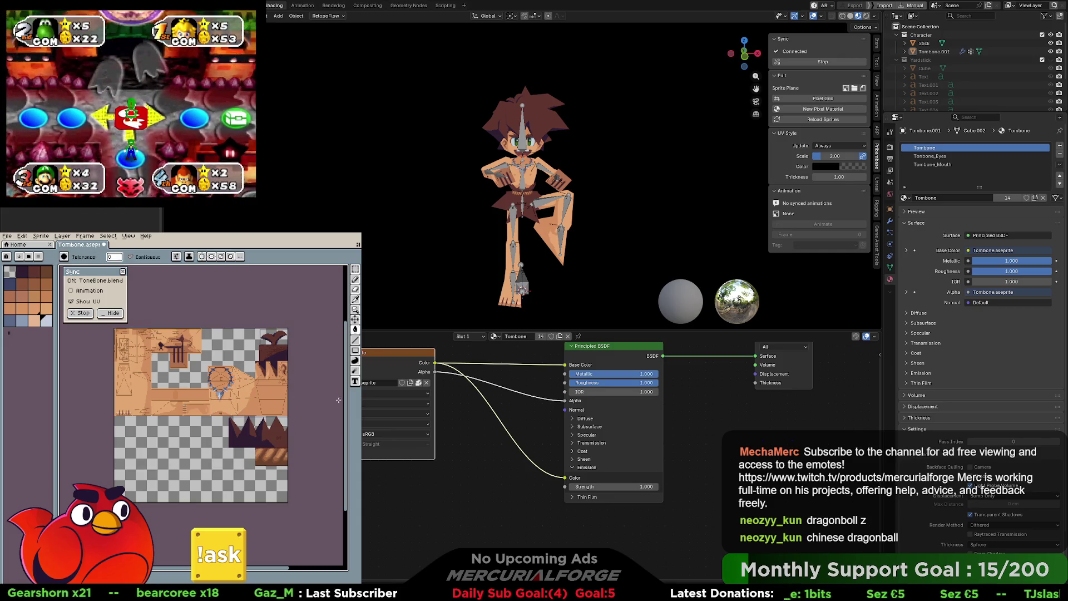
key(space)
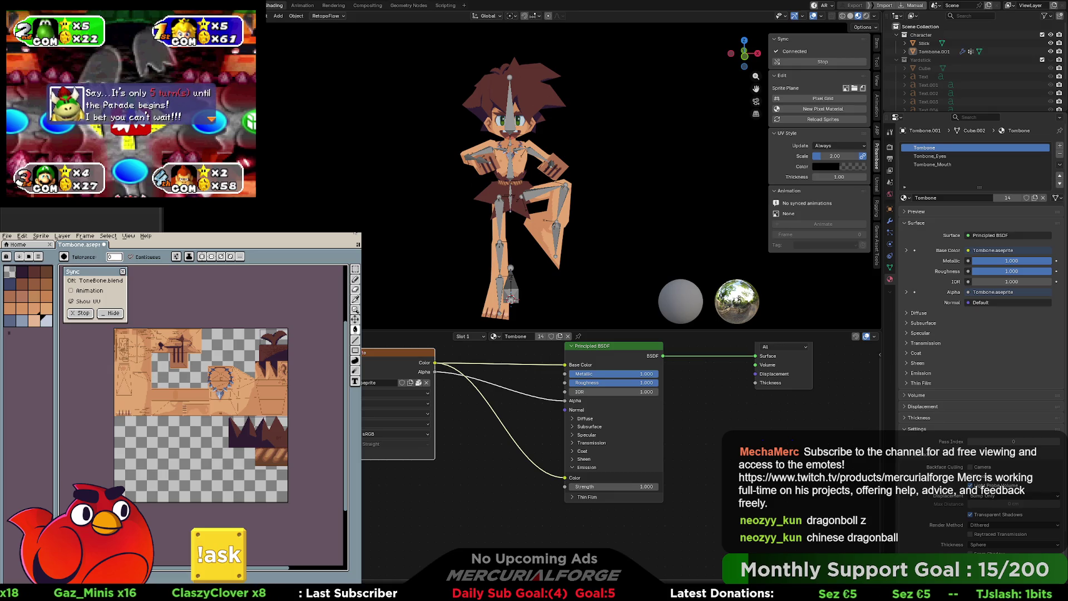
Step: Close Aseprite's window, bringing up its save-before-quitting warning for Tombone.aseprite
click(355, 233)
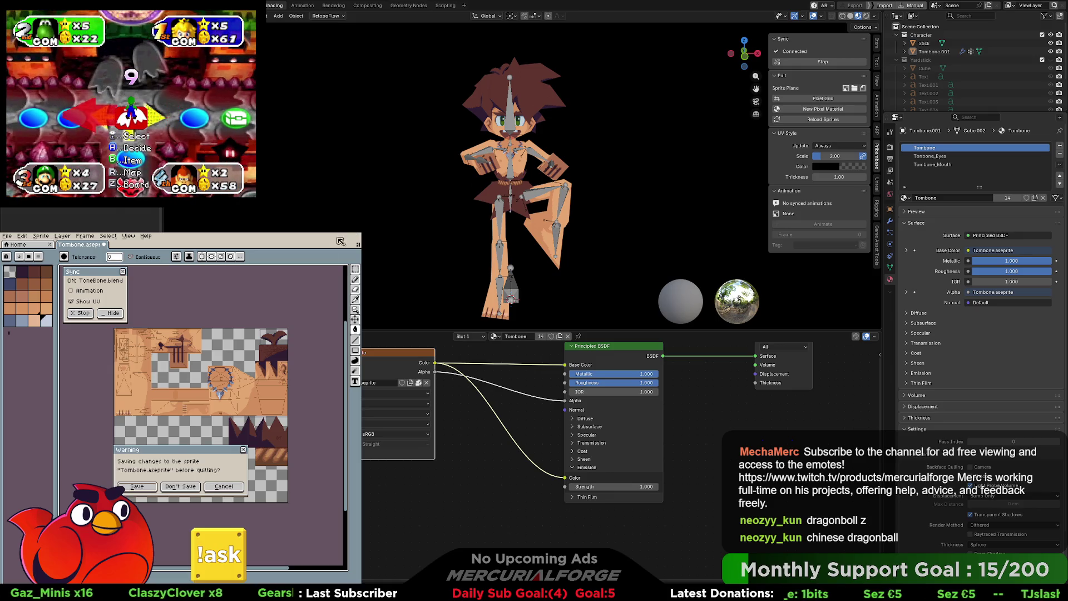
Step: Close Aseprite, save and quit Blender, then reopen TomBone.blend after restarting
click(165, 487)
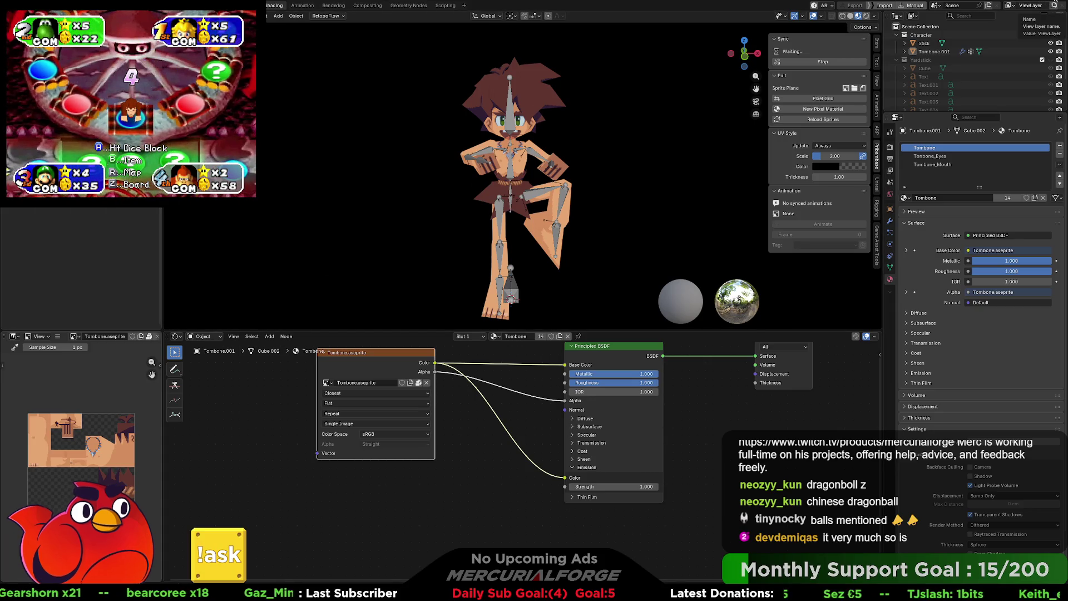
key(ctrl+q)
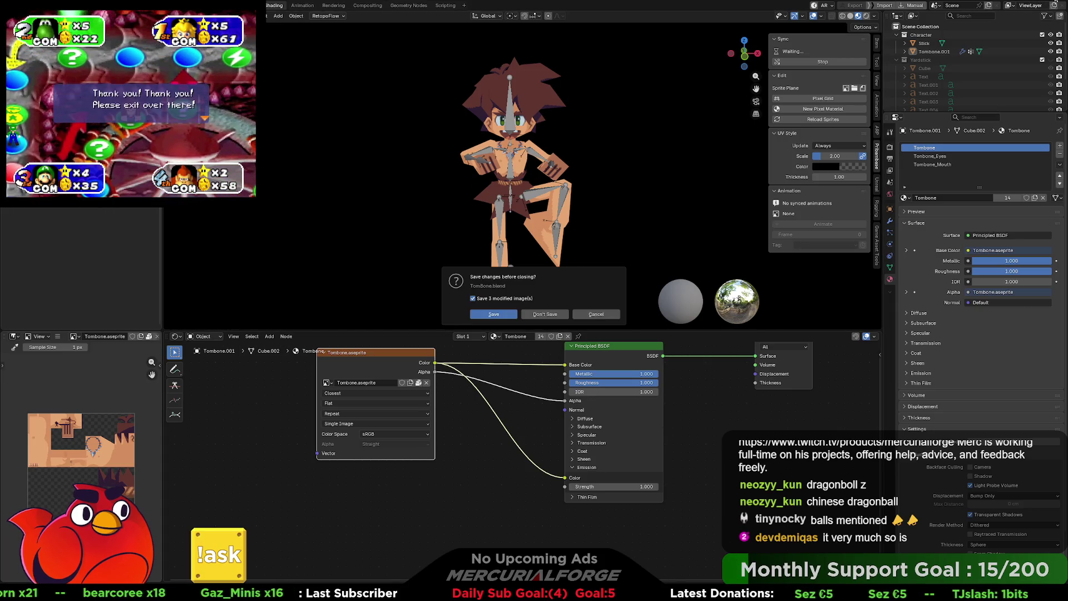
click(493, 314)
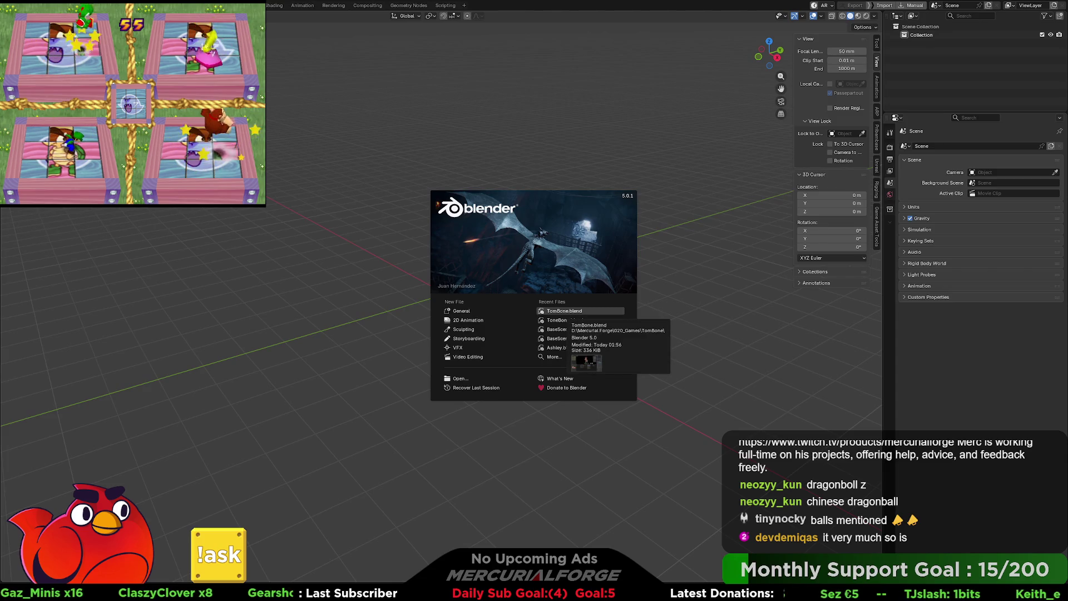
click(565, 310)
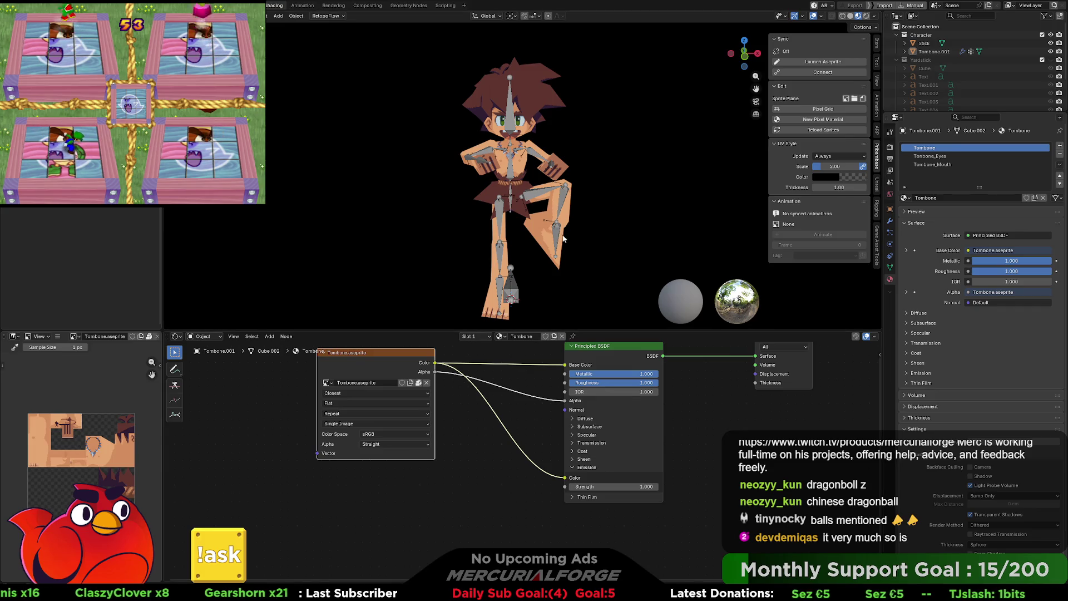
Step: Relaunch synced Aseprite, add Tombone.aseprite as Tombone.aseprite.001 and assign it to the image node
click(813, 60)
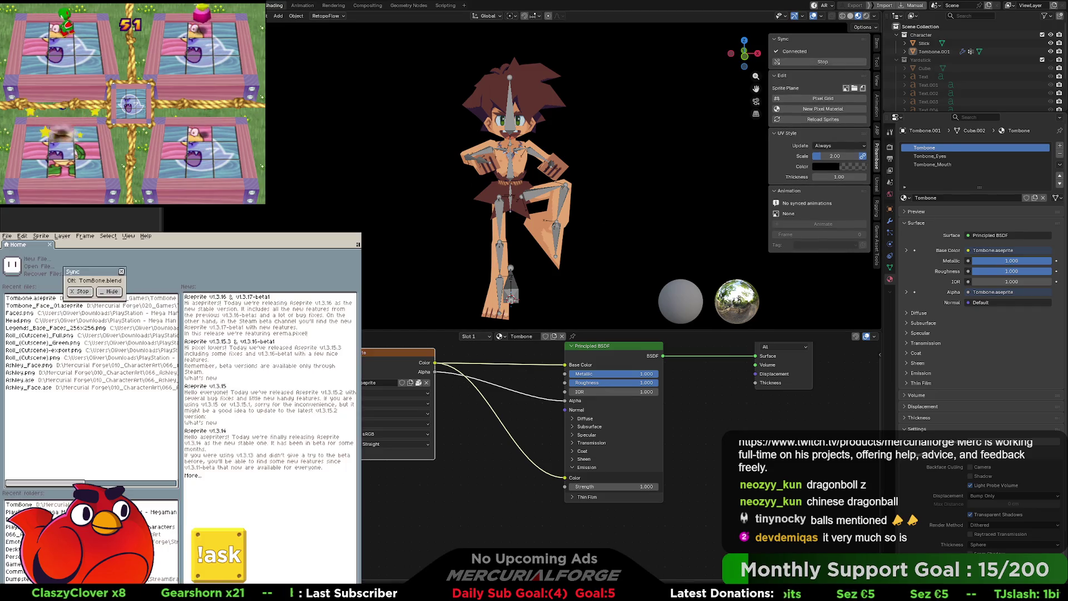
click(36, 299)
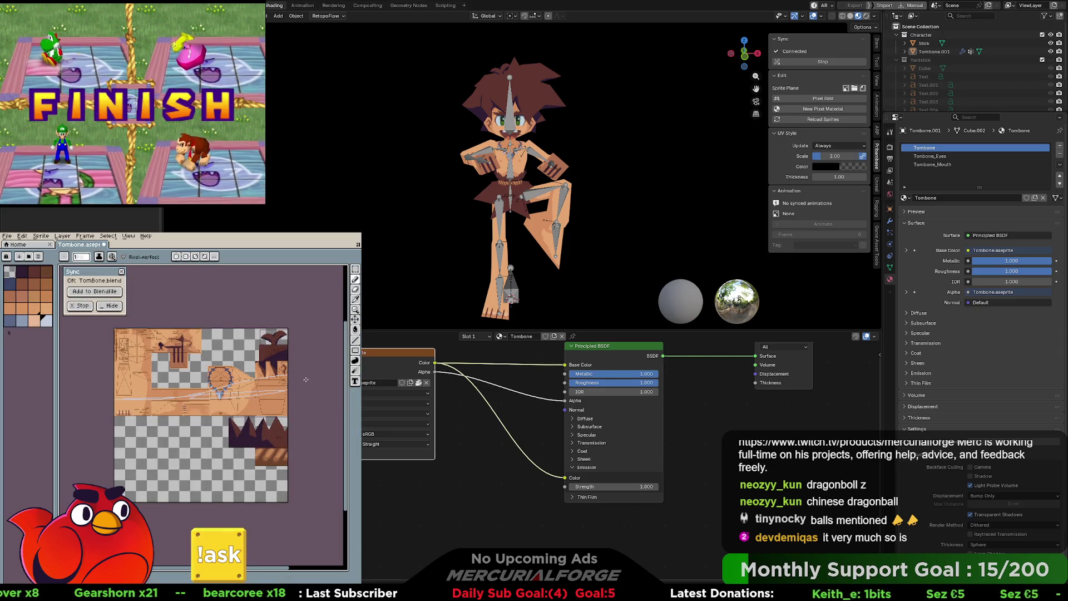
key(ctrl)
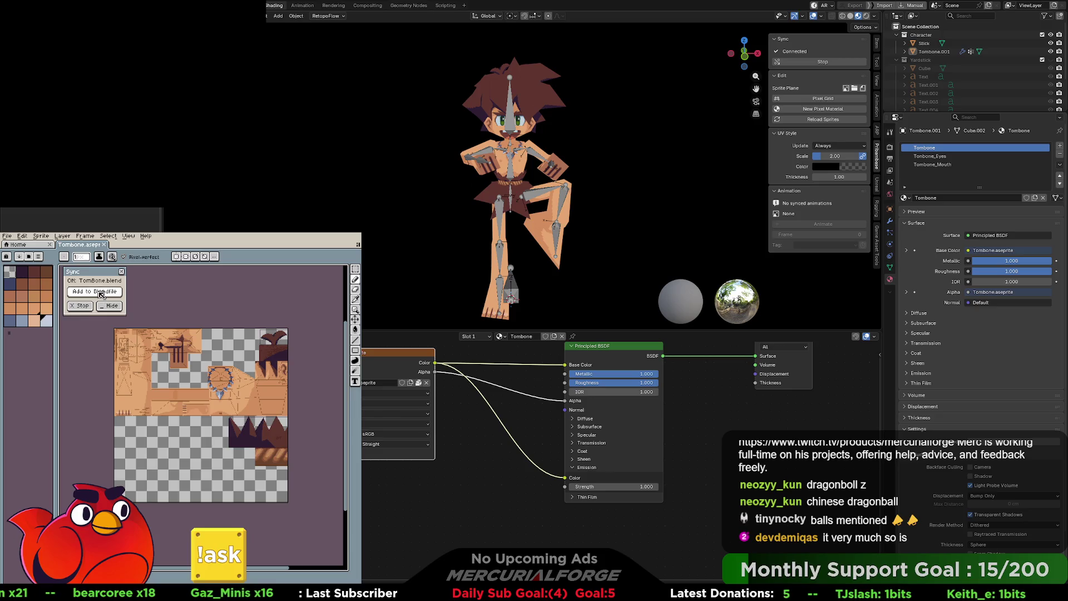
click(94, 291)
click(220, 485)
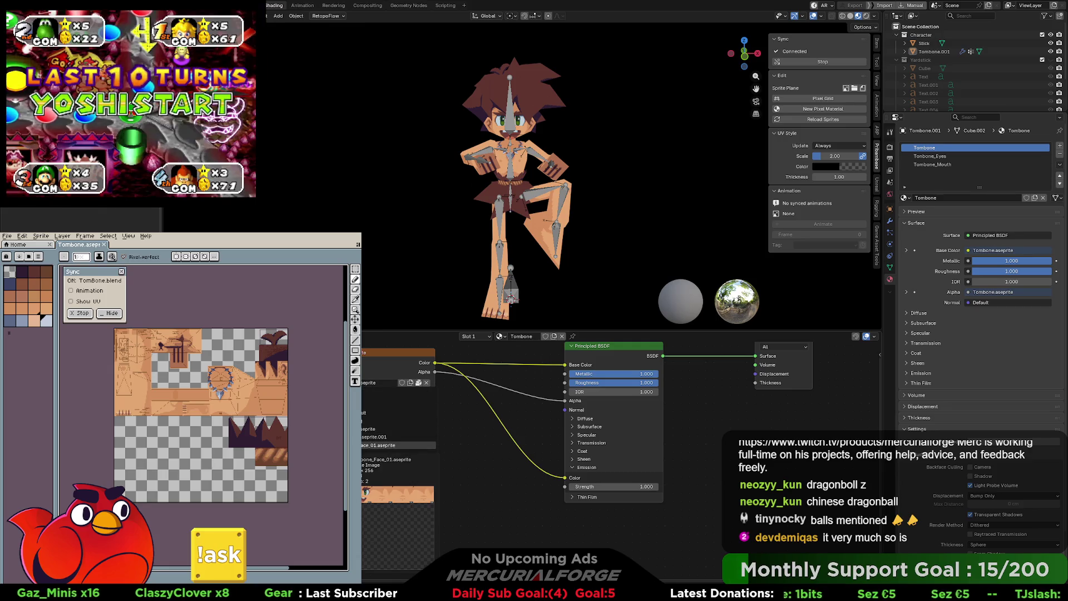
click(370, 437)
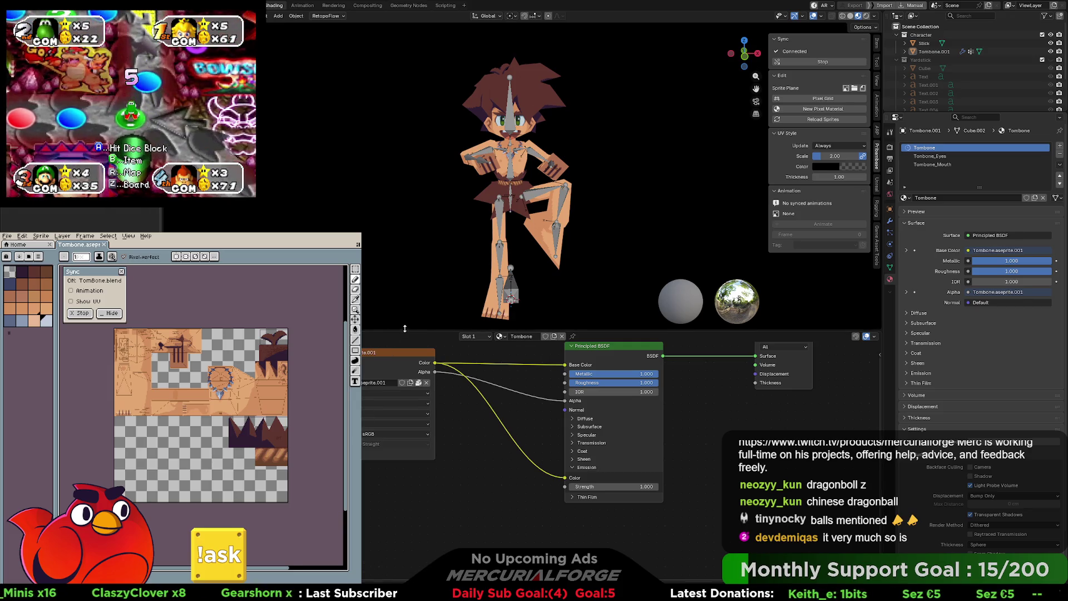
key(g)
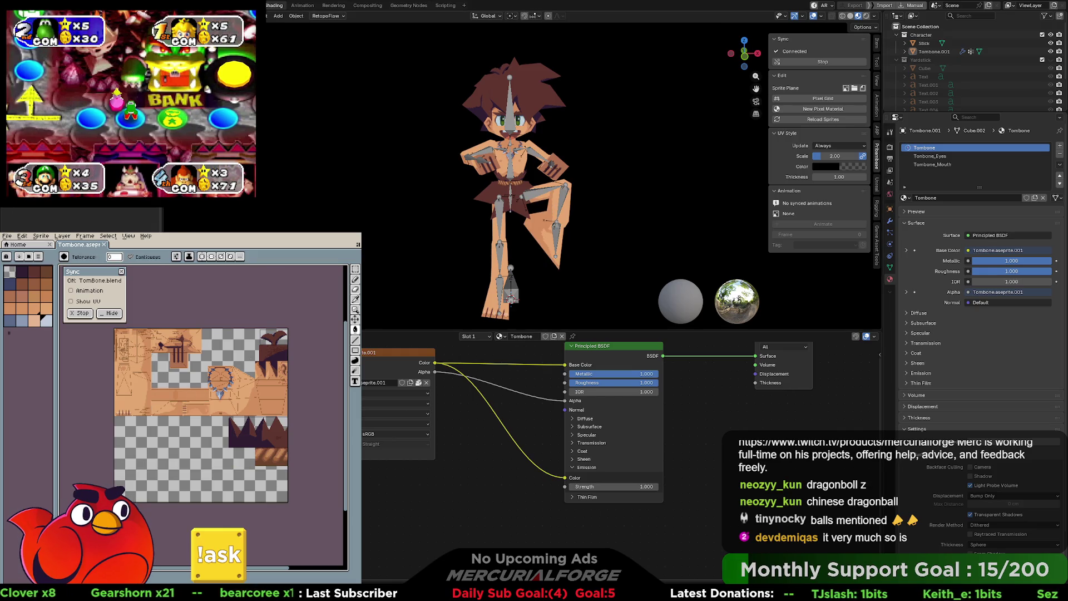
Step: Hide viewport overlays, zoom to the hand stripes and fill the hand block pale blue
scroll(545, 137, up, 4)
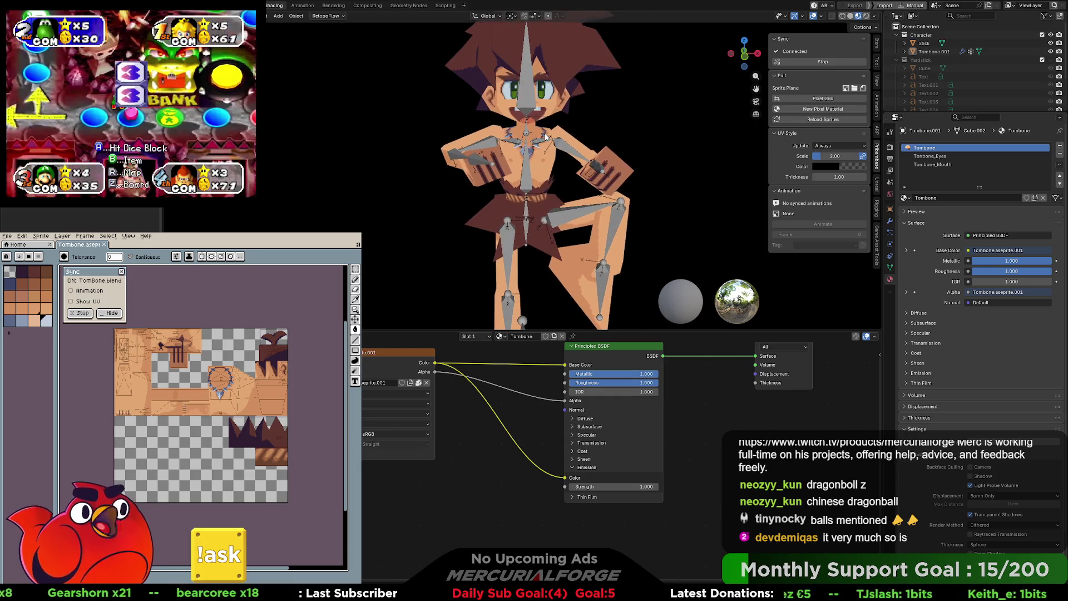
scroll(545, 136, up, 3)
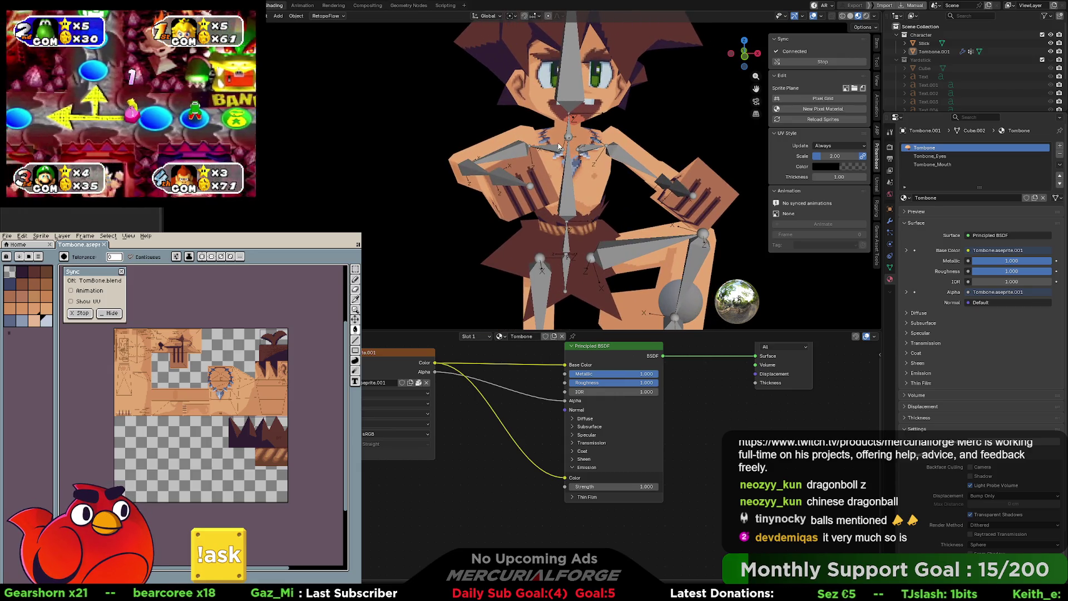
key(shift+alt+z)
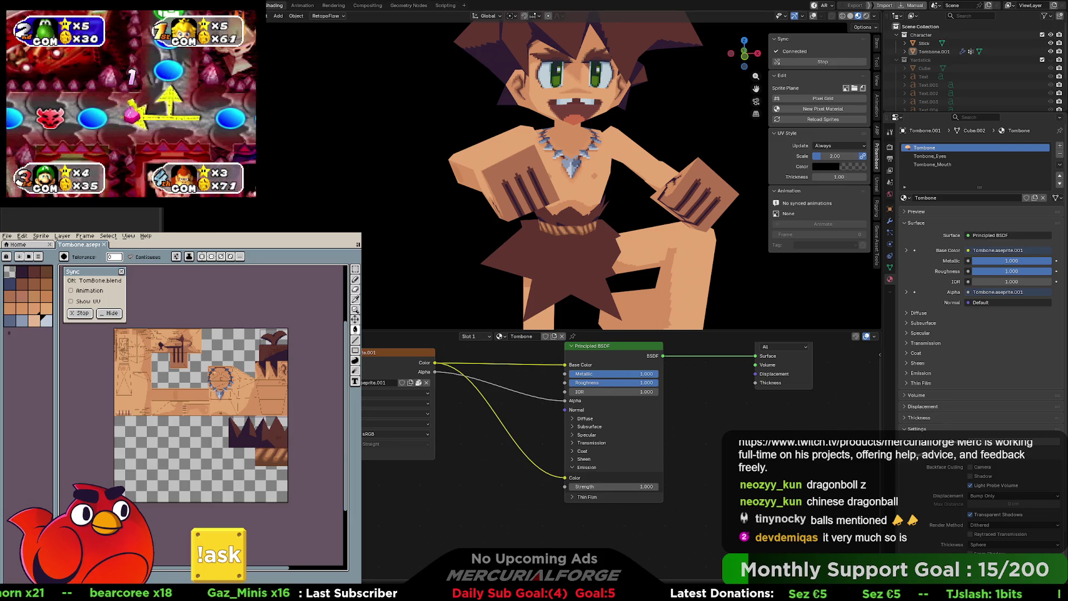
scroll(184, 308, up, 2)
scroll(184, 308, up, 3)
middle_drag(185, 308, 262, 440)
click(262, 440)
Step: Fill the dark upper line with skin colour, brighten the hand area, and recolour the blob brown
middle_drag(266, 370, 262, 359)
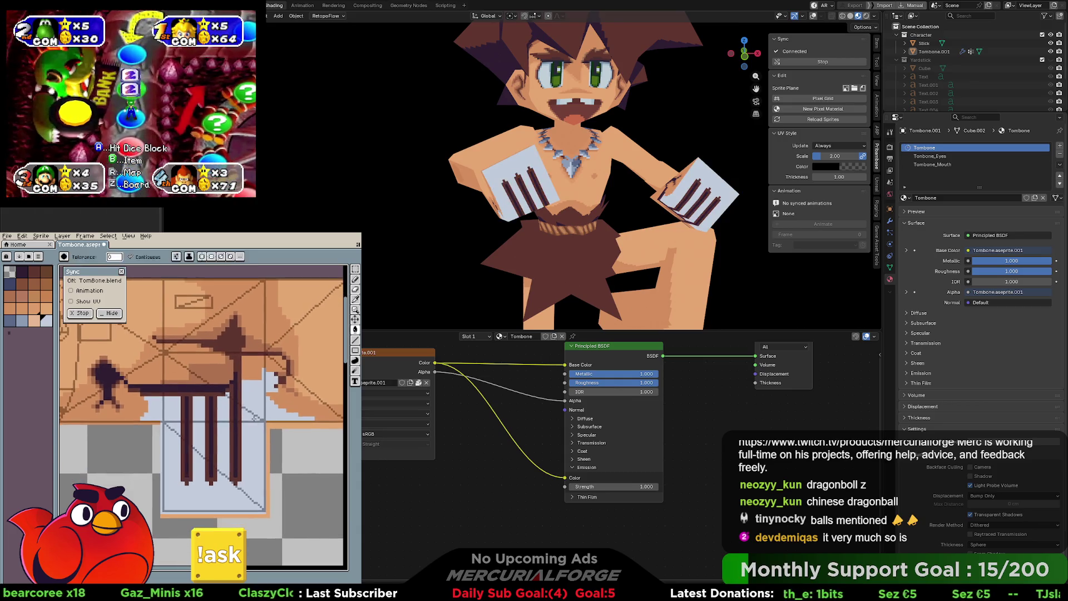
click(262, 358)
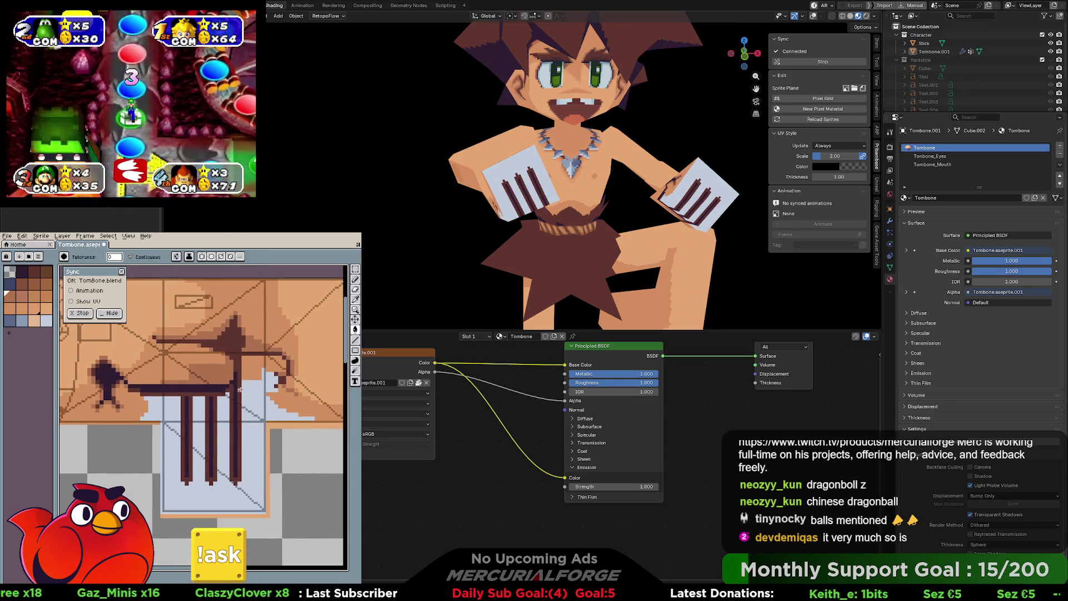
click(220, 393)
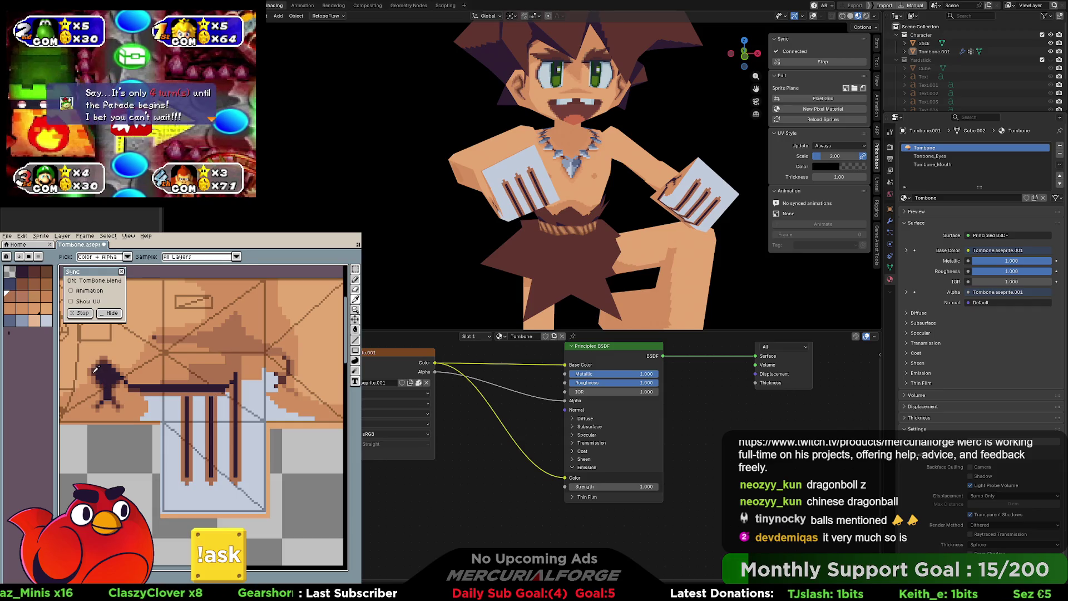
alt+click(96, 369)
click(106, 374)
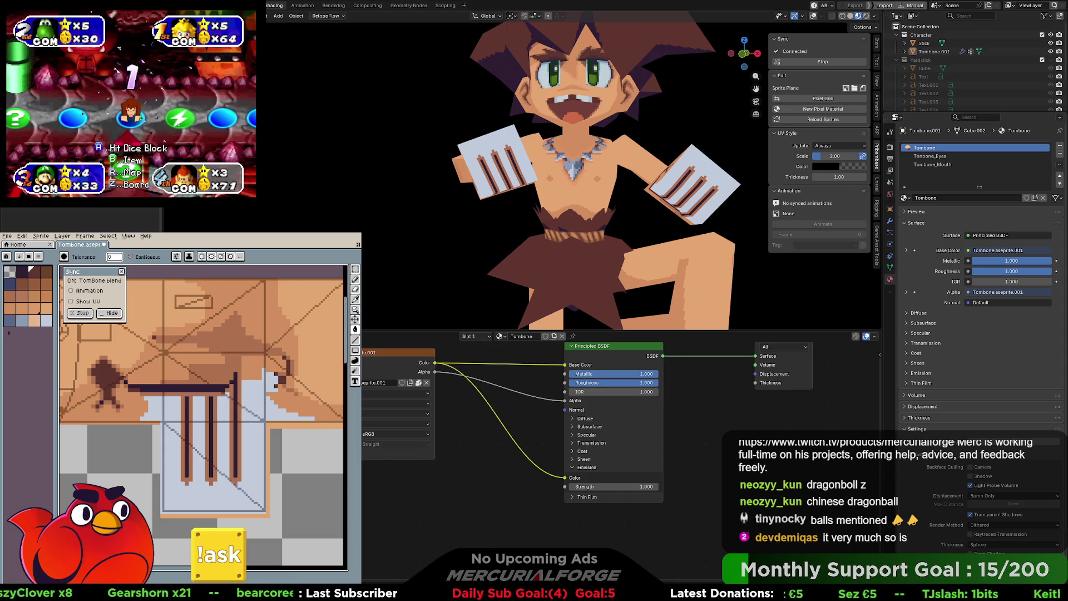
Step: Pick a dark colour from the canvas and darken the hand stripes, including the left one
key(alt)
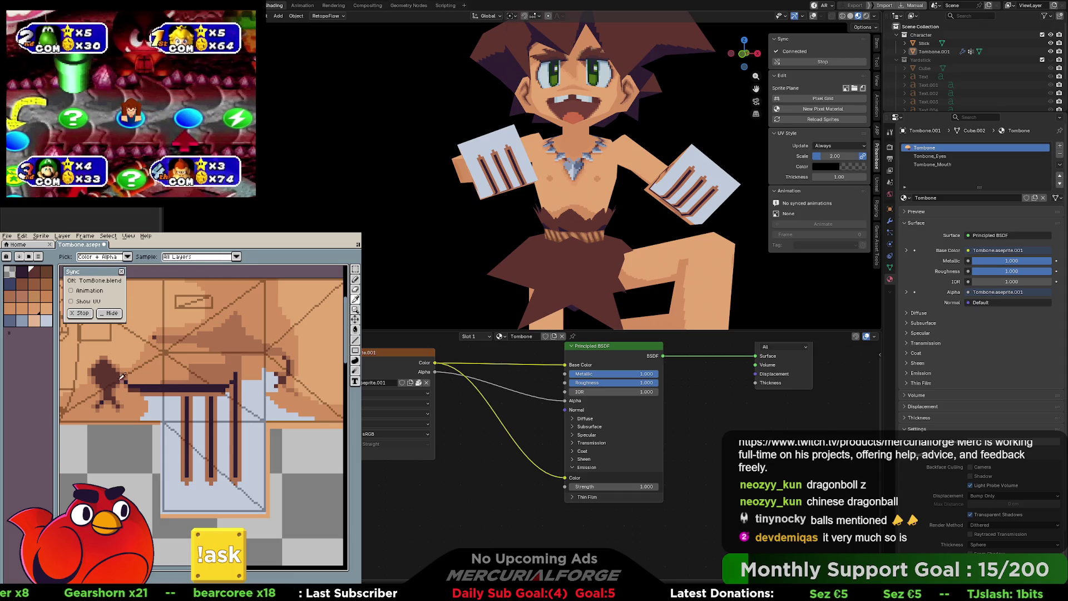
click(189, 408)
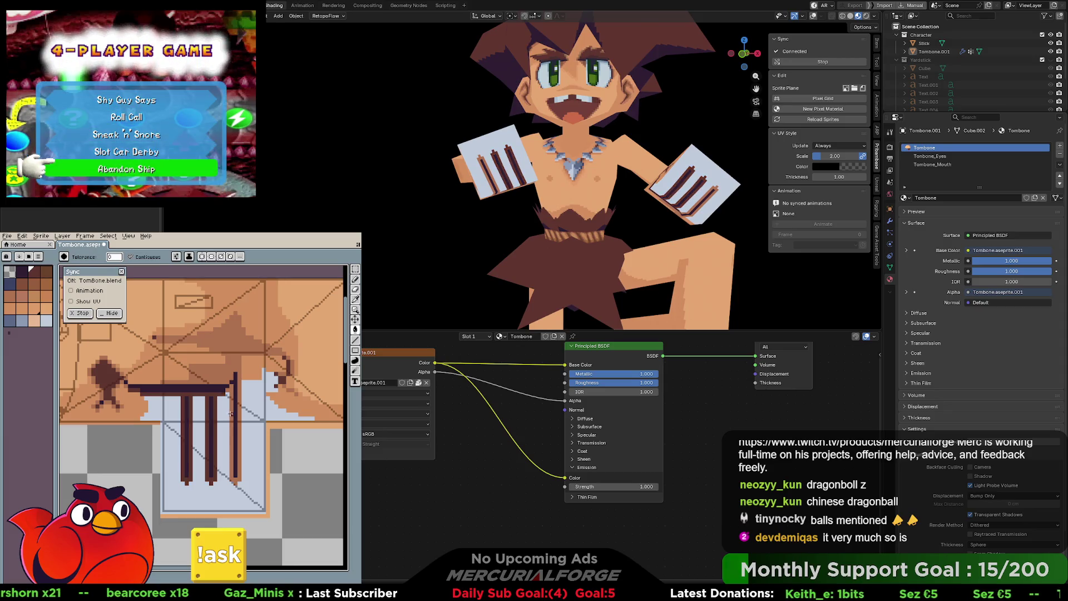
click(185, 408)
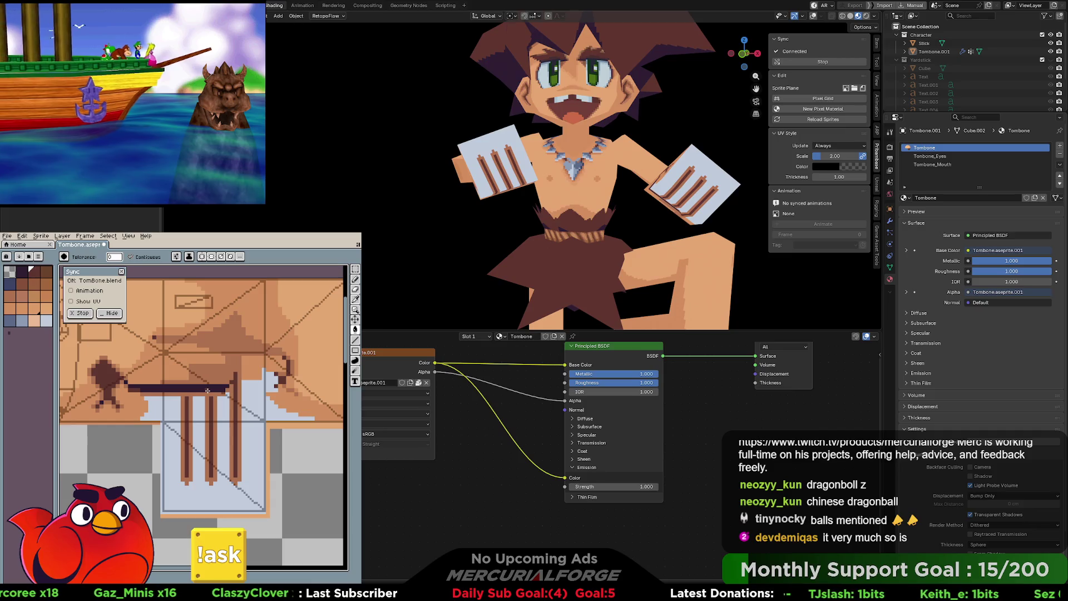
mouse_move(640, 167)
middle_down()
mouse_move(652, 161)
mouse_move(637, 210)
middle_up()
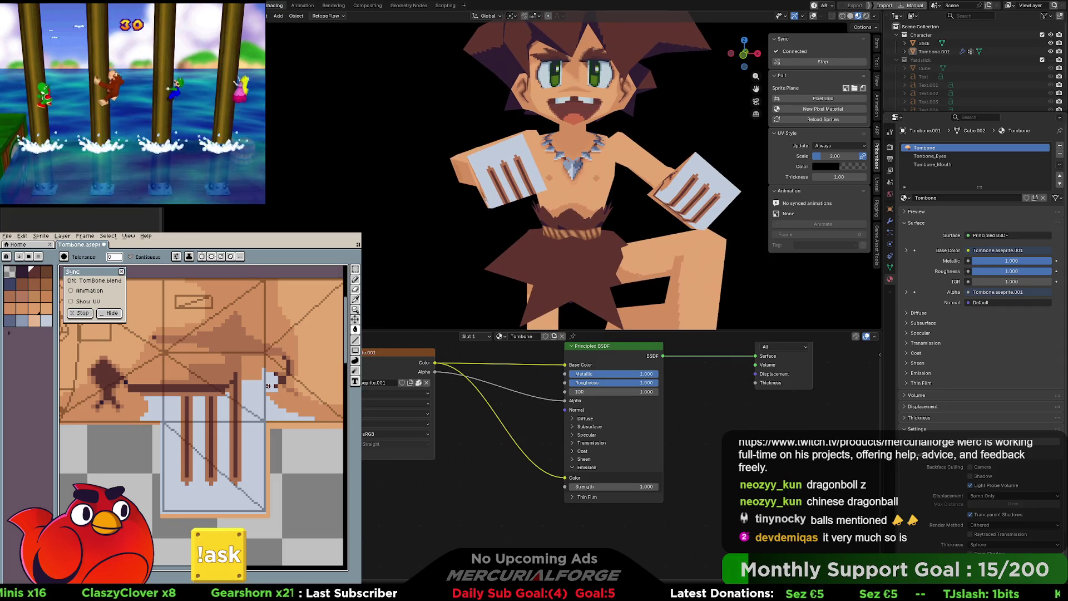
Step: Try darker fills on the hand and light-blue areas, undoing each
key(i)
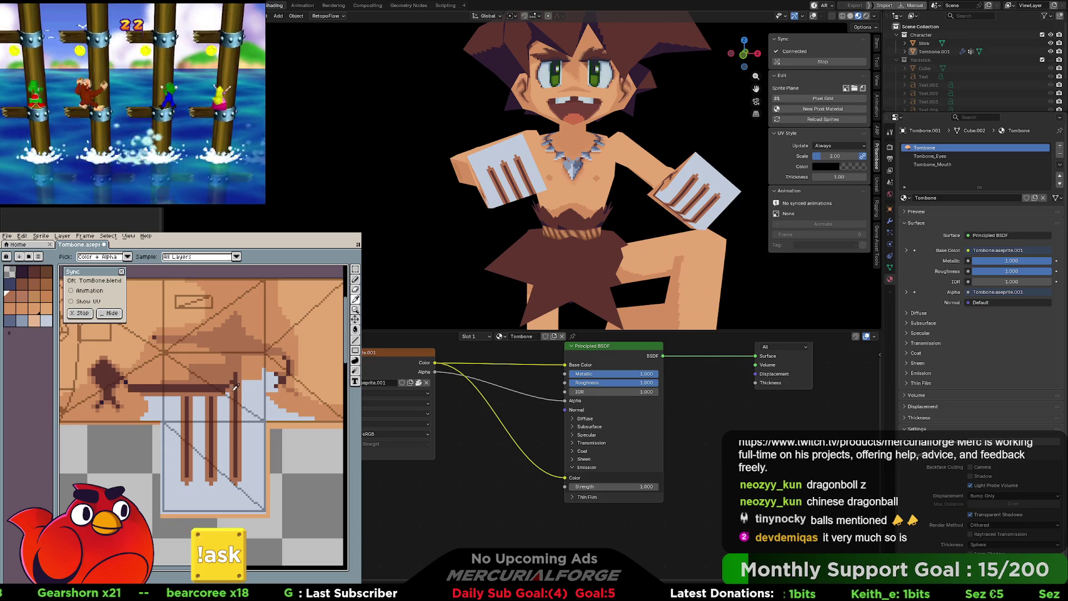
key(g)
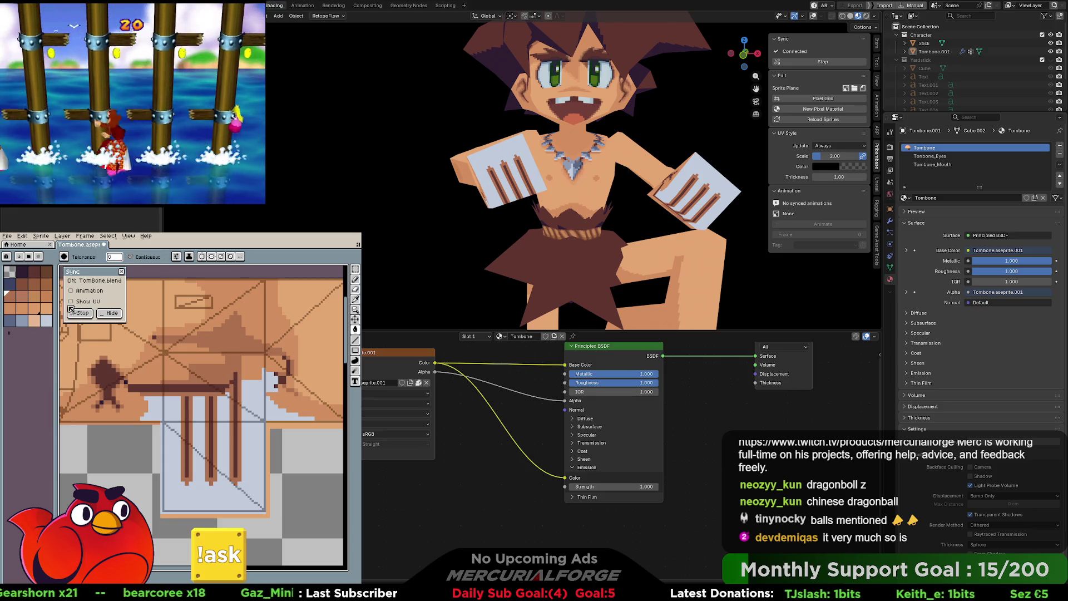
click(267, 445)
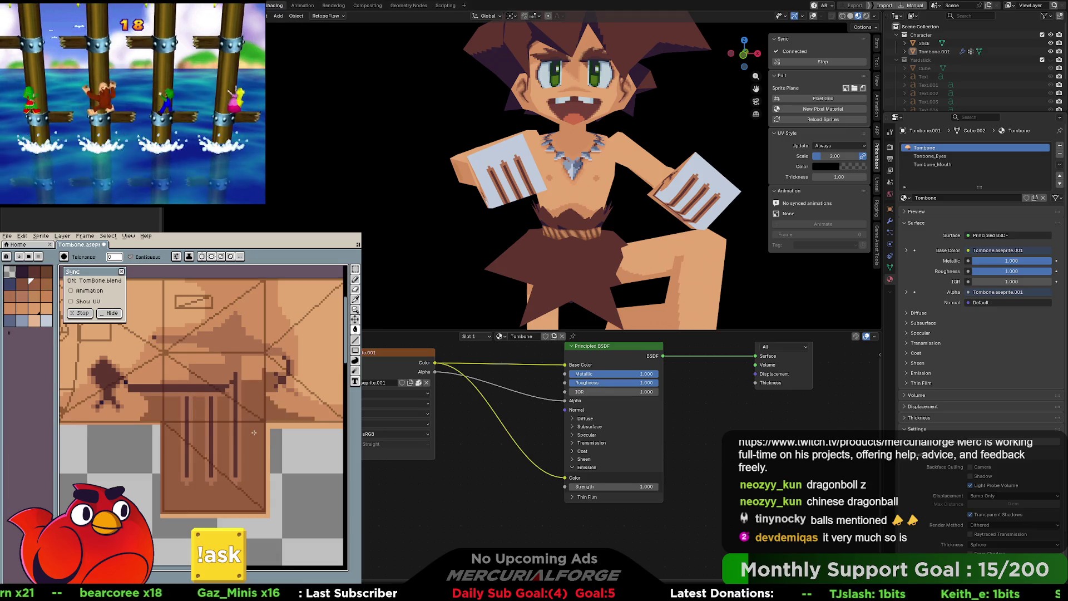
key(ctrl+z)
key(v)
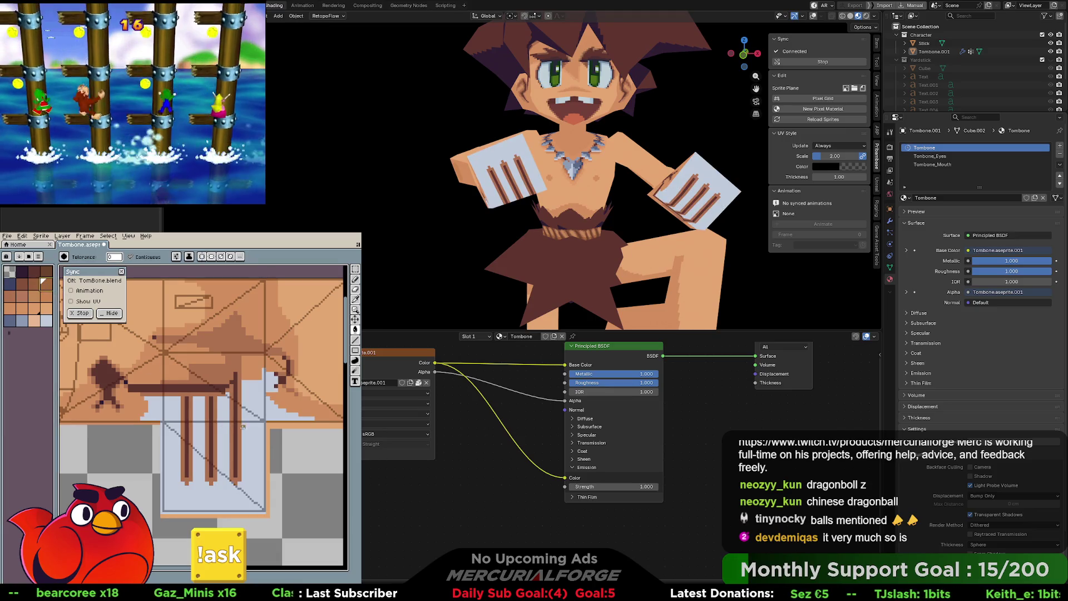
click(237, 428)
key(ctrl+z)
key(v)
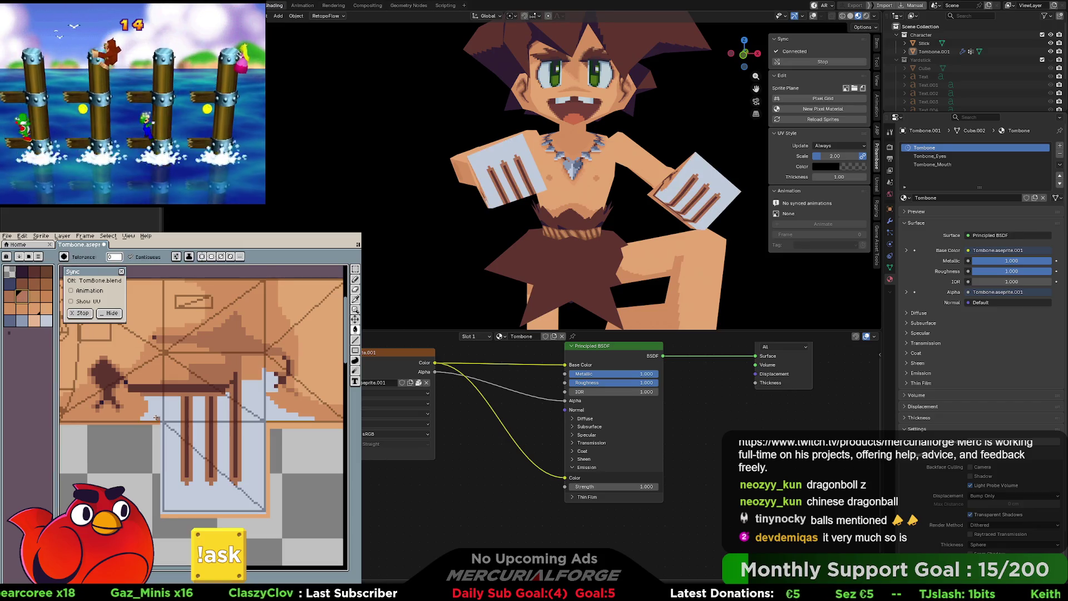
Step: Fill the light-blue area with skin tone, retrying after undos, and orbit to a side view
click(167, 414)
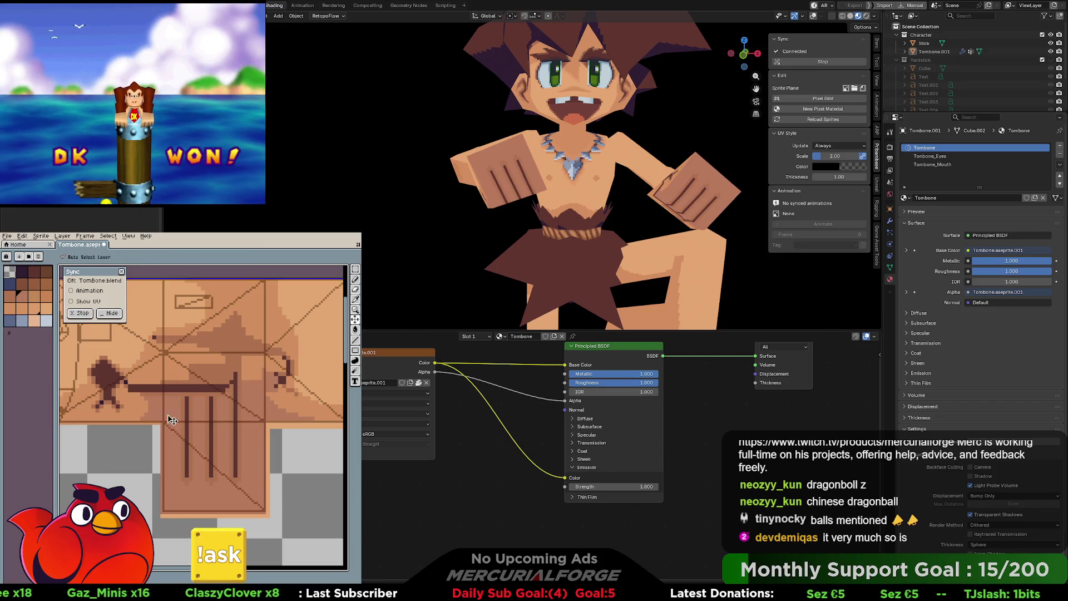
key(ctrl+z)
key(v)
click(178, 414)
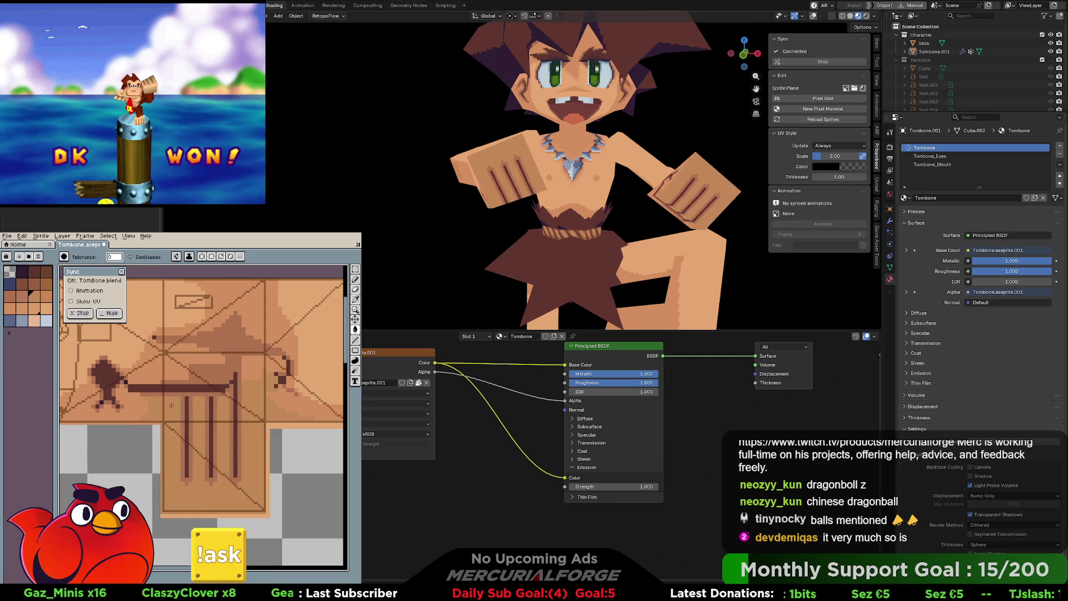
key(ctrl+z)
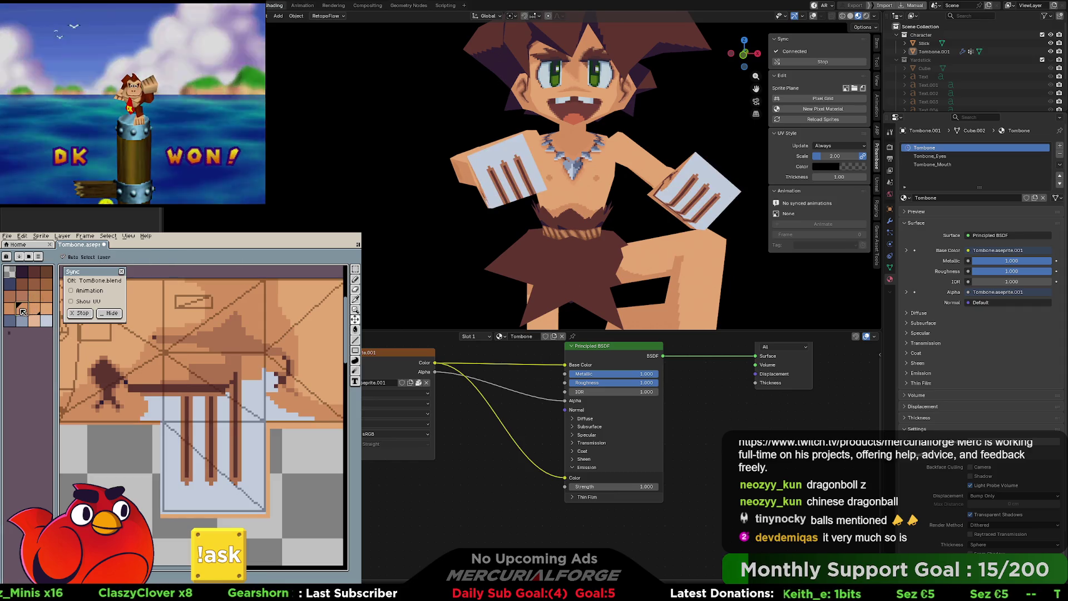
click(183, 406)
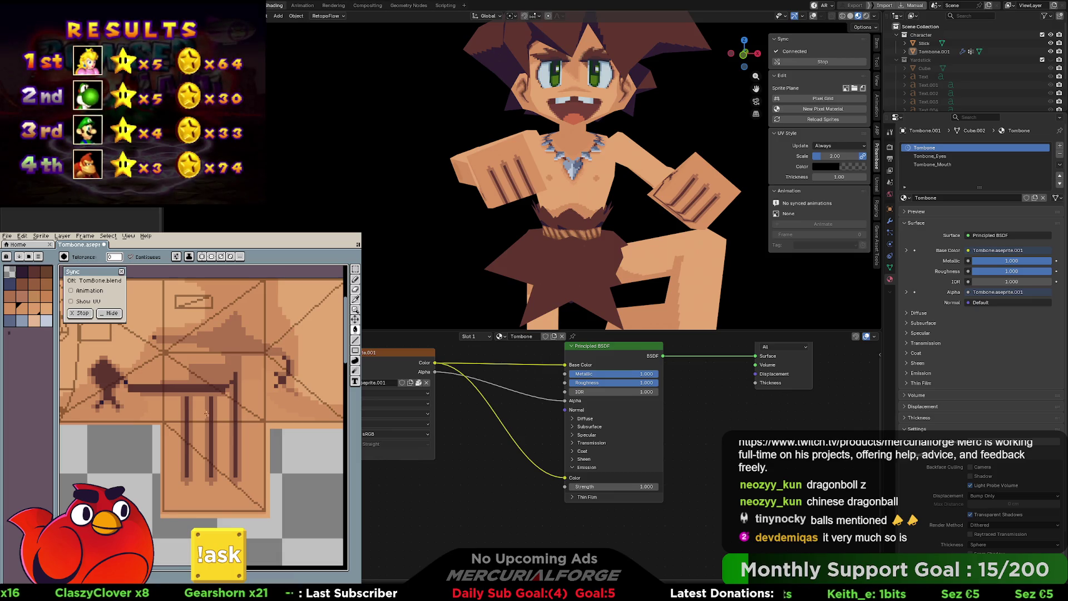
mouse_move(623, 167)
middle_down()
mouse_move(662, 166)
mouse_move(690, 145)
mouse_move(675, 163)
mouse_move(514, 230)
mouse_move(554, 277)
mouse_move(576, 180)
mouse_move(729, 165)
mouse_move(696, 190)
mouse_move(539, 208)
mouse_move(536, 188)
mouse_move(575, 128)
mouse_move(640, 141)
mouse_move(654, 184)
mouse_move(309, 186)
mouse_move(695, 189)
mouse_move(419, 181)
mouse_move(653, 192)
mouse_move(627, 205)
mouse_move(602, 192)
mouse_move(614, 189)
mouse_move(564, 182)
middle_up()
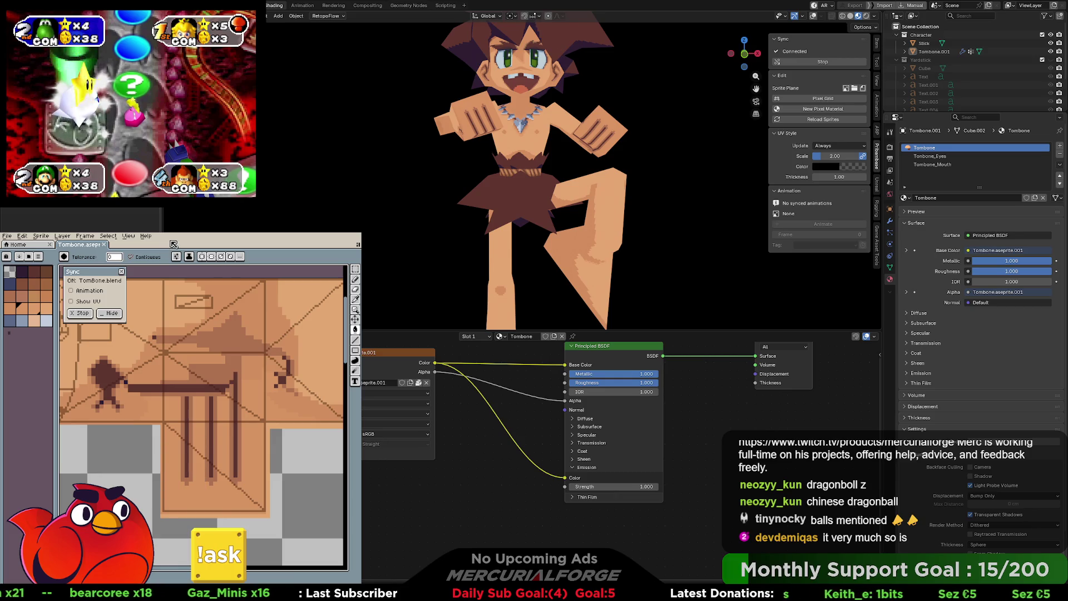
Step: Orbit behind the caveboy, stay in Object Mode, and turn viewport overlays back on
mouse_move(644, 113)
middle_down()
mouse_move(625, 160)
mouse_move(676, 164)
mouse_move(483, 161)
mouse_move(534, 157)
middle_up()
key(ctrl+Tab)
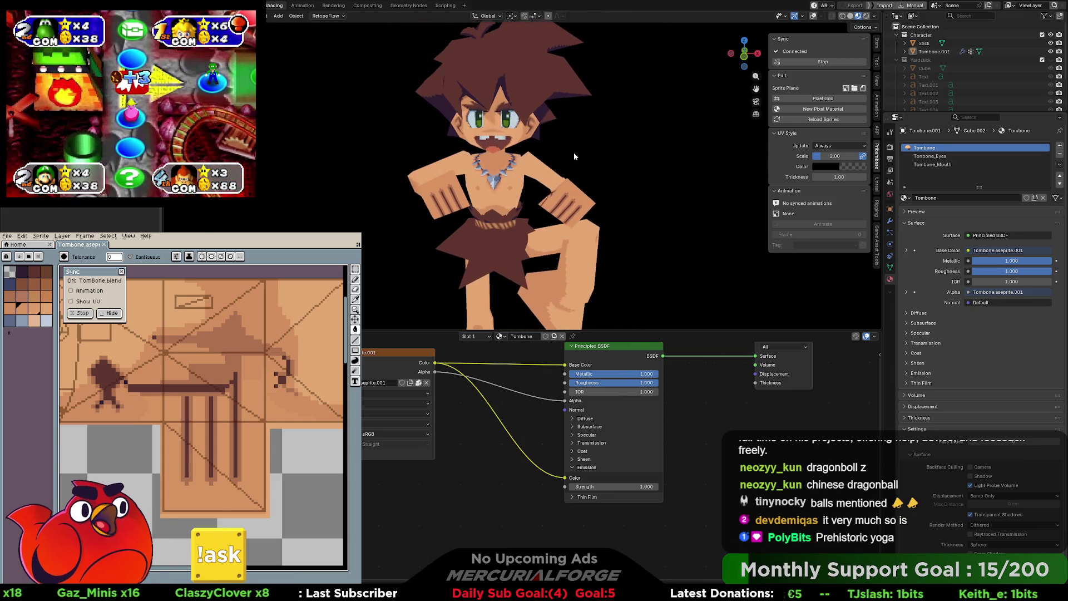
click(493, 156)
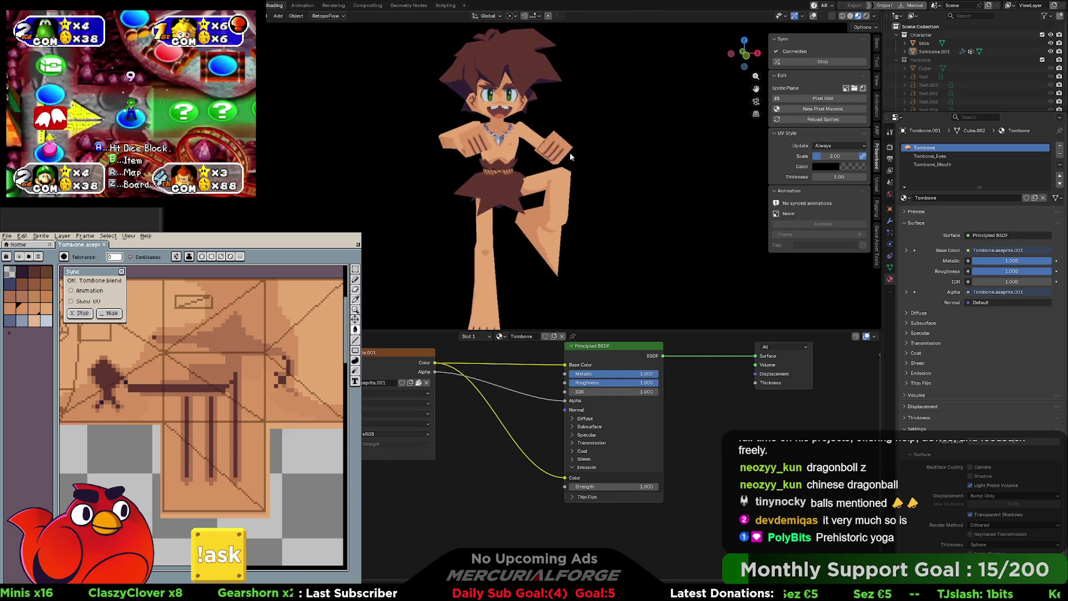
mouse_move(573, 152)
middle_down()
mouse_move(698, 156)
mouse_move(468, 144)
mouse_move(550, 154)
middle_up()
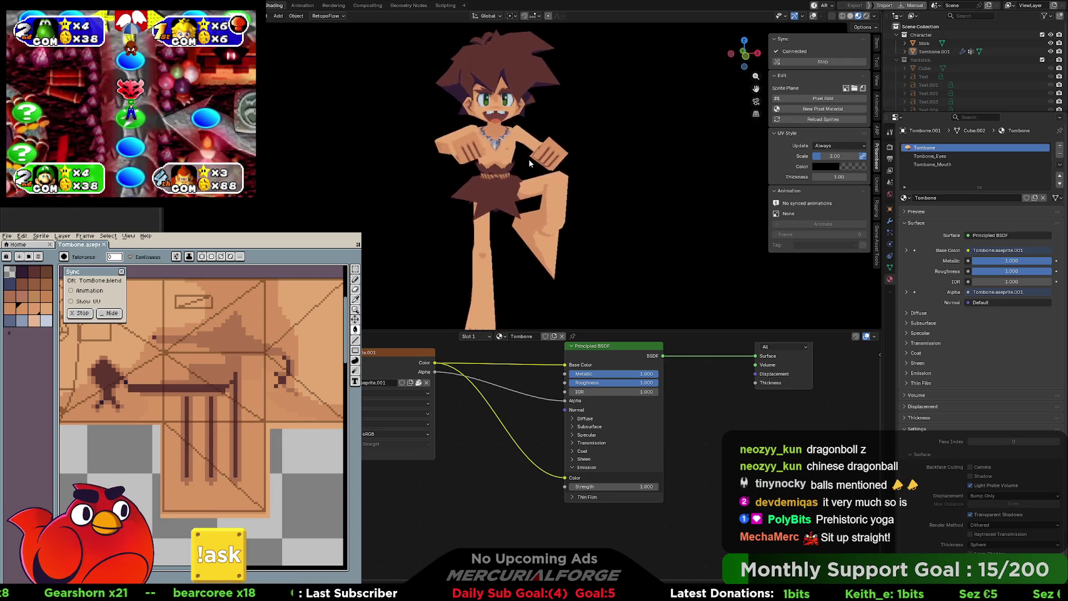
key(shift+alt+z)
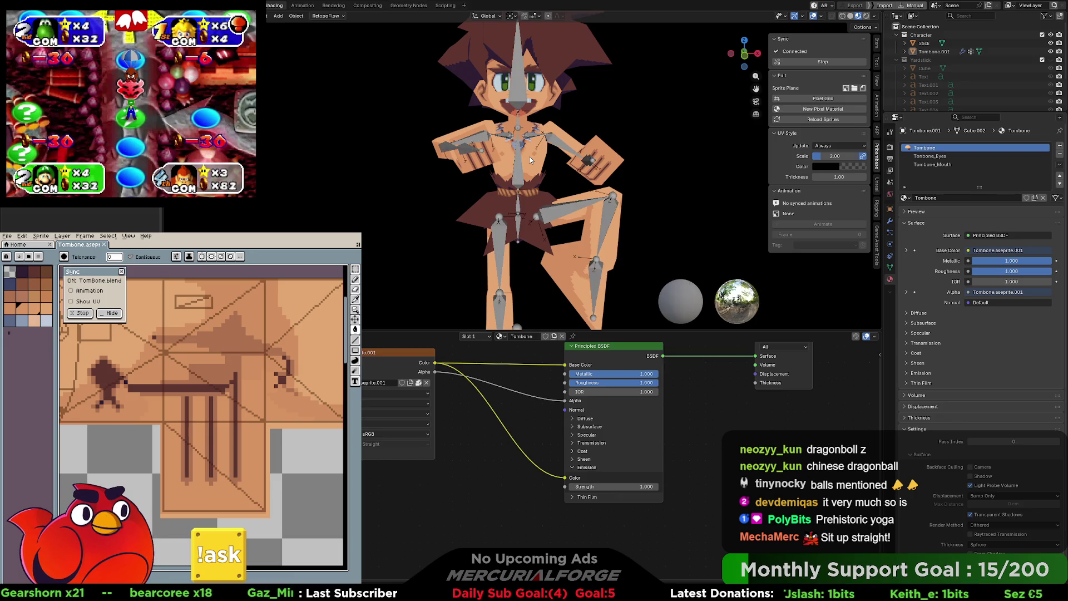
Step: Put the armature in Pose Mode, try an arm pose and play, then cancel it
click(525, 161)
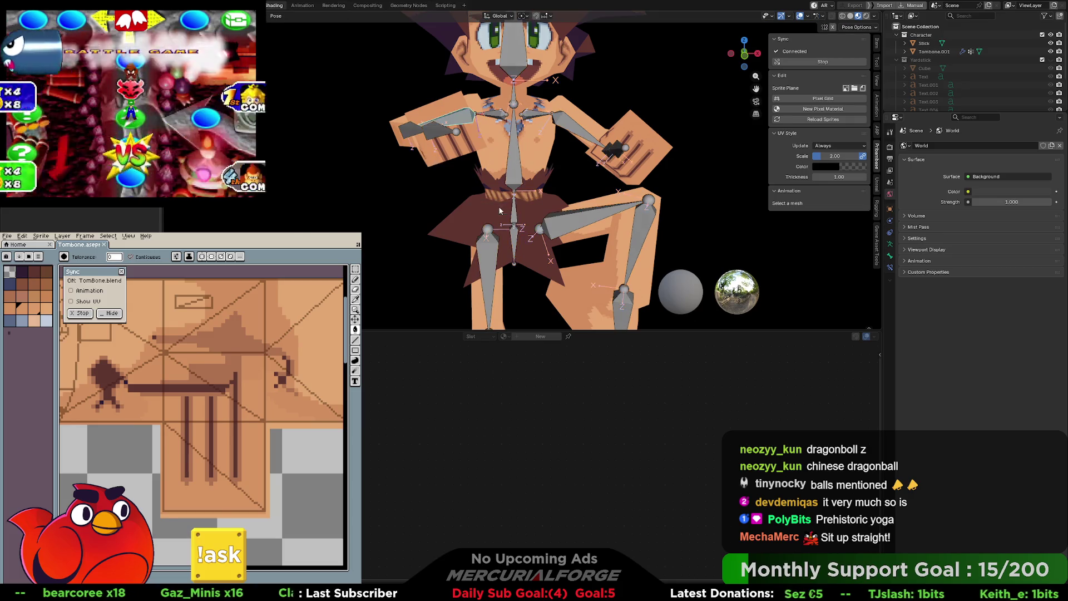
click(491, 166)
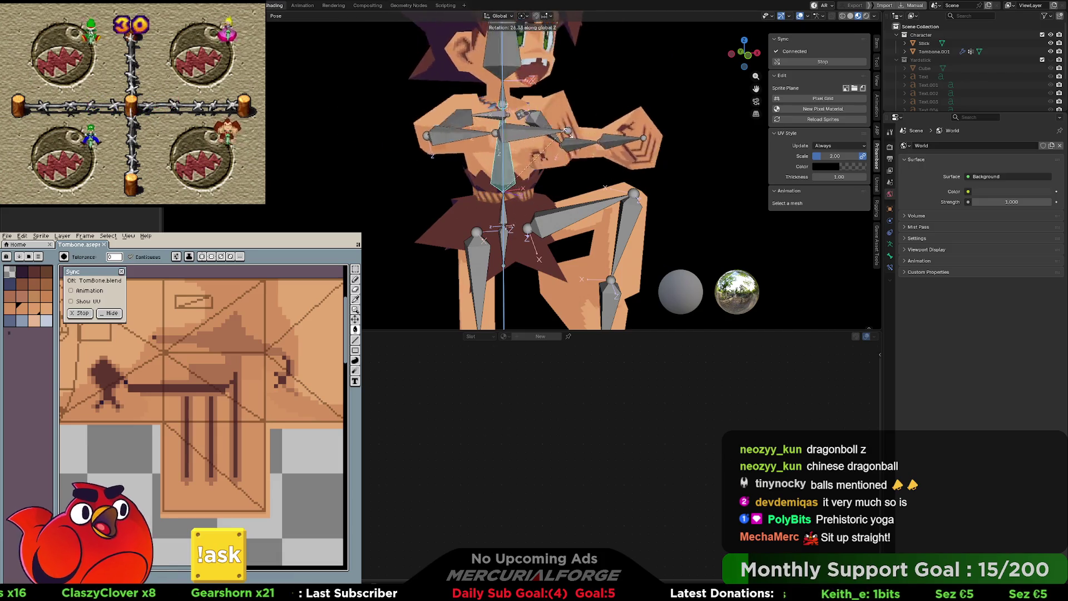
click(574, 147)
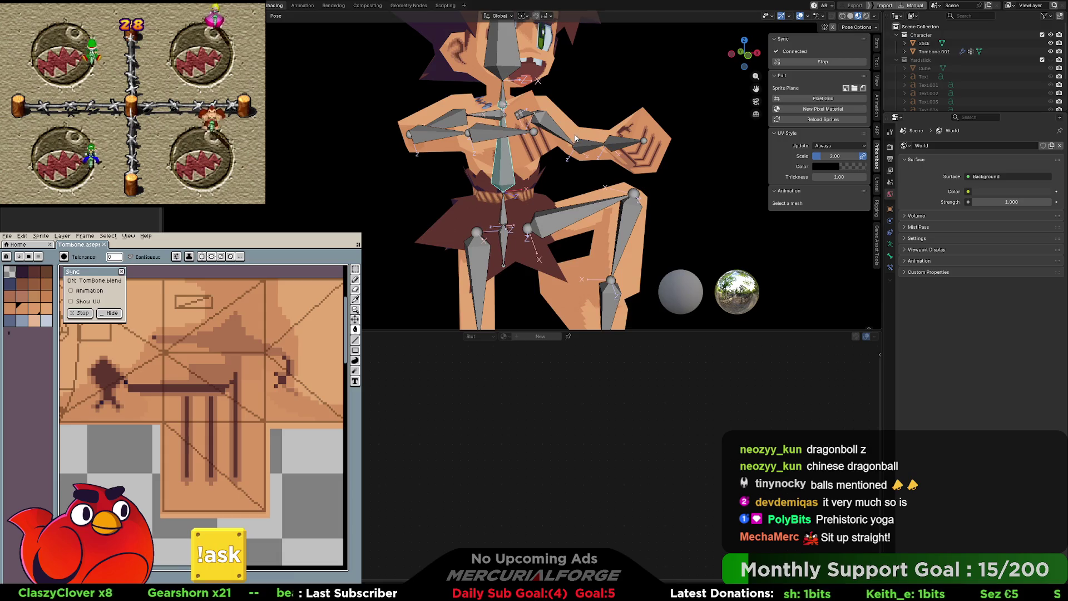
key(space)
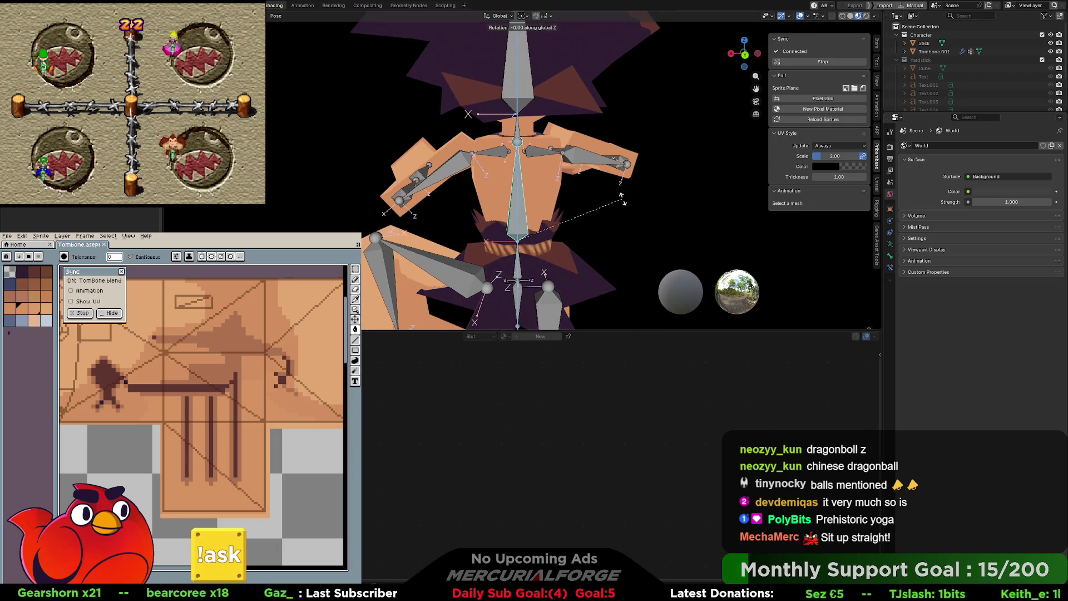
key(Escape)
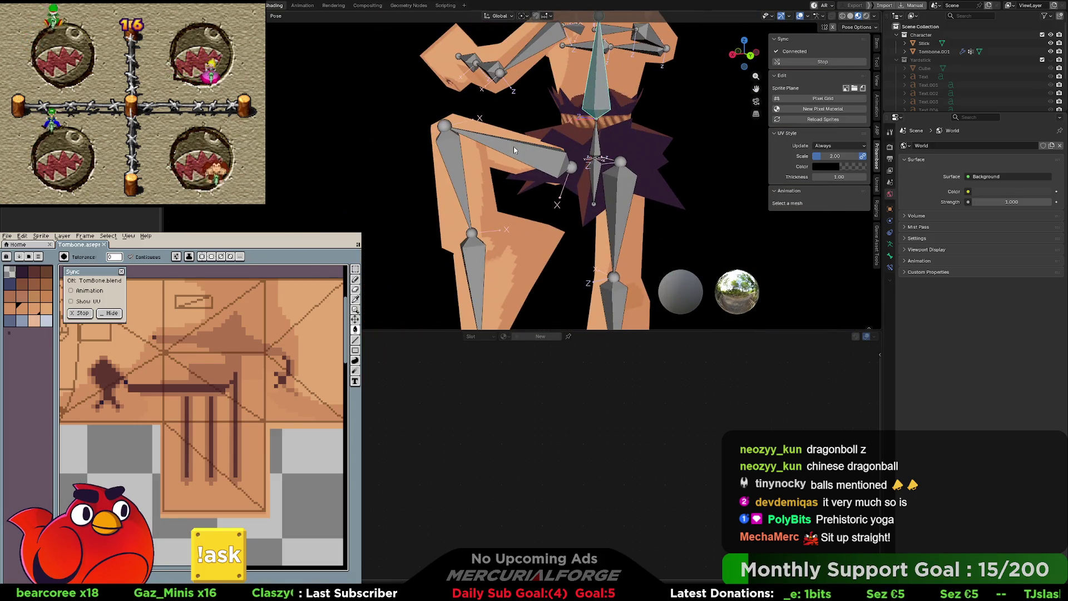
Step: Rotate the thigh bone to a new leg position
click(593, 160)
key(r)
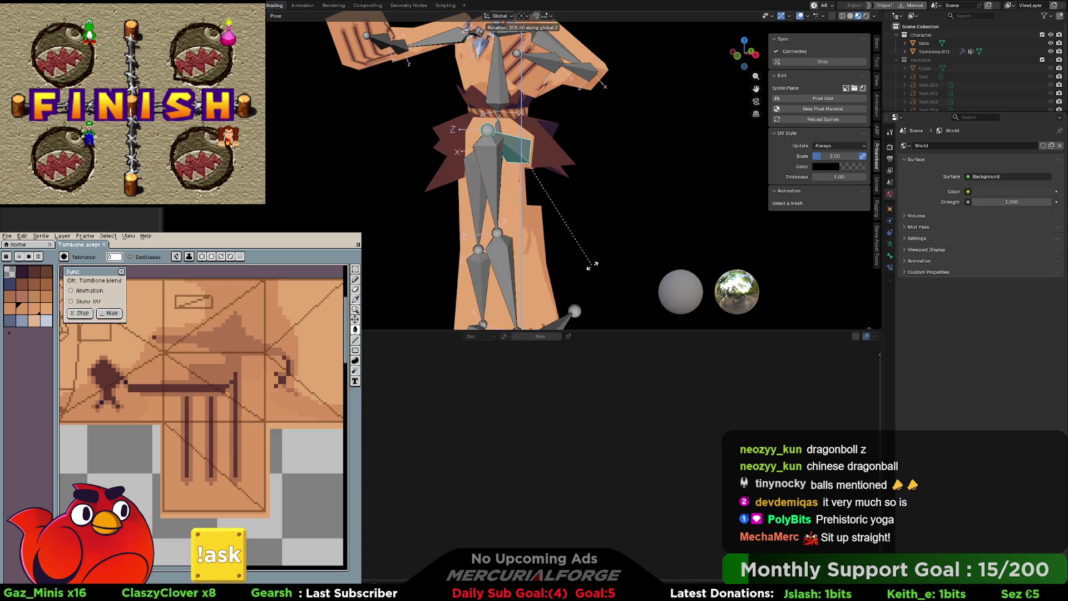
click(601, 180)
middle_drag(601, 181, 563, 156)
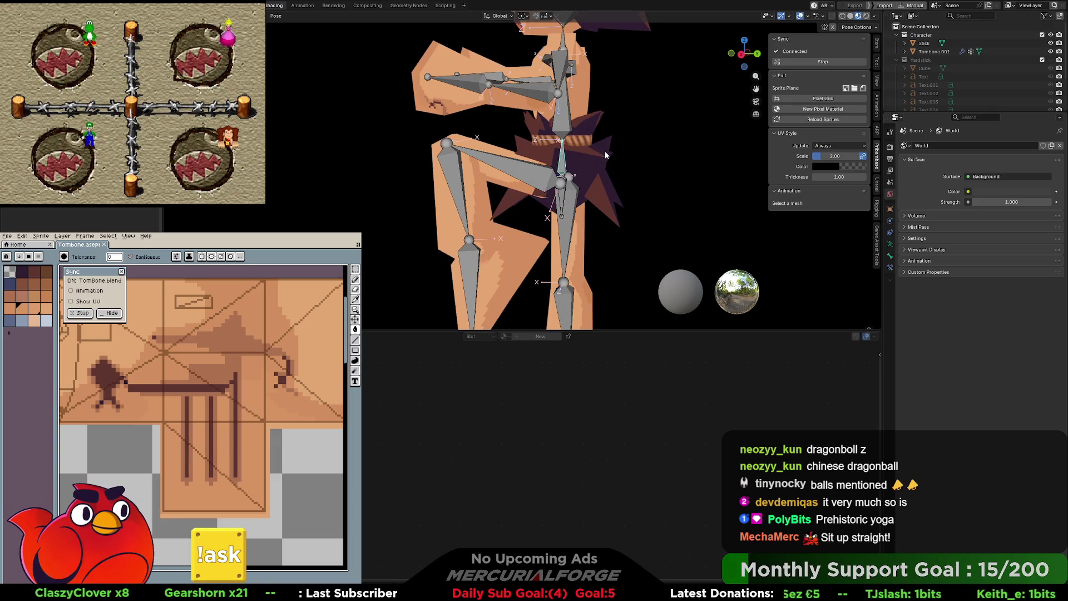
Step: Rotate the upper-body bone forward, orbit to a side view, and leave Pose mode
key(r)
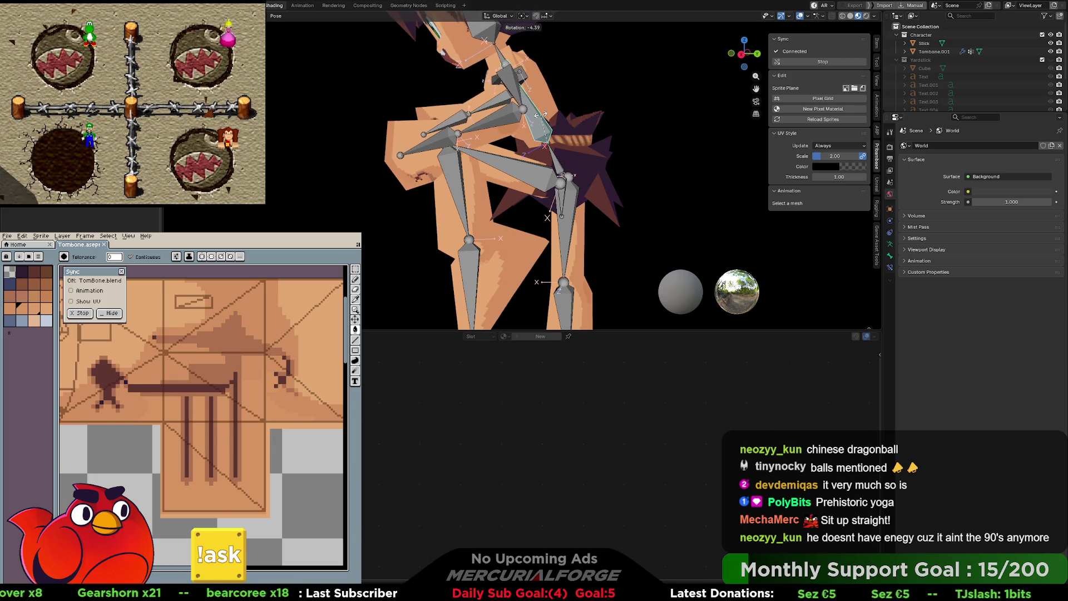
click(566, 116)
mouse_move(566, 115)
middle_down()
mouse_move(629, 138)
mouse_move(672, 138)
middle_up()
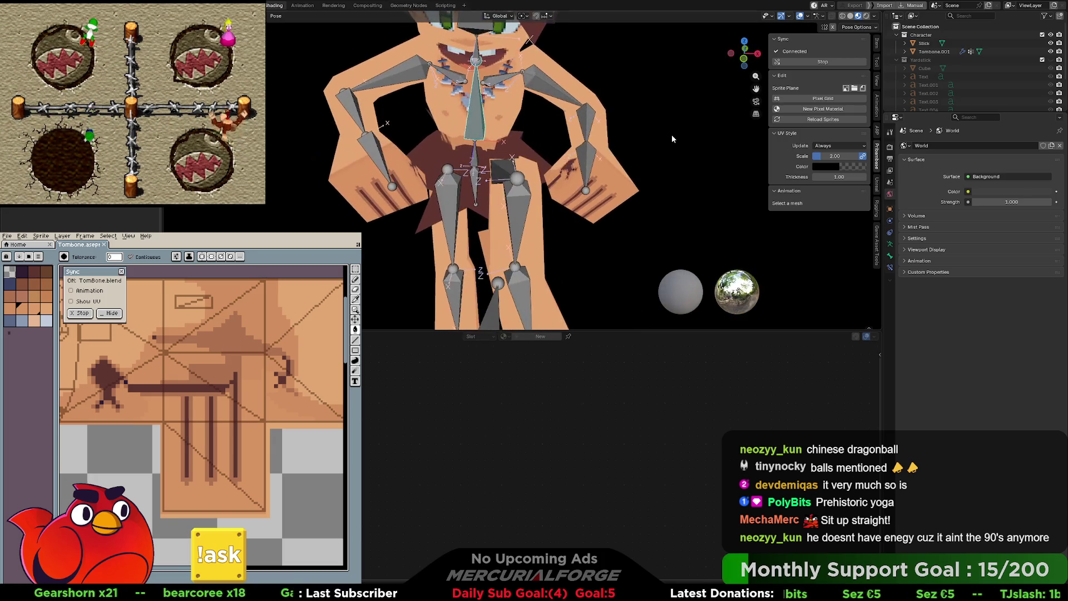
mouse_move(567, 135)
middle_down()
mouse_move(470, 125)
mouse_move(543, 131)
middle_up()
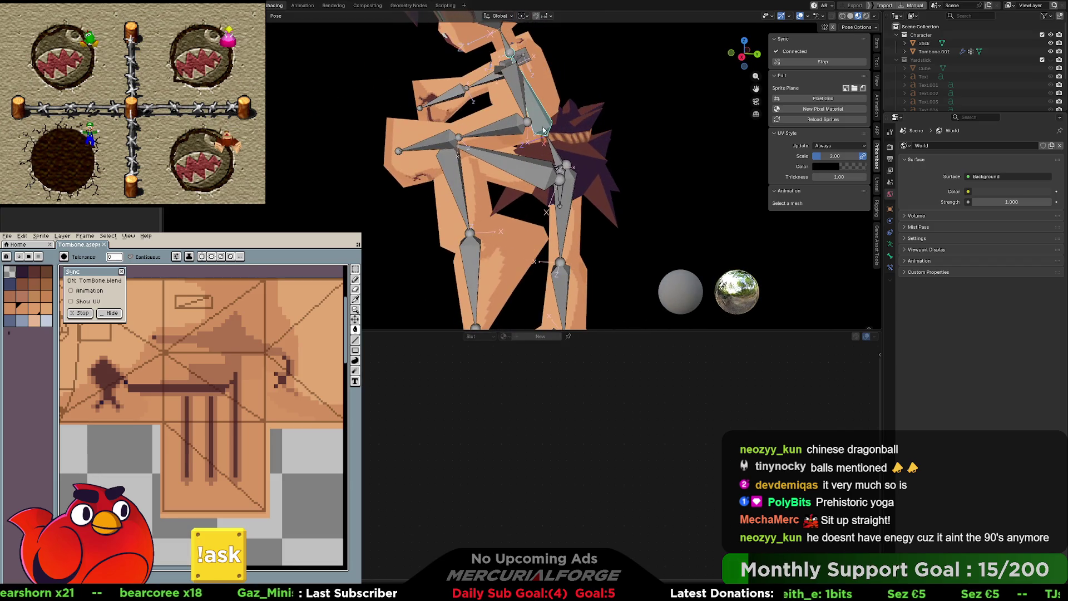
key(Tab)
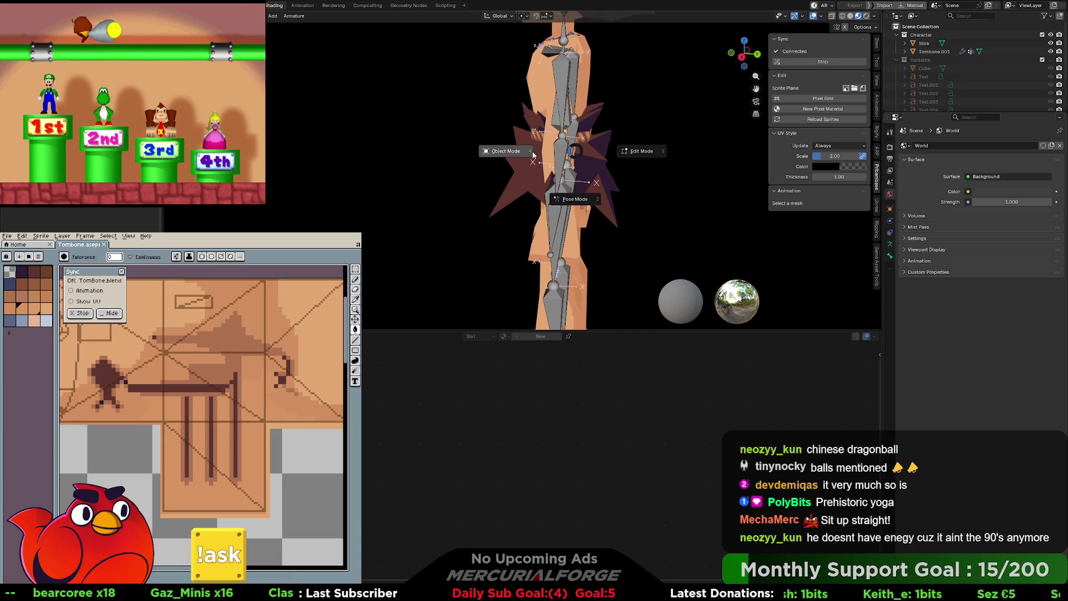
Step: Enlarge Tombone.001's Vertex Groups list to show Root through Head, then reselect the armature
click(532, 155)
click(595, 156)
click(635, 156)
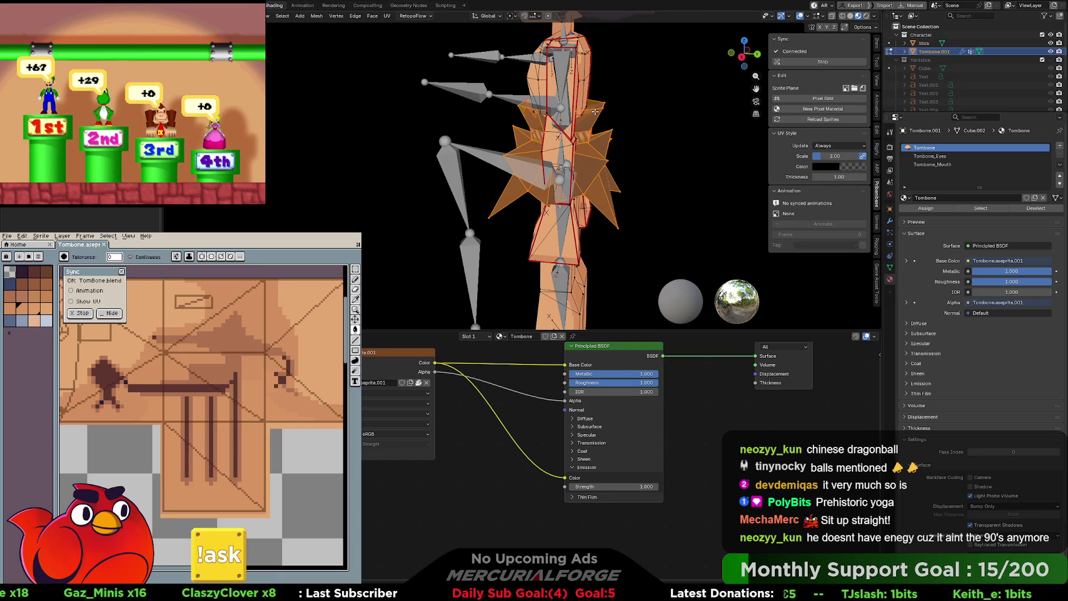
click(890, 268)
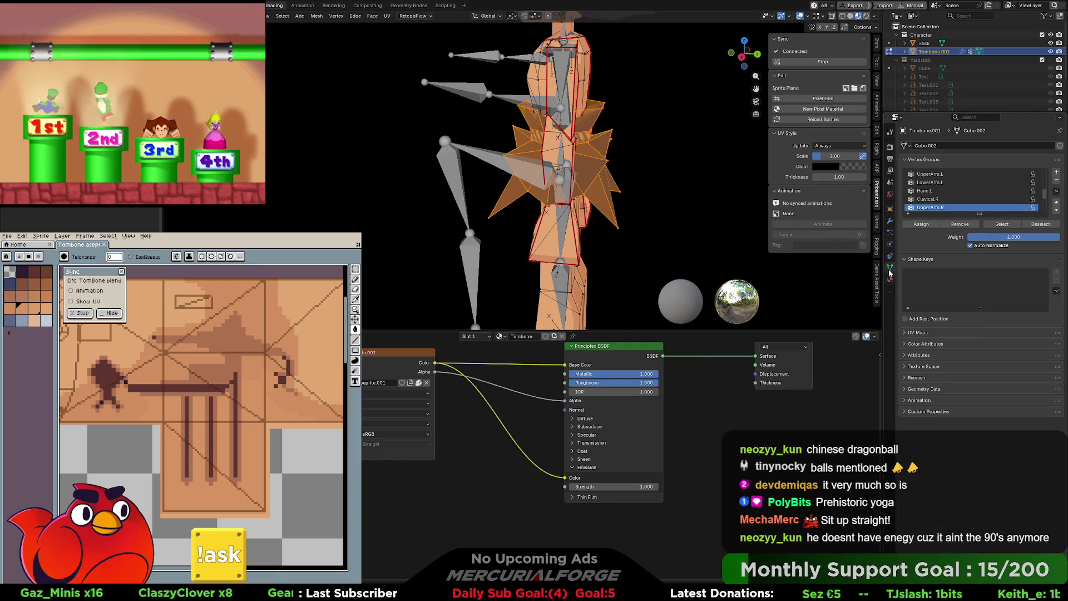
drag(942, 214, 944, 342)
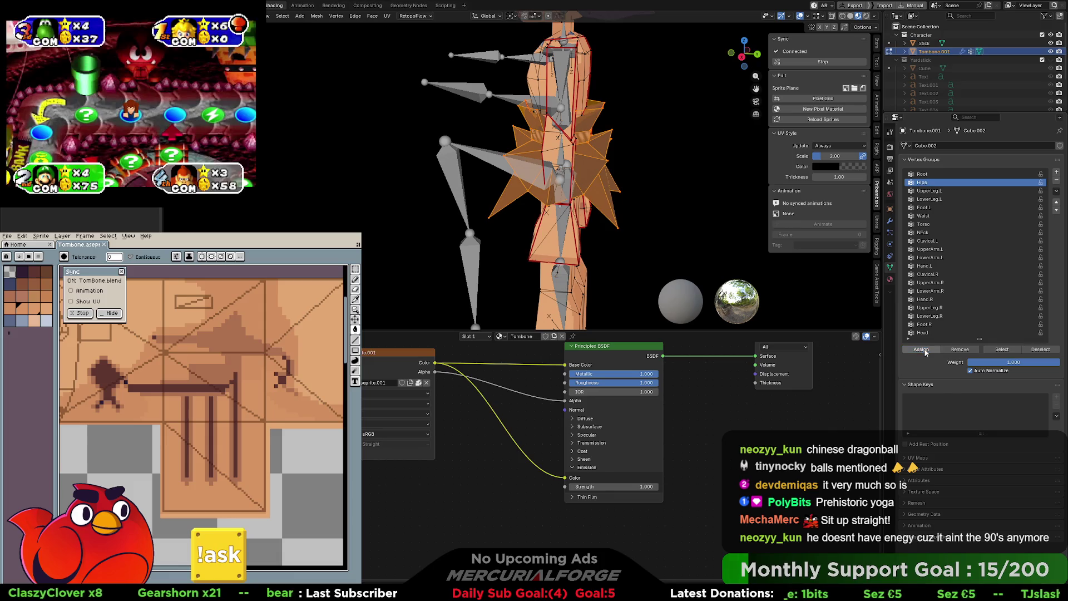
key(Tab)
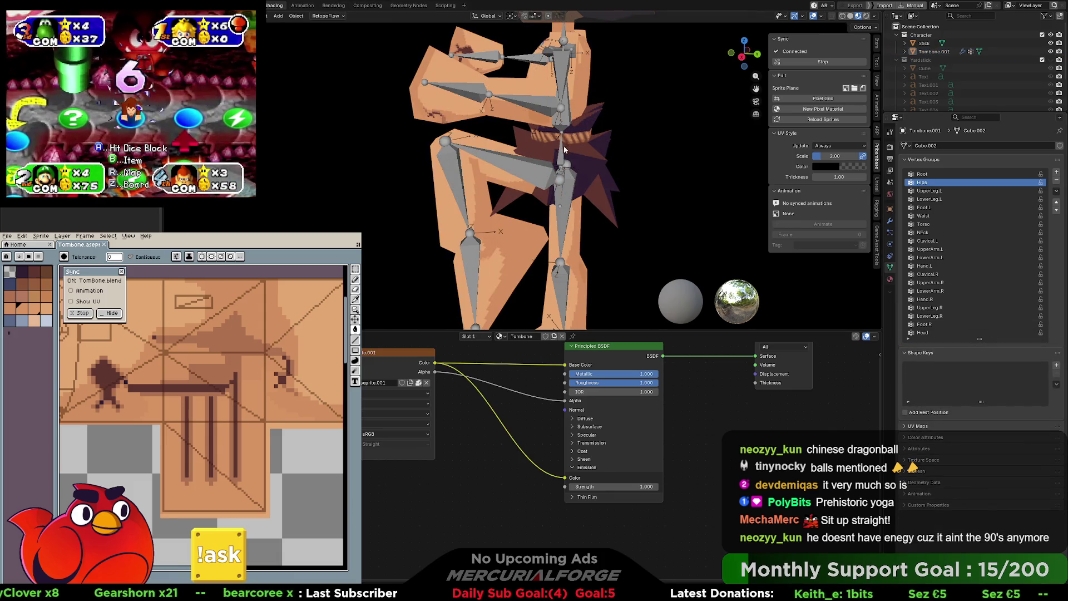
click(568, 151)
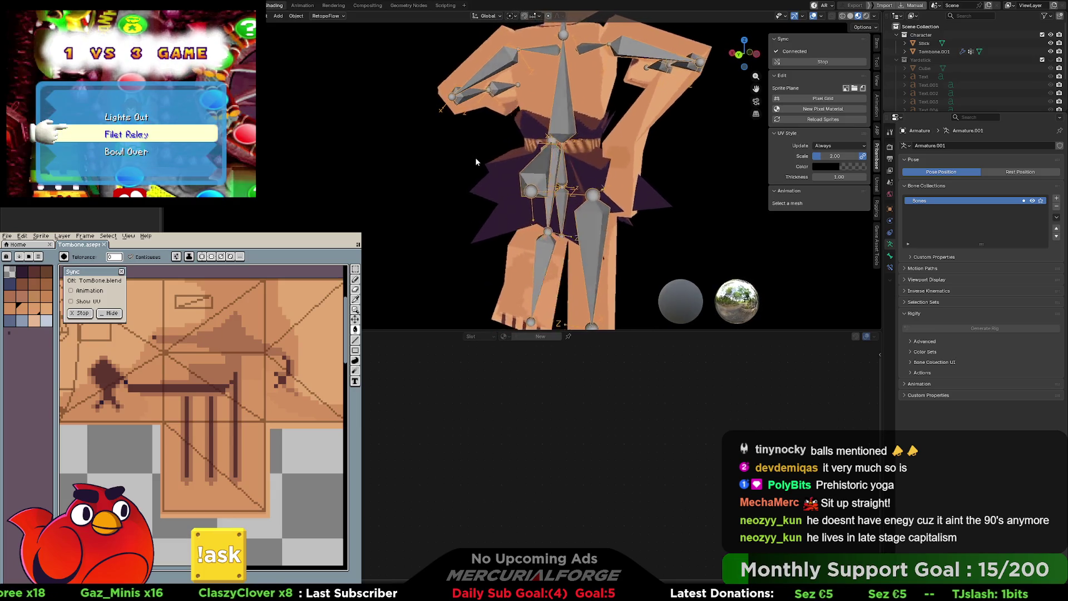
Step: Inspect the Tombone.001 mesh in Edit Mode, then put the armature into Pose Mode
mouse_move(551, 158)
middle_down()
mouse_move(670, 154)
mouse_move(550, 156)
middle_up()
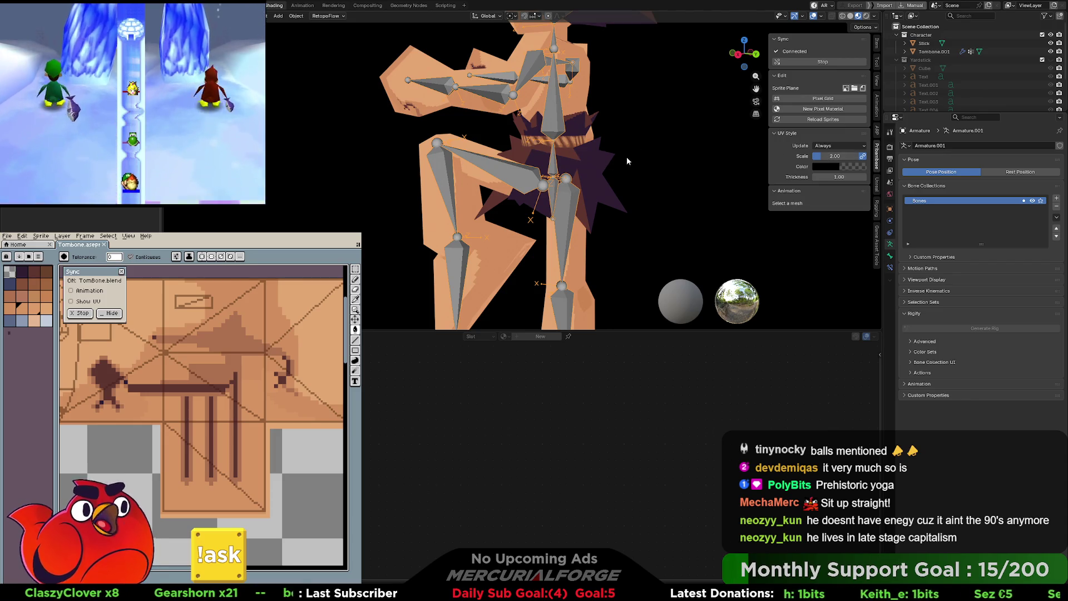
key(Tab)
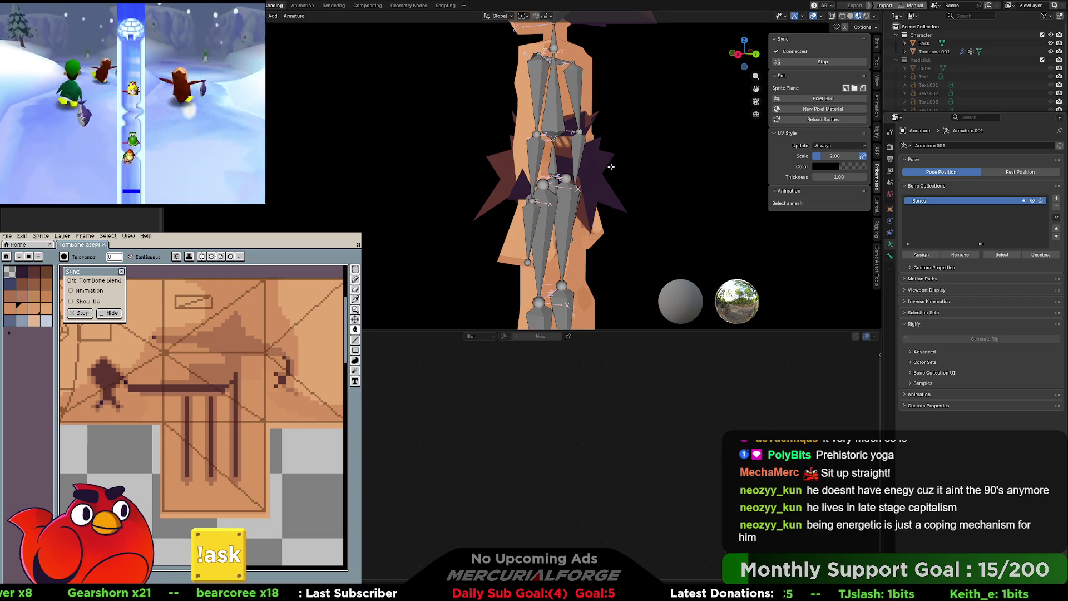
click(517, 165)
click(596, 158)
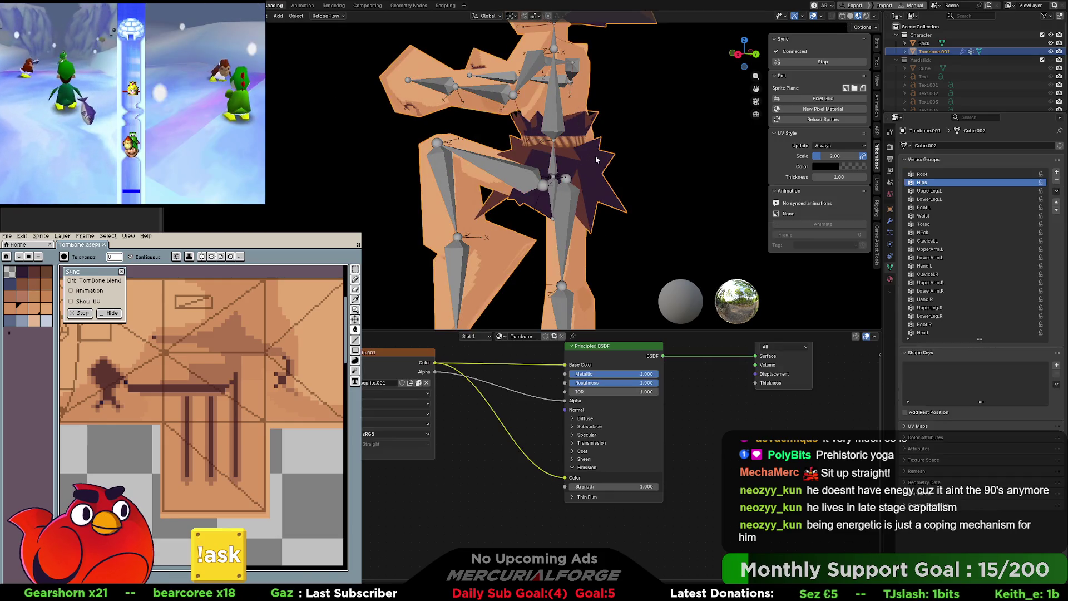
click(661, 158)
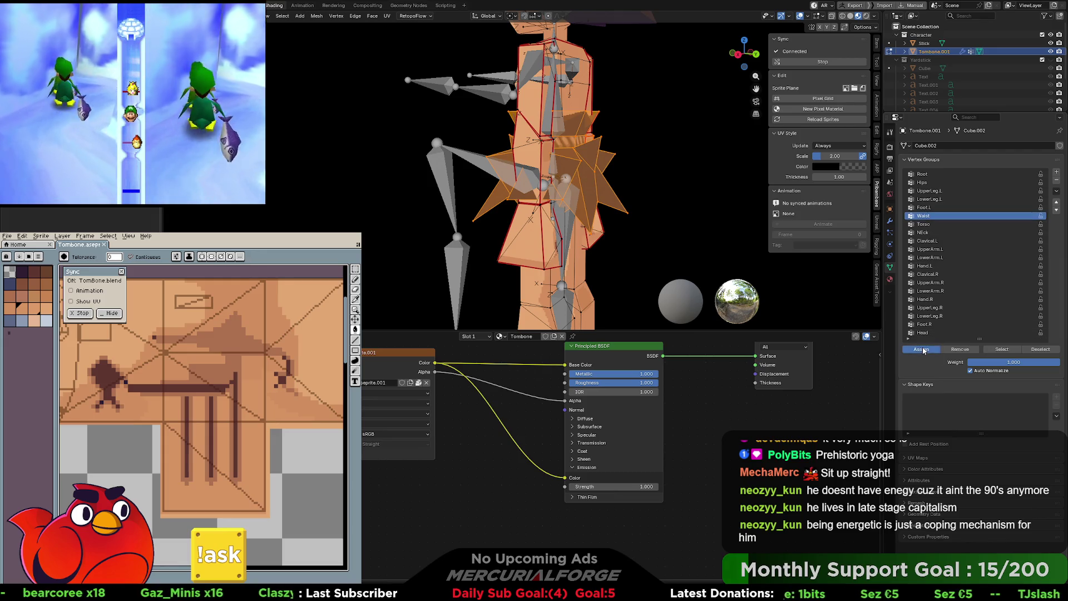
key(Tab)
click(648, 159)
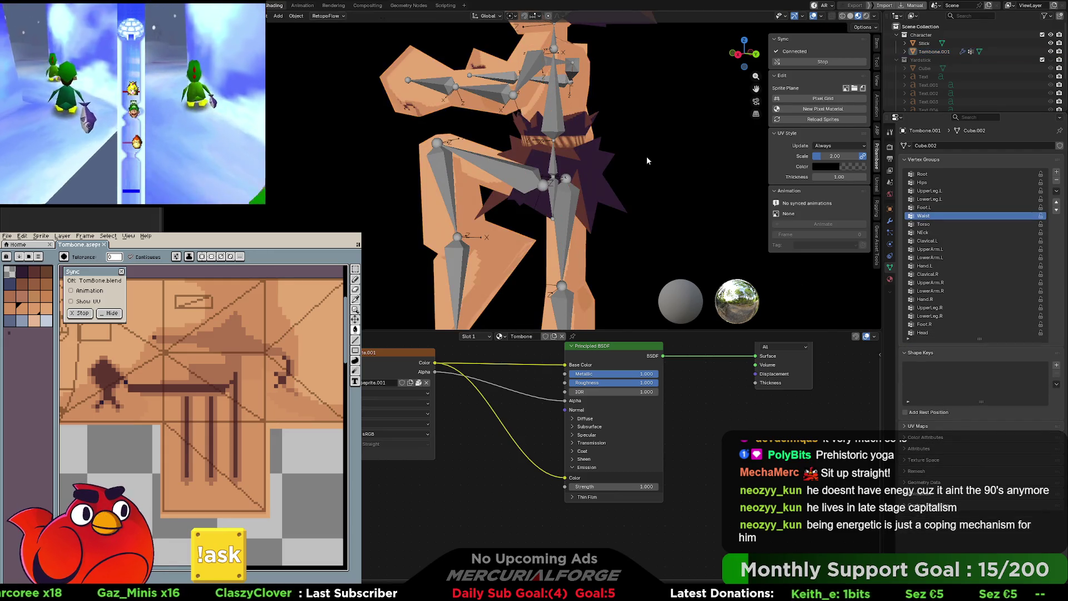
click(549, 162)
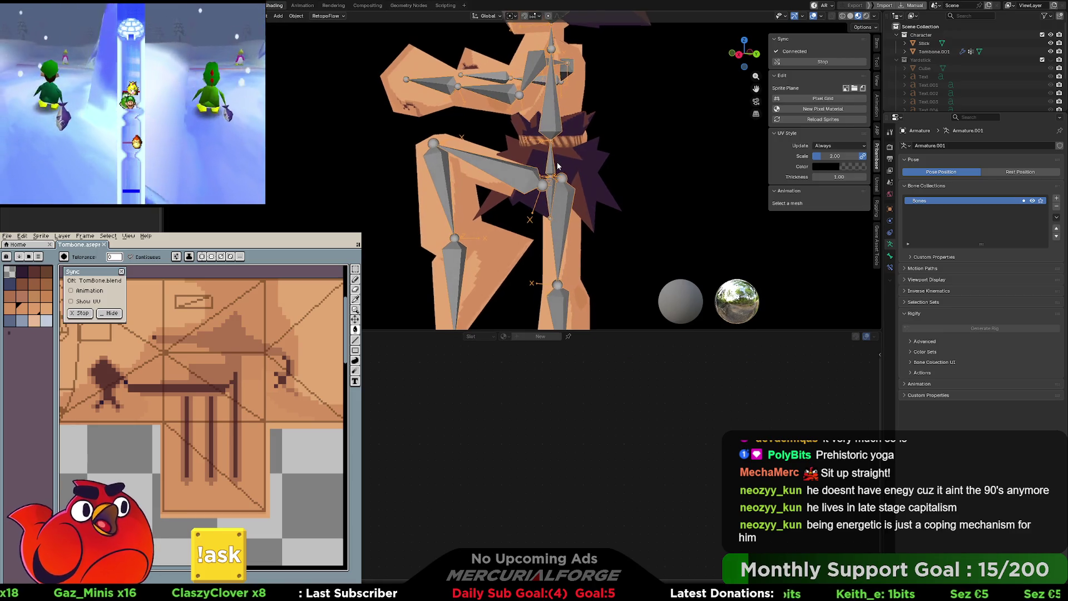
click(559, 208)
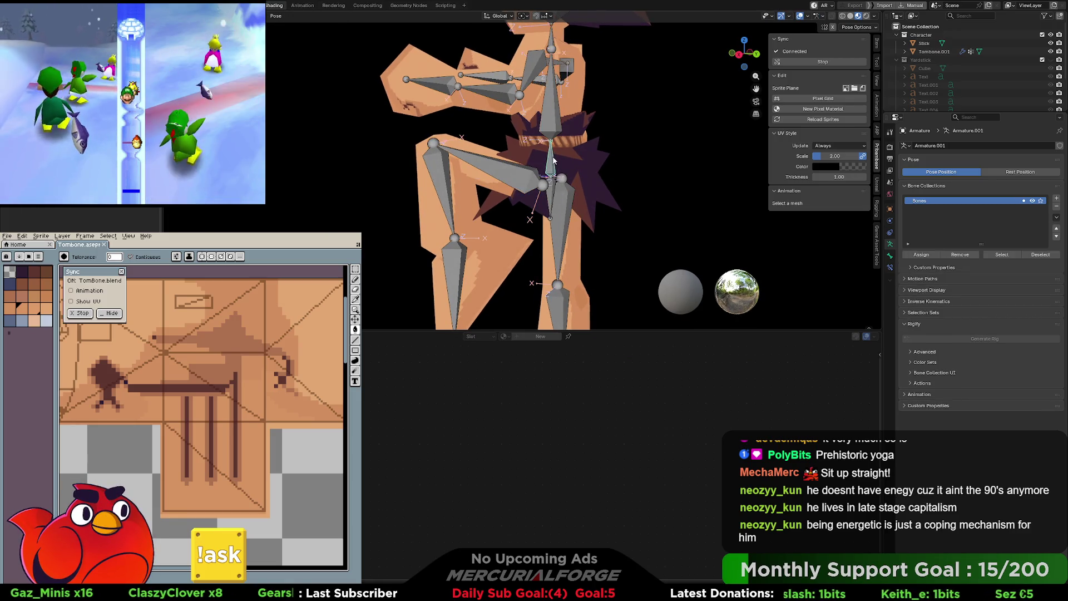
Step: Bend the torso bone about the X axis and swing the arm bone up-left
key(r)
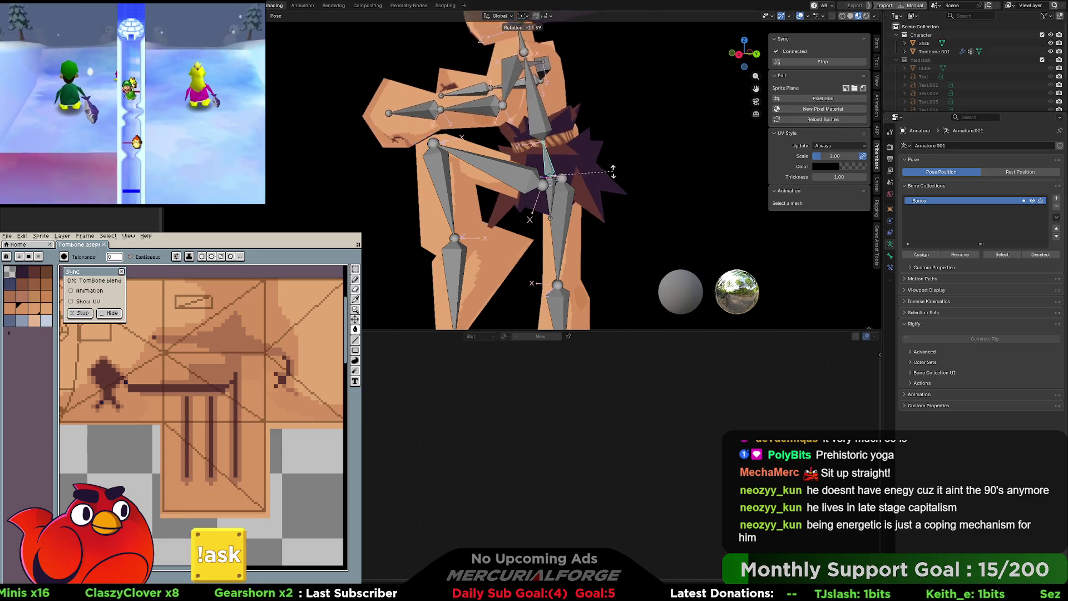
key(x)
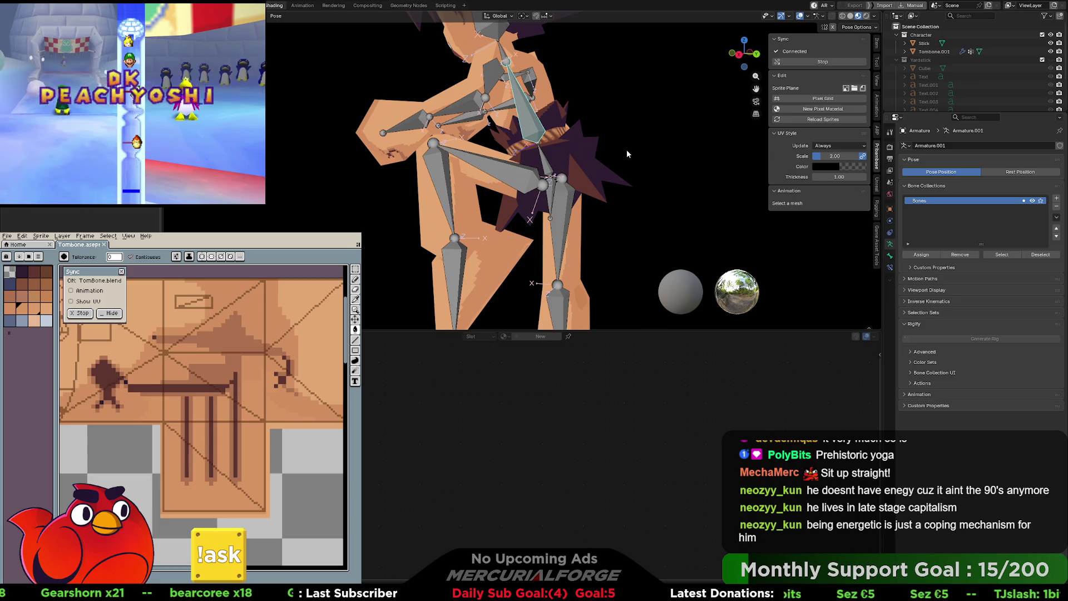
key(r)
key(x)
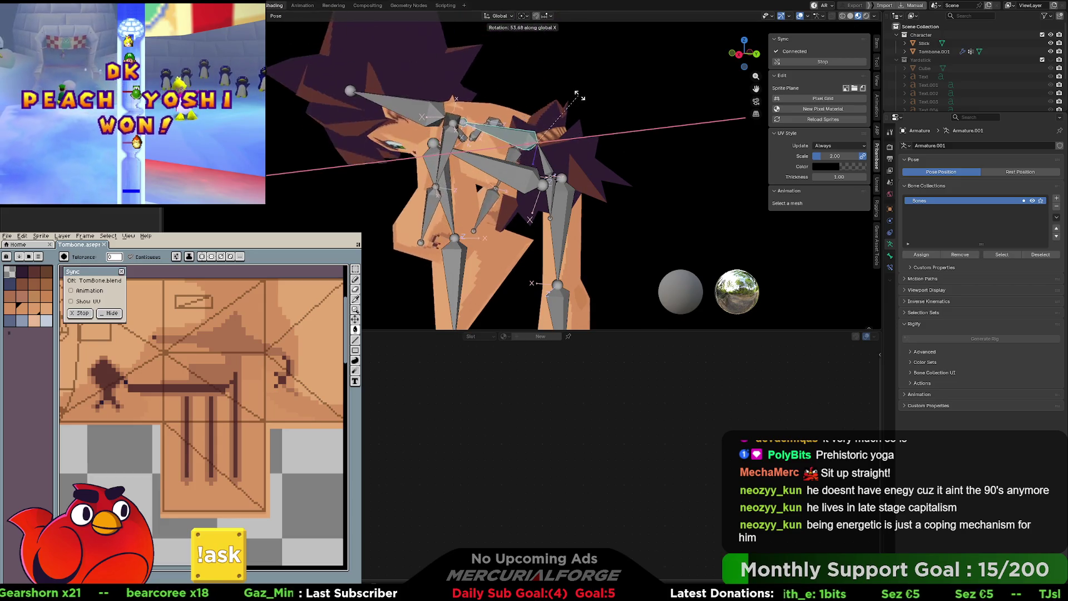
click(575, 96)
middle_drag(574, 96, 404, 103)
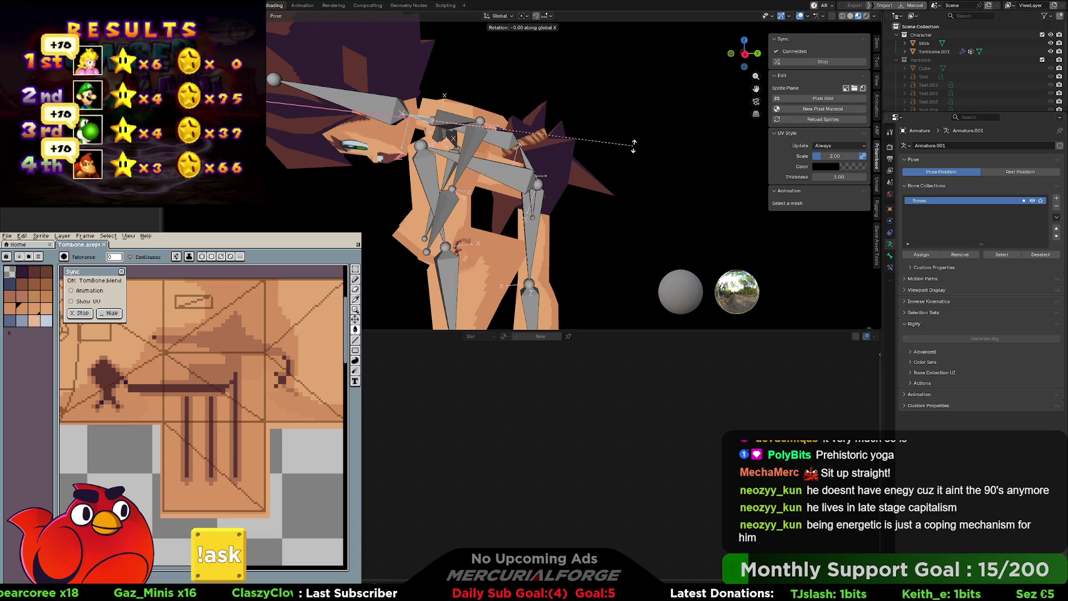
click(483, 92)
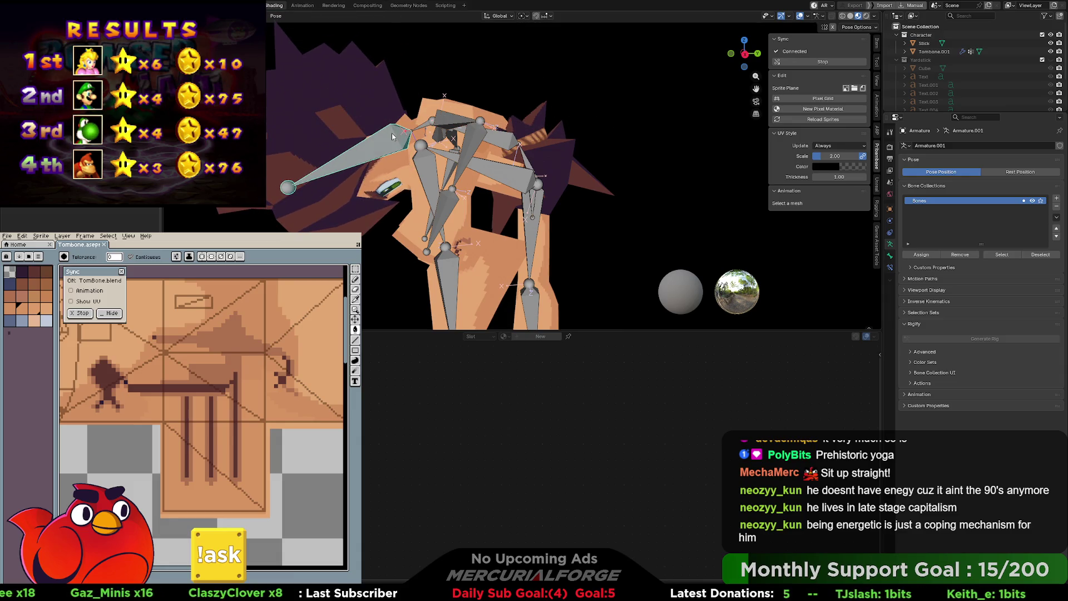
click(462, 78)
mouse_move(450, 101)
middle_down()
mouse_move(425, 130)
mouse_move(411, 129)
mouse_move(556, 115)
mouse_move(638, 92)
mouse_move(623, 108)
mouse_move(646, 102)
mouse_move(335, 121)
mouse_move(535, 151)
mouse_move(539, 174)
mouse_move(573, 141)
mouse_move(663, 145)
mouse_move(583, 139)
mouse_move(522, 158)
mouse_move(525, 180)
mouse_move(553, 175)
mouse_move(440, 181)
mouse_move(454, 167)
mouse_move(575, 154)
middle_up()
key(ctrl+z)
key(ctrl+z)
Step: Zoom in on the hip bones and rotate the selected bone about X
scroll(535, 152, up, 6)
mouse_move(486, 161)
middle_down()
mouse_move(512, 140)
mouse_move(540, 182)
mouse_move(588, 121)
middle_up()
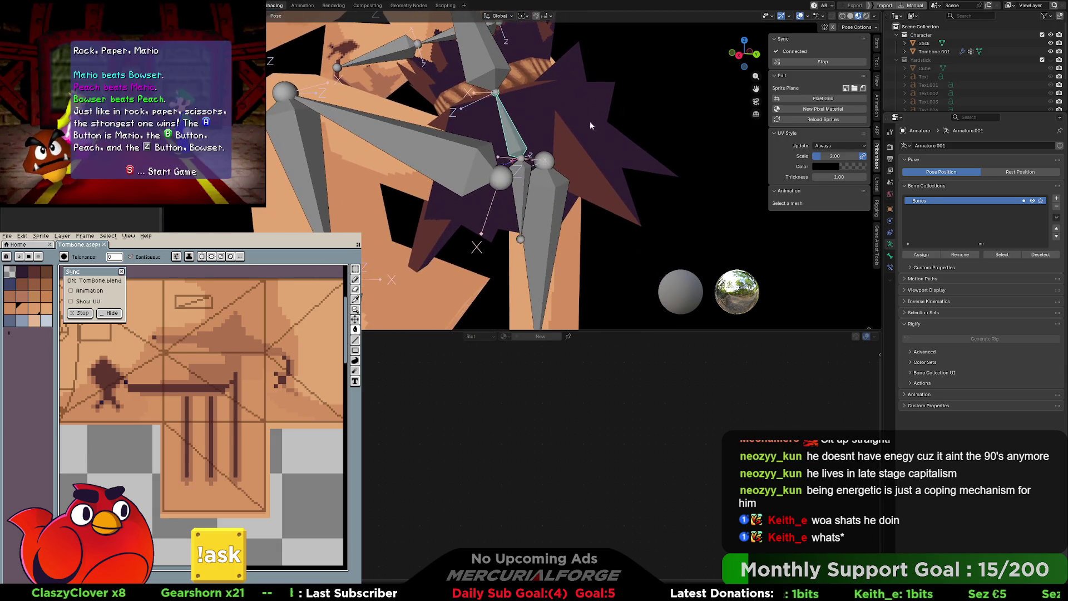
key(r)
key(x)
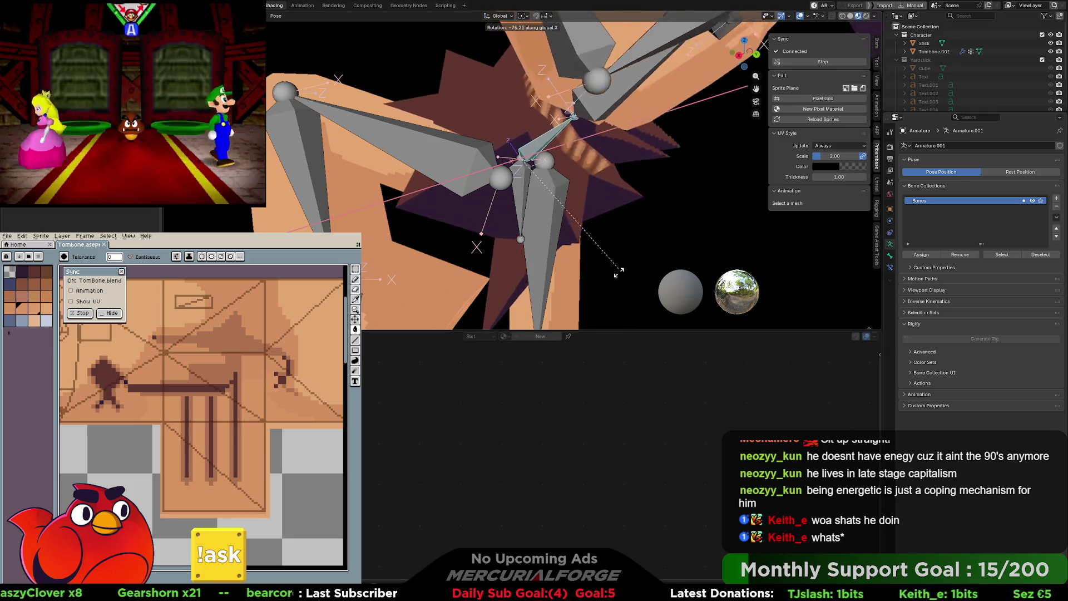
middle_drag(543, 171, 509, 129)
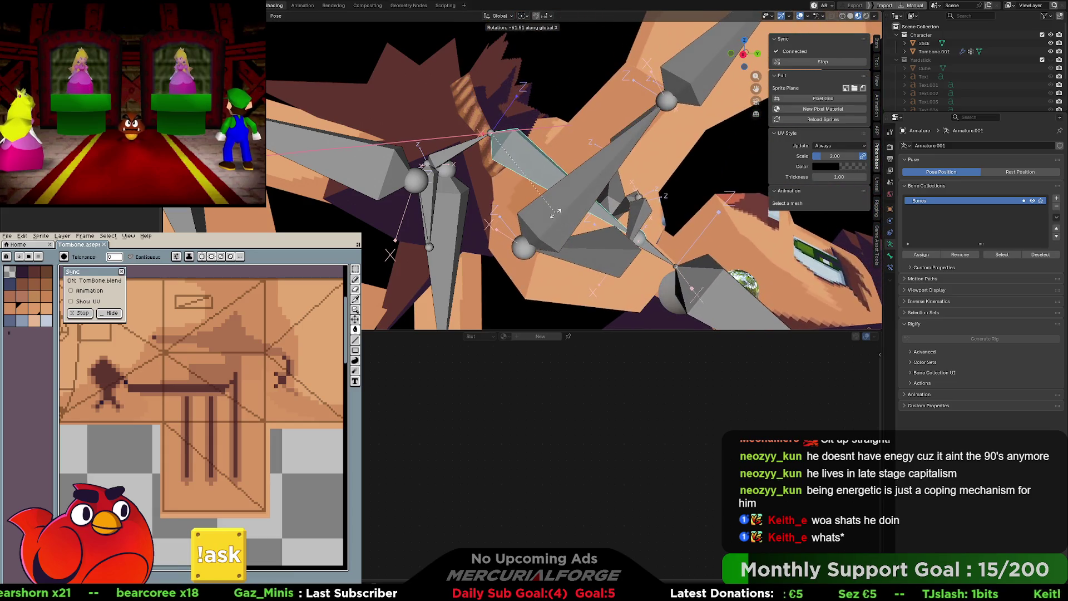
shift+middle_drag(556, 217, 513, 85)
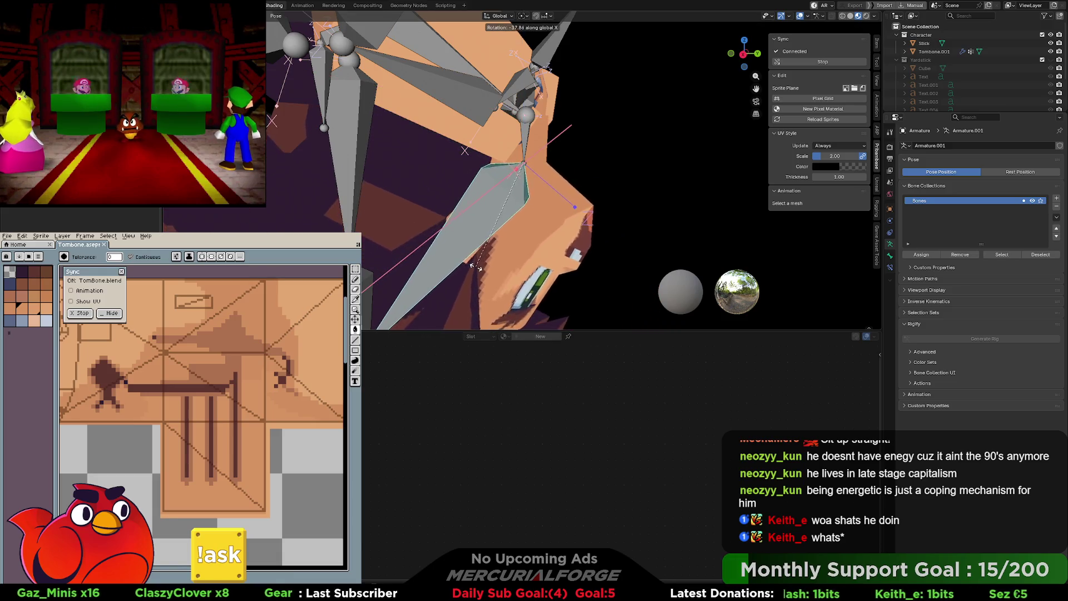
scroll(501, 131, down, 10)
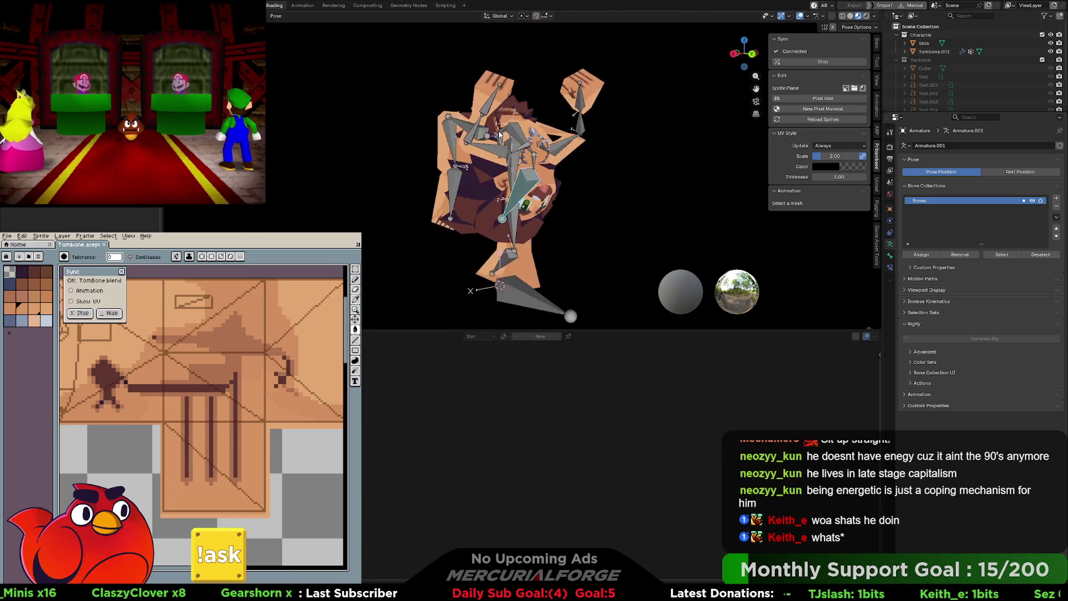
mouse_move(504, 126)
middle_down()
mouse_move(404, 119)
mouse_move(555, 135)
mouse_move(552, 193)
mouse_move(643, 181)
mouse_move(633, 159)
mouse_move(532, 146)
mouse_move(546, 162)
middle_up()
scroll(555, 135, up, 4)
mouse_move(597, 164)
middle_down()
mouse_move(655, 119)
mouse_move(339, 142)
mouse_move(586, 134)
mouse_move(521, 148)
mouse_move(588, 125)
mouse_move(553, 128)
mouse_move(569, 132)
mouse_move(501, 181)
mouse_move(548, 165)
mouse_move(529, 205)
mouse_move(543, 154)
mouse_move(453, 123)
mouse_move(417, 128)
mouse_move(572, 125)
mouse_move(553, 129)
middle_up()
scroll(586, 135, up, 10)
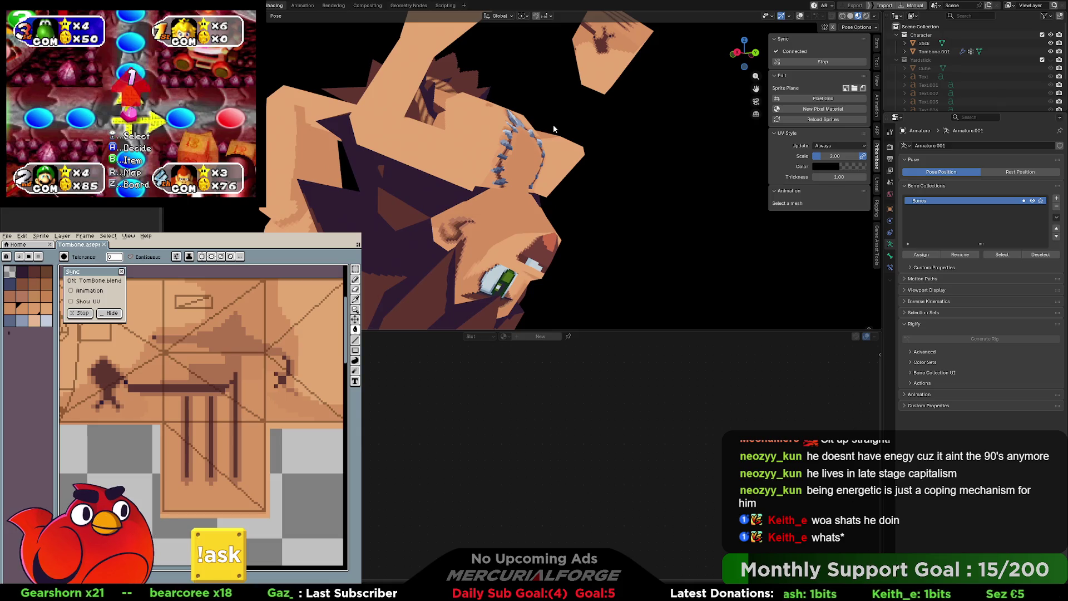
mouse_move(554, 128)
middle_down()
mouse_move(487, 141)
mouse_move(503, 185)
mouse_move(534, 181)
mouse_move(367, 174)
mouse_move(462, 176)
mouse_move(459, 165)
middle_up()
scroll(487, 141, down, 5)
scroll(503, 185, up, 10)
scroll(461, 162, down, 6)
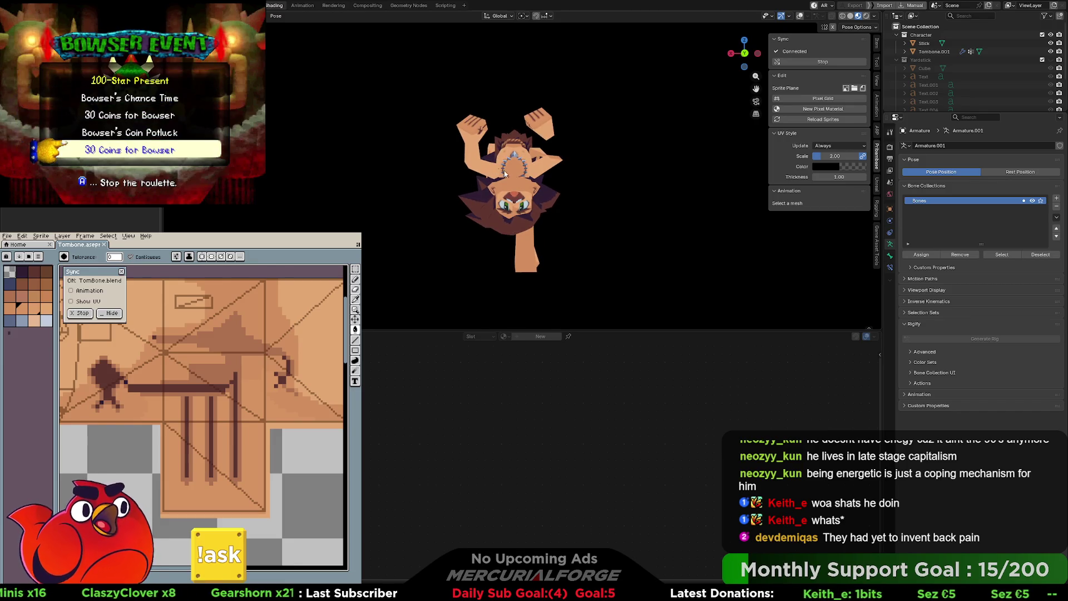
scroll(499, 171, up, 4)
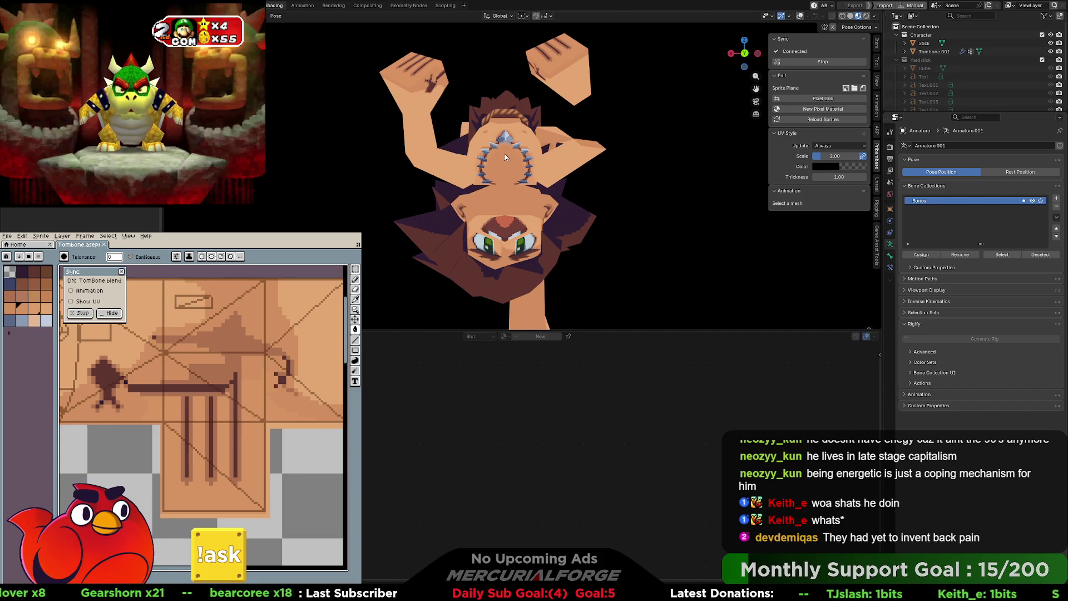
mouse_move(505, 157)
middle_down()
mouse_move(468, 142)
mouse_move(422, 154)
mouse_move(434, 172)
mouse_move(551, 175)
mouse_move(508, 168)
middle_up()
key(ctrl+Tab)
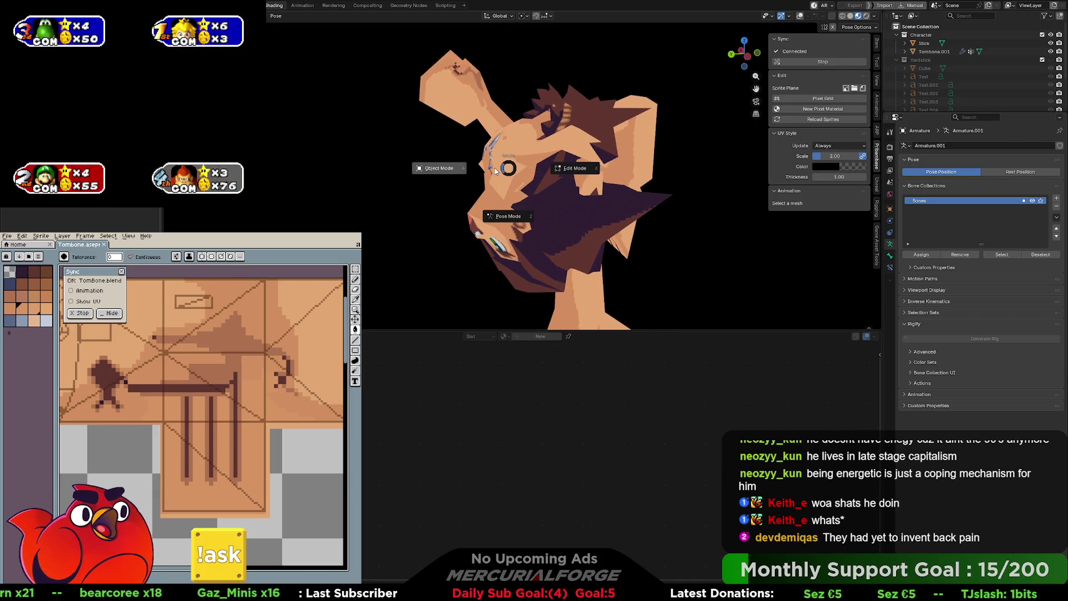
Step: Select the Tombone.001 mesh, show the overlays, and enter Edit Mode
click(459, 173)
click(532, 156)
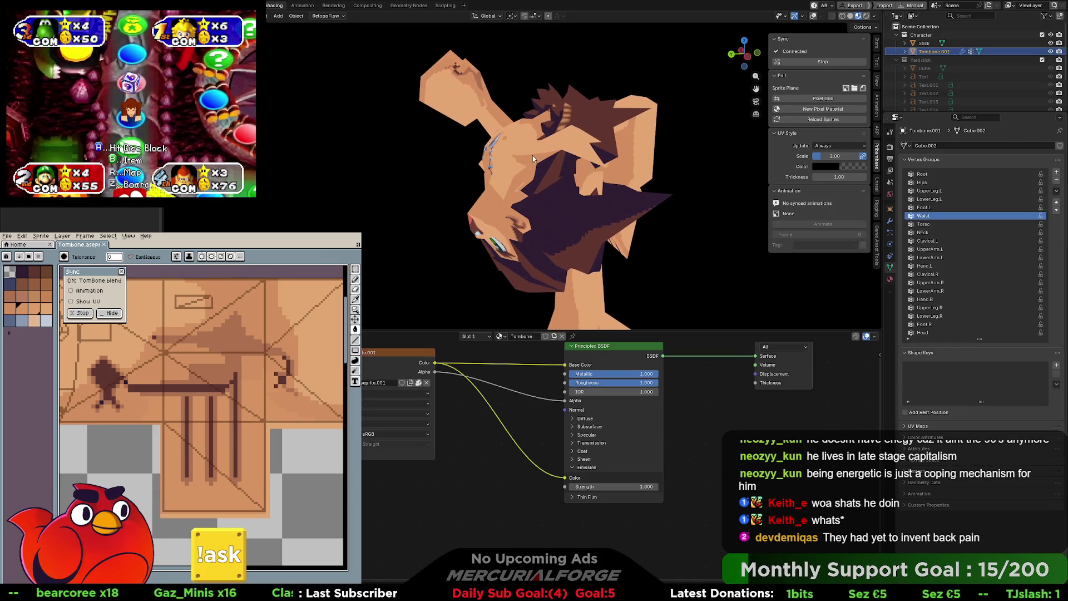
mouse_move(533, 155)
middle_down()
mouse_move(646, 129)
mouse_move(520, 156)
middle_up()
key(ctrl+Tab)
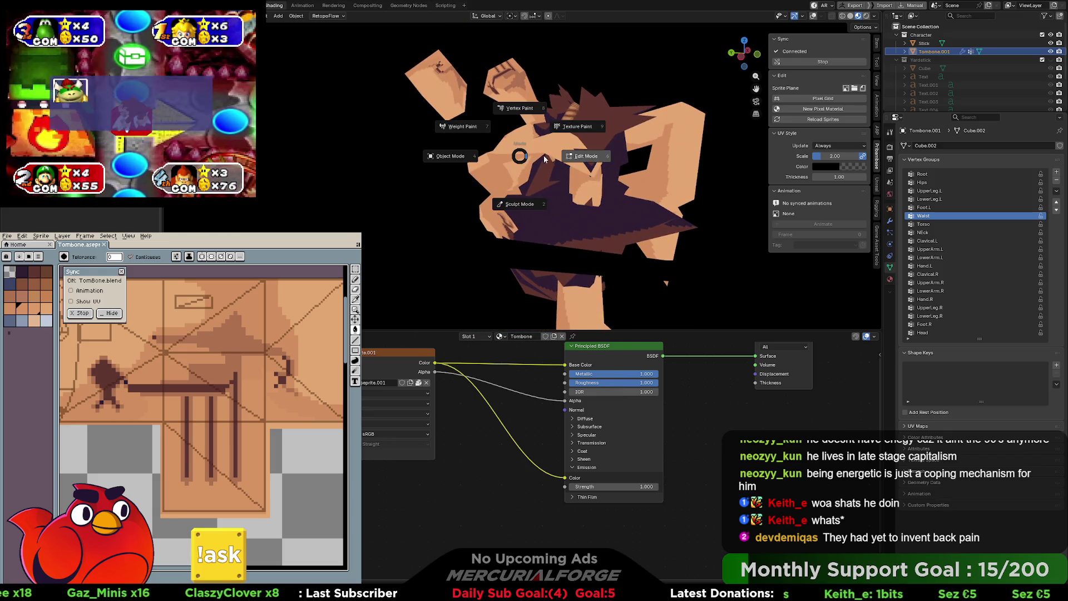
click(568, 157)
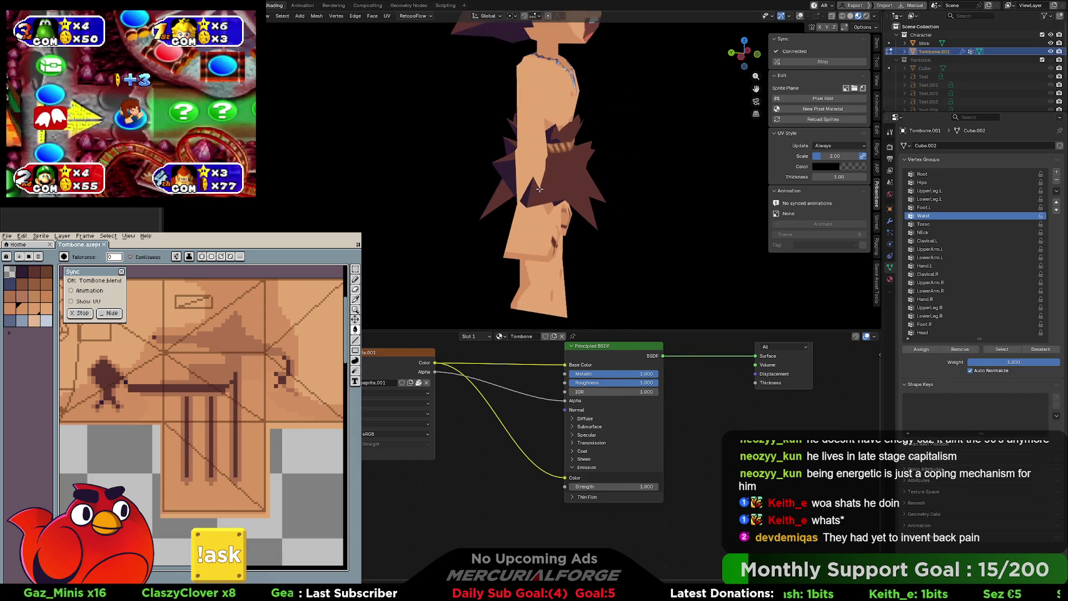
key(Tab)
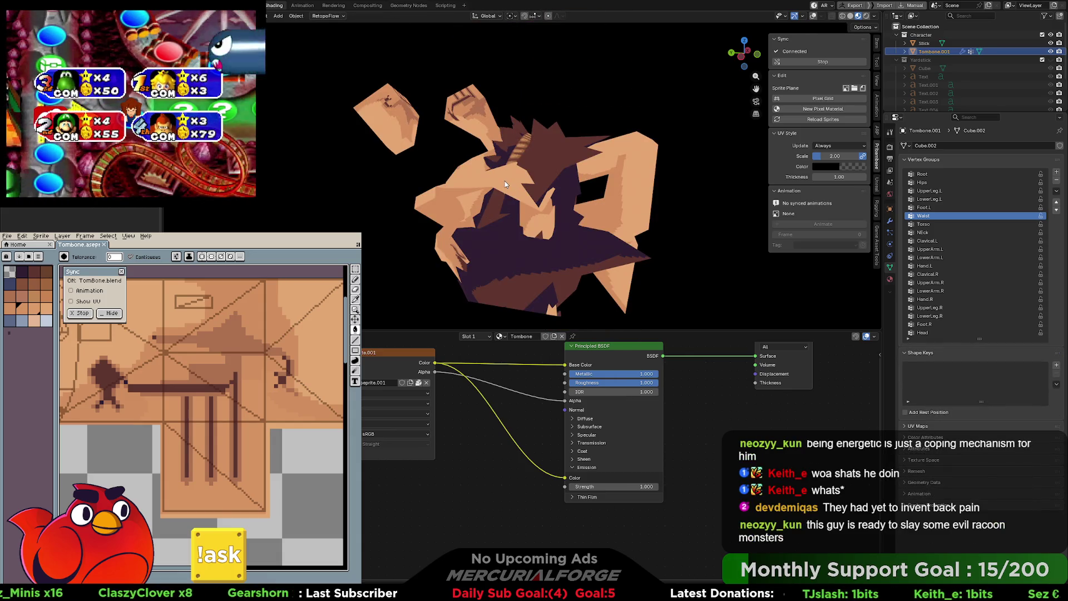
key(shift+alt+z)
key(ctrl+Tab)
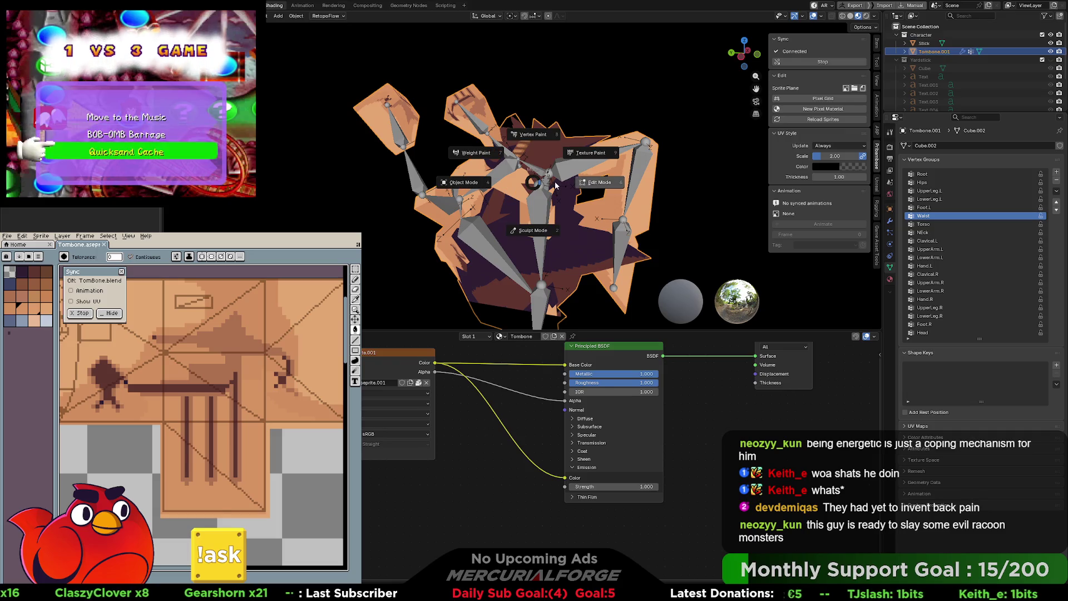
click(591, 186)
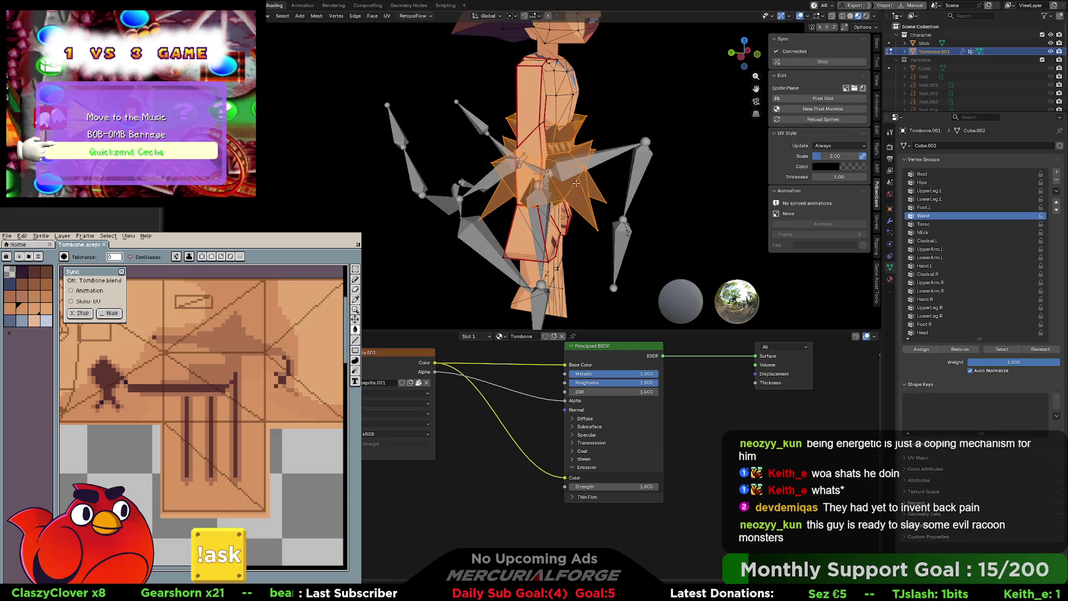
Step: Select the linked spiky collar piece at the waist, then deselect everything
scroll(449, 132, up, 5)
middle_drag(449, 132, 535, 145)
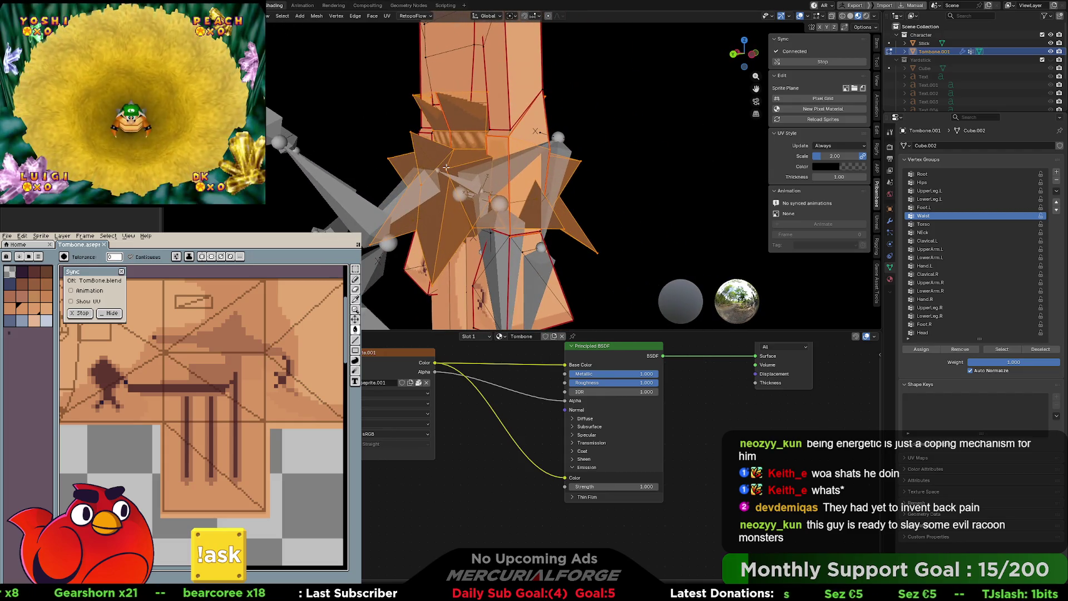
click(454, 148)
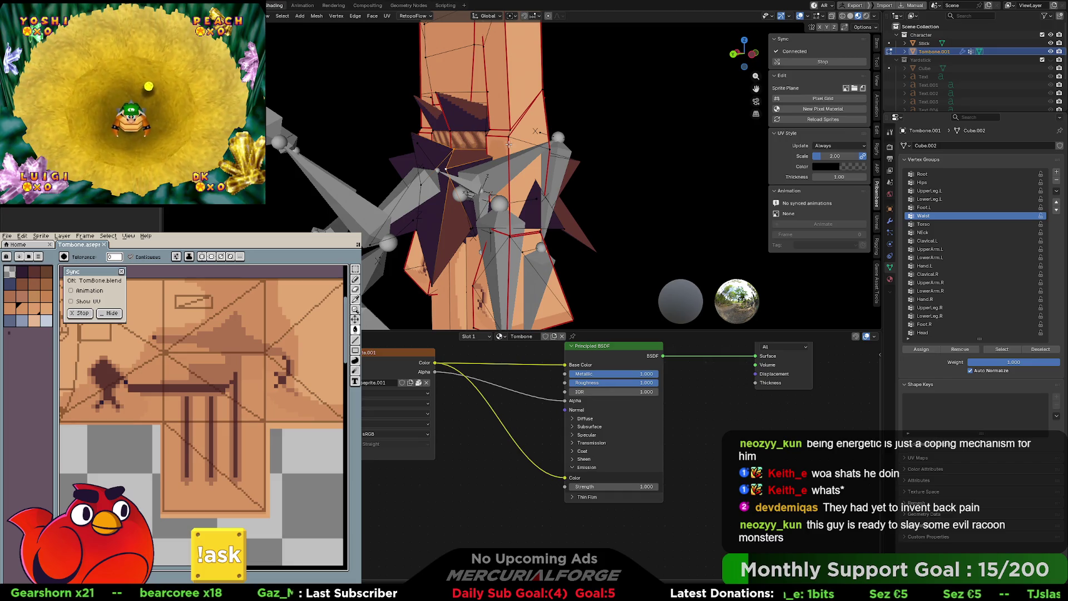
middle_drag(521, 135, 502, 136)
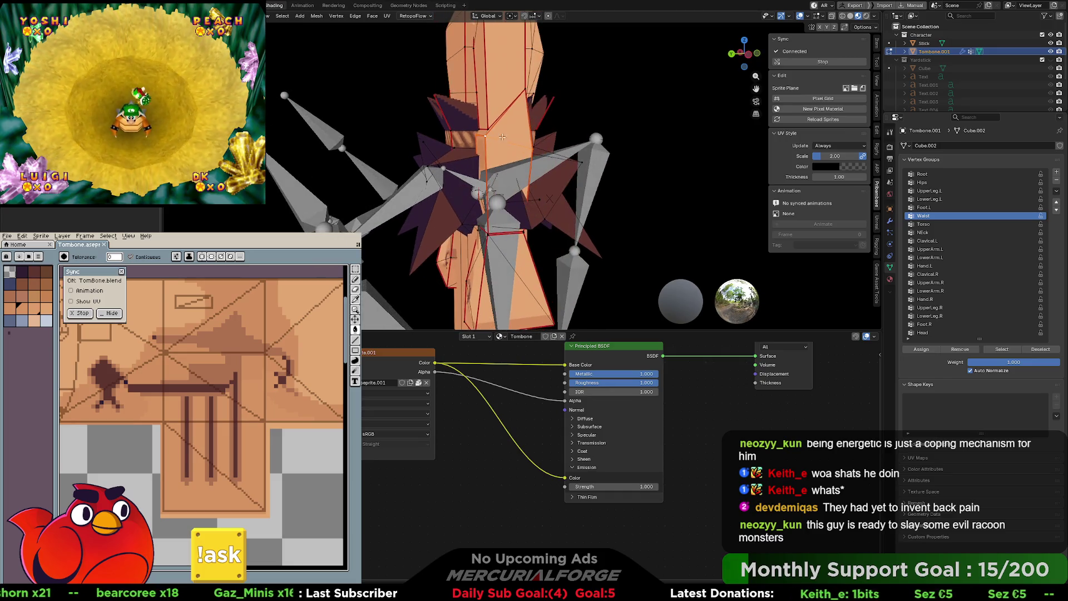
key(l)
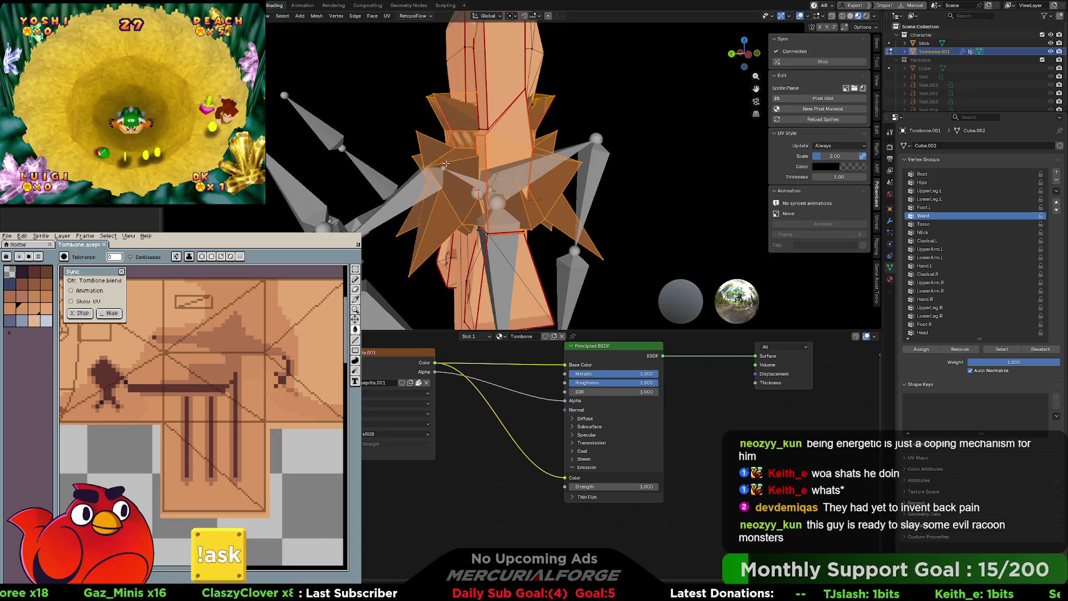
key(alt+a)
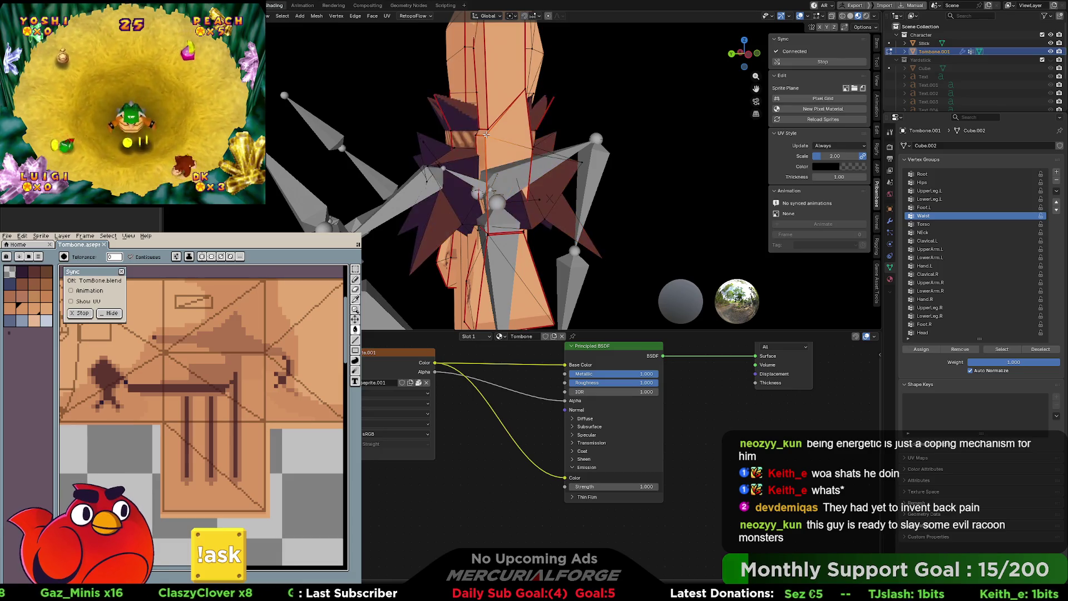
scroll(486, 135, down, 2)
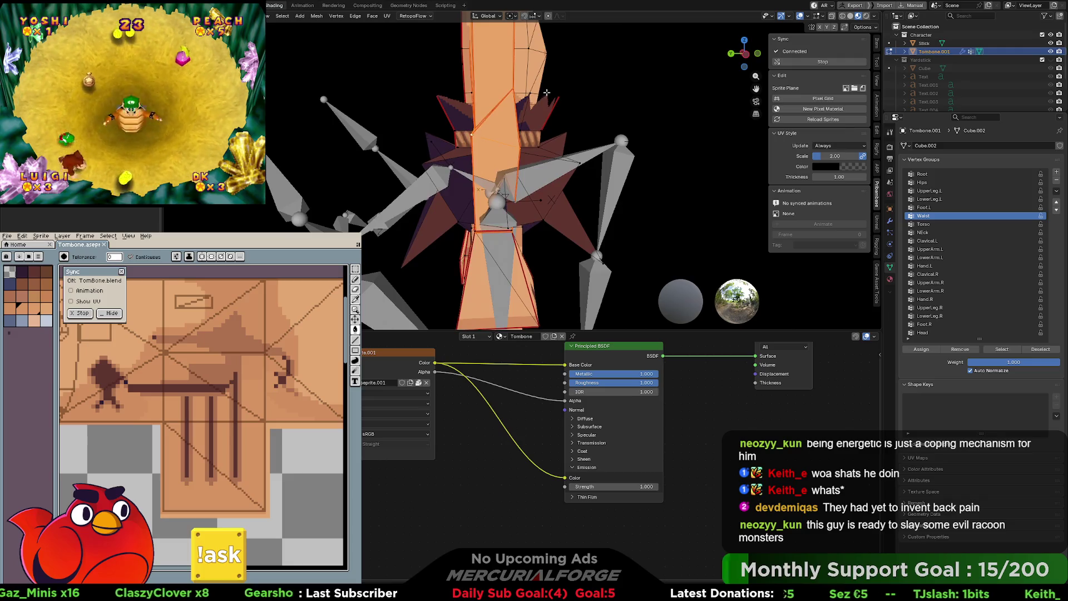
scroll(535, 170, down, 2)
shift+middle_drag(536, 169, 535, 173)
Step: With X-ray on, box-select the torso faces and make Torso the active vertex group
key(alt+z)
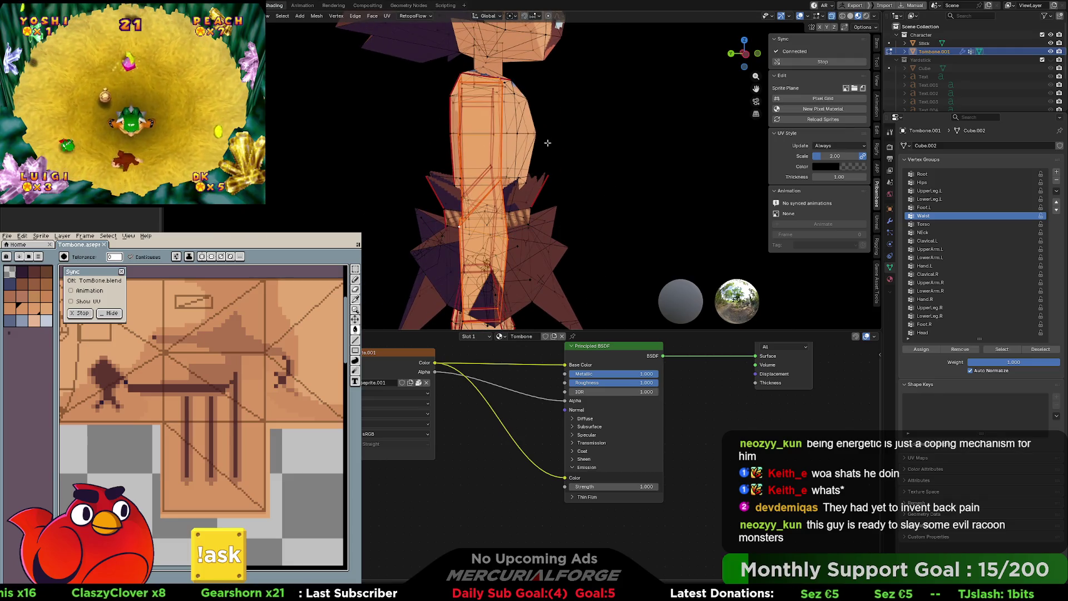
mouse_move(566, 61)
mouse_down()
mouse_move(444, 182)
mouse_move(439, 211)
mouse_up()
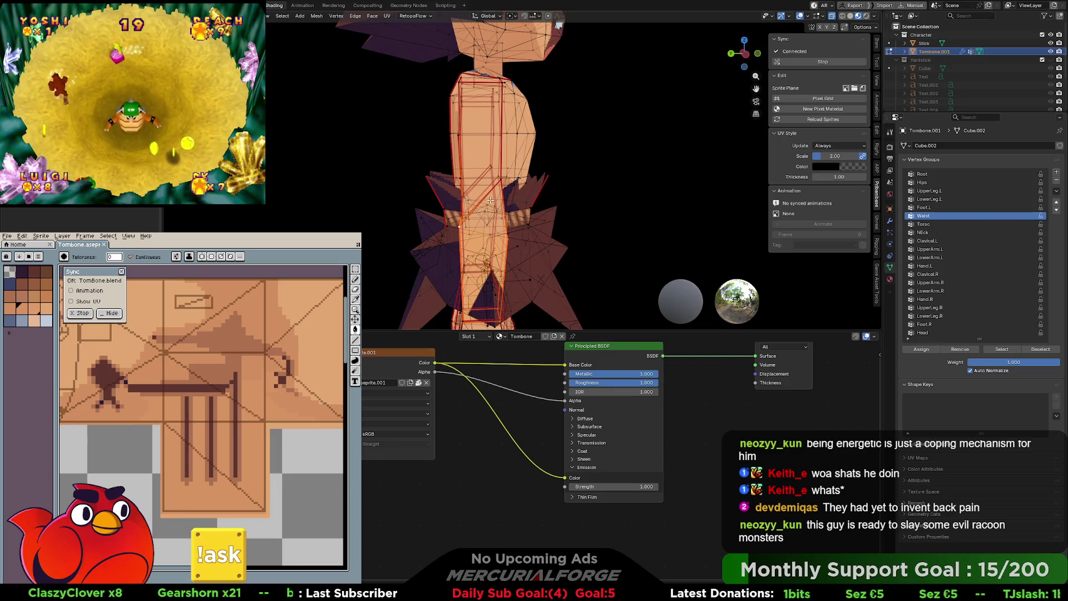
drag(668, 119, 459, 213)
middle_drag(459, 213, 504, 215)
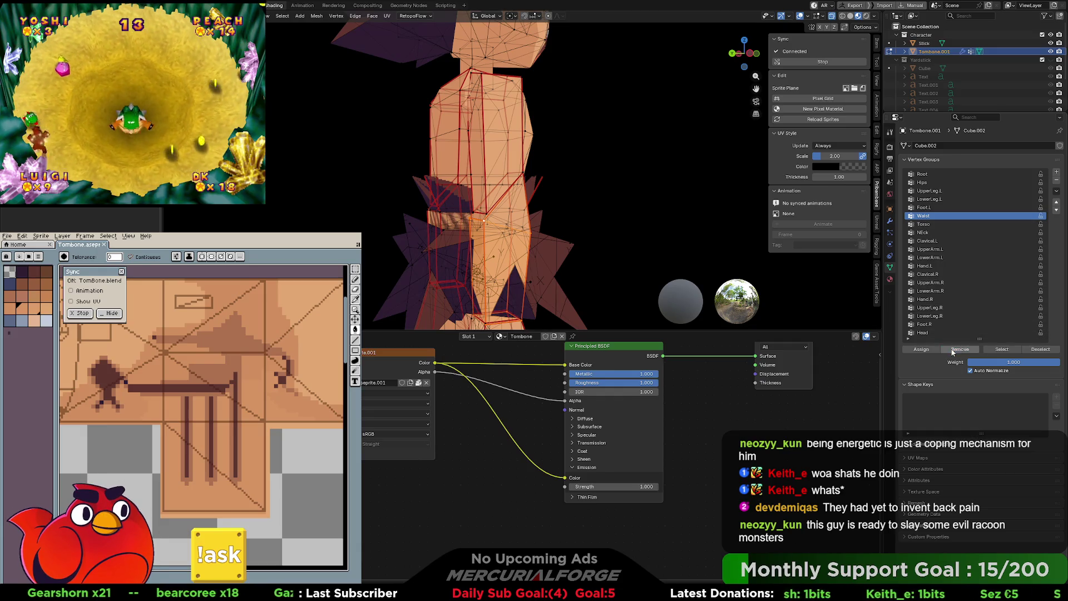
click(933, 225)
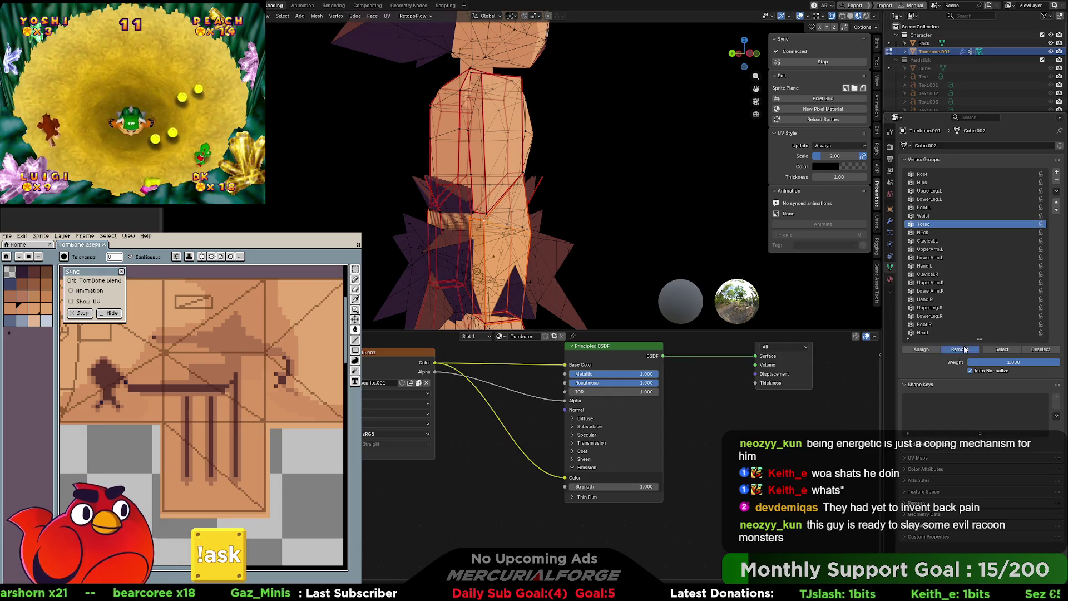
key(Tab)
middle_drag(647, 237, 620, 193)
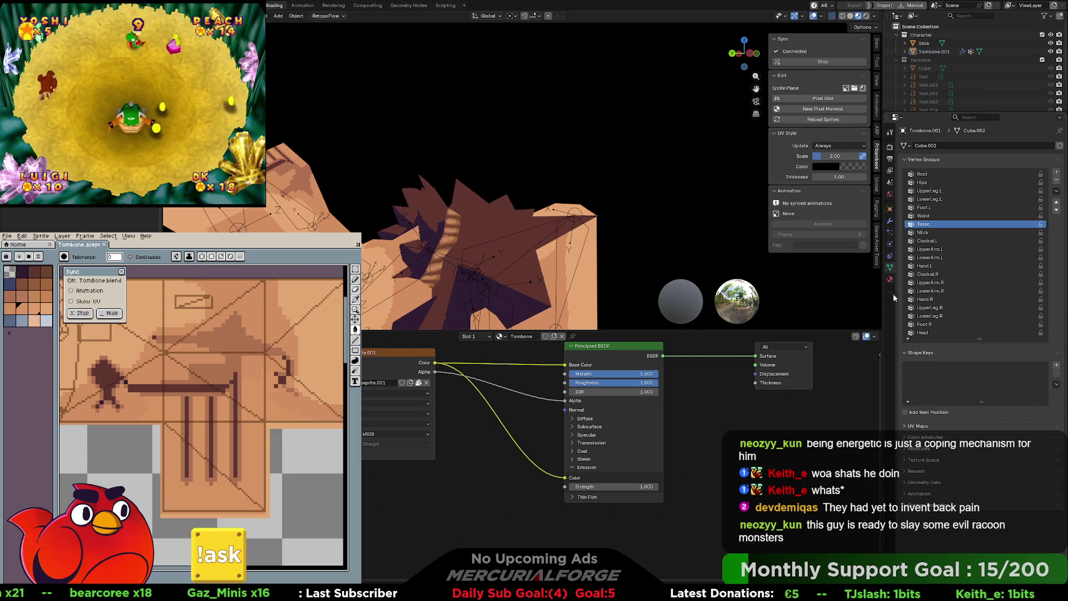
Step: Toggle the mesh between Edit and Object Mode from several angles to compare the deformation
key(Tab)
middle_drag(601, 272, 897, 365)
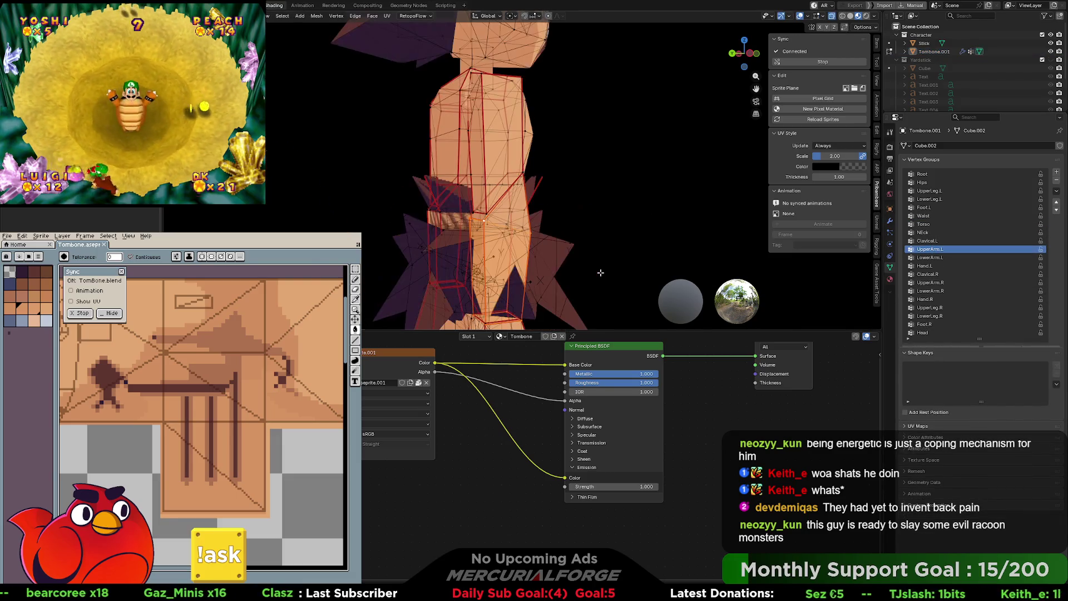
key(Tab)
middle_drag(558, 222, 611, 206)
mouse_move(581, 249)
middle_down()
mouse_move(496, 170)
mouse_move(345, 168)
mouse_move(566, 196)
mouse_move(482, 185)
mouse_move(491, 150)
mouse_move(680, 208)
mouse_move(623, 207)
mouse_move(564, 165)
mouse_move(510, 179)
middle_up()
scroll(492, 146, up, 3)
key(Tab)
scroll(624, 207, down, 2)
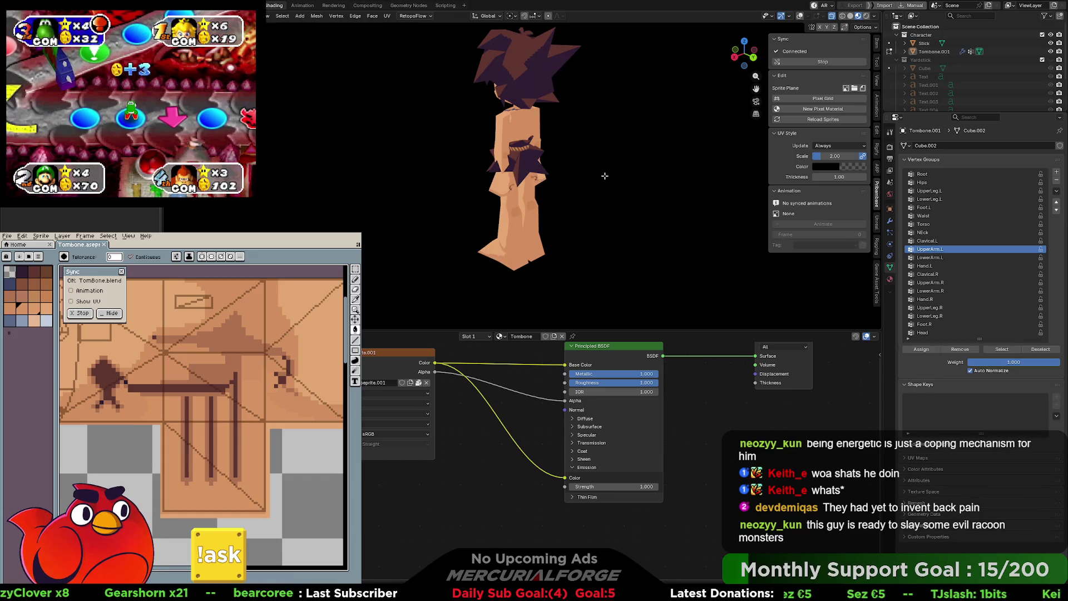
scroll(604, 176, up, 4)
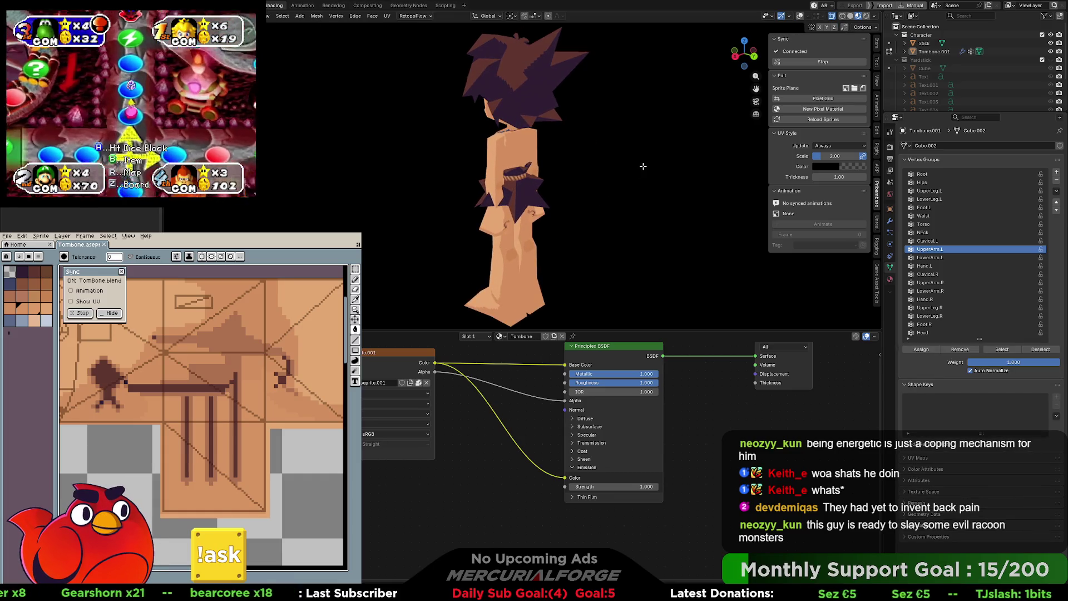
scroll(643, 166, up, 2)
mouse_move(643, 166)
middle_down()
mouse_move(623, 196)
mouse_move(580, 197)
middle_up()
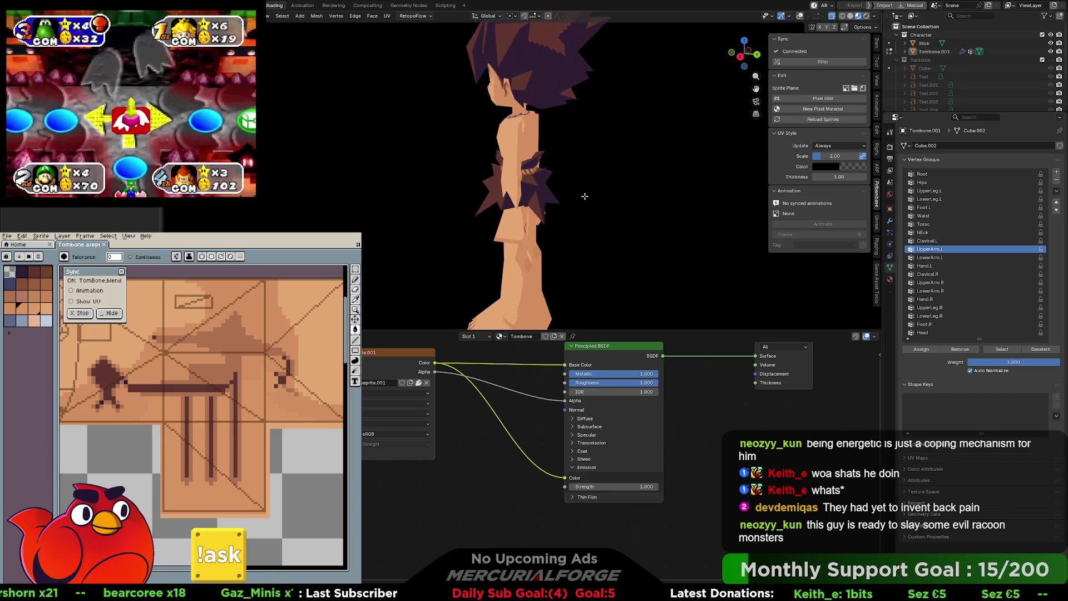
key(Tab)
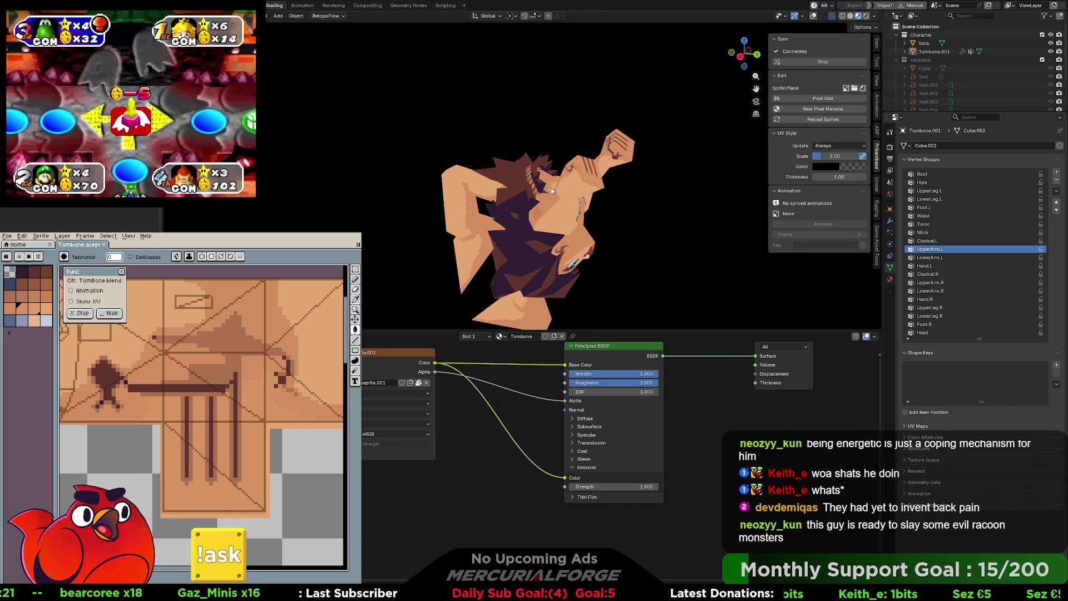
Step: Show the bones again and put the armature into Pose Mode
key(shift+alt+z)
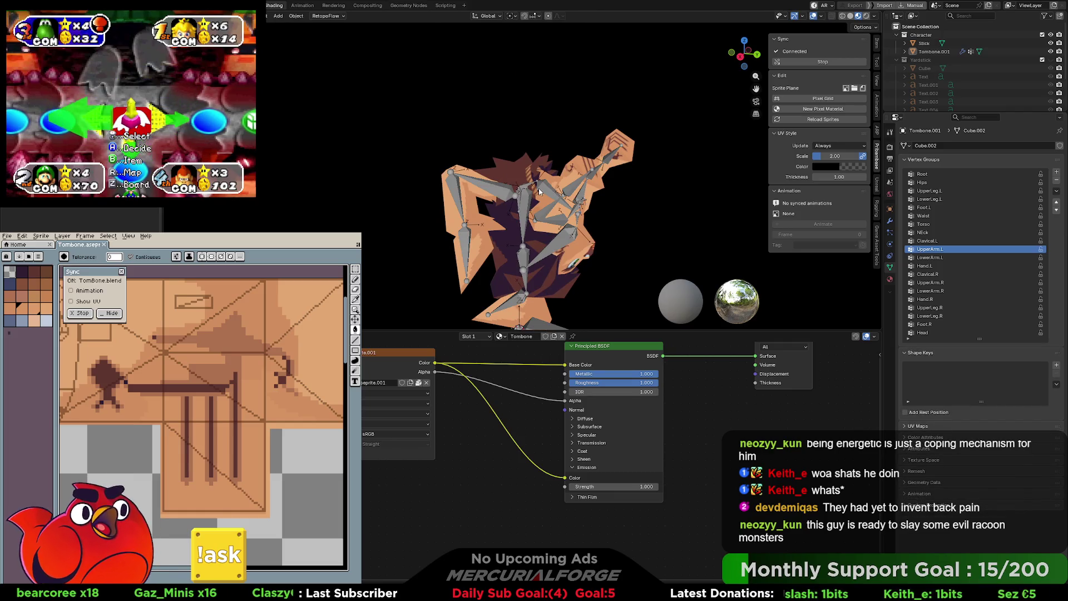
click(527, 202)
right_click(527, 195)
mouse_move(526, 195)
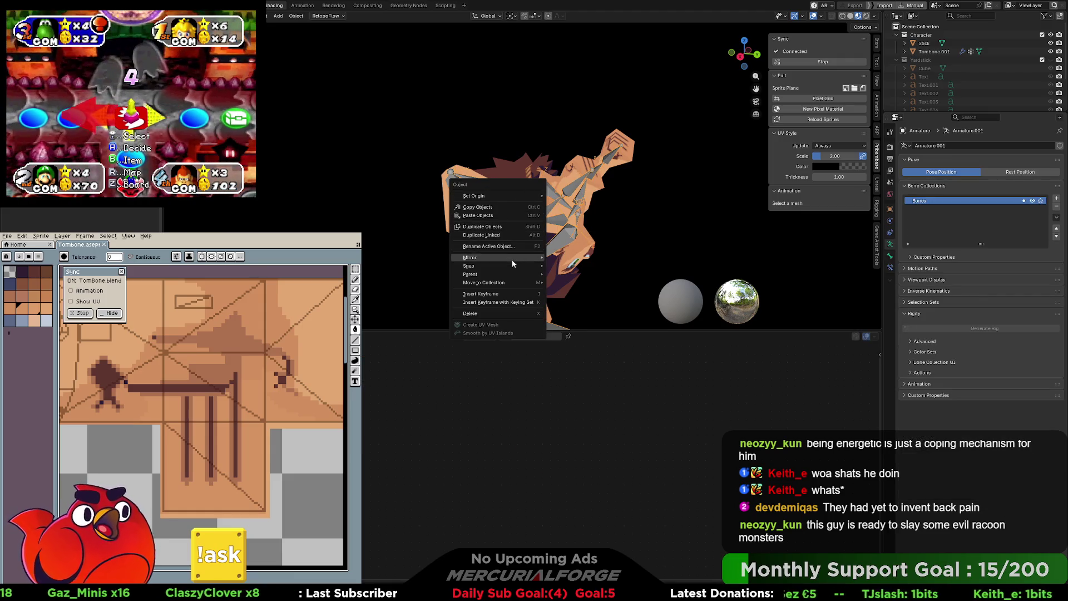
key(Escape)
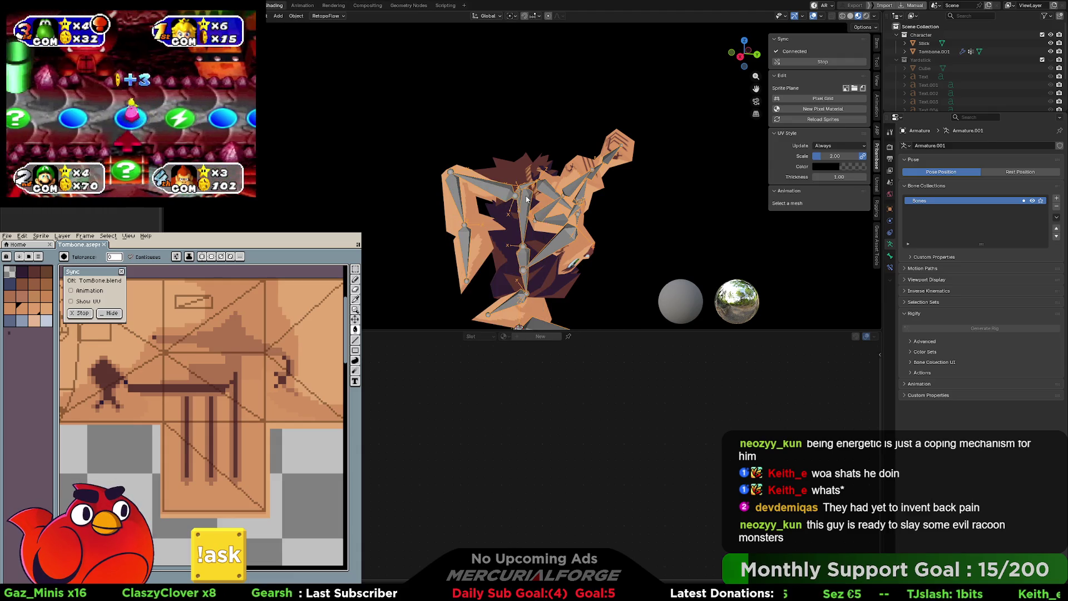
click(523, 233)
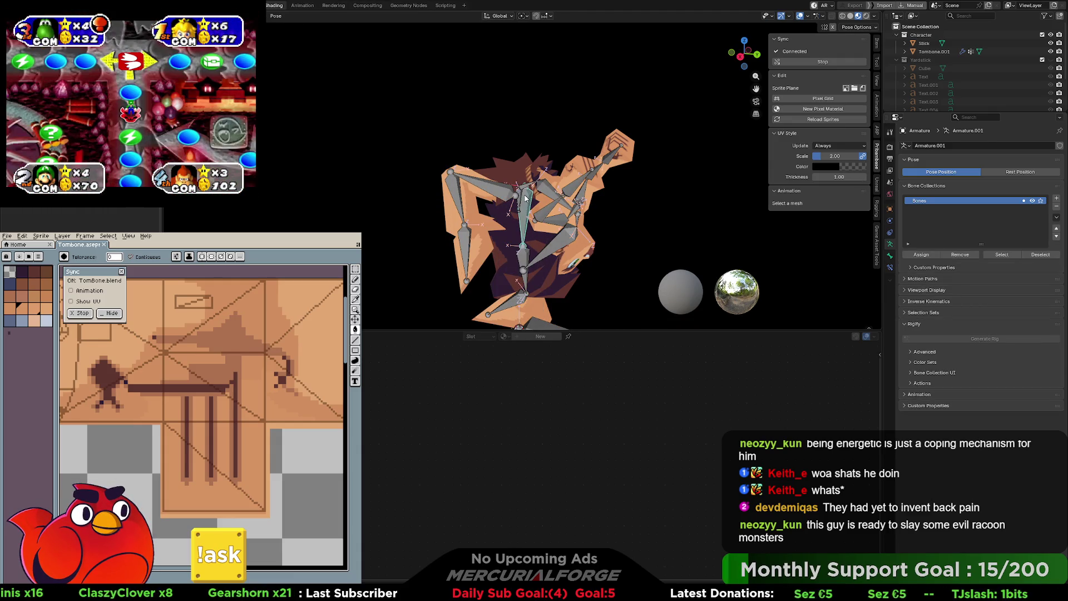
Step: Play the caveboy's animation in the viewport without adding a keyframe
right_click(524, 199)
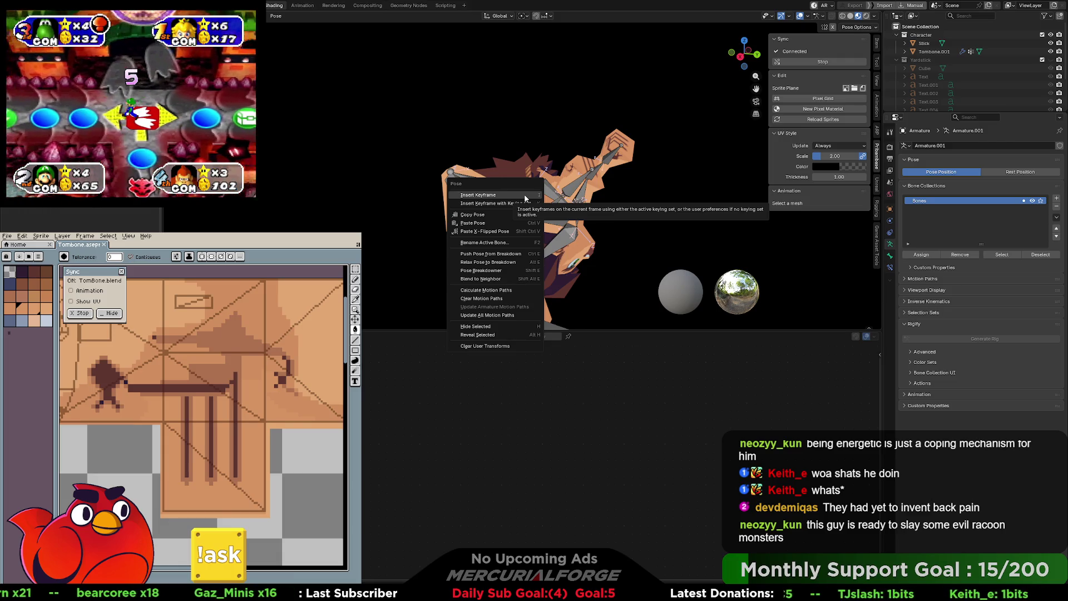
click(508, 169)
key(space)
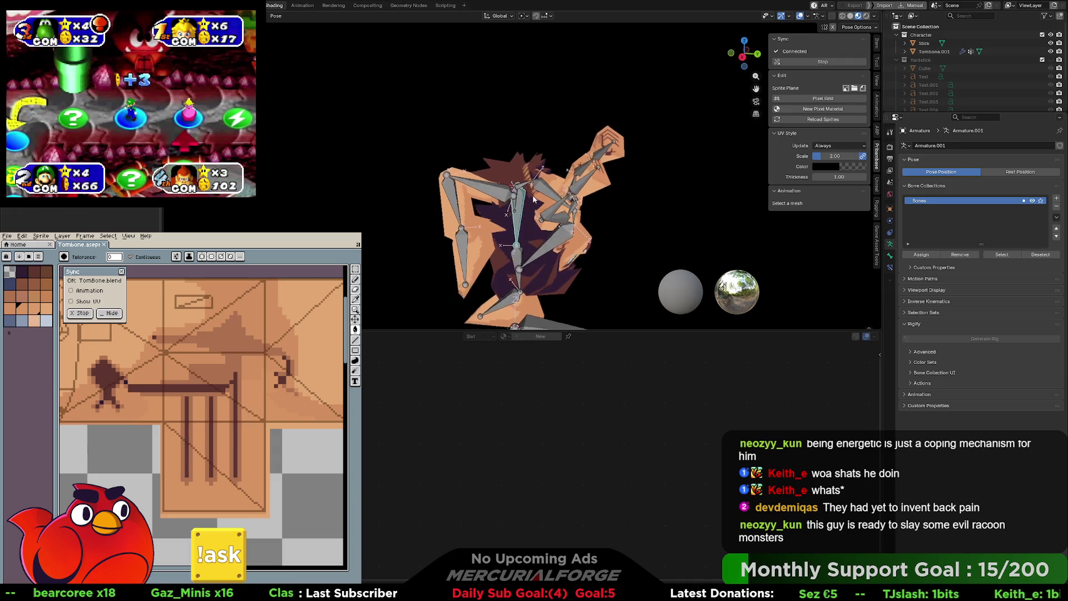
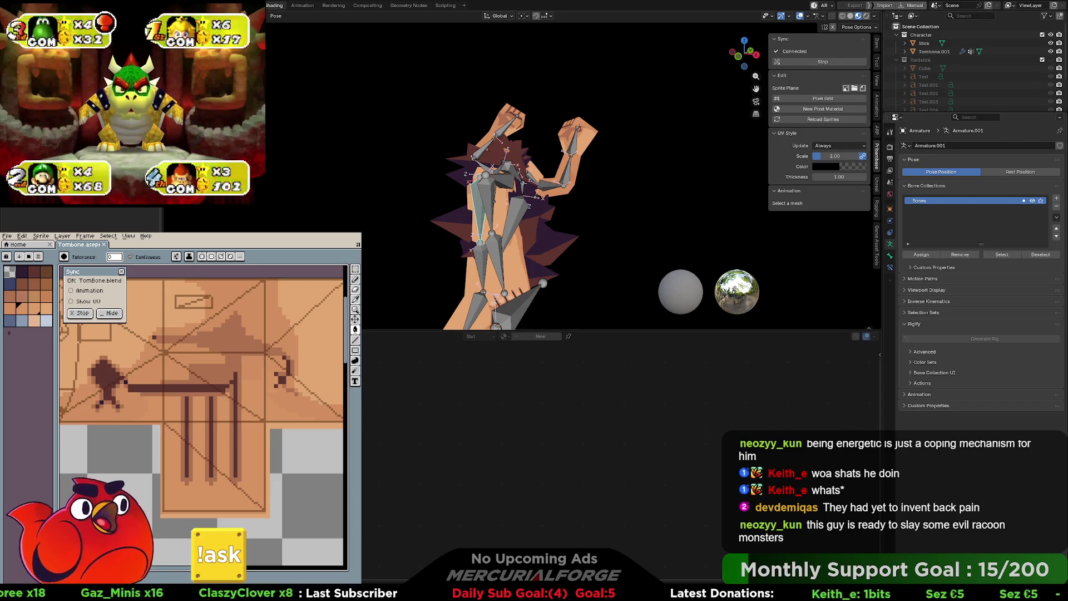
Step: Select all bones and clear user transforms, then undo back to the raised-arm pose
key(a)
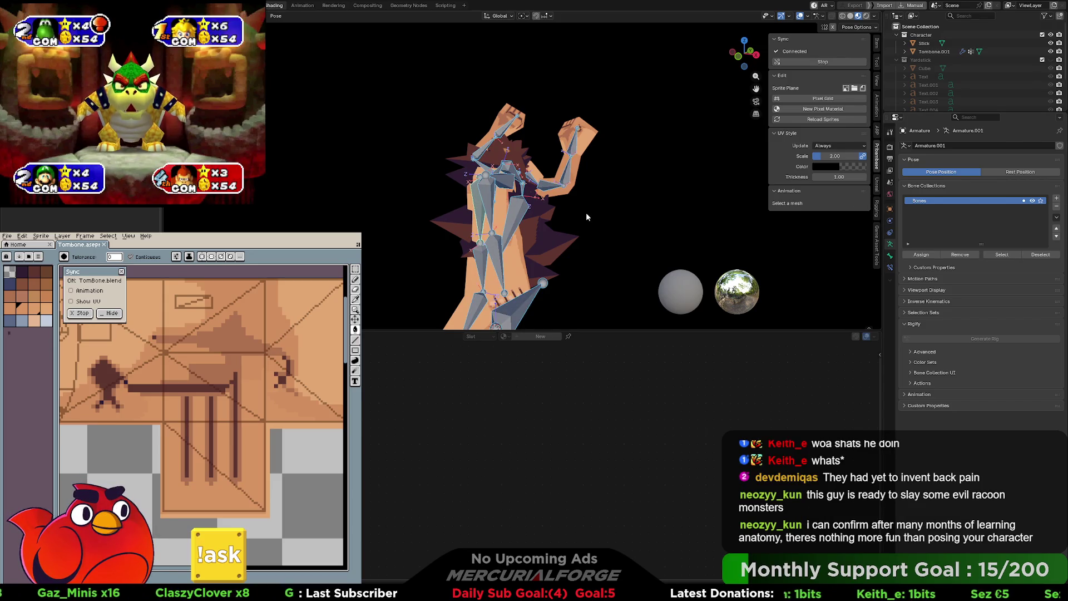
right_click(477, 178)
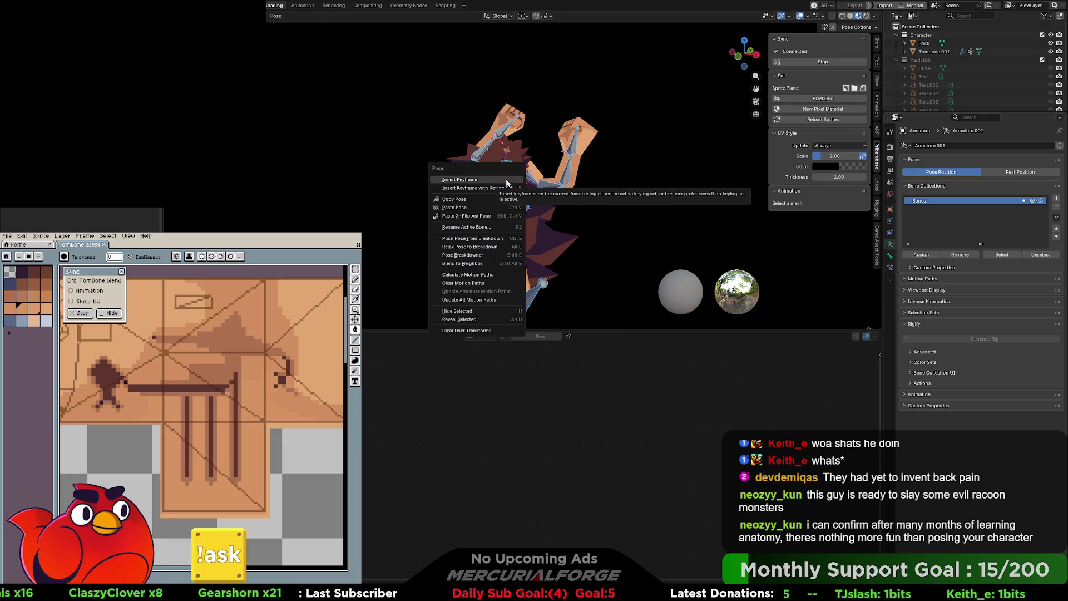
click(489, 332)
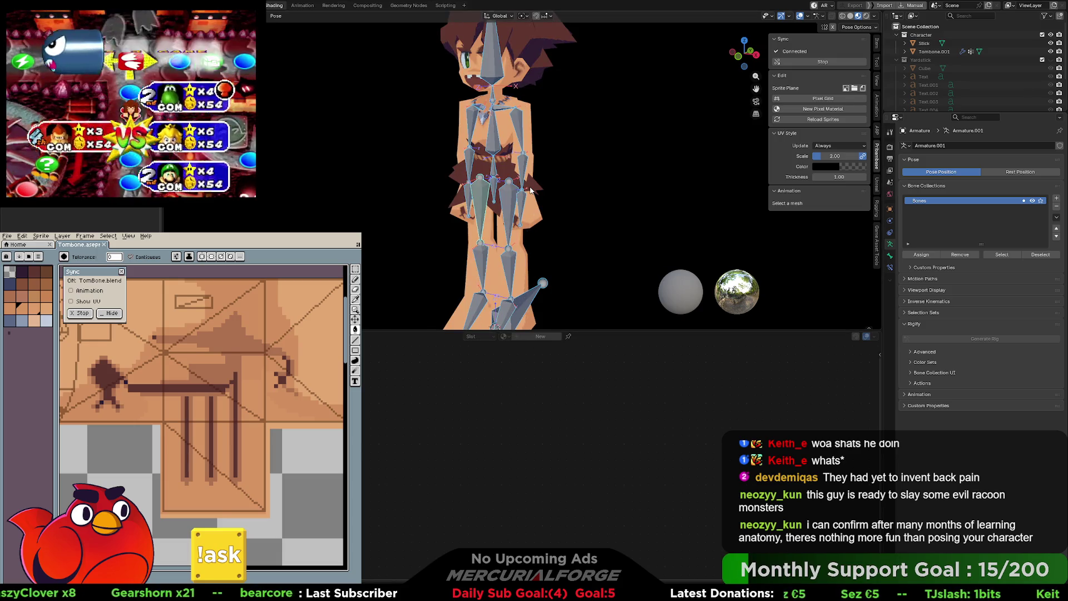
key(ctrl+z)
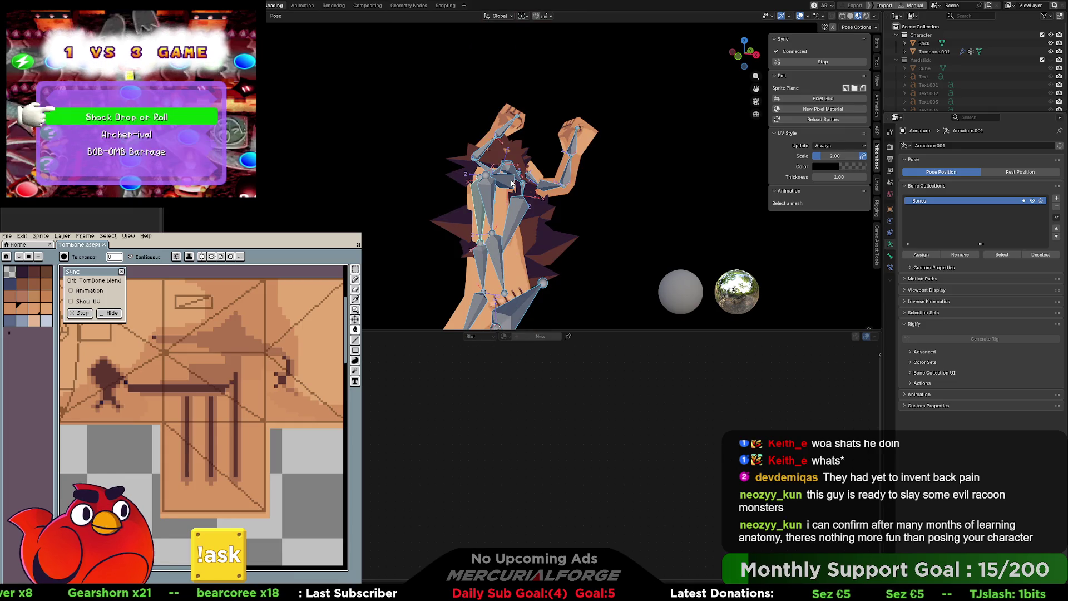
Step: Reset the arm and head rotations to rest with Alt+R
key(q)
key(Escape)
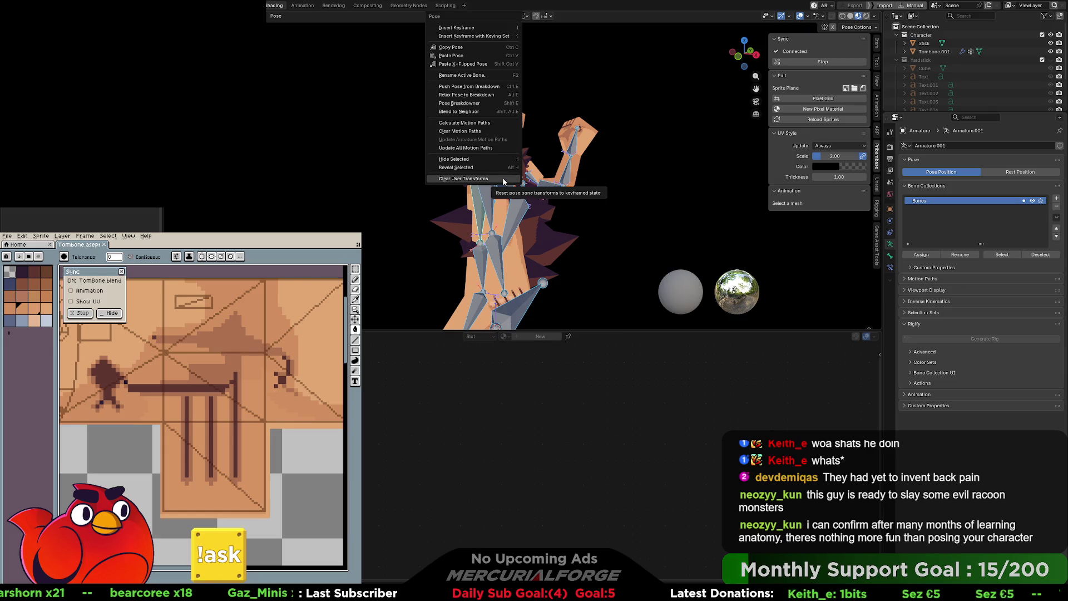
right_click(502, 178)
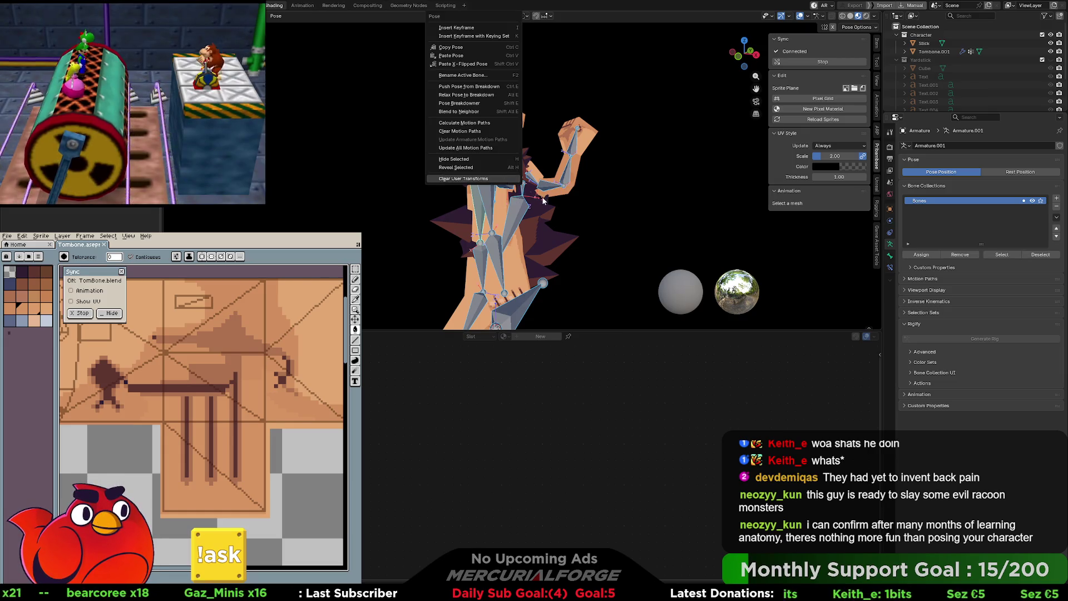
key(alt+r)
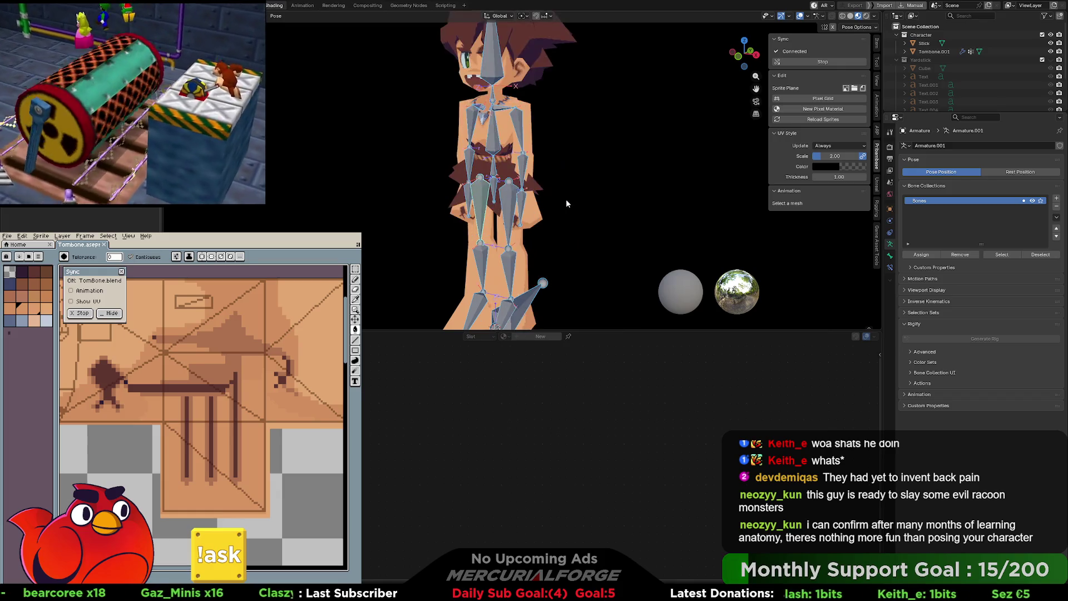
Step: Reset the leg and foot rotations, select all bones, and frame the whole character
key(alt+r)
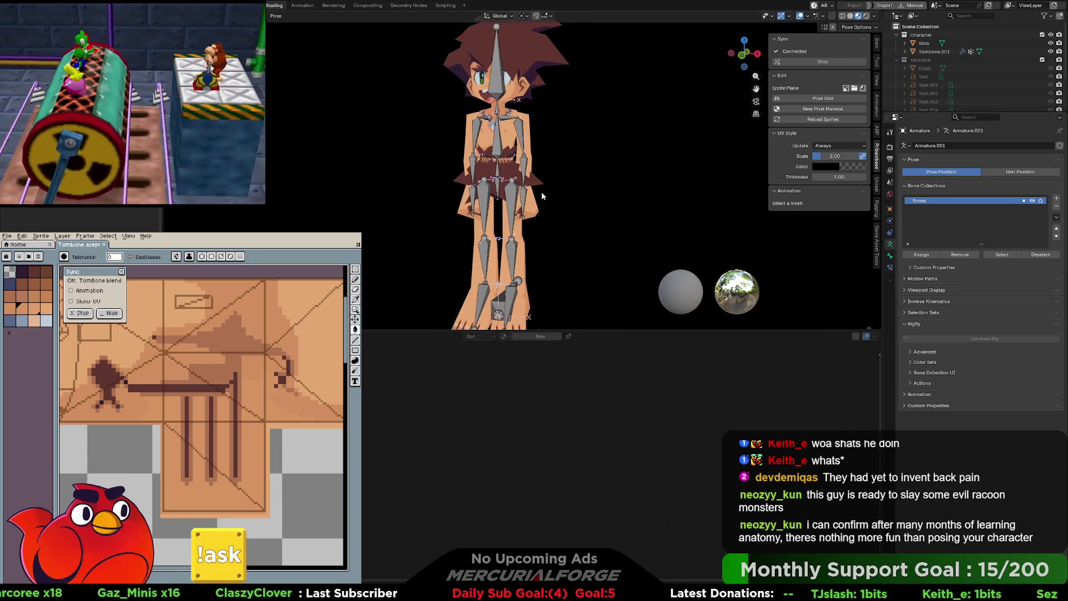
key(a)
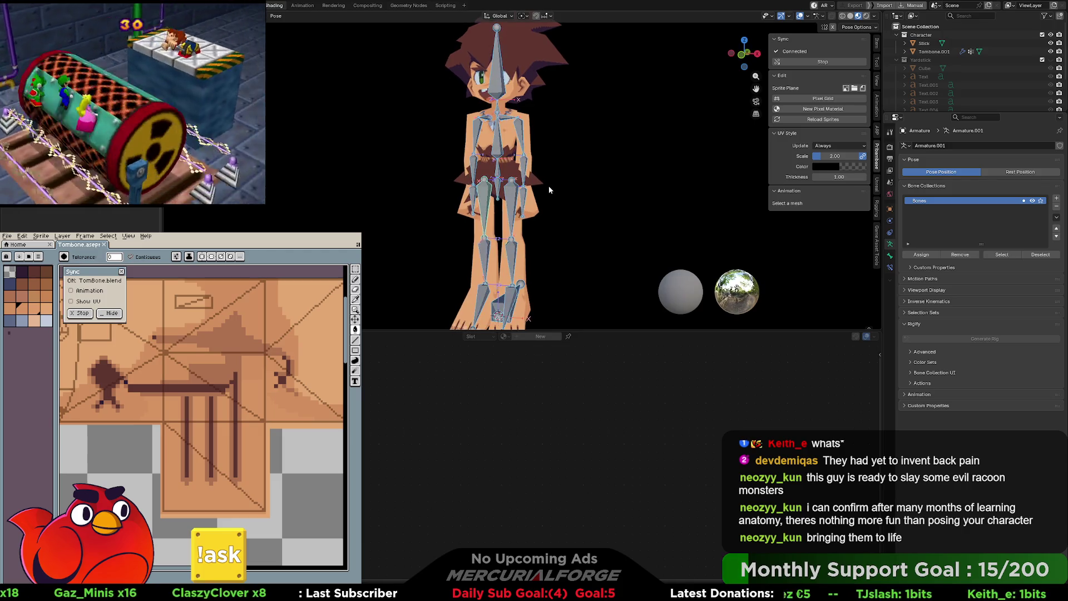
scroll(539, 188, up, 6)
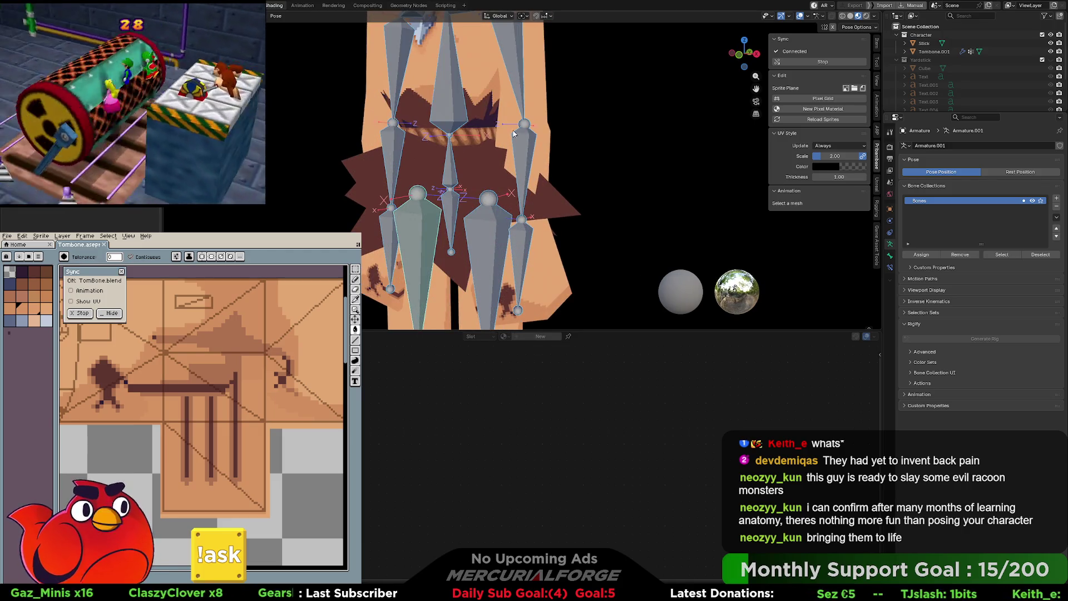
scroll(619, 158, down, 6)
mouse_move(563, 159)
shift+middle_down()
mouse_move(592, 166)
mouse_move(577, 167)
shift+middle_up()
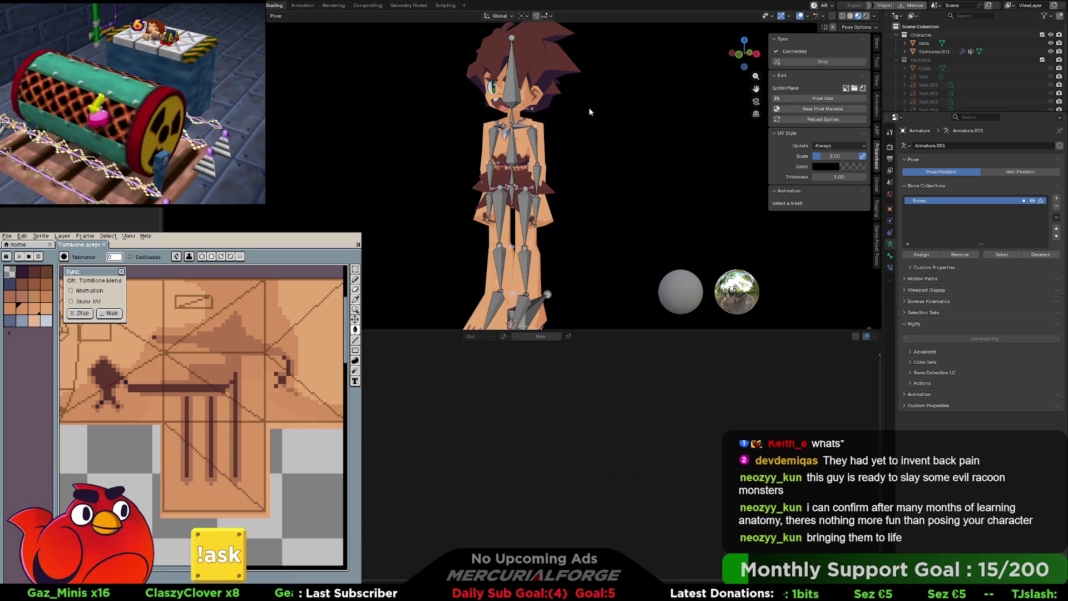
scroll(522, 170, up, 5)
Step: From the front view, return to object mode and select the Tombone.001 mesh
key(KP_1)
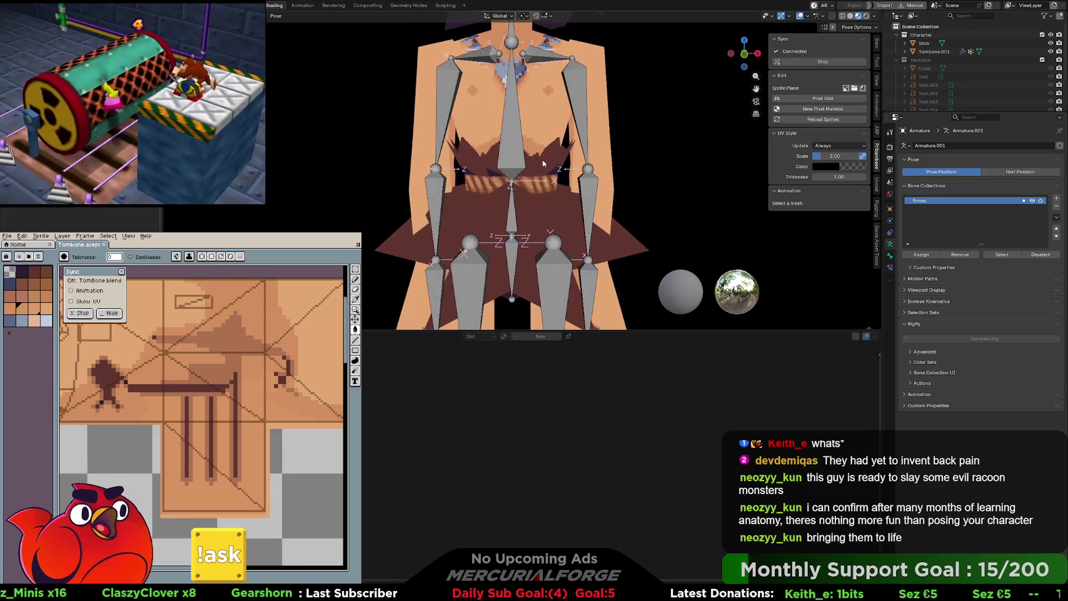
key(ctrl+Tab)
click(562, 150)
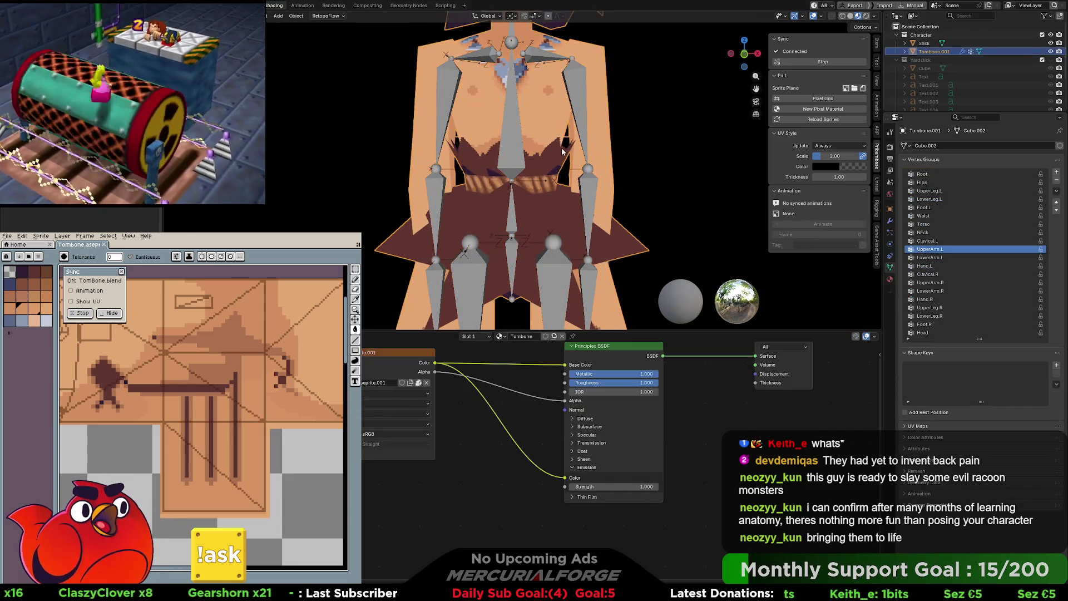
Step: Inspect the Waist vertex group in mesh edit mode, then enter edit mode on Armature.001
key(Tab)
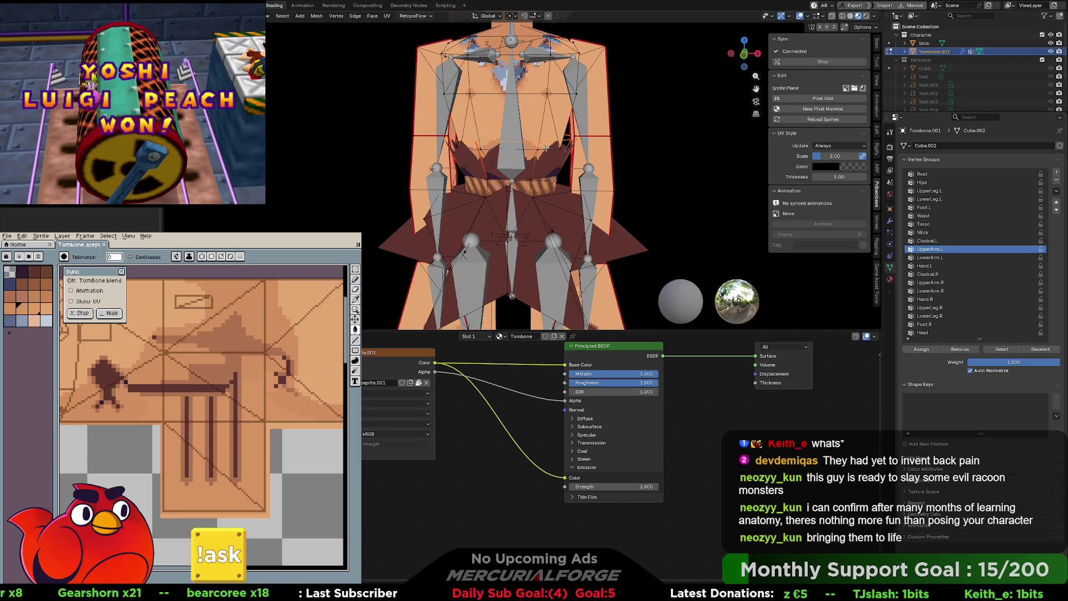
mouse_move(546, 148)
middle_down()
mouse_move(559, 143)
mouse_move(551, 148)
middle_up()
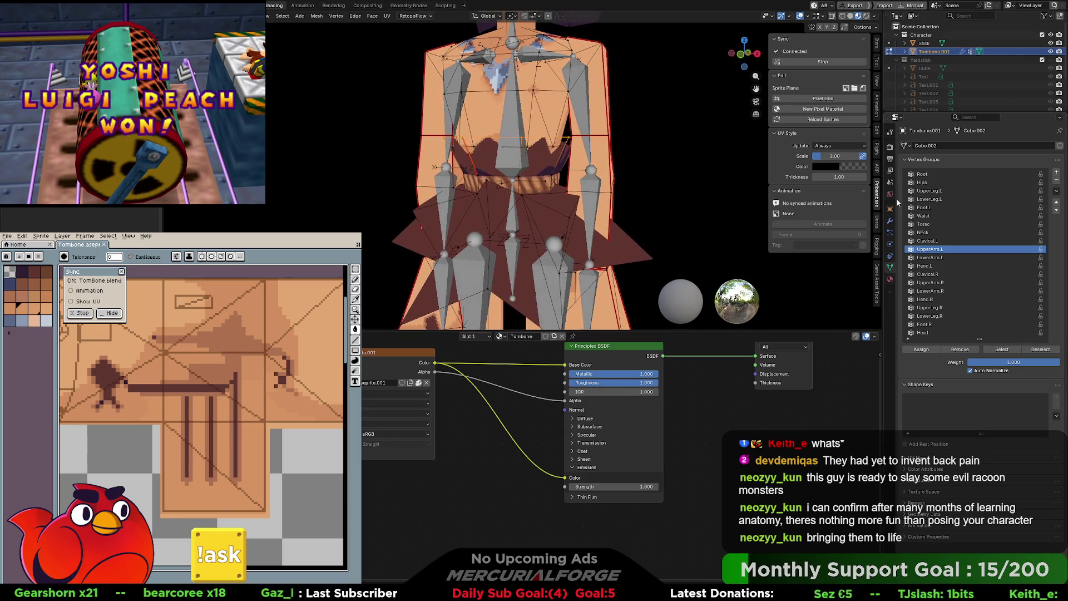
click(944, 215)
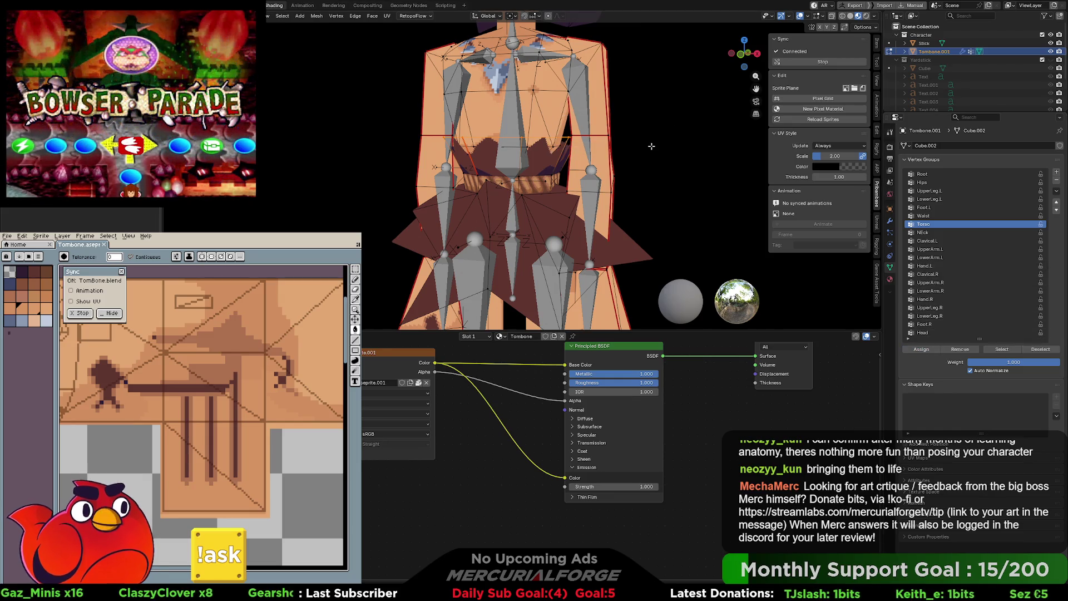
middle_drag(667, 169, 515, 125)
key(Tab)
click(515, 124)
key(Tab)
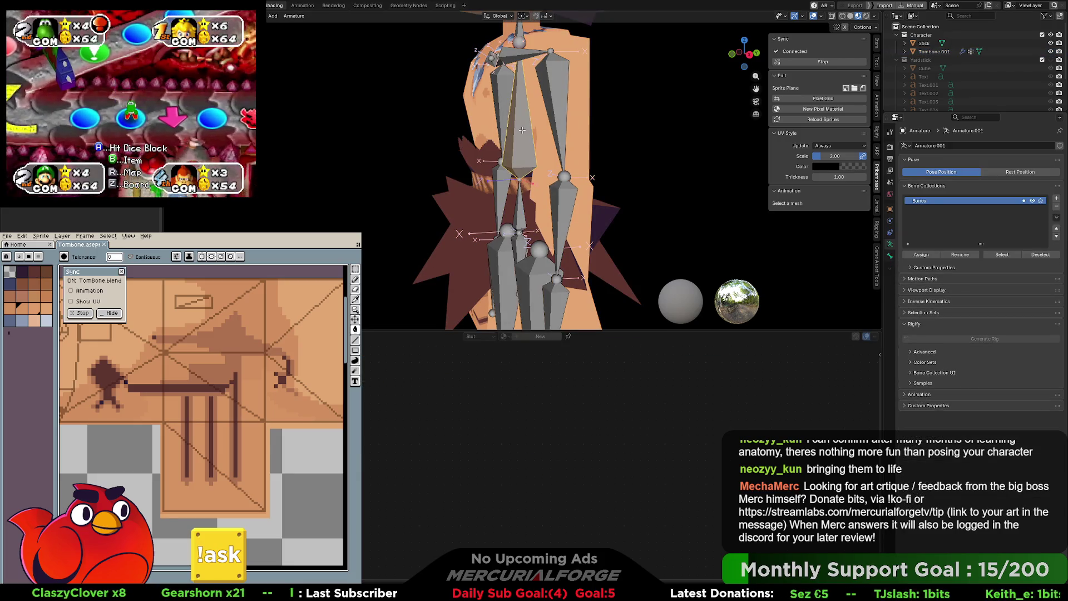
Step: Enter pose mode, try a bone rotation, and undo until the spine is upright
click(516, 144)
click(517, 160)
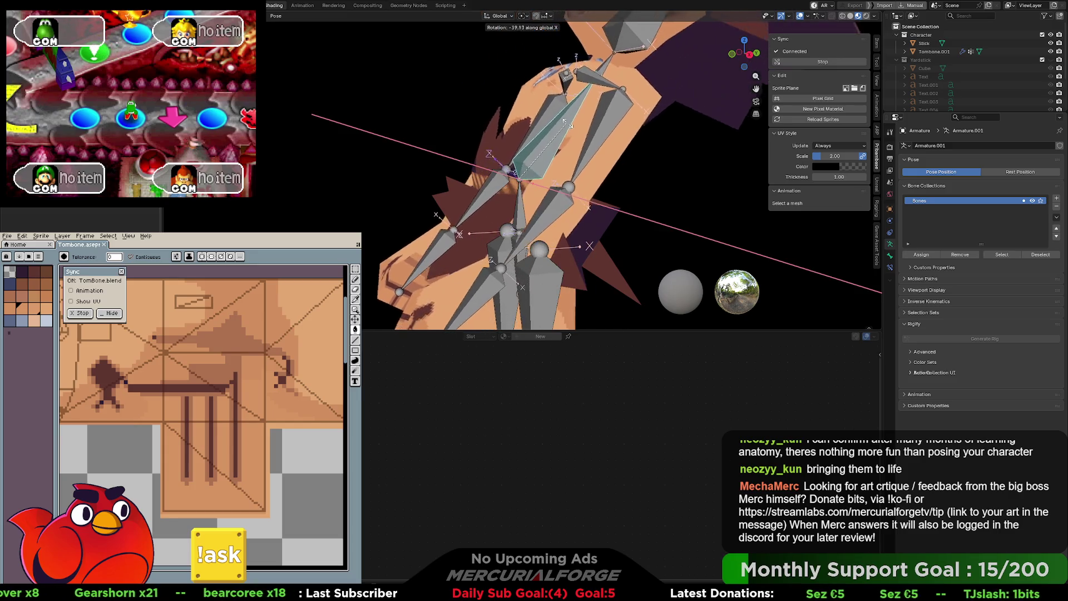
click(531, 126)
mouse_move(532, 125)
middle_down()
mouse_move(453, 144)
mouse_move(415, 141)
mouse_move(565, 127)
middle_up()
key(ctrl+z)
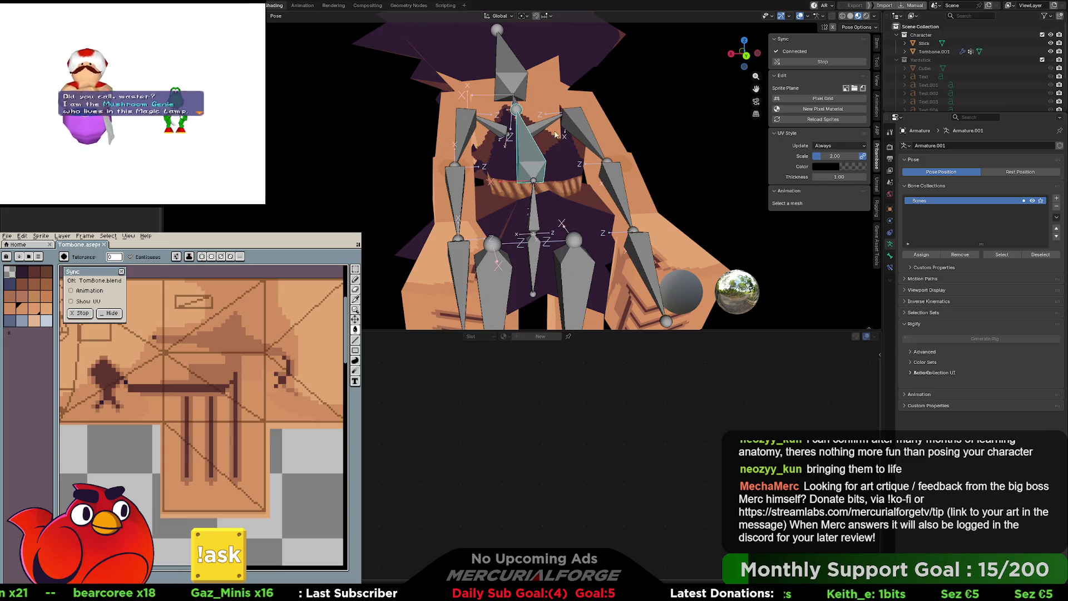
key(ctrl+z)
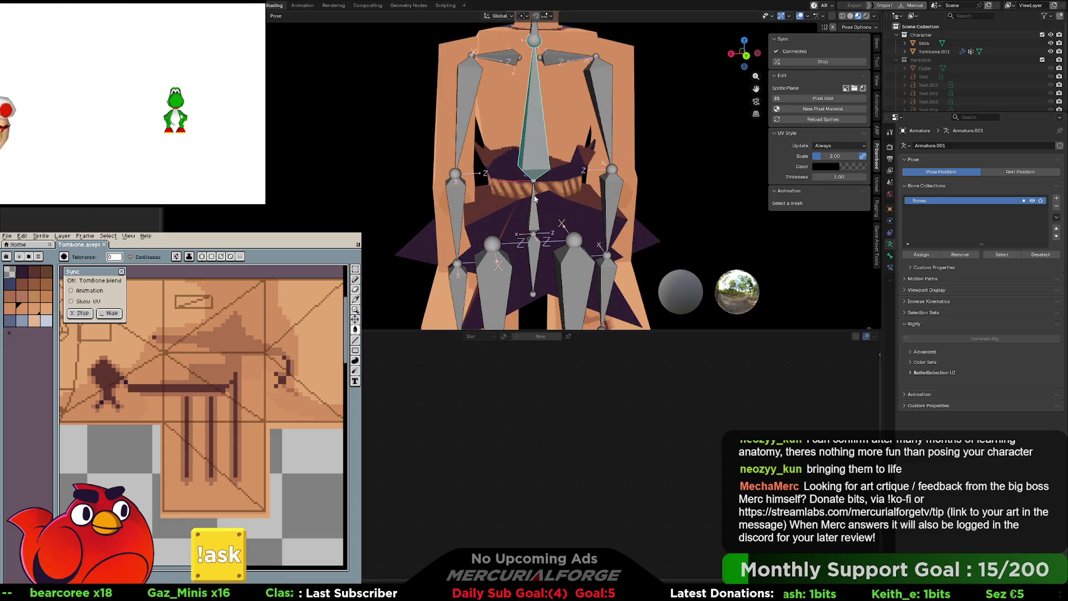
Step: Twist the spine bone around Z and tilt the chest bone around X
key(r)
key(z)
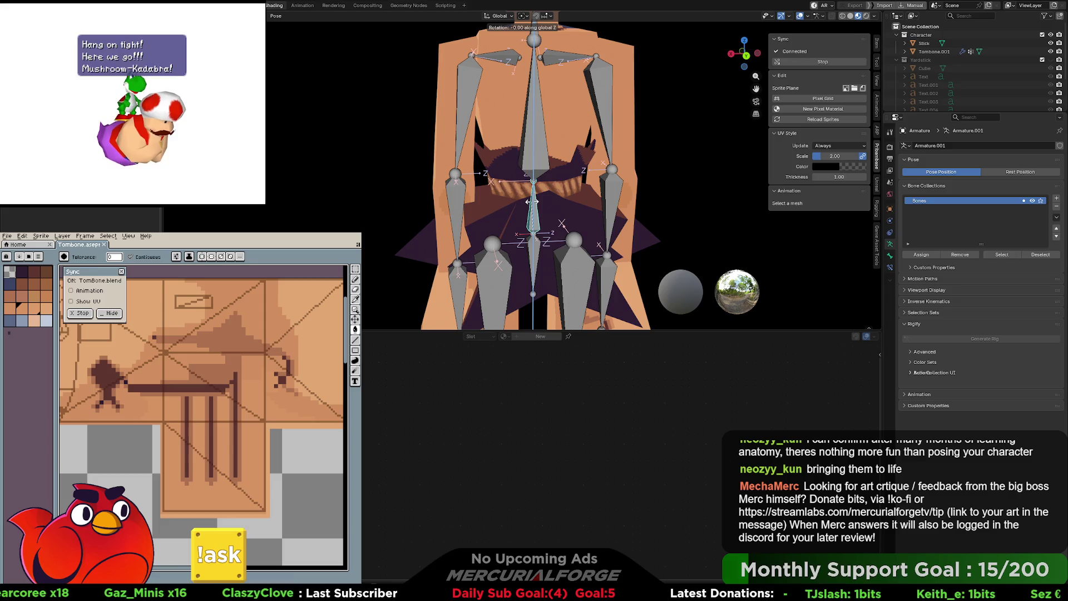
click(533, 139)
click(533, 129)
key(r)
key(x)
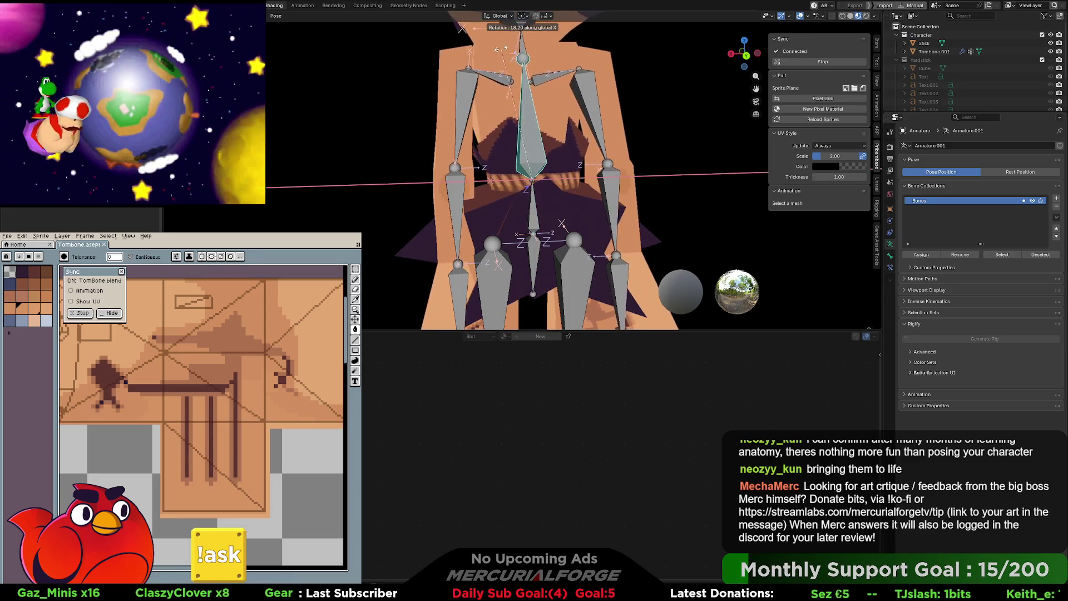
mouse_move(467, 23)
middle_down()
mouse_move(404, 154)
mouse_move(544, 80)
mouse_move(547, 114)
middle_up()
click(429, 105)
Step: Bend the body forward around X and inspect the chest bones from the side
key(r)
key(x)
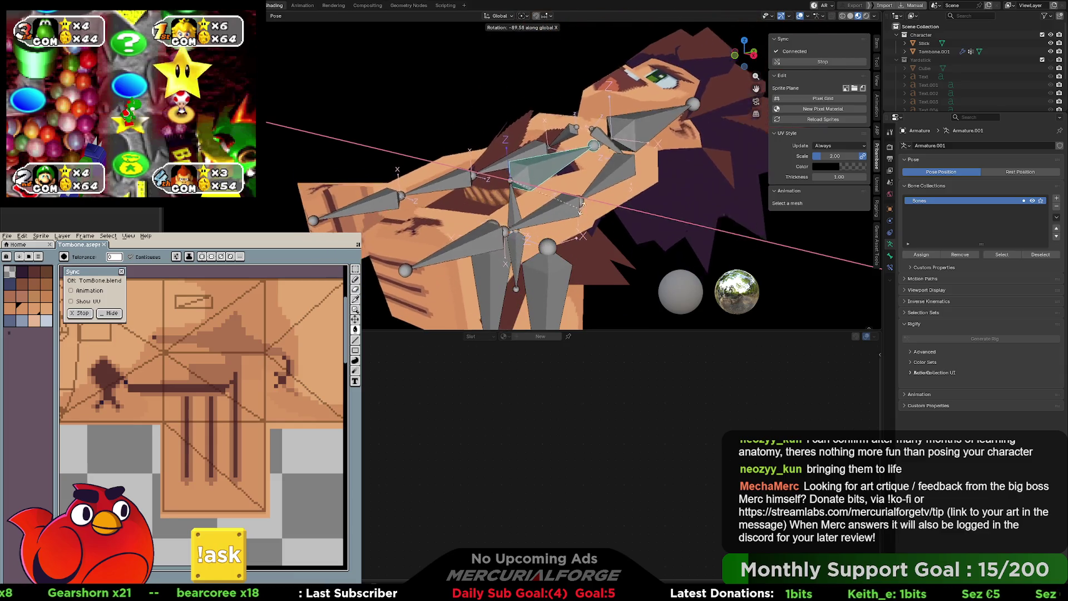
click(493, 92)
mouse_move(493, 92)
middle_down()
mouse_move(573, 102)
mouse_move(637, 93)
mouse_move(443, 77)
mouse_move(494, 86)
mouse_move(660, 79)
mouse_move(550, 89)
middle_up()
scroll(551, 91, down, 5)
scroll(502, 126, up, 6)
mouse_move(502, 125)
middle_down()
mouse_move(636, 119)
mouse_move(522, 96)
middle_up()
scroll(557, 106, down, 5)
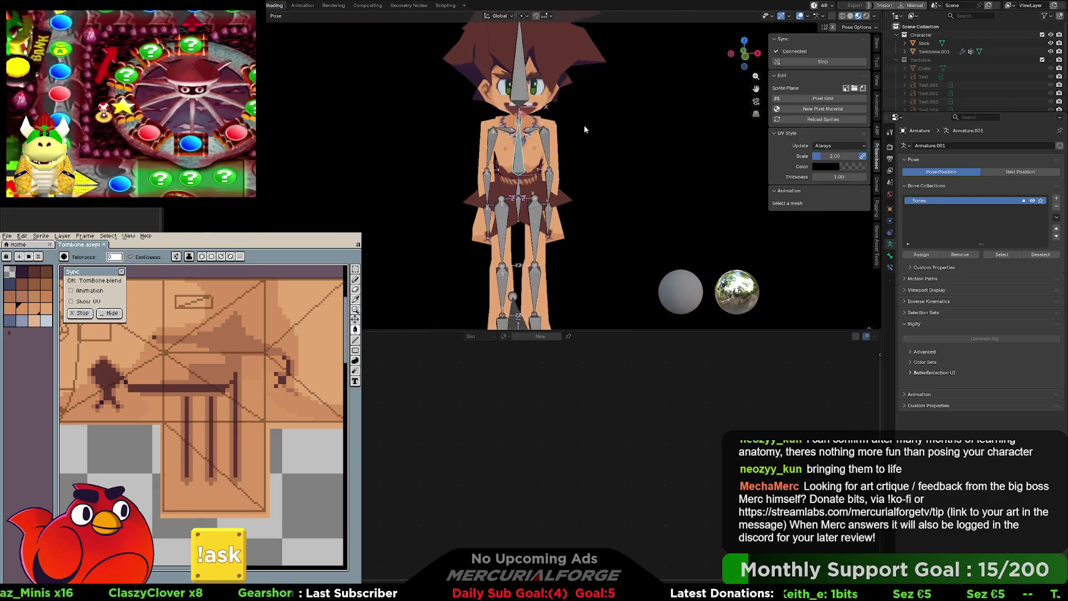
Step: Test sideways torso tilts with the chest bone, undoing them until upright
key(r)
key(r)
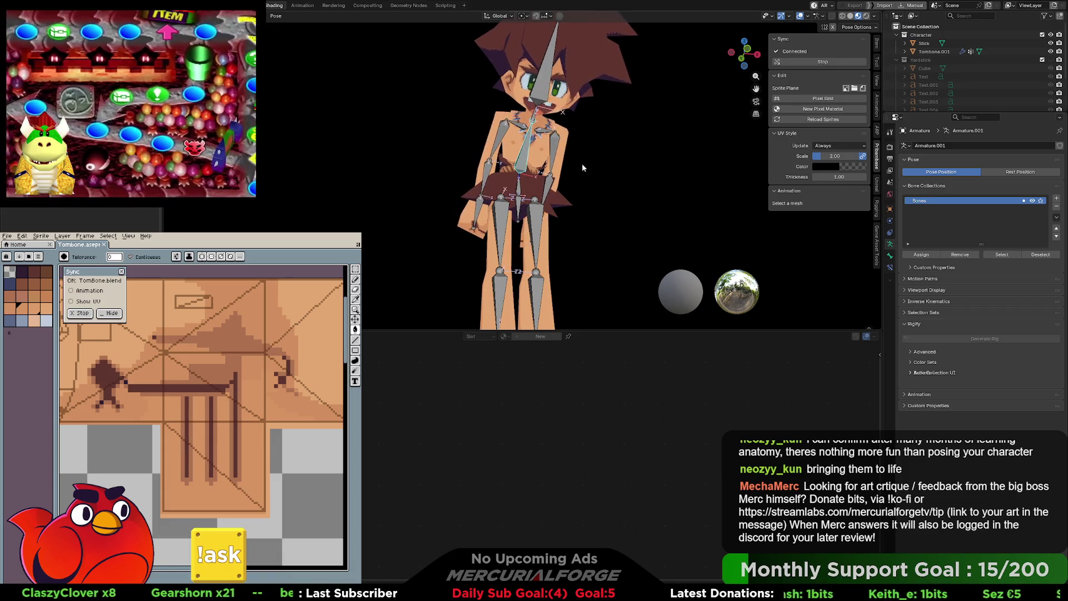
click(667, 190)
key(ctrl+z)
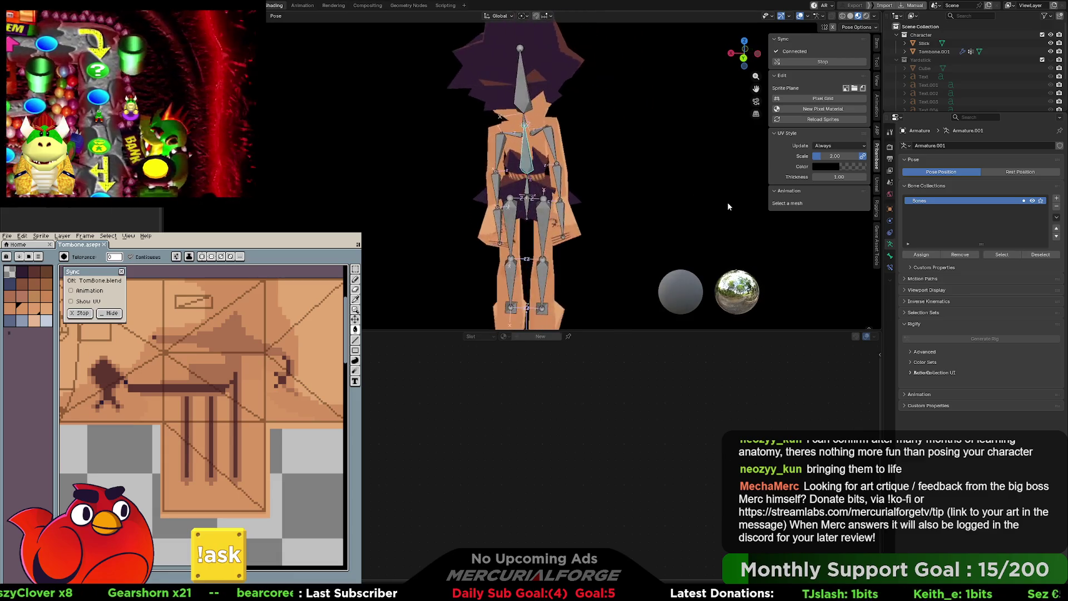
key(r)
click(591, 176)
key(ctrl+z)
key(ctrl+z)
key(ctrl+z)
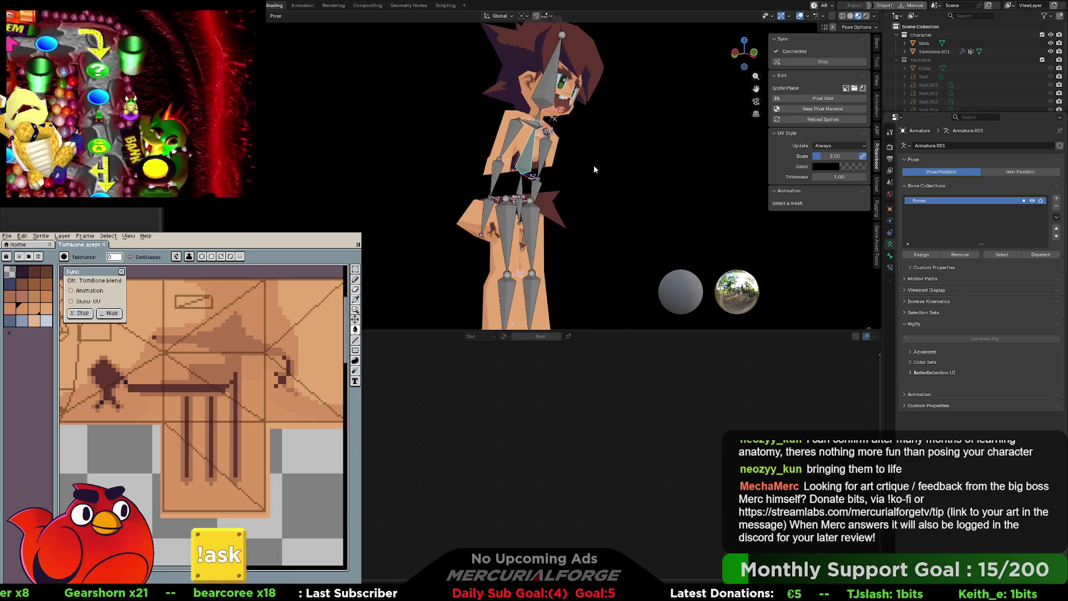
Step: Return to object mode and select the Tombone.001 character mesh
key(Tab)
scroll(567, 150, up, 5)
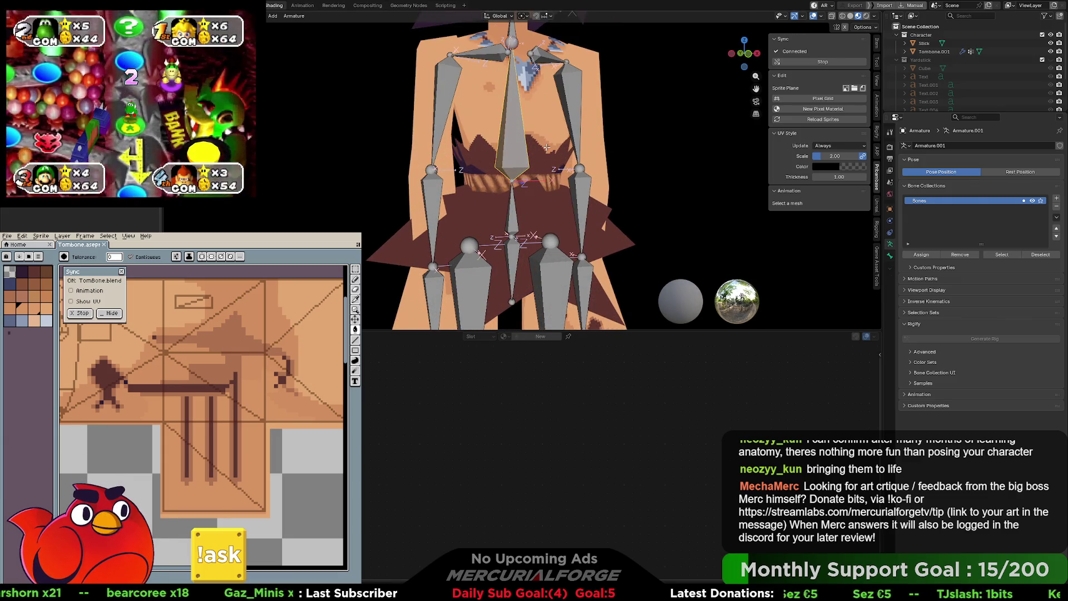
click(467, 149)
click(552, 135)
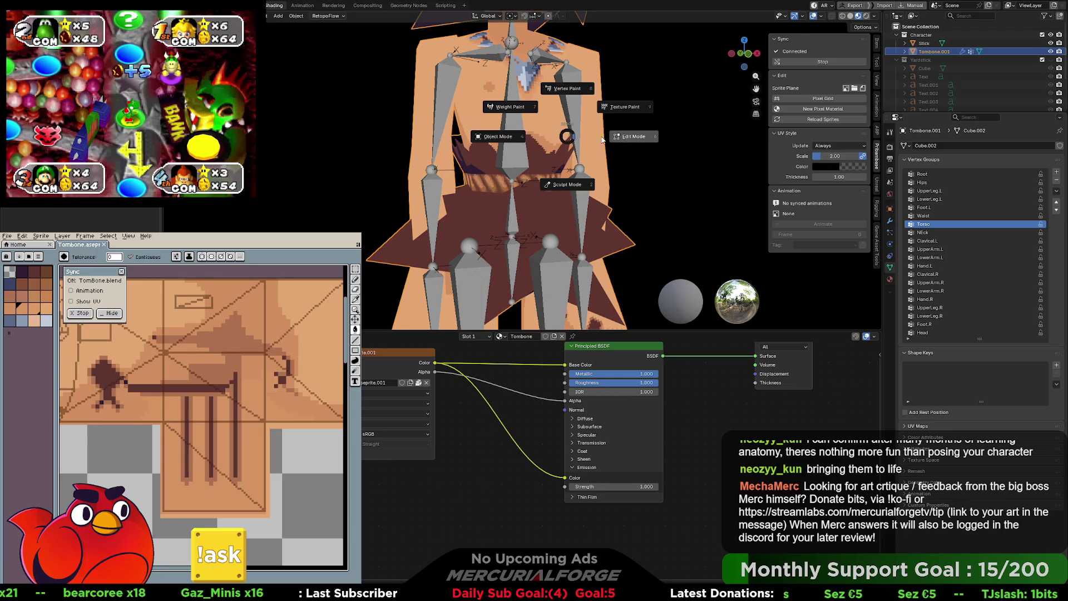
Step: Make Waist the active vertex group, then put the armature in pose mode with the spine bone selected
key(Tab)
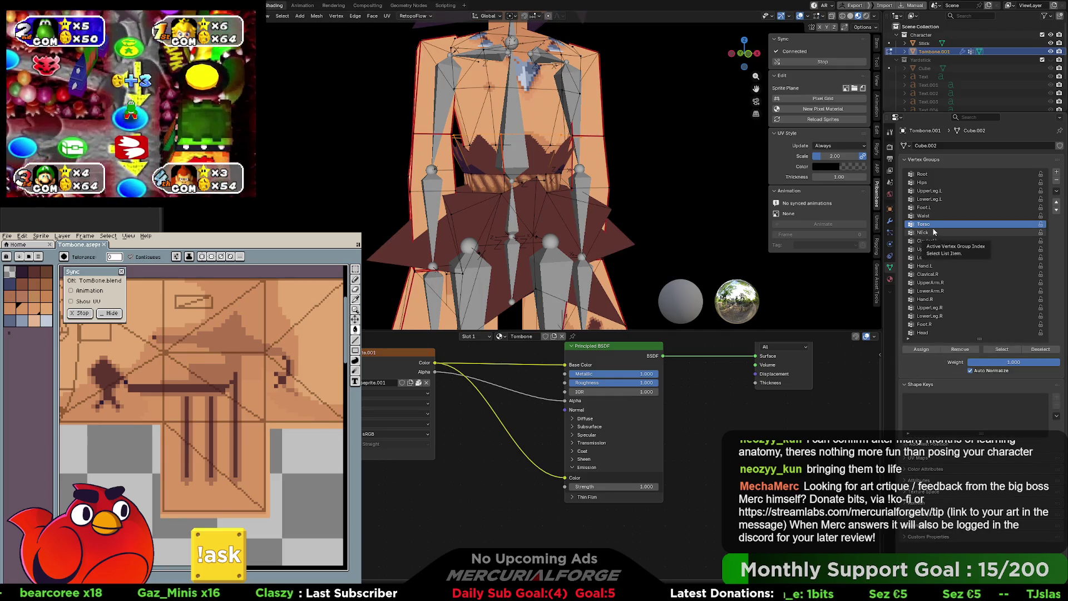
click(923, 215)
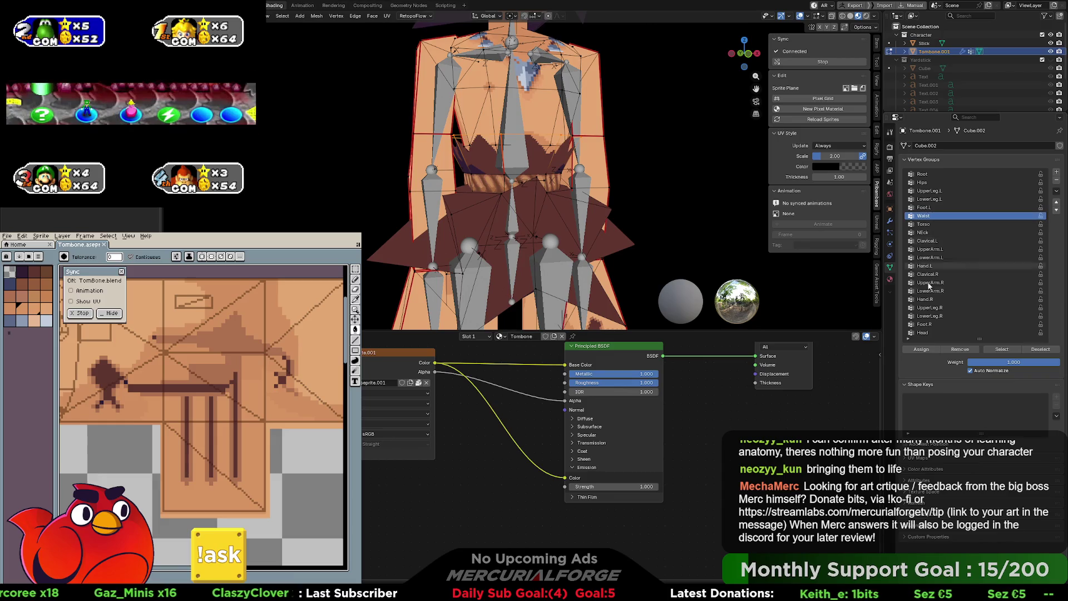
key(ctrl+Tab)
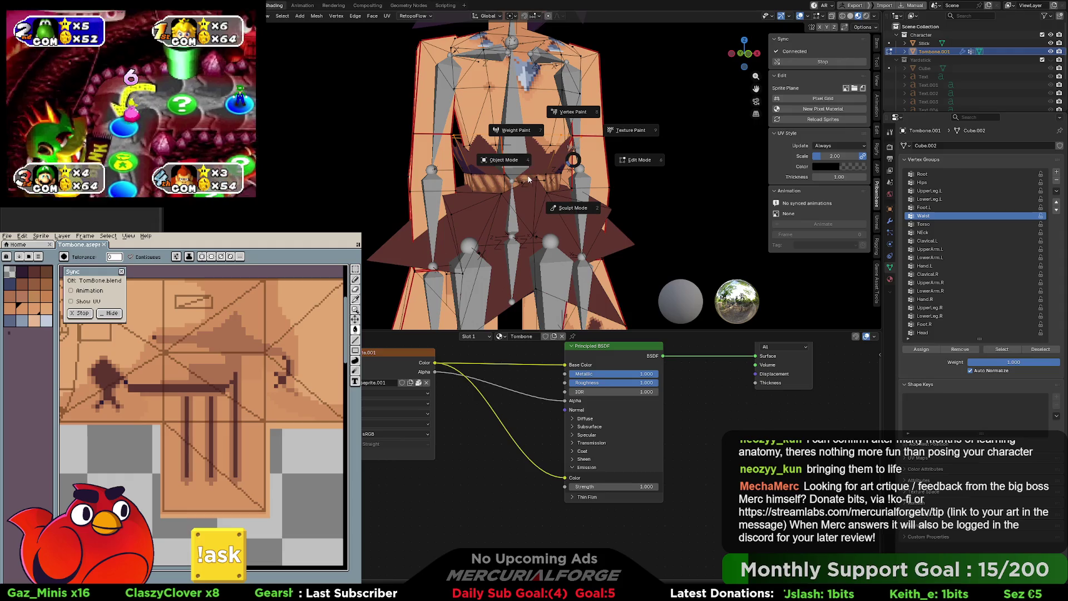
click(548, 170)
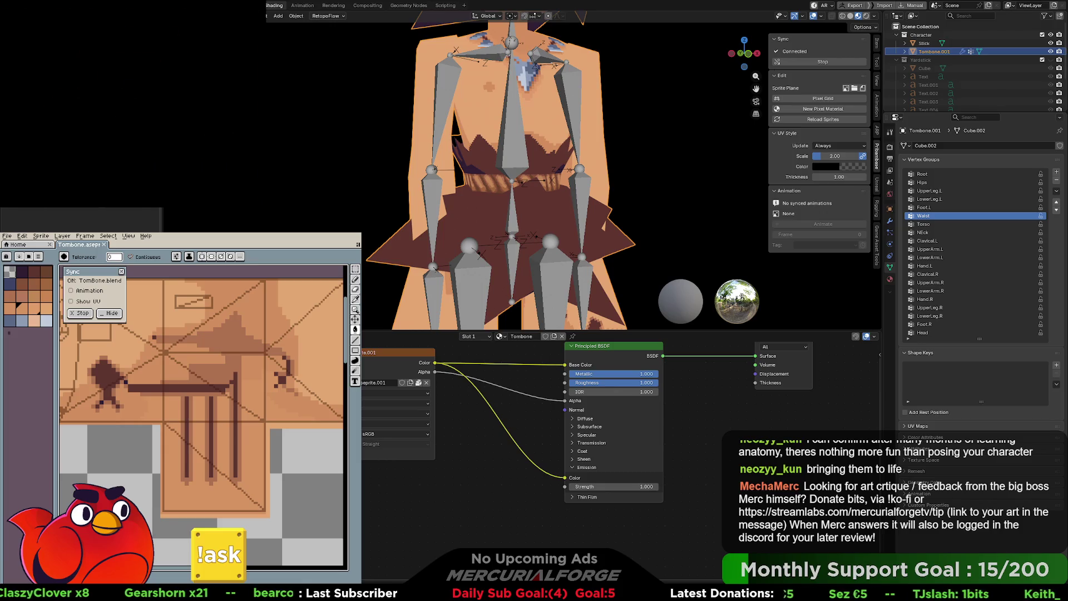
click(517, 119)
key(ctrl+Tab)
click(514, 122)
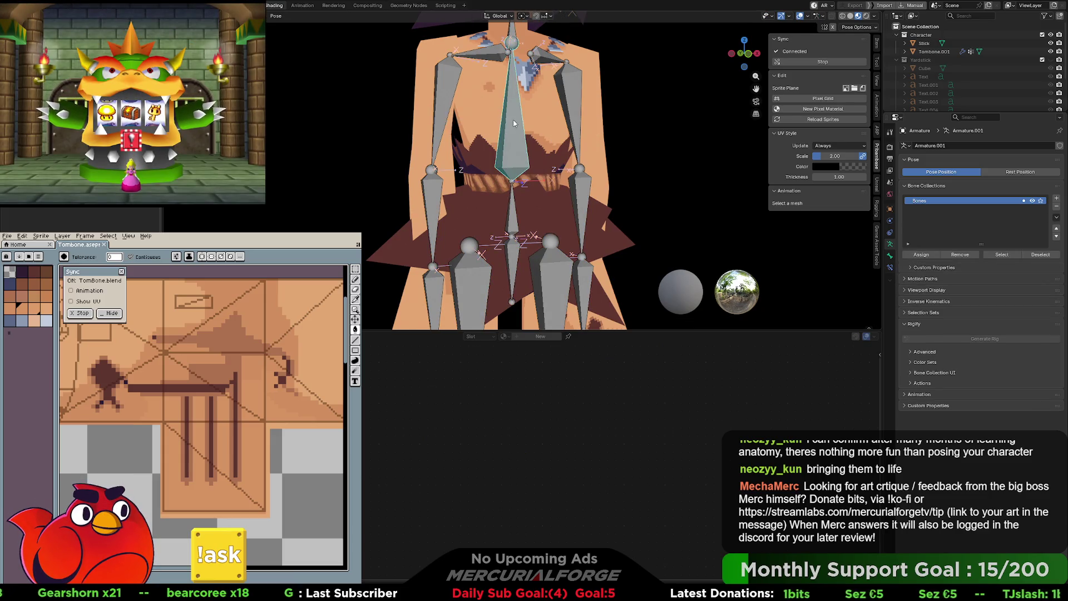
Step: Hide the bones and orbit around the bare character, checking front and back
mouse_move(512, 136)
middle_down()
mouse_move(603, 170)
mouse_move(578, 183)
mouse_move(591, 185)
mouse_move(540, 154)
mouse_move(651, 153)
middle_up()
key(Escape)
key(Tab)
key(KP_1)
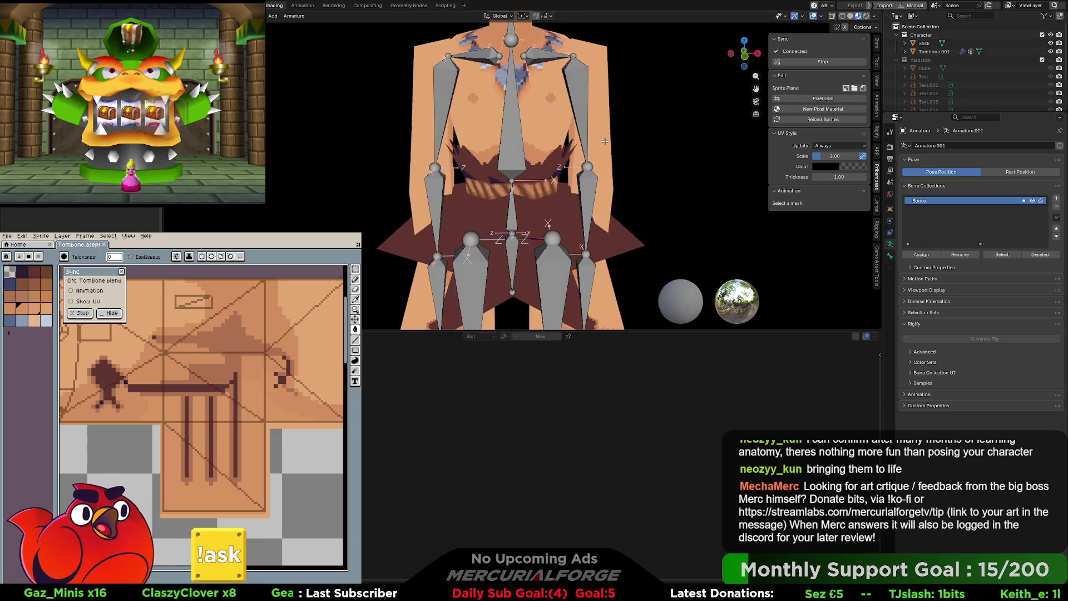
key(h)
scroll(590, 136, down, 5)
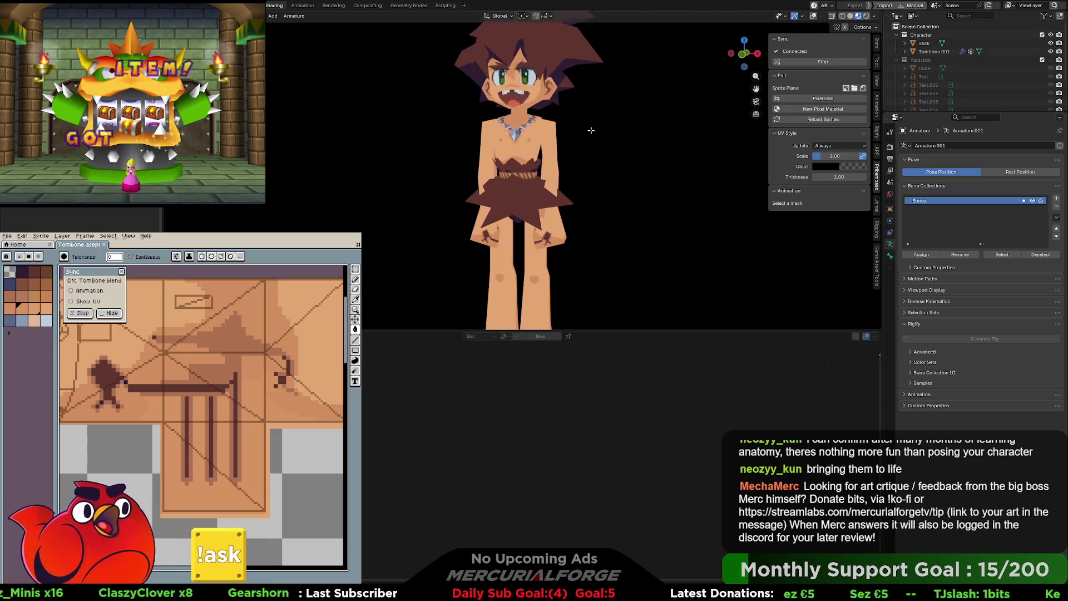
mouse_move(575, 131)
middle_down()
mouse_move(534, 140)
mouse_move(559, 110)
middle_up()
scroll(534, 140, up, 1)
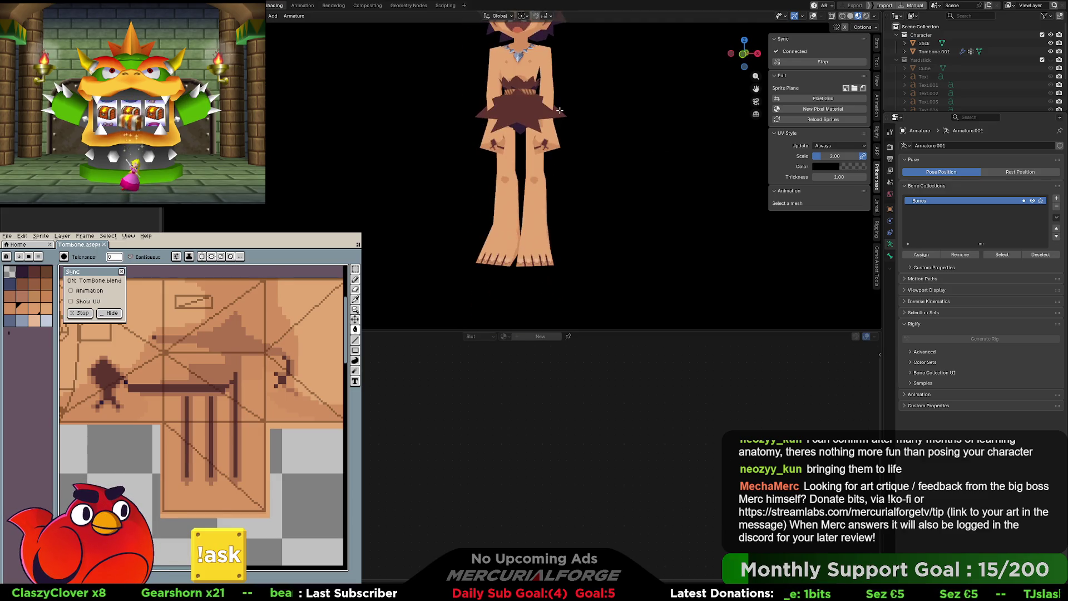
middle_drag(566, 62, 565, 131)
shift+middle_drag(558, 94, 549, 171)
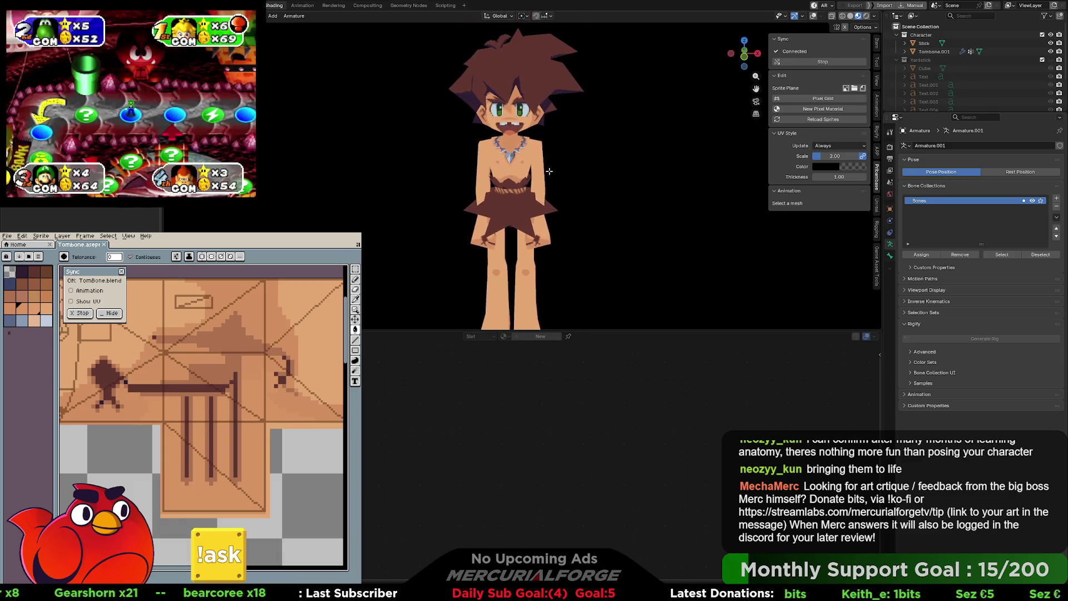
mouse_move(490, 152)
middle_down()
mouse_move(703, 152)
mouse_move(491, 144)
middle_up()
mouse_move(556, 146)
middle_down()
mouse_move(601, 148)
mouse_move(571, 132)
middle_up()
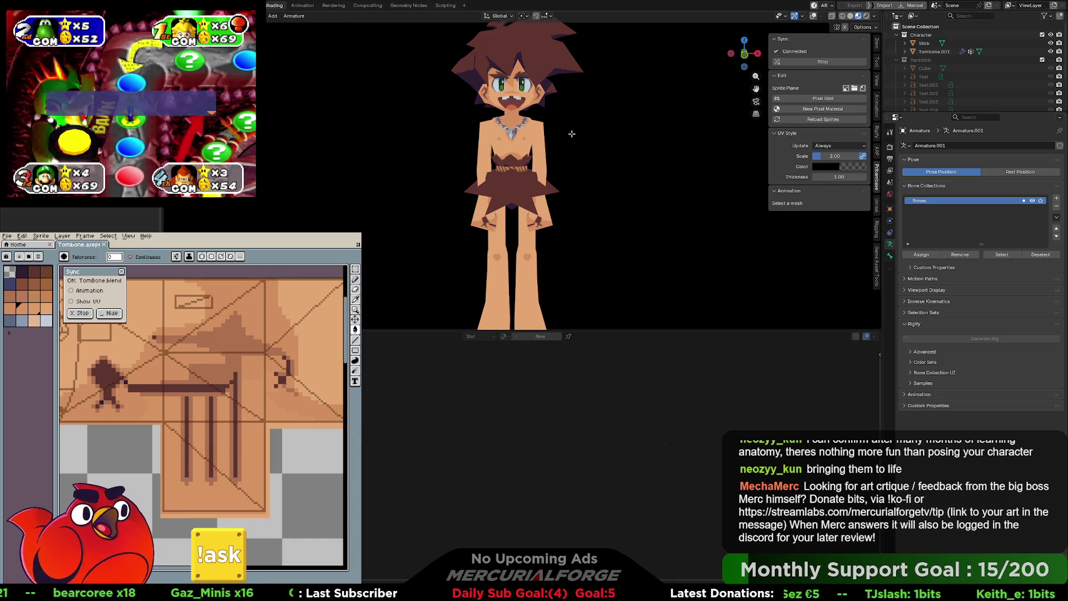
Step: Return the armature to object mode and orbit around the rig
key(ctrl+Tab)
click(540, 142)
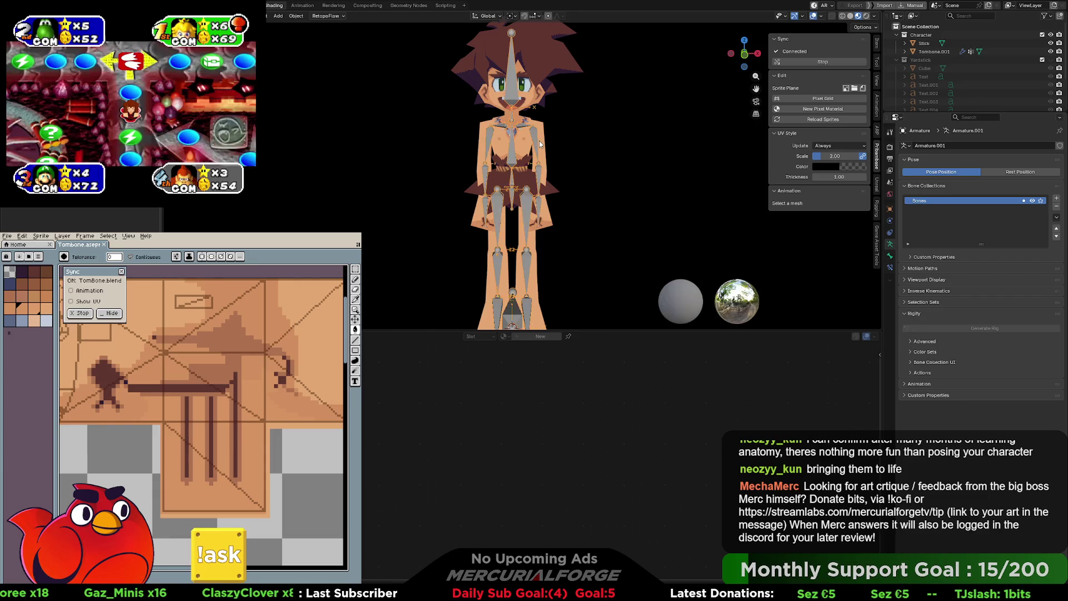
scroll(535, 160, up, 3)
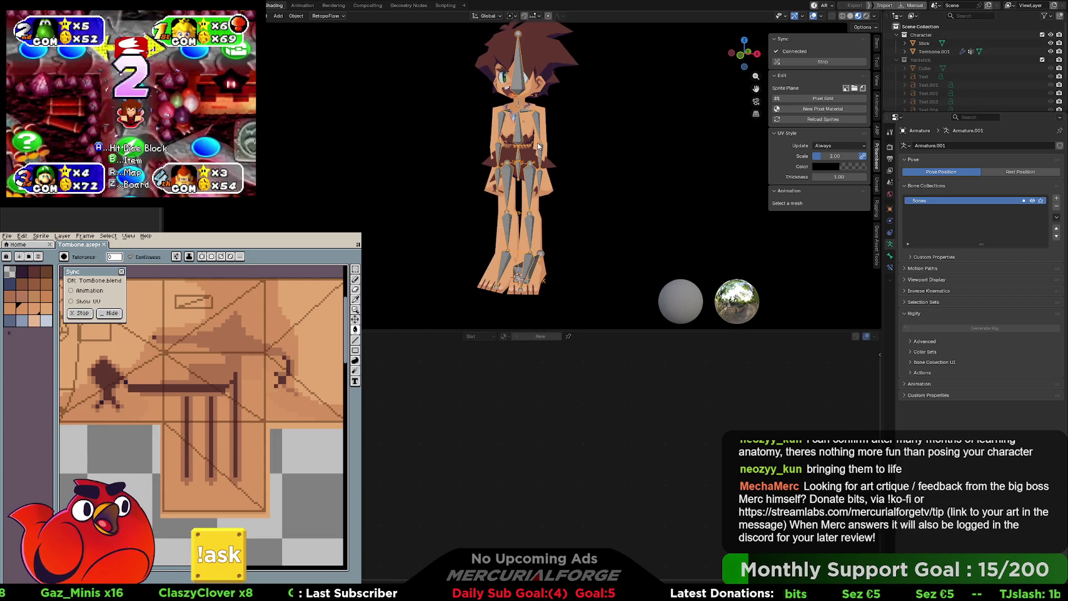
scroll(536, 161, up, 1)
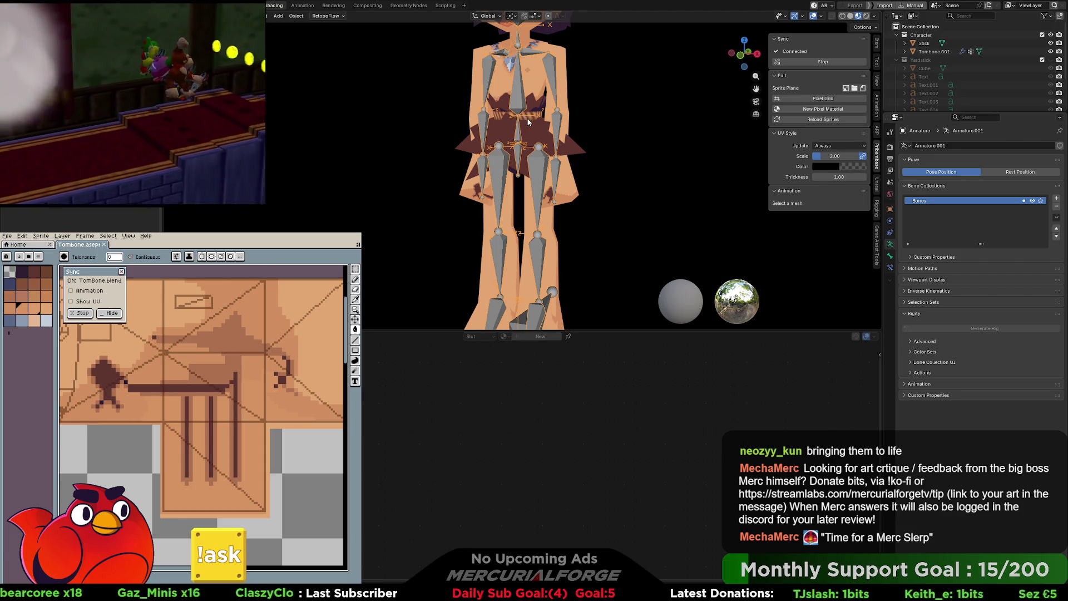
scroll(528, 123, up, 5)
mouse_move(525, 176)
middle_down()
mouse_move(647, 171)
mouse_move(529, 152)
mouse_move(585, 164)
middle_up()
scroll(592, 153, down, 5)
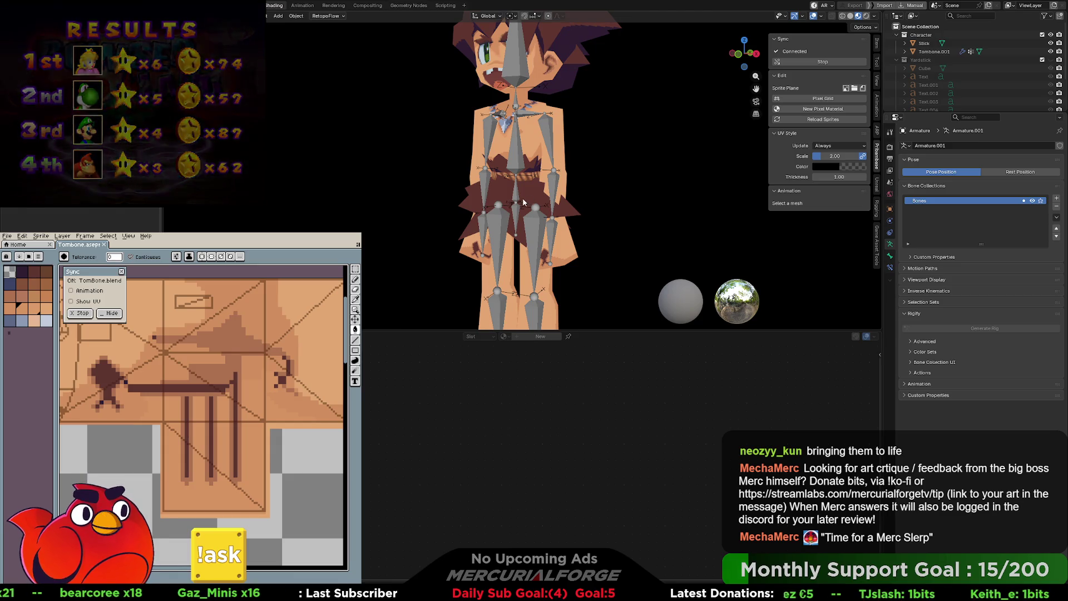
scroll(516, 199, up, 3)
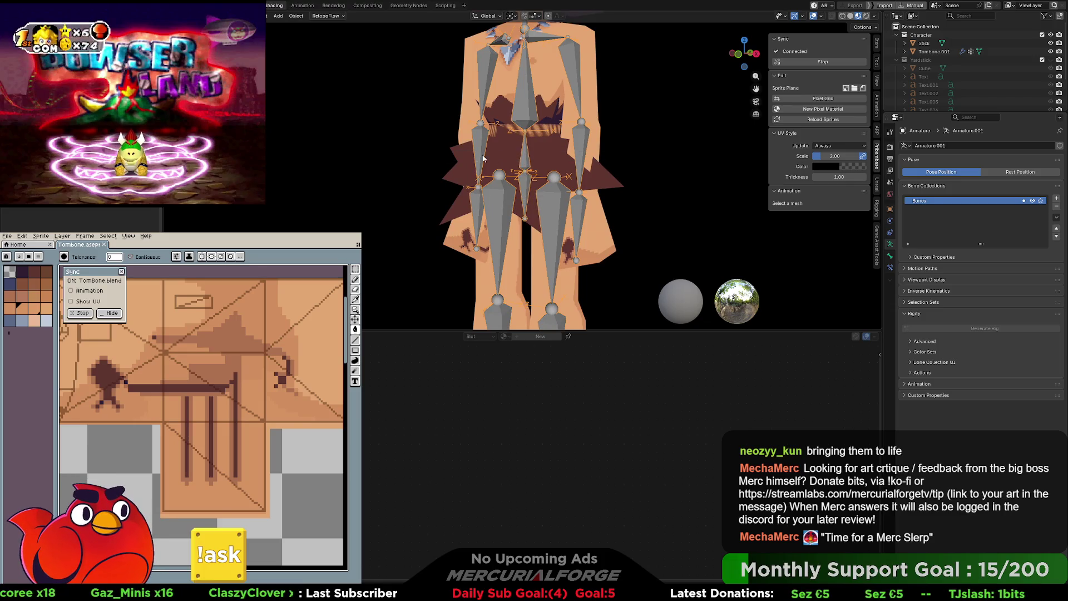
Step: In pose mode, tilt the central spine bone left, then undo it
key(ctrl+Tab)
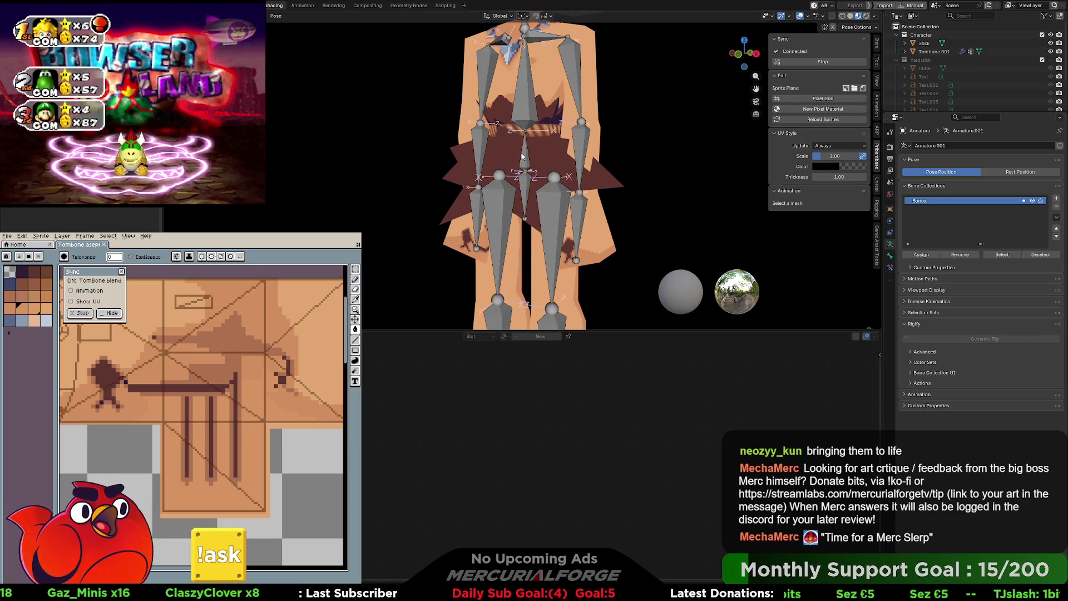
click(535, 158)
key(r)
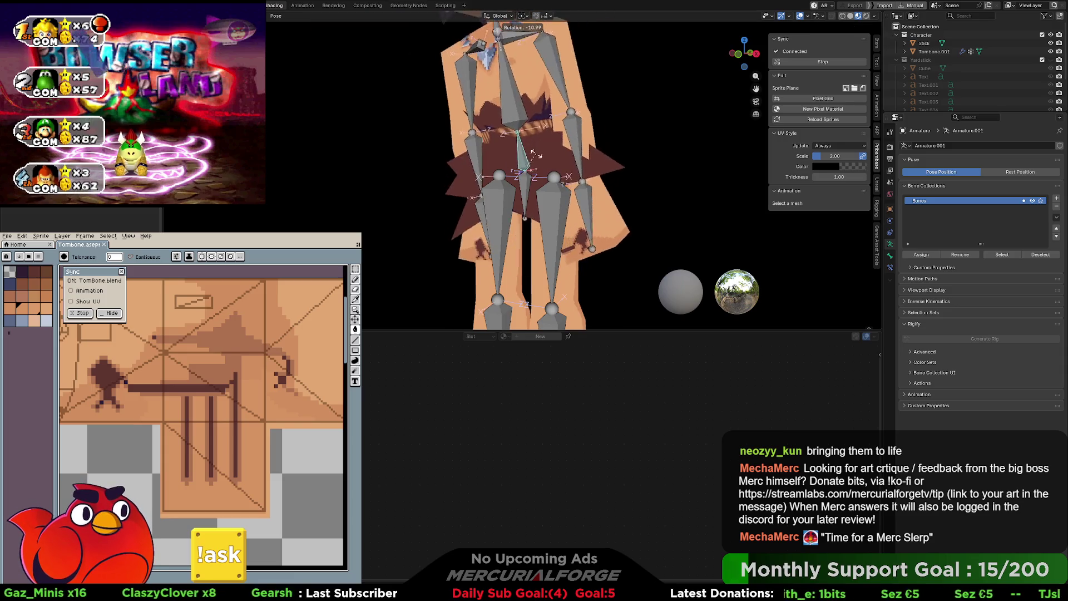
click(541, 148)
key(ctrl+z)
key(ctrl+z)
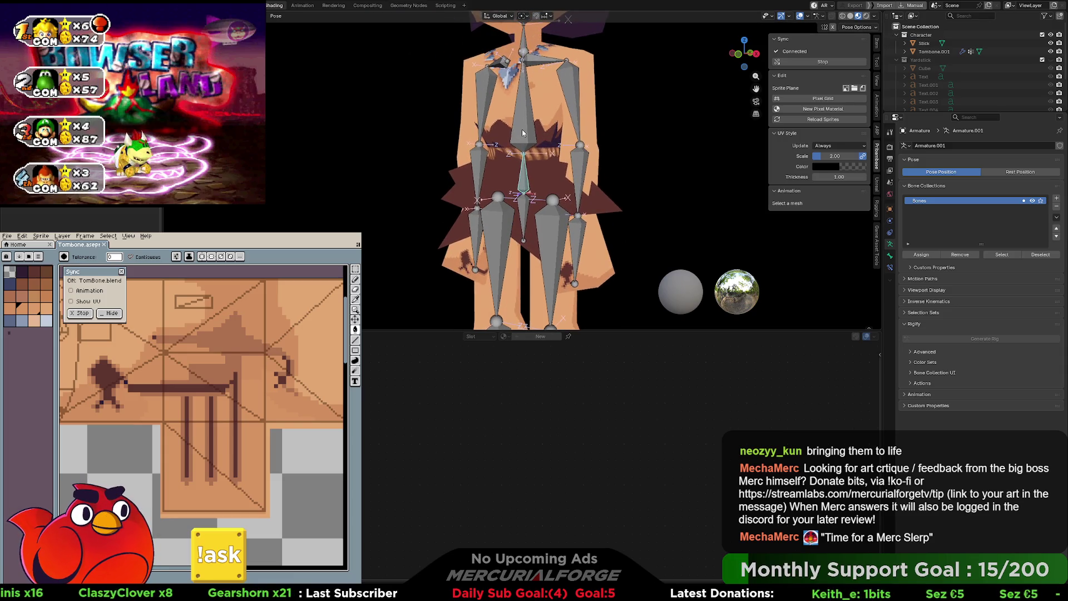
Step: Bend the spine forward around X, view it at an angle, and undo to upright
key(r)
key(z)
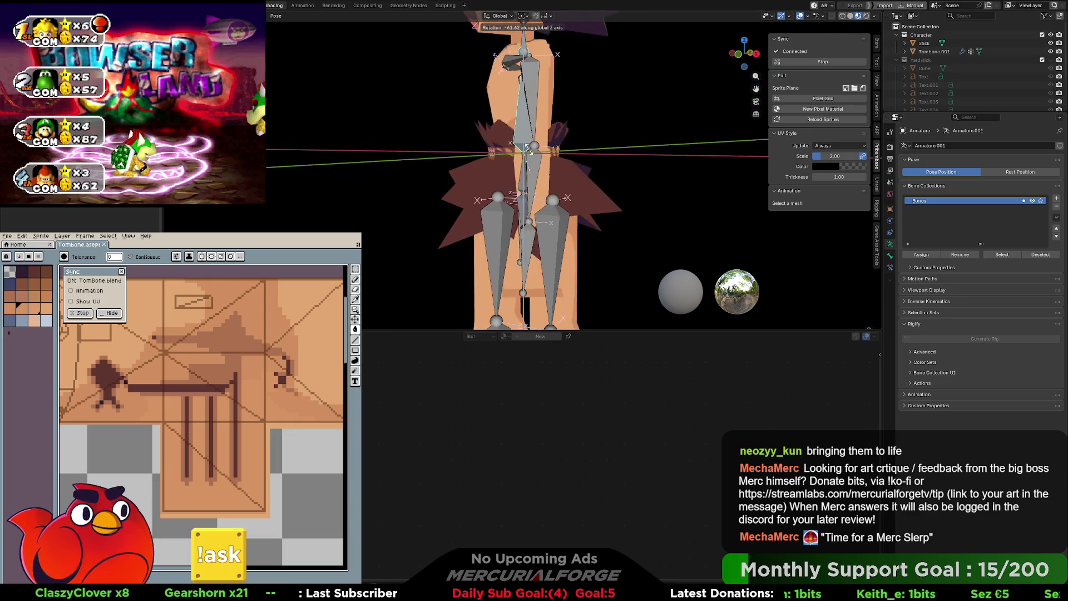
key(x)
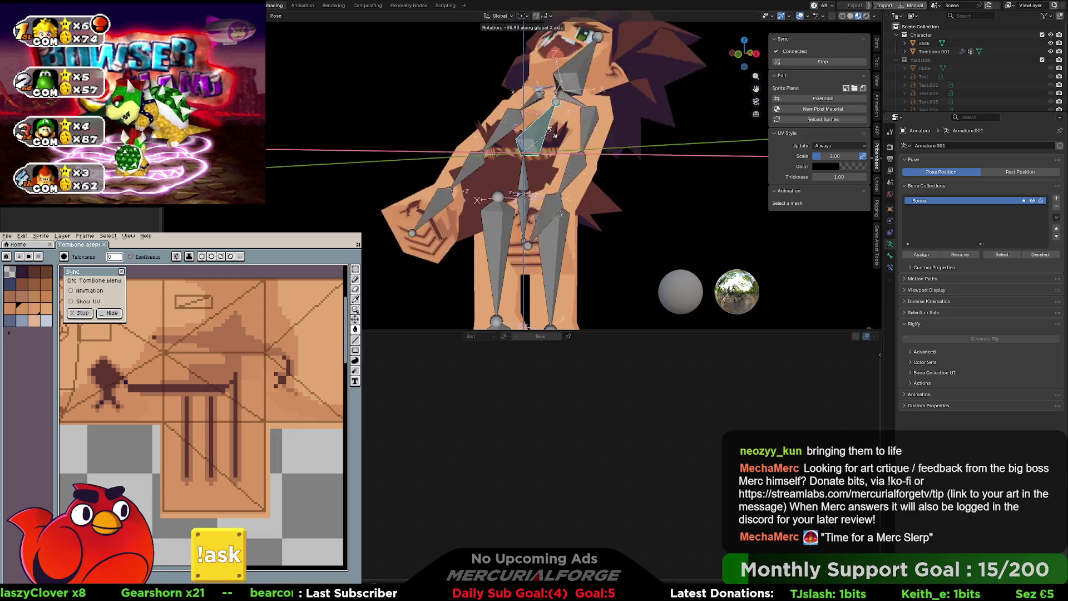
click(552, 141)
mouse_move(553, 141)
middle_down()
mouse_move(505, 178)
mouse_move(493, 135)
mouse_move(542, 111)
middle_up()
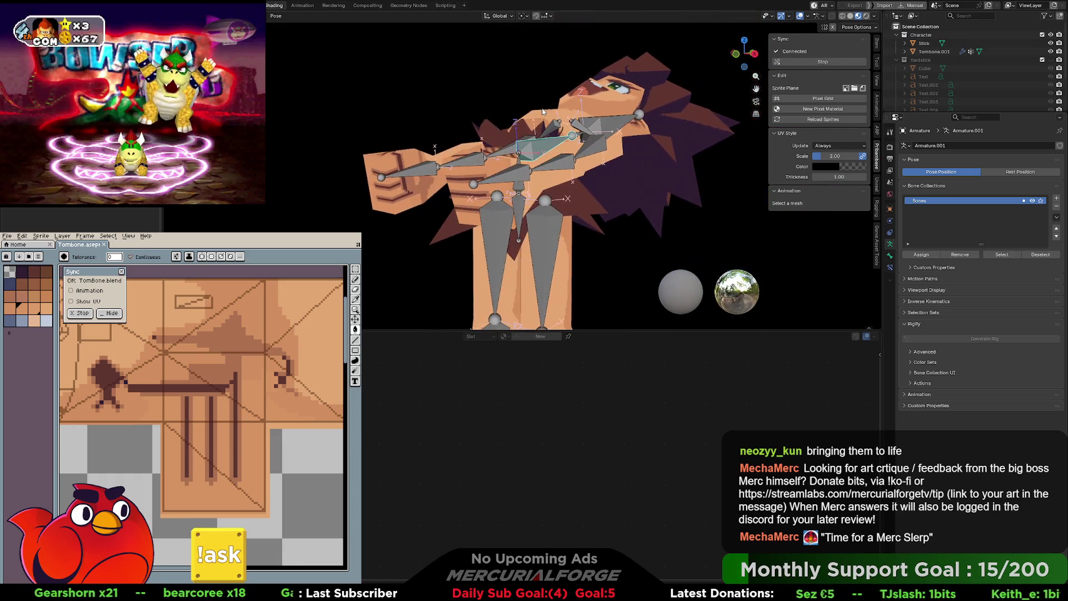
key(ctrl+z)
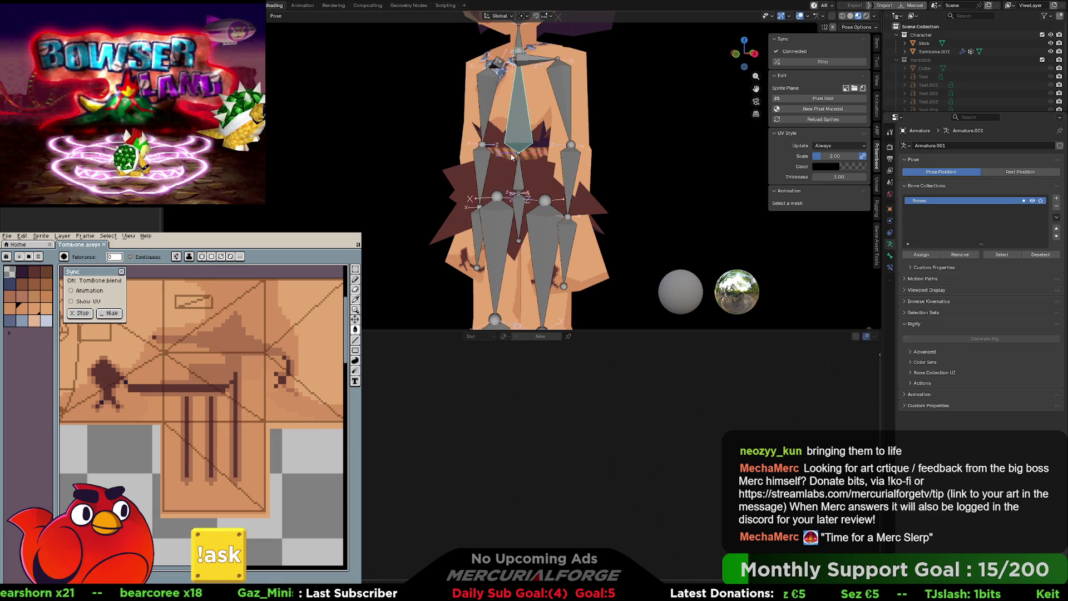
Step: Cancel the pending rotation and move, then switch the armature to edit mode
middle_drag(515, 196, 525, 197)
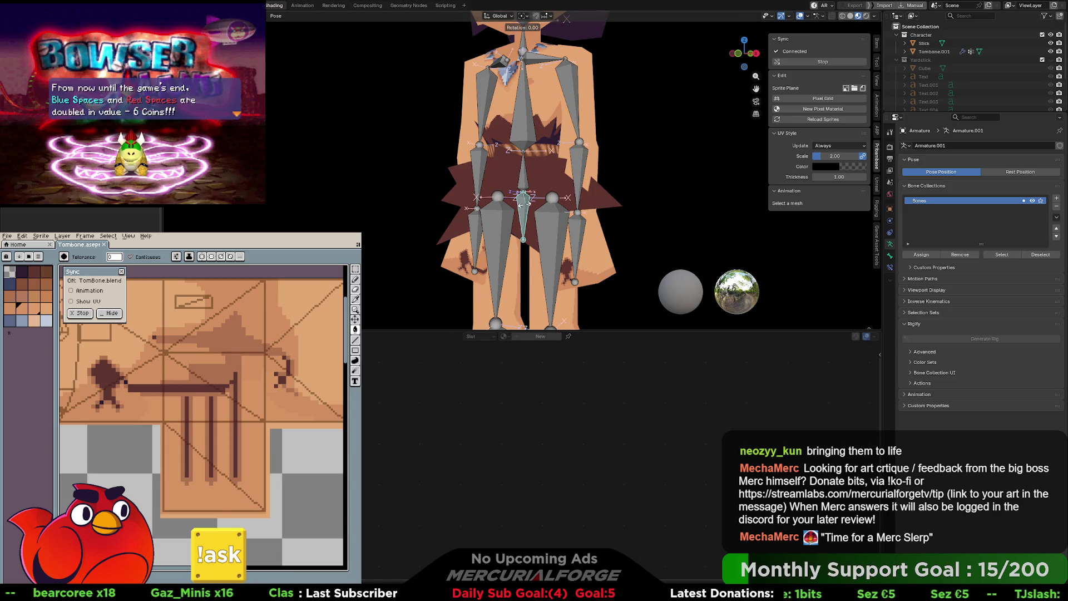
right_click(530, 212)
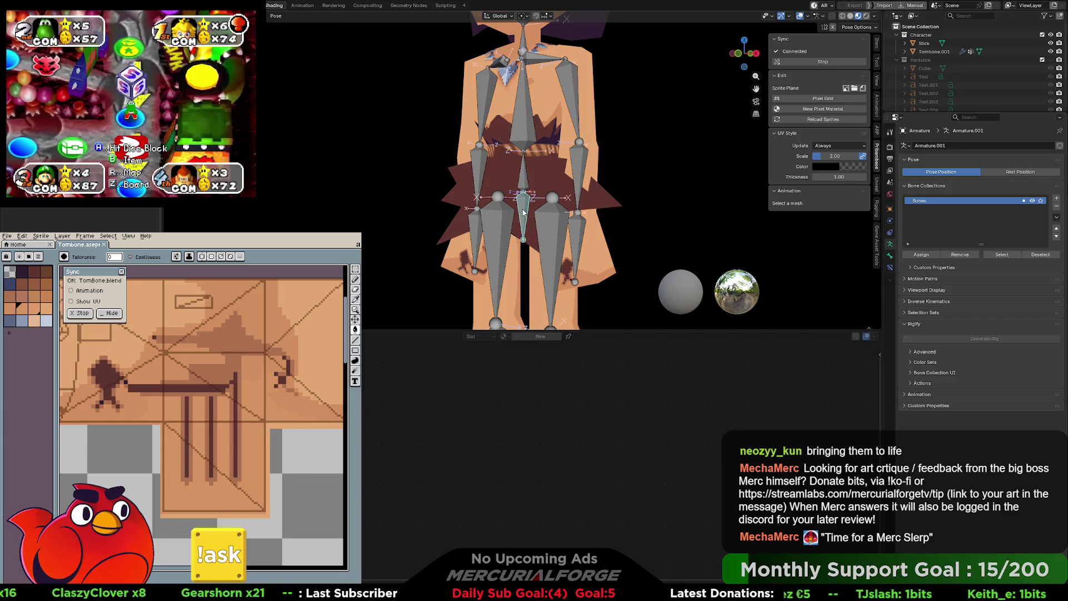
right_click(523, 209)
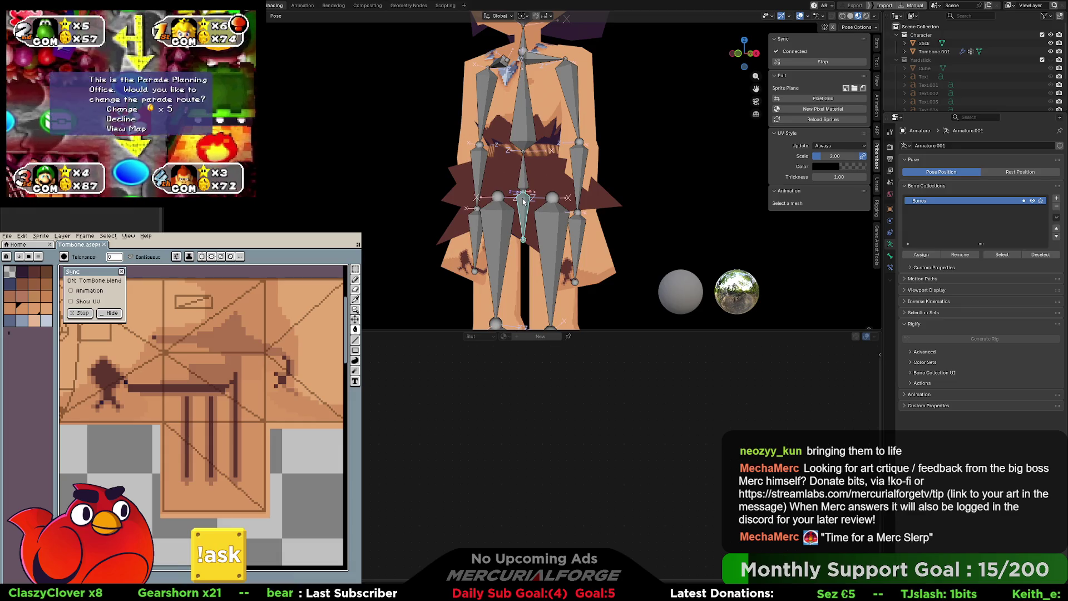
click(559, 211)
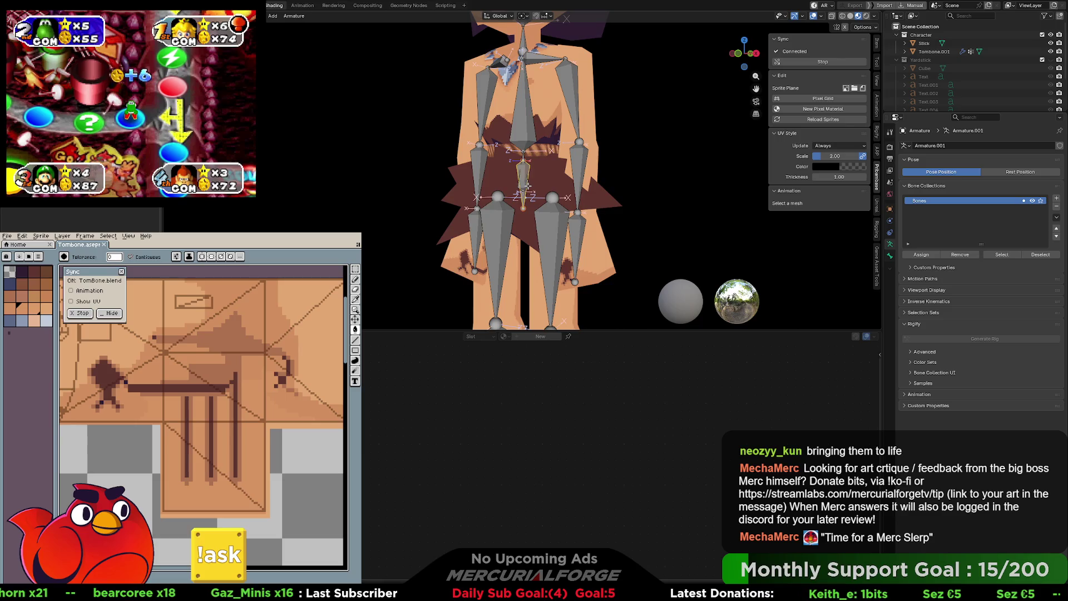
Step: Delete the bone near the hips, parent with Keep Offset, and return to pose mode
click(529, 187)
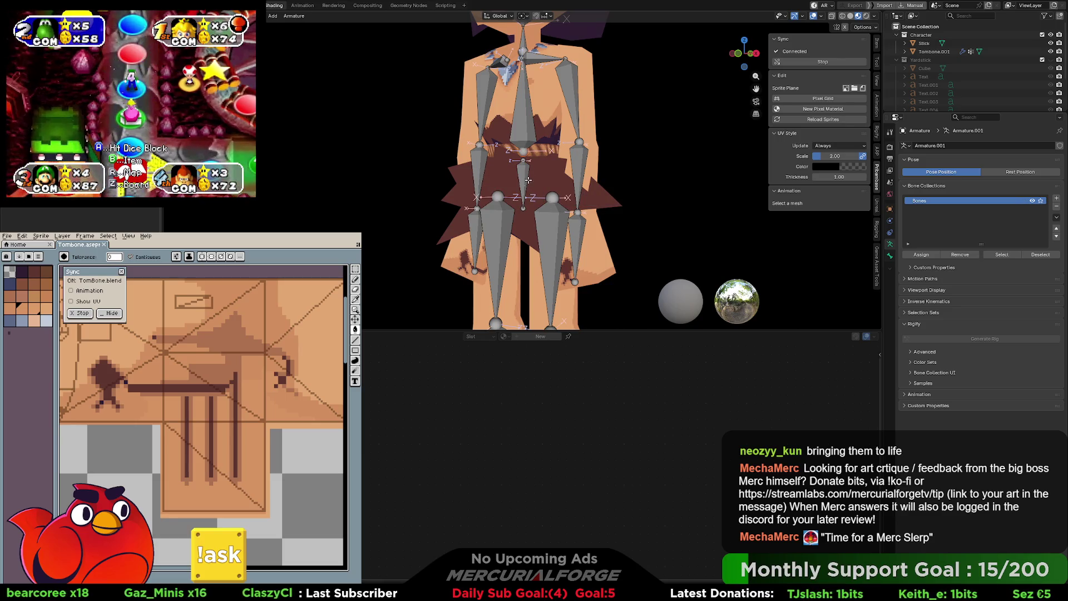
scroll(527, 185, up, 5)
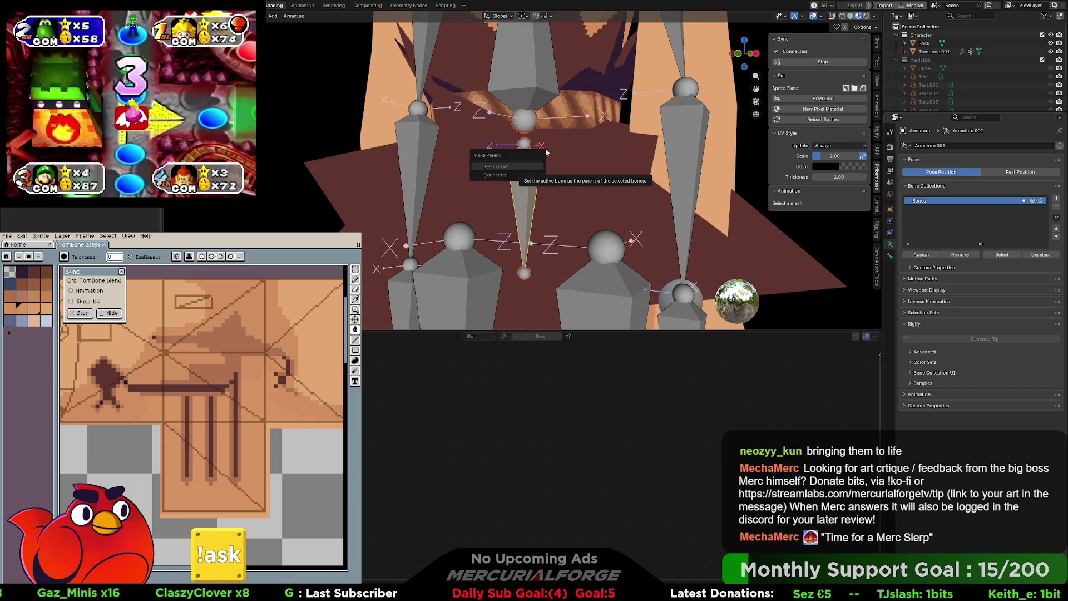
click(531, 169)
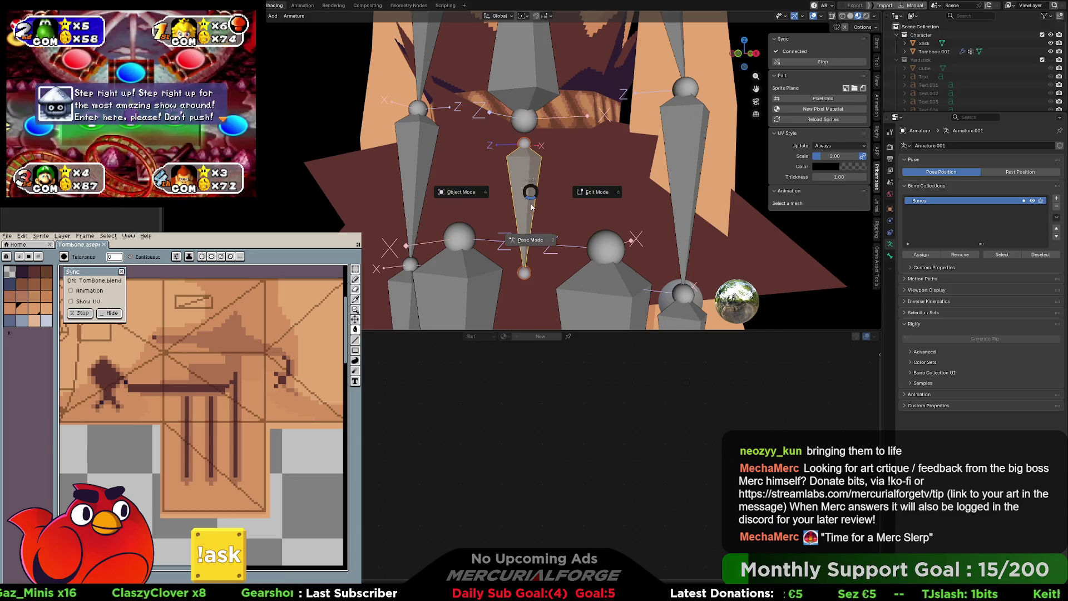
click(531, 203)
middle_drag(531, 203, 526, 176)
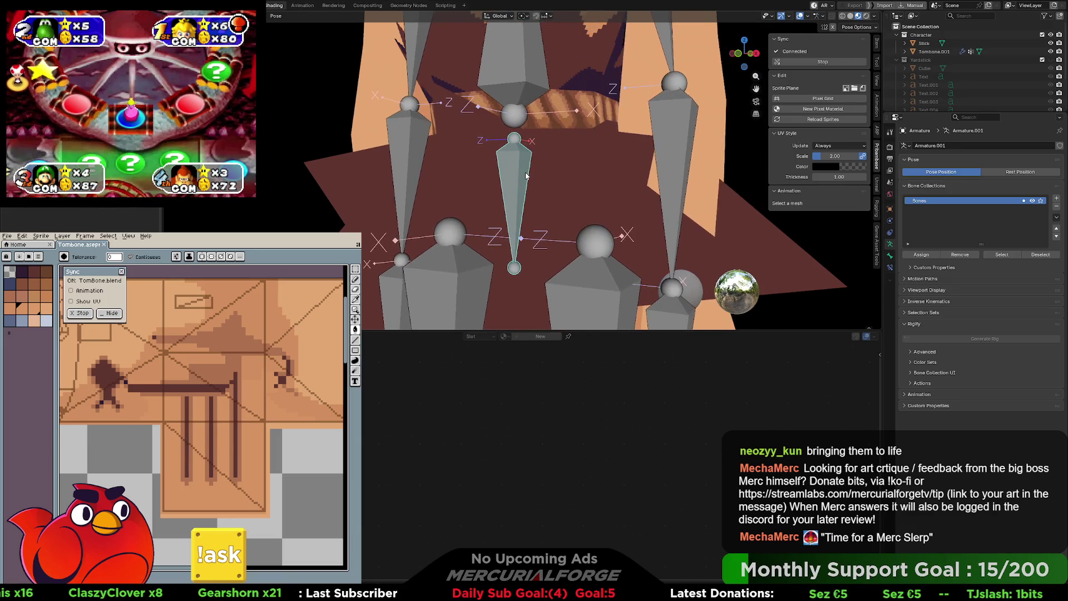
scroll(526, 176, down, 6)
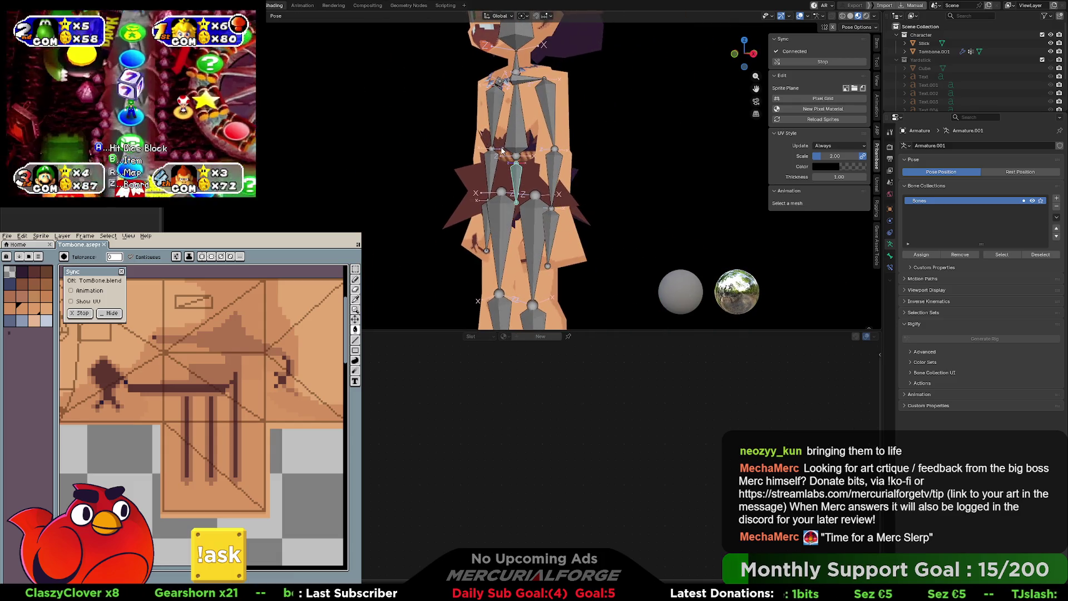
Step: Test-rotate the selected bone and then the pelvis bone
key(r)
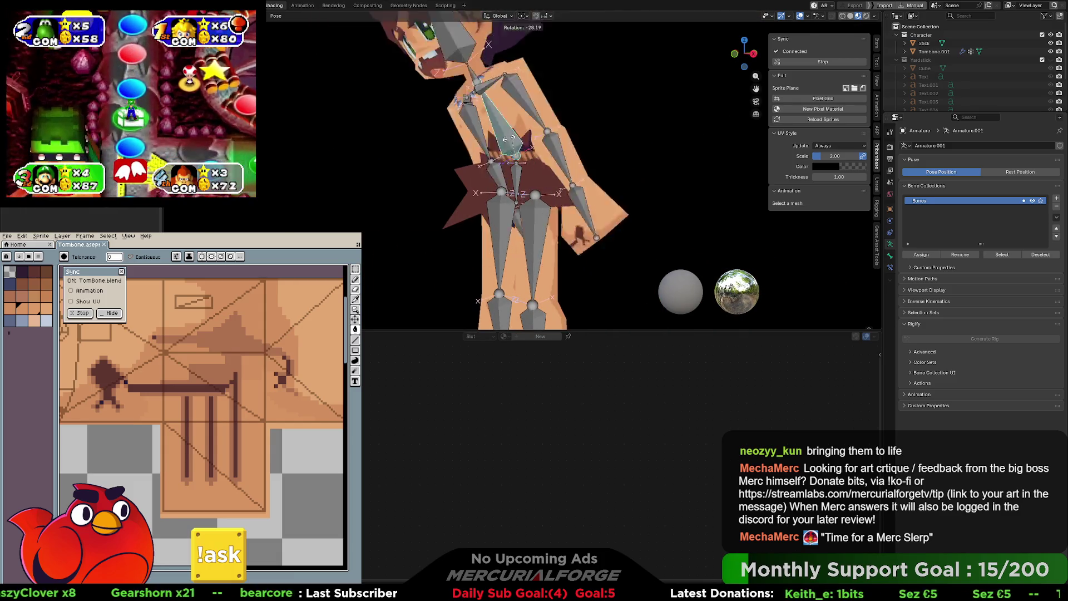
key(Escape)
click(518, 177)
key(r)
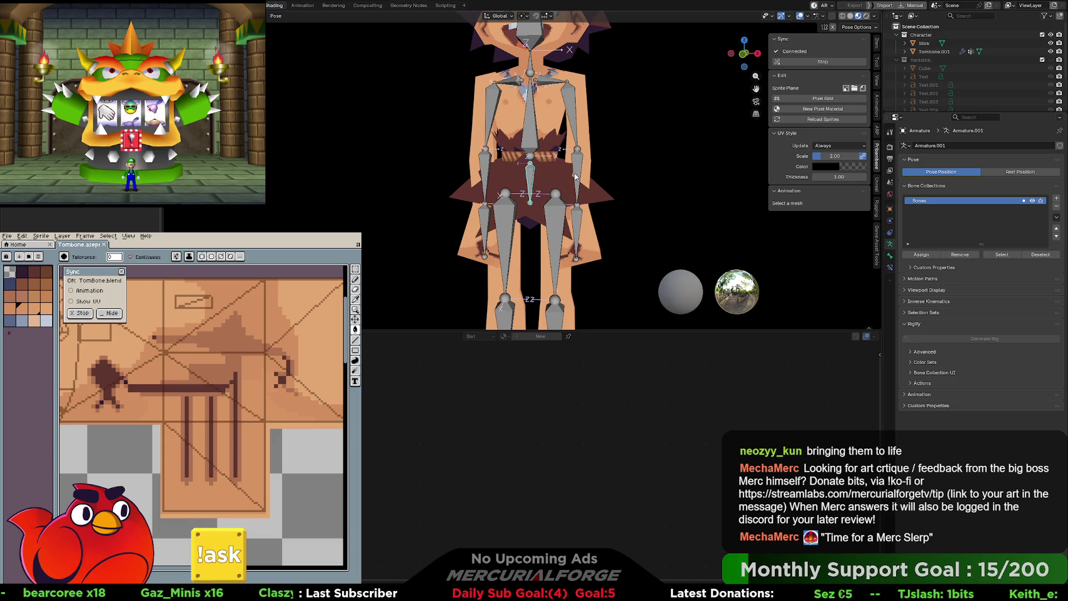
scroll(576, 175, up, 2)
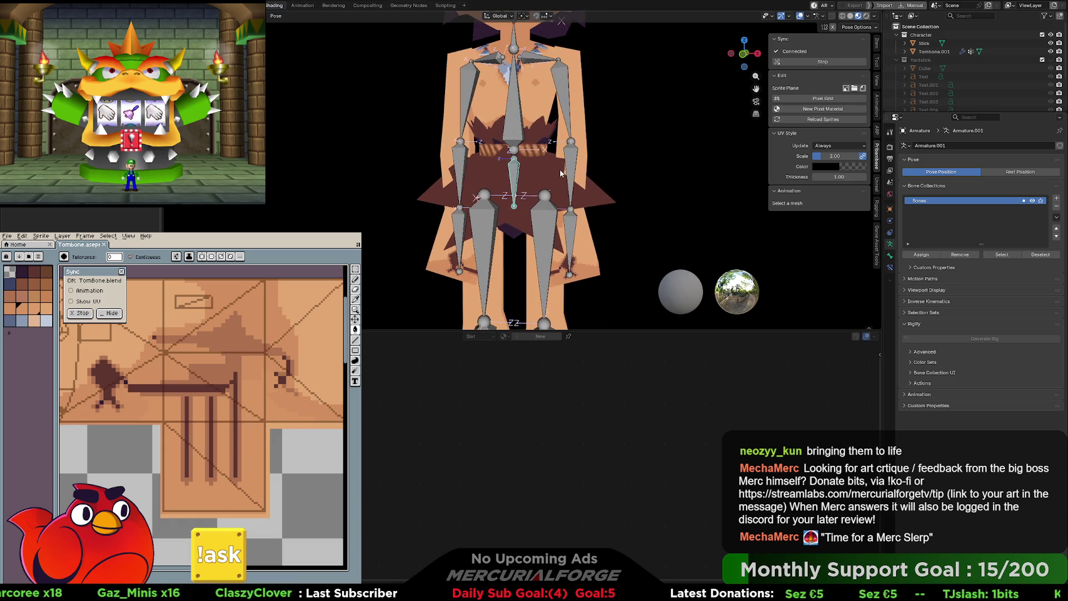
Step: In edit mode, slightly rotate the central bone's rest orientation
key(Tab)
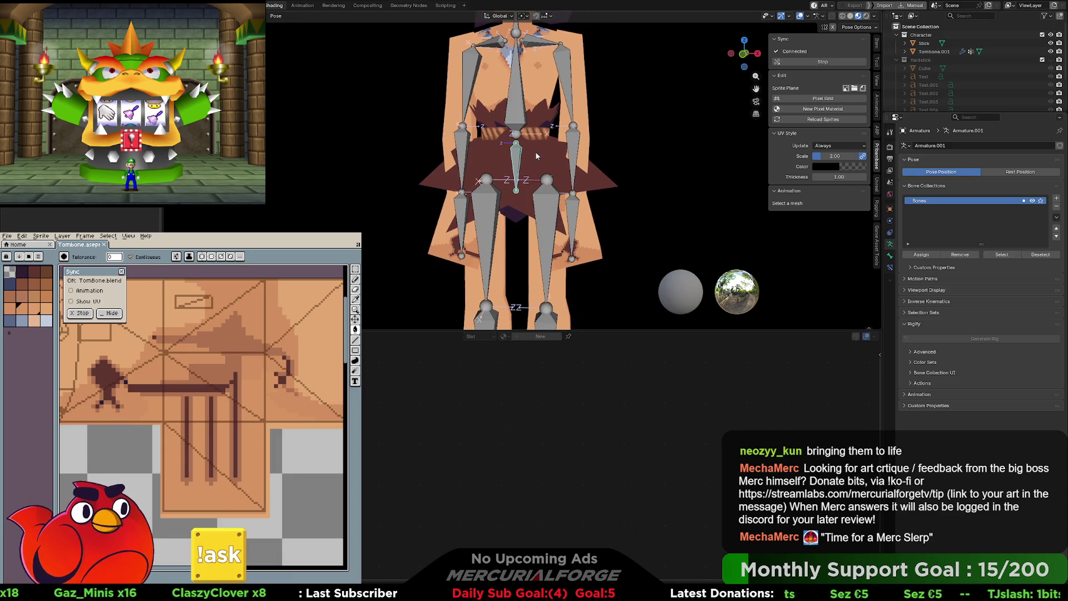
key(alt+a)
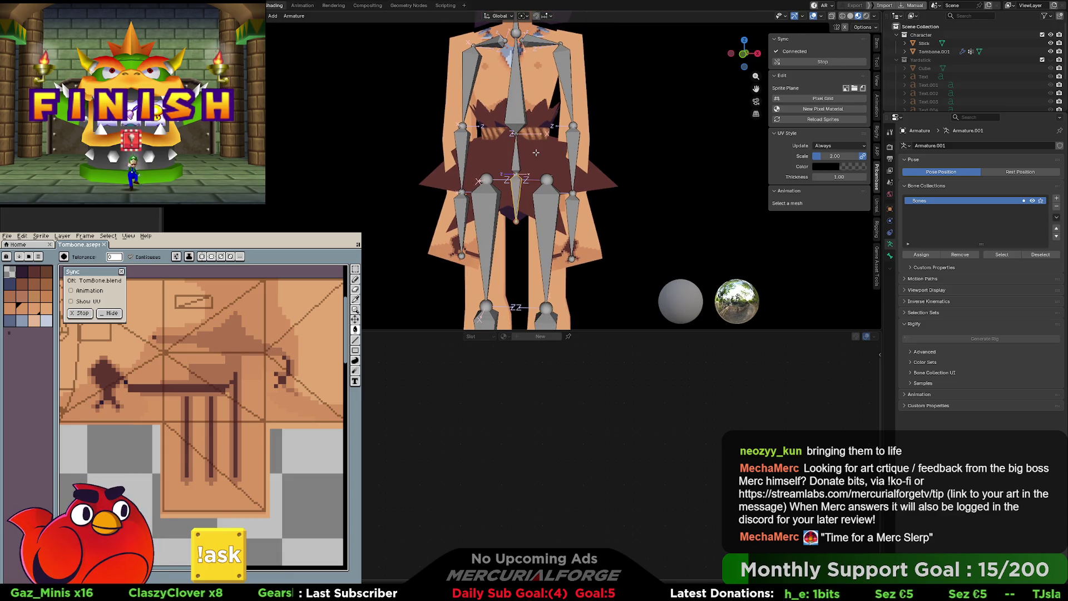
key(r)
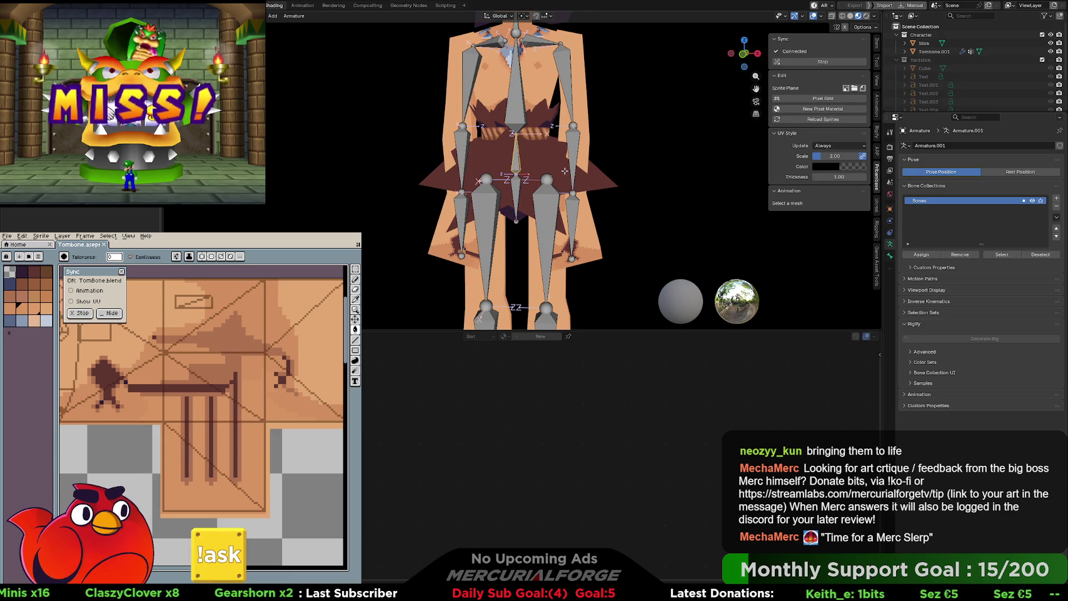
click(577, 168)
key(F3)
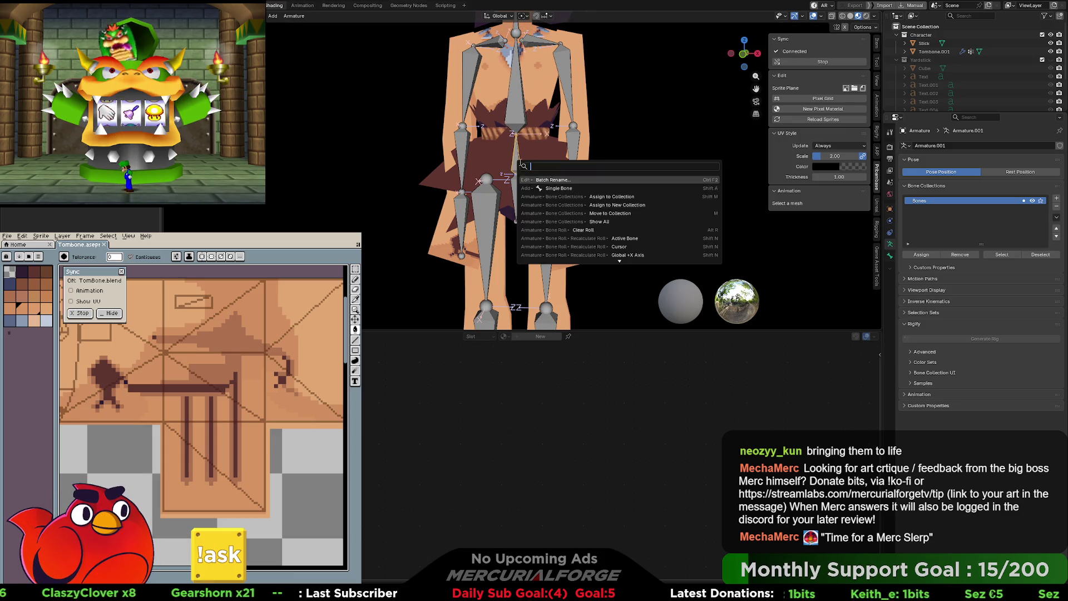
key(Escape)
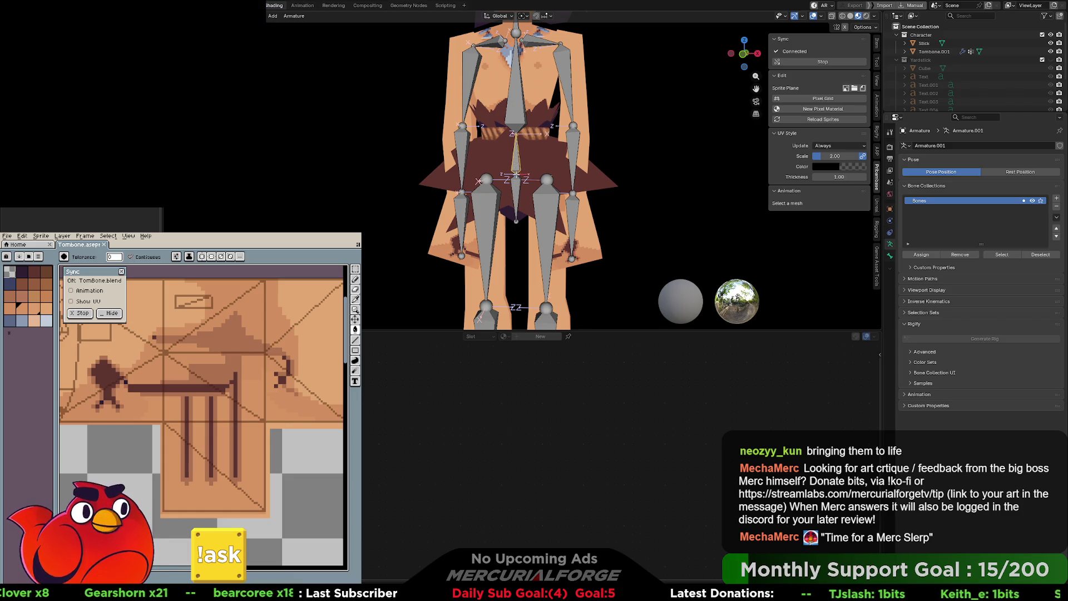
Step: Back in pose mode, test-tilt the root bone and cancel it
key(ctrl+Tab)
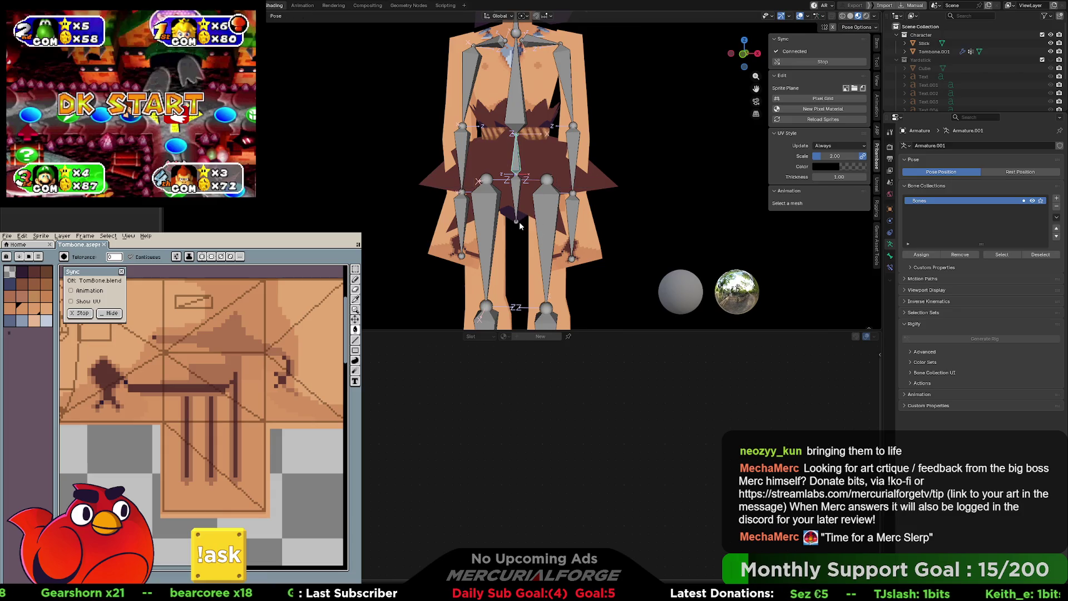
key(r)
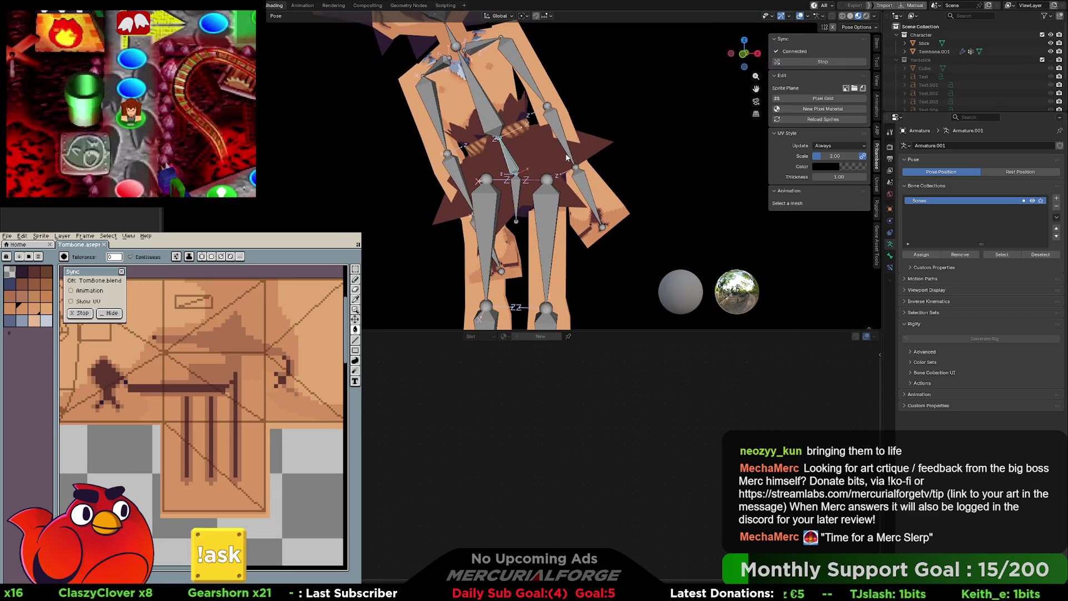
right_click(514, 193)
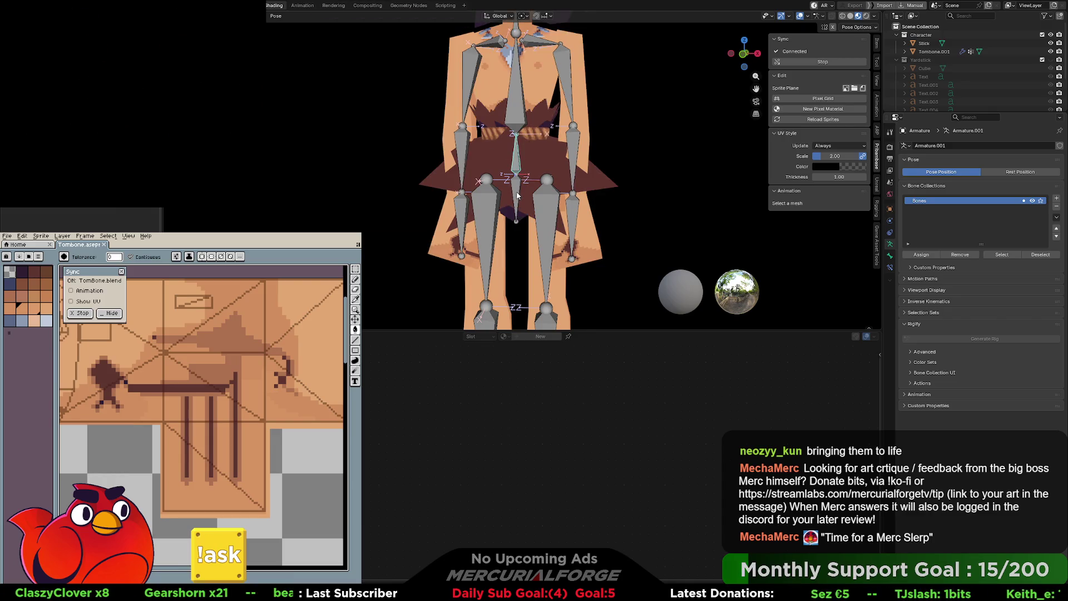
Step: Test-rotate the lower central spine bone, cancel, and orbit to the character's front
click(517, 195)
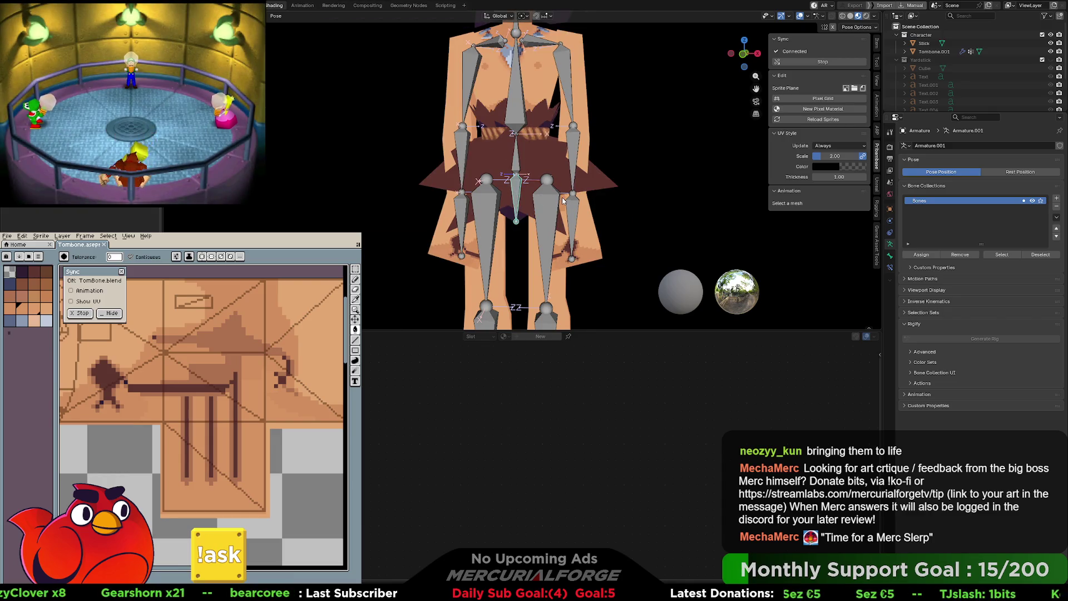
key(r)
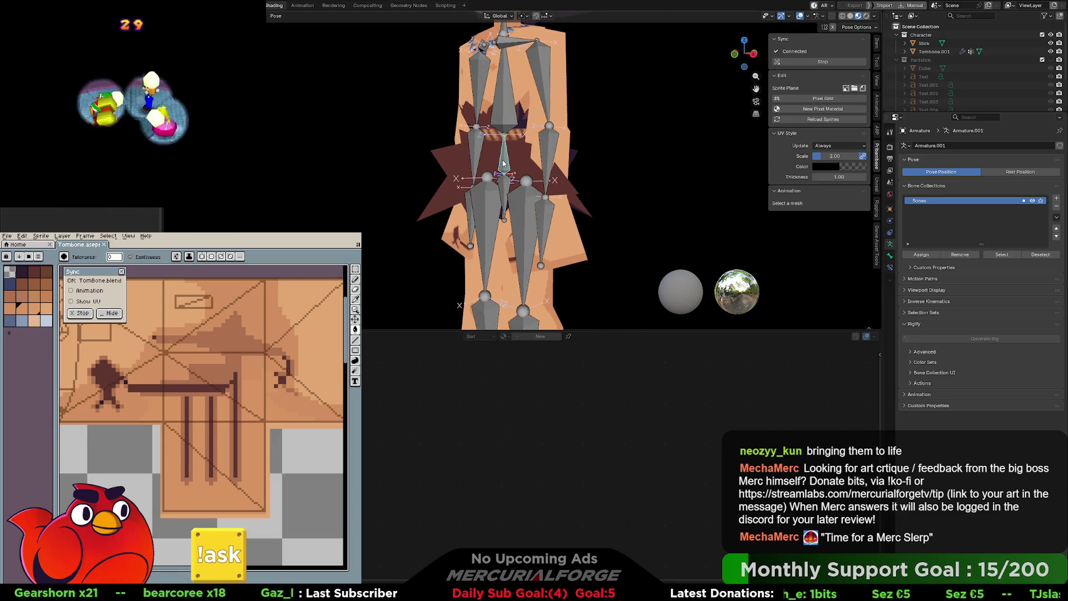
key(r)
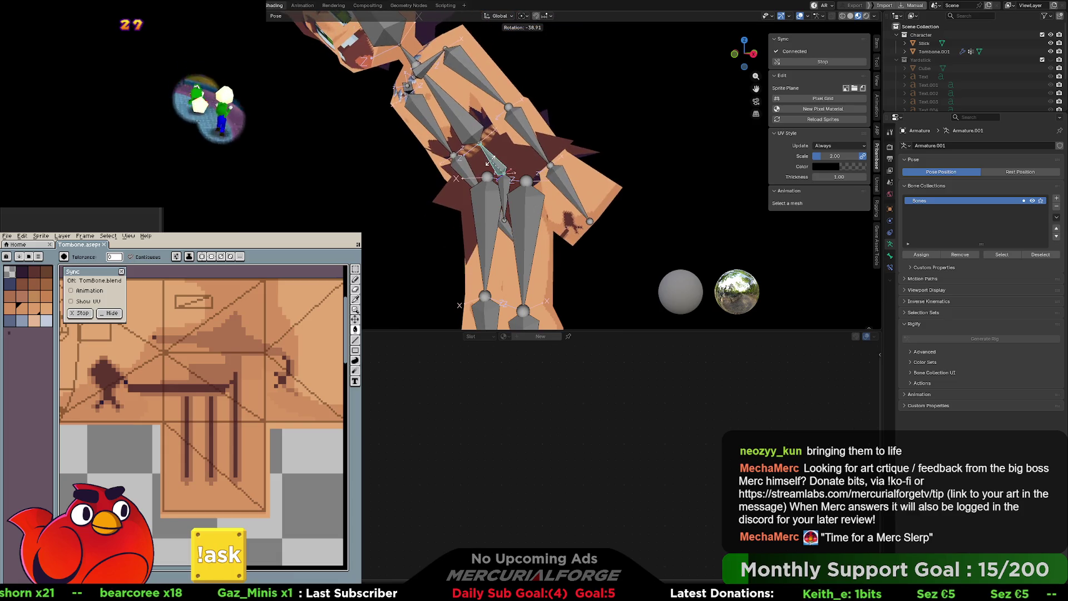
key(Escape)
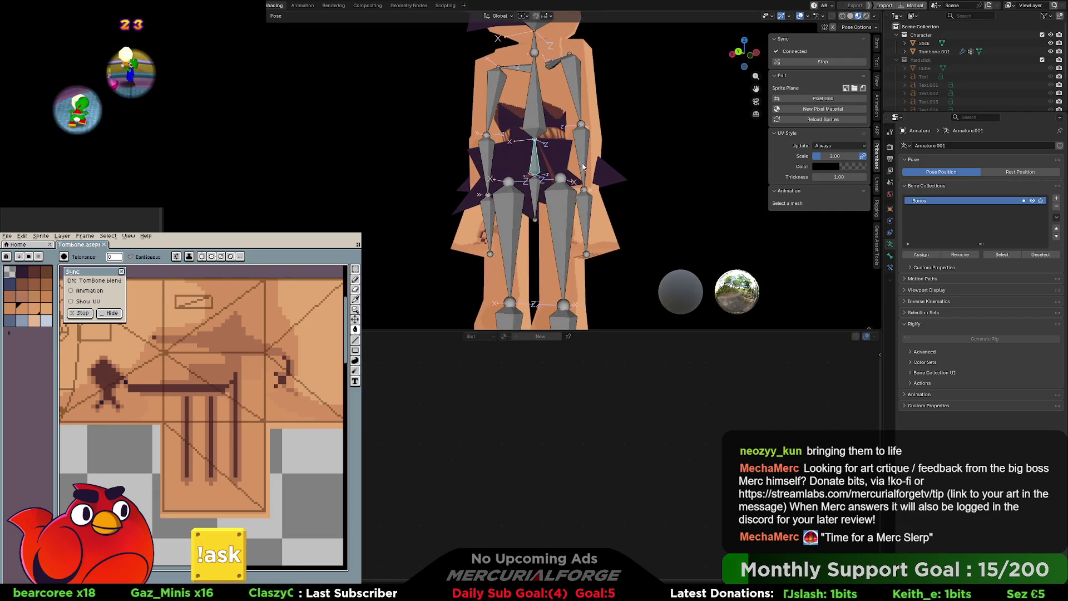
mouse_move(631, 171)
middle_down()
mouse_move(536, 173)
mouse_move(527, 191)
middle_up()
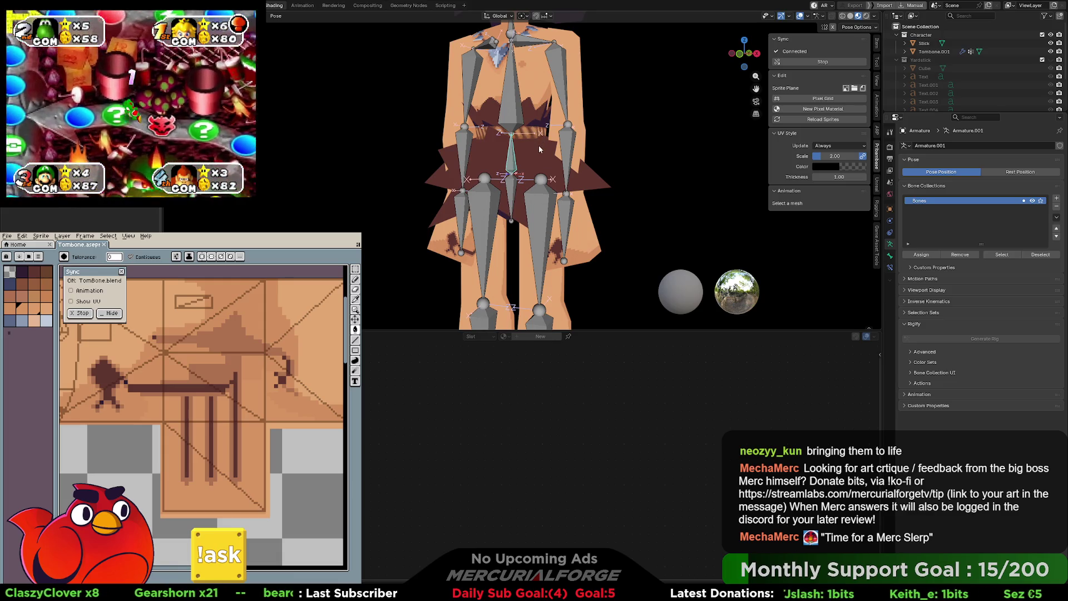
Step: Select the hip bones and apply a test rotation to them
drag(512, 201, 512, 182)
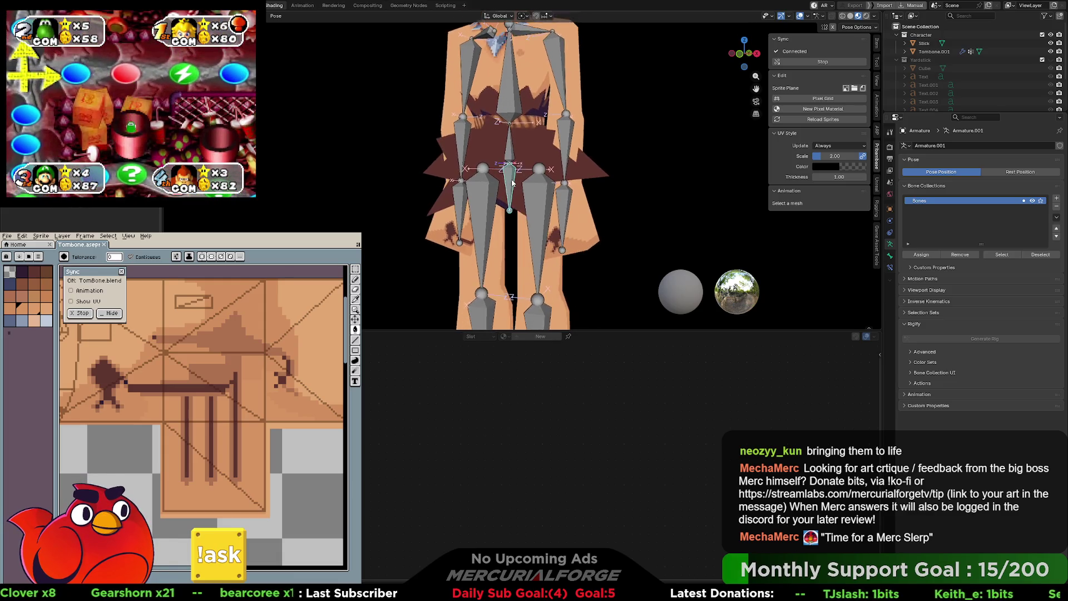
scroll(512, 184, down, 3)
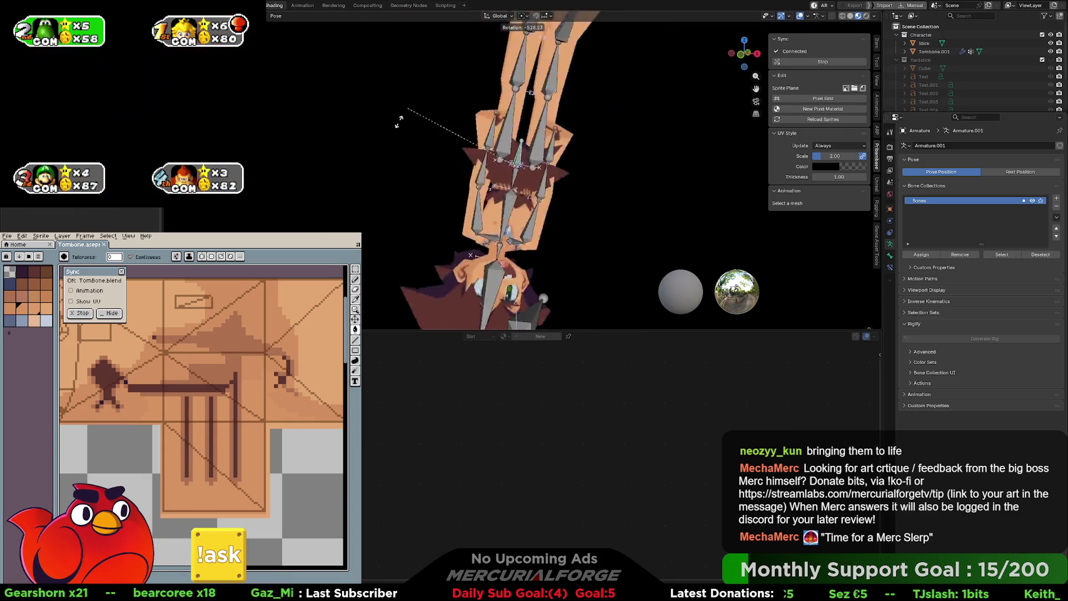
key(Escape)
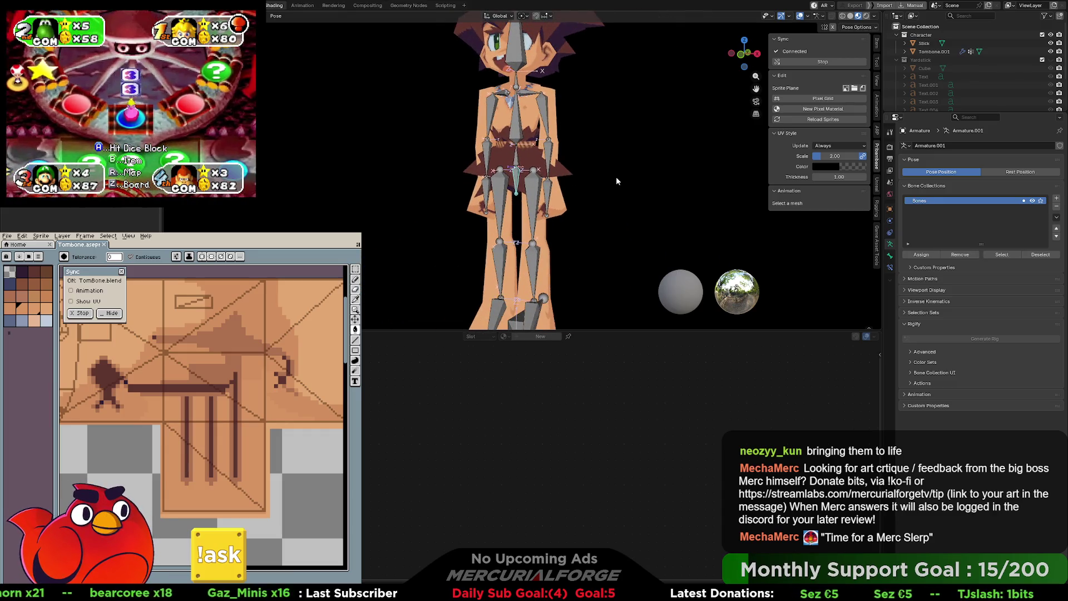
scroll(600, 183, up, 5)
key(r)
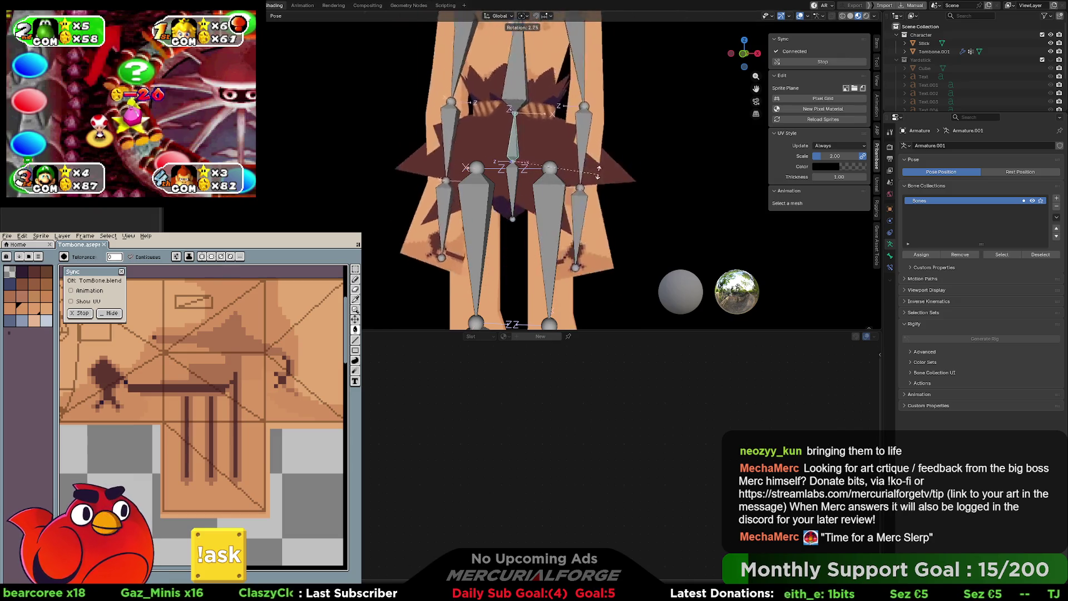
click(585, 152)
mouse_move(585, 151)
middle_down()
mouse_move(414, 153)
mouse_move(615, 160)
middle_up()
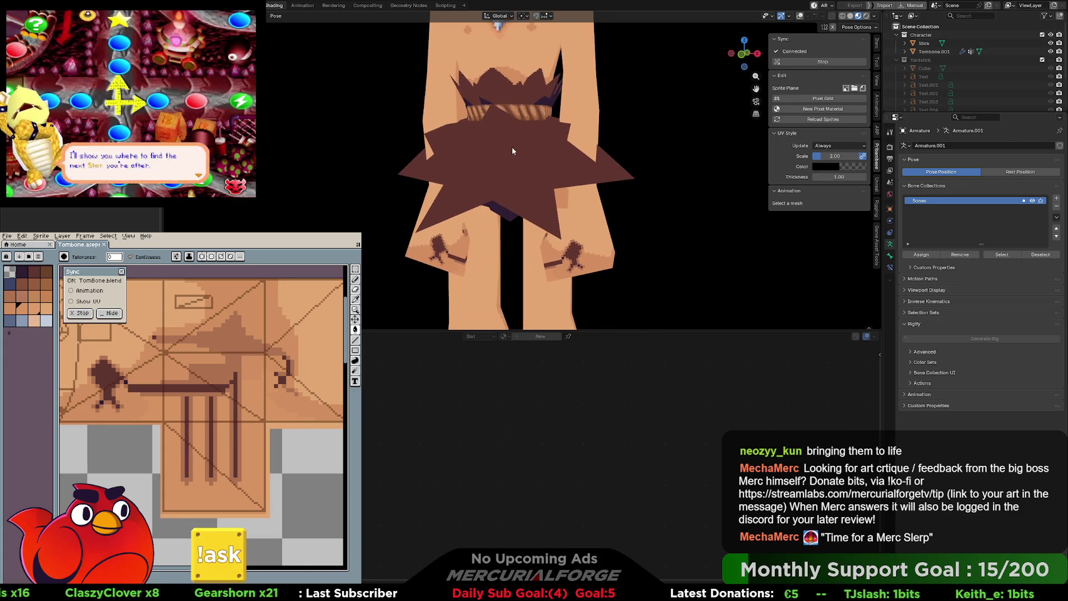
Step: Show the bones over the mesh again and give the lower central hip bone a small rotation
key(shift+alt+z)
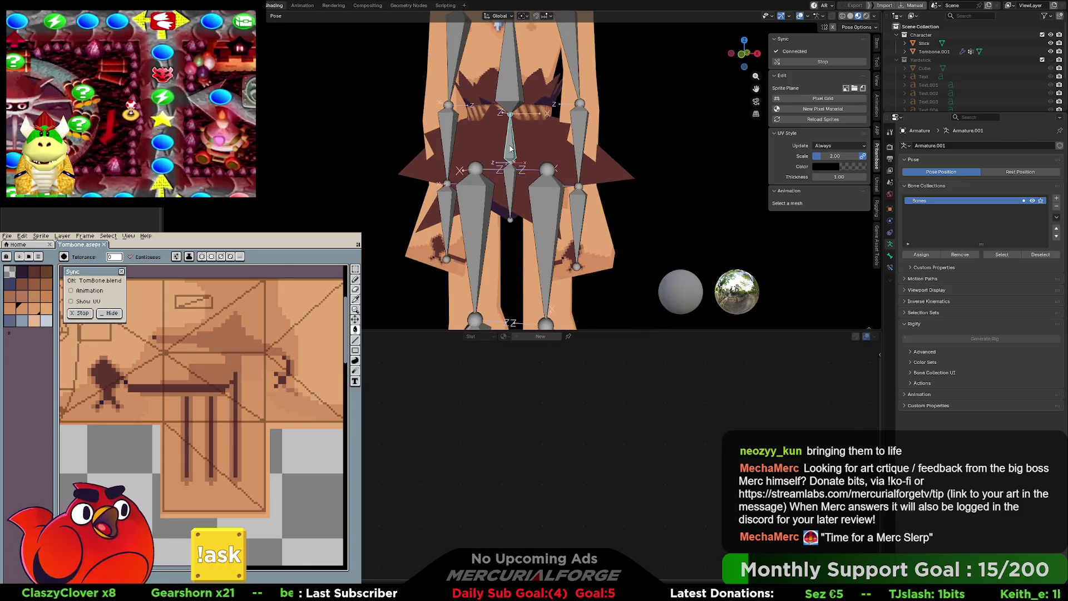
scroll(511, 143, down, 3)
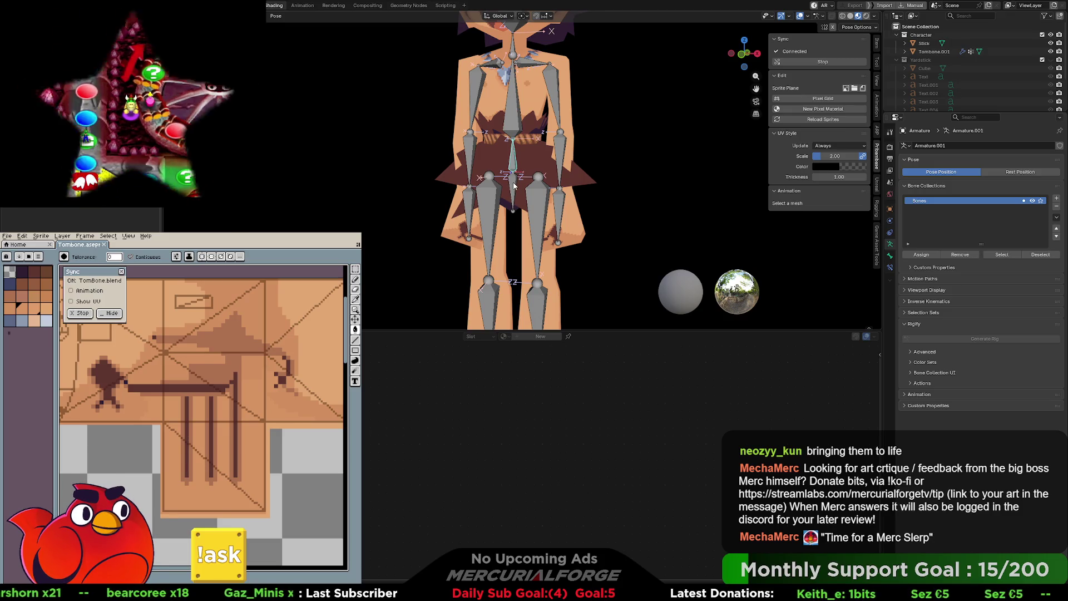
click(514, 186)
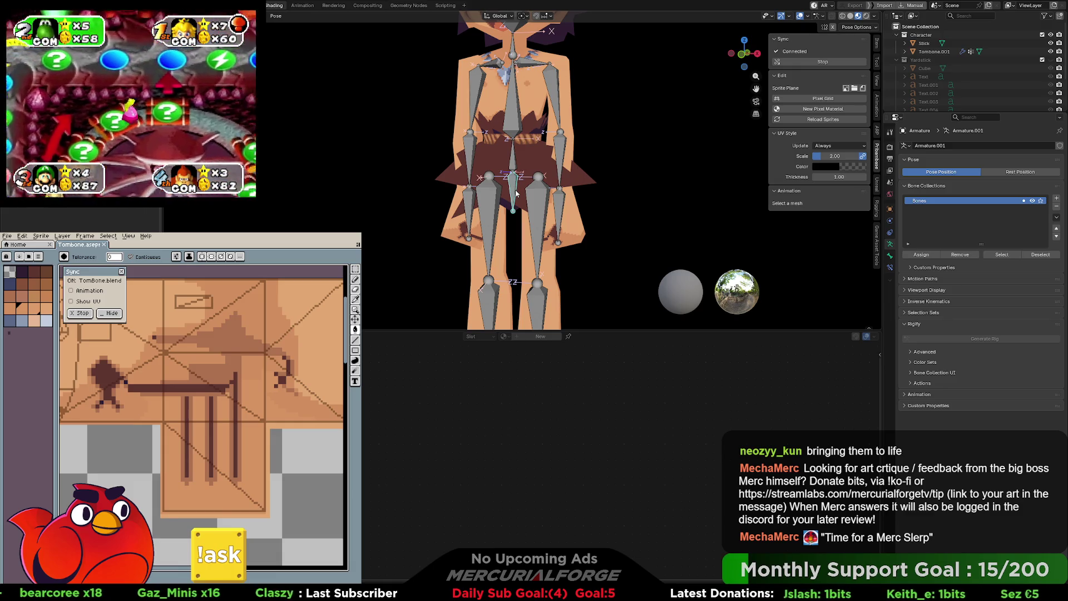
key(r)
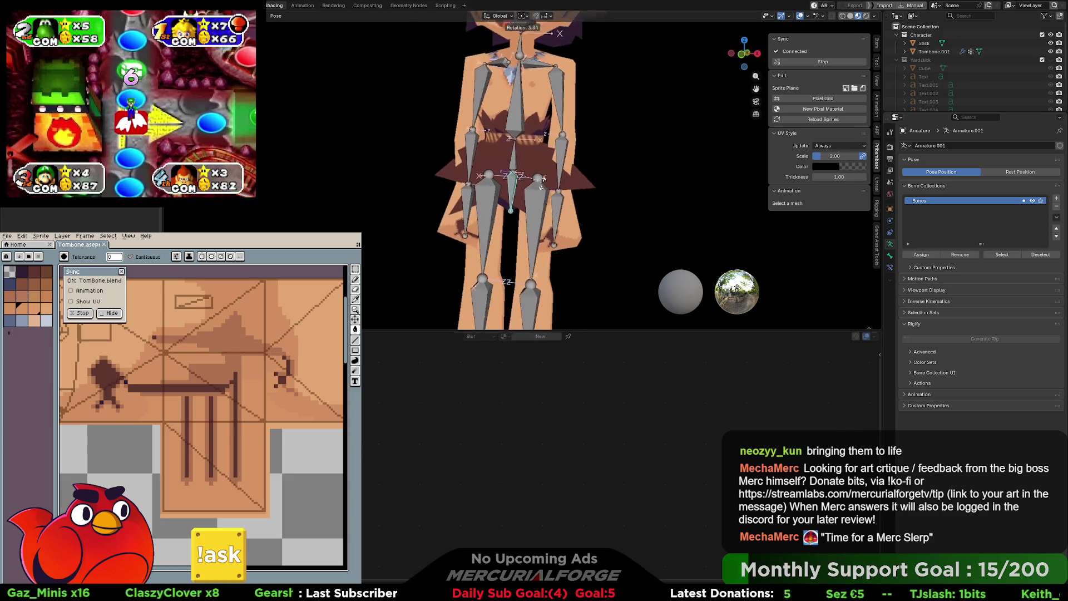
click(541, 186)
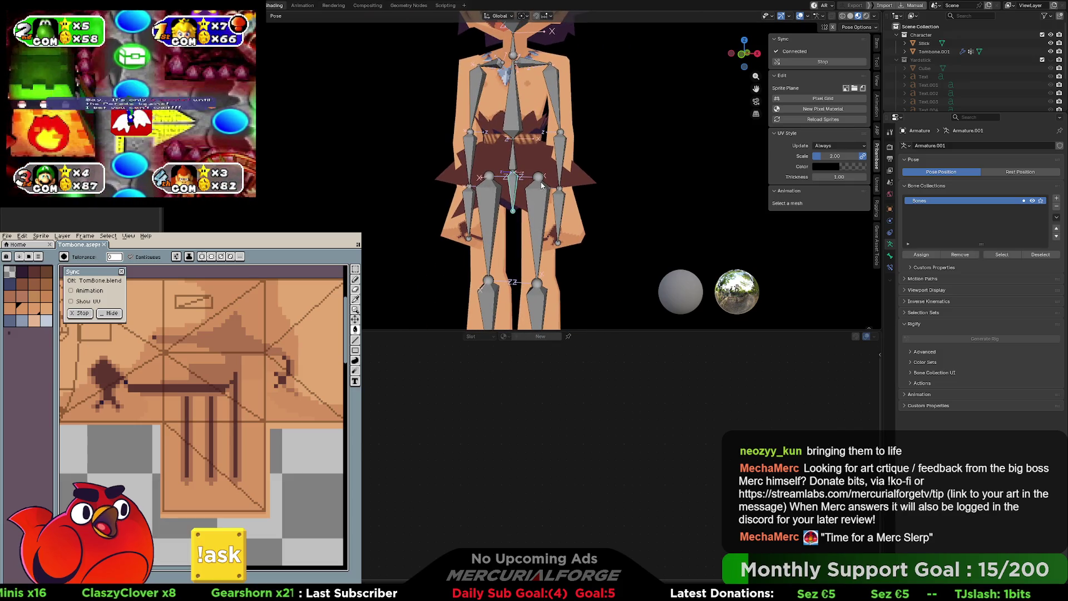
key(r)
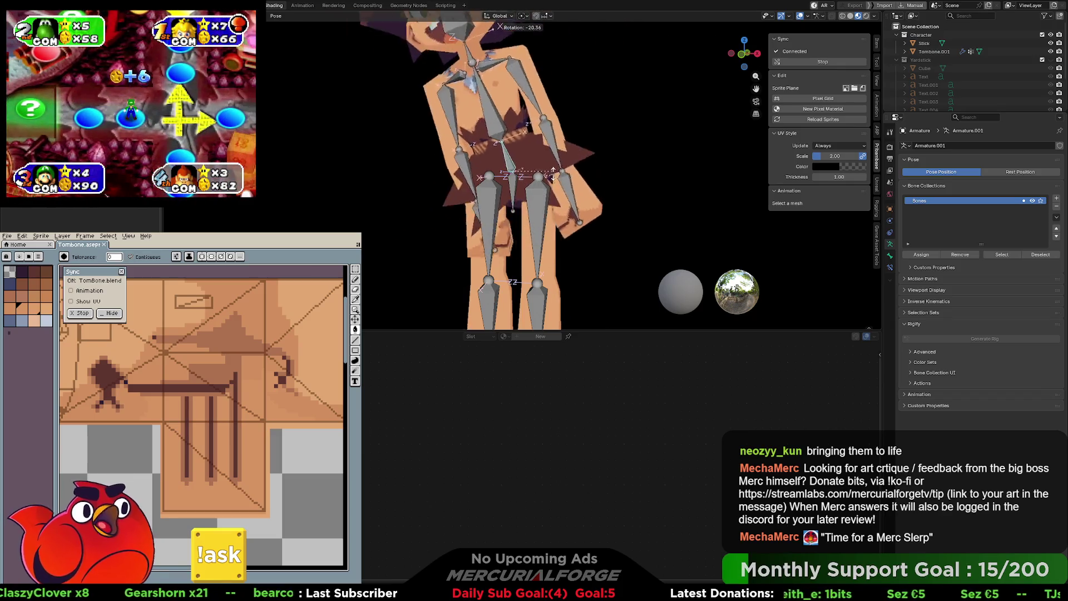
click(553, 187)
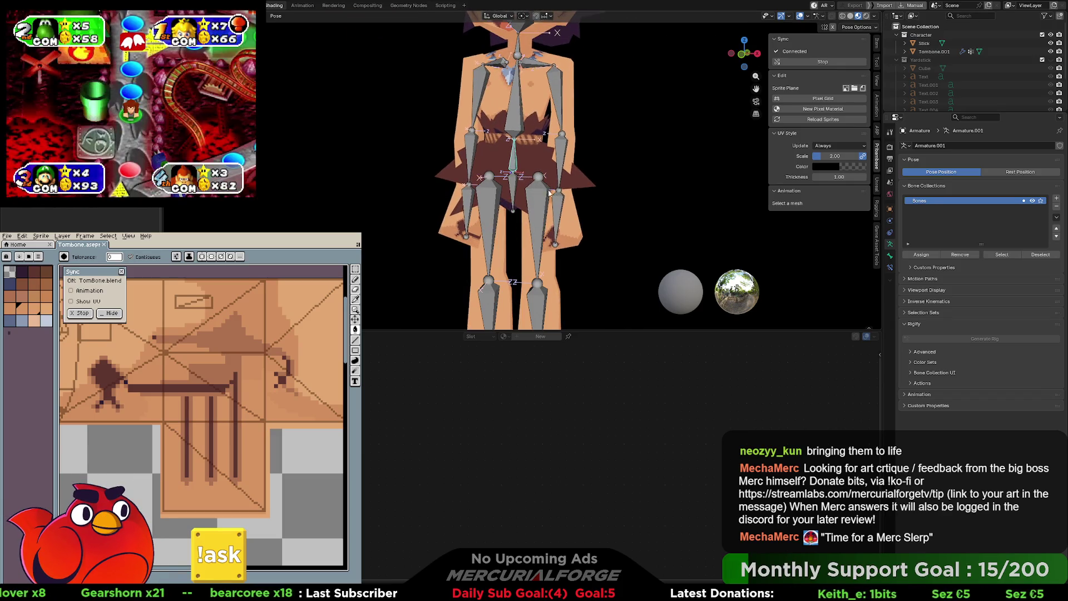
scroll(535, 198, up, 6)
mouse_move(533, 204)
middle_down()
mouse_move(543, 175)
mouse_move(562, 177)
mouse_move(549, 175)
middle_up()
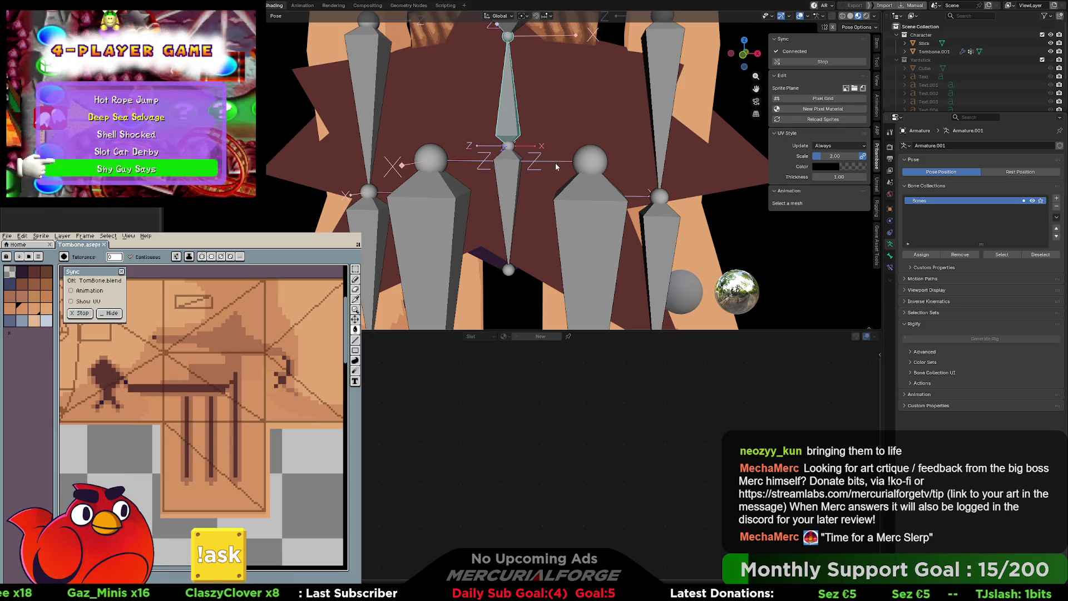
click(586, 162)
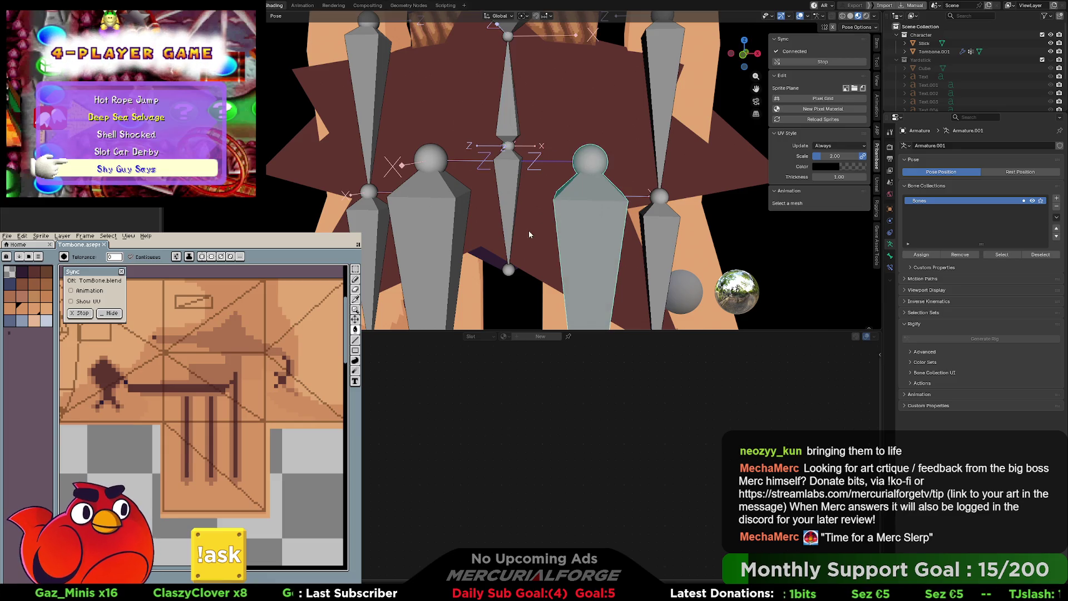
click(509, 270)
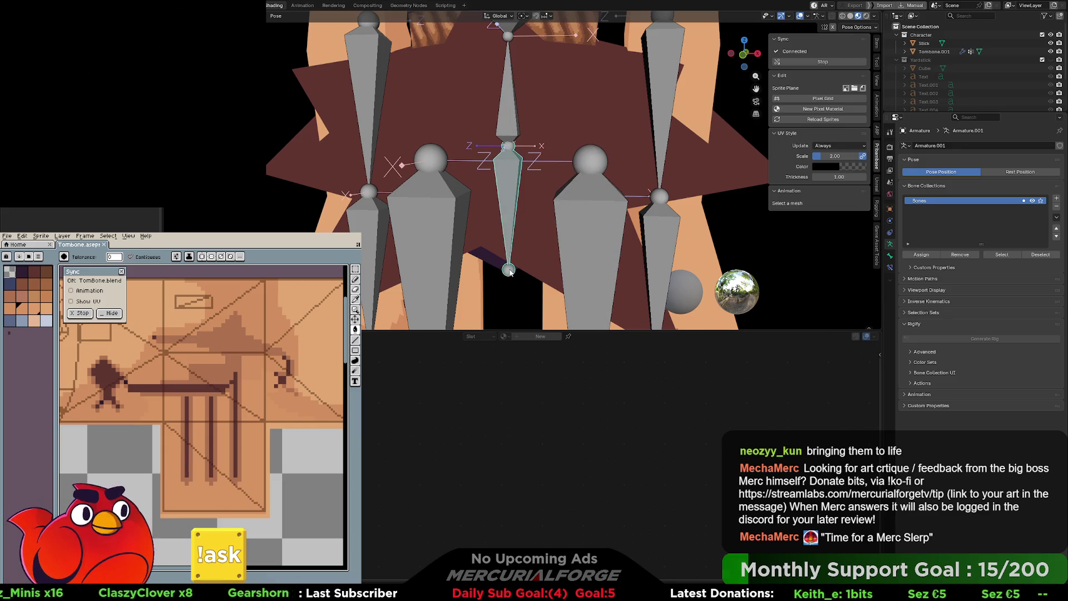
key(ctrl+Tab)
click(504, 320)
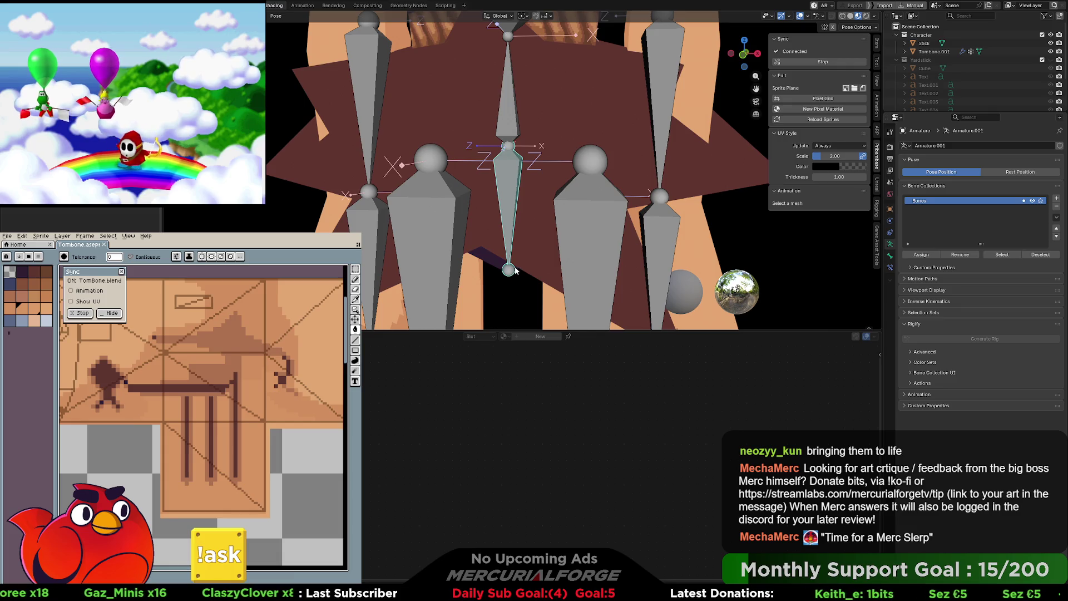
key(ctrl+Tab)
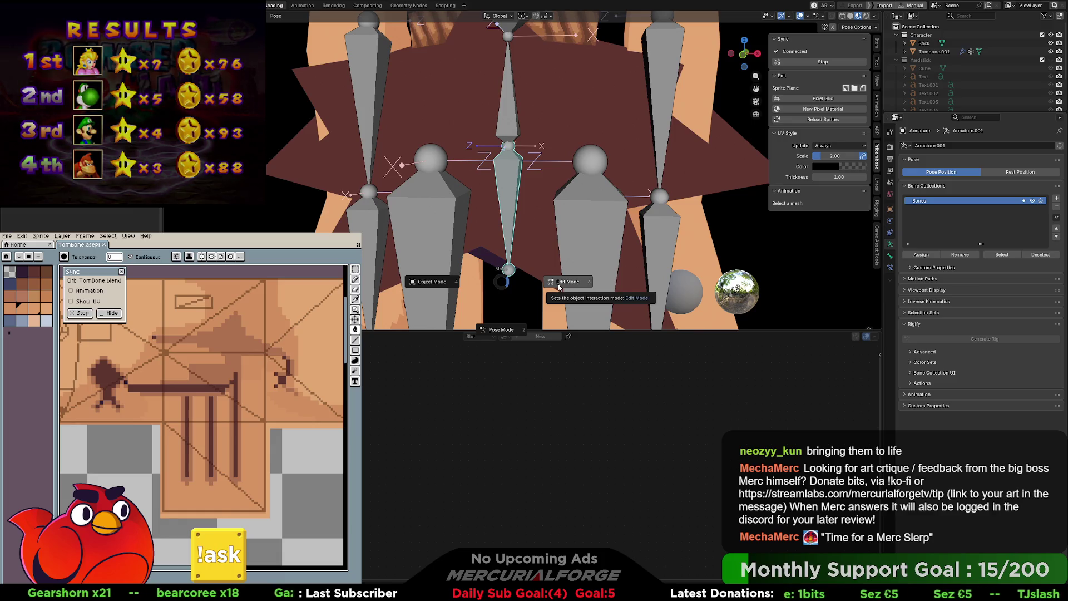
click(510, 276)
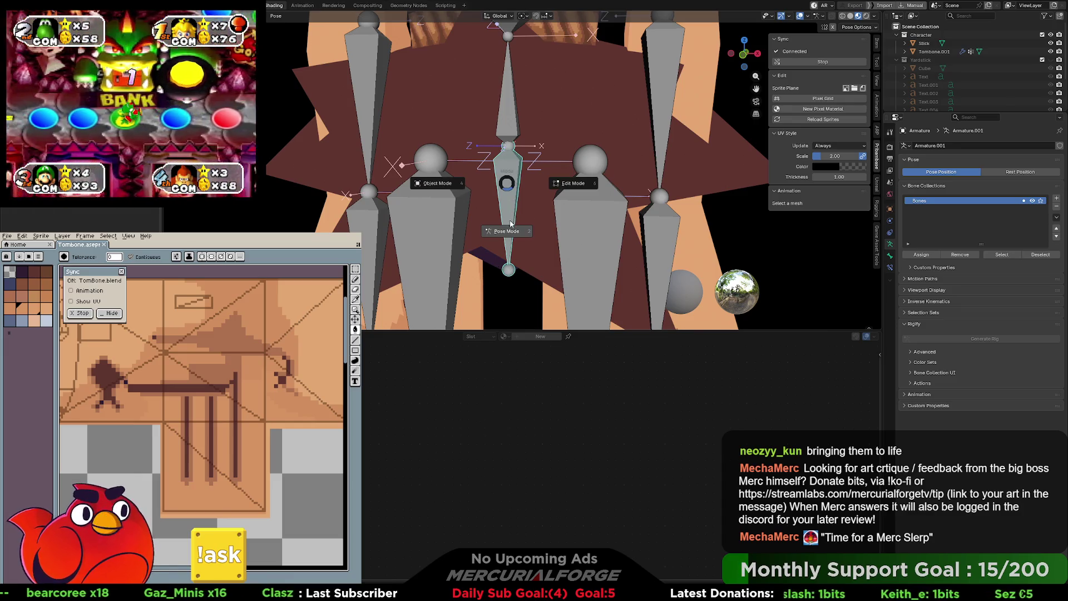
Step: Switch the caveman's armature into Edit Mode and zoom in on the torso
key(Tab)
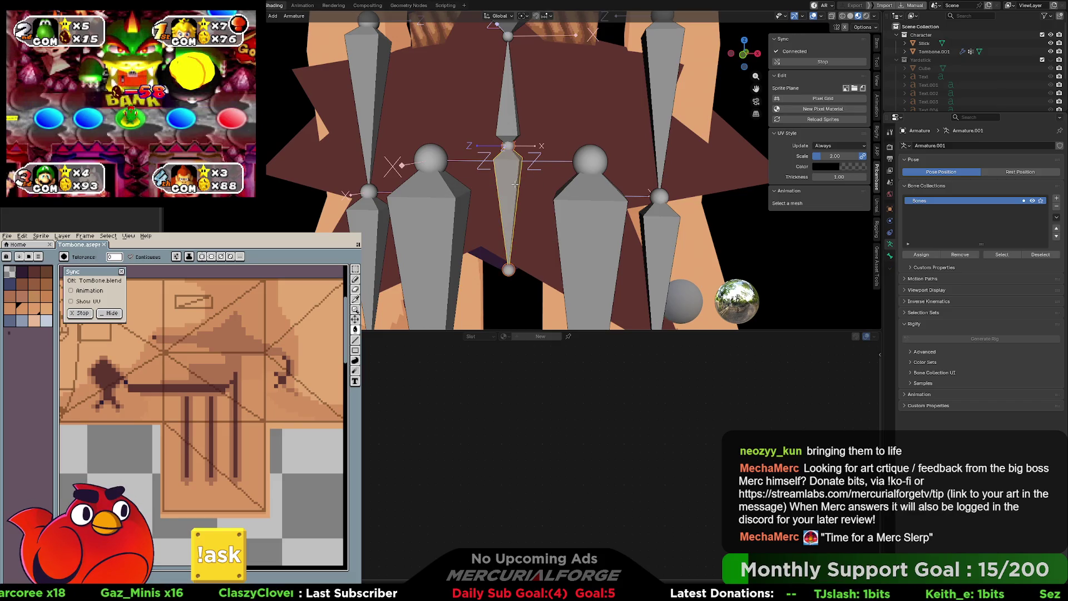
scroll(515, 185, down, 2)
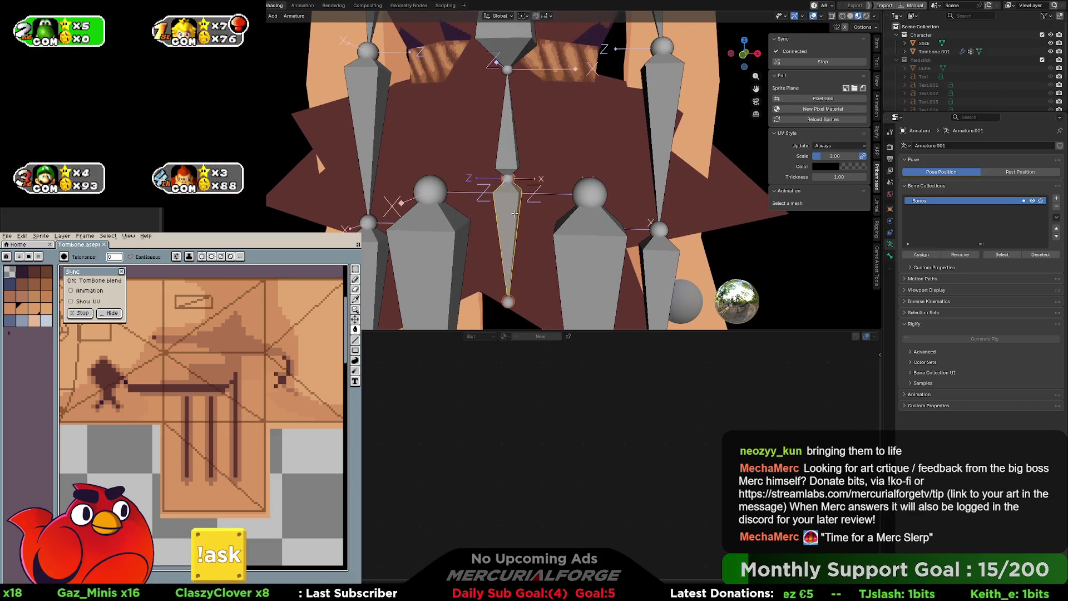
scroll(510, 215, down, 3)
scroll(509, 211, up, 3)
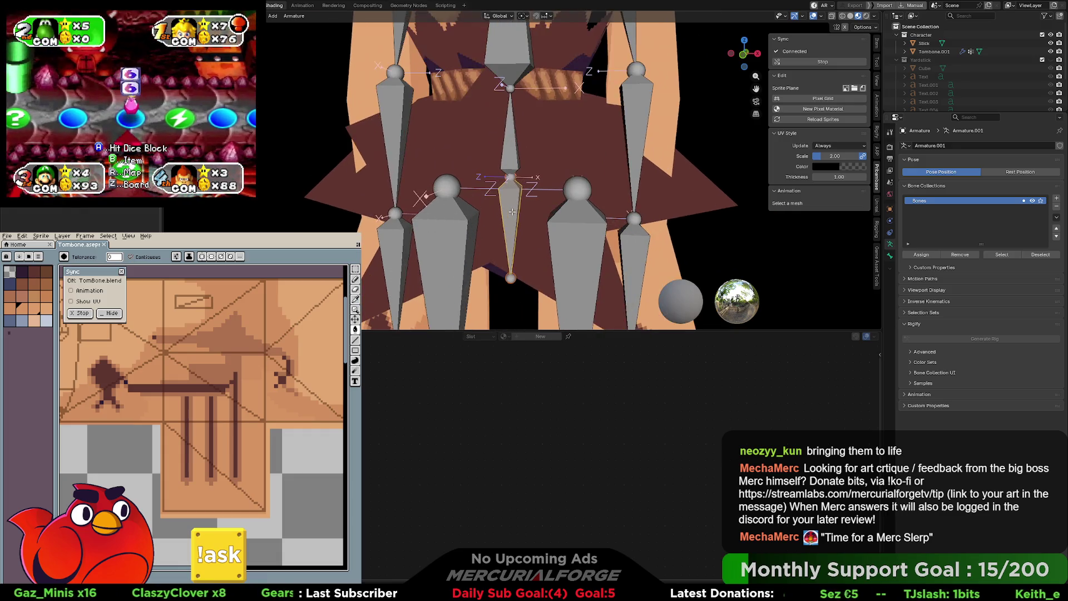
scroll(508, 208, down, 2)
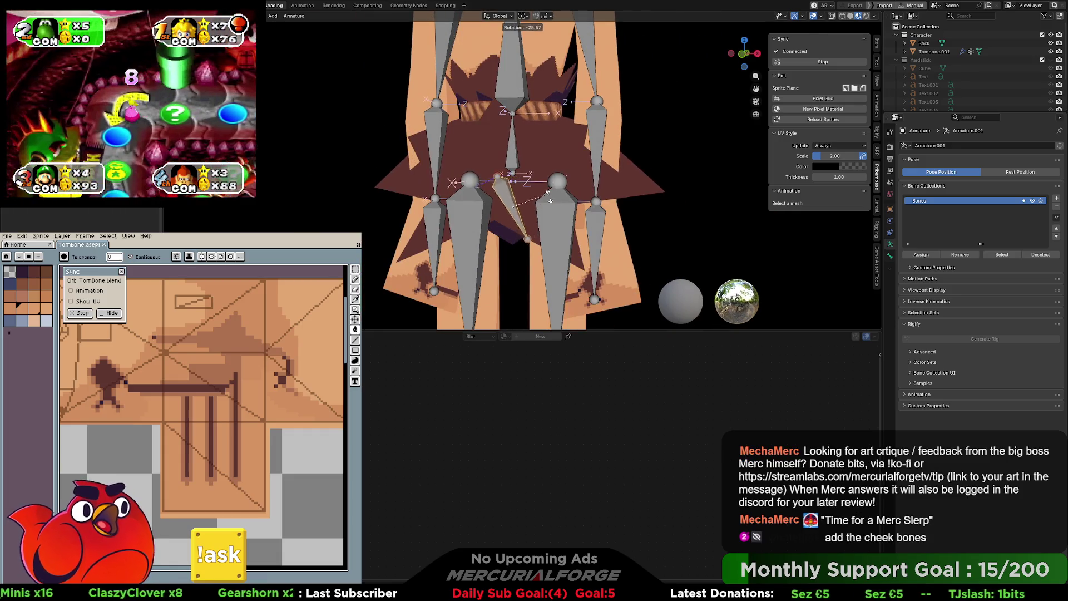
key(ctrl+Tab)
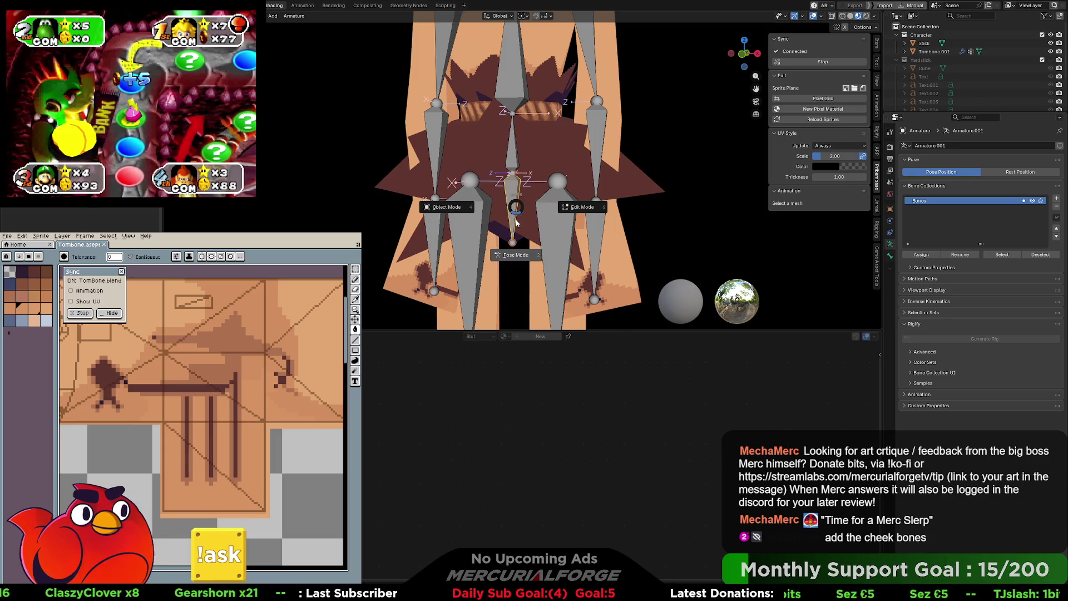
key(Escape)
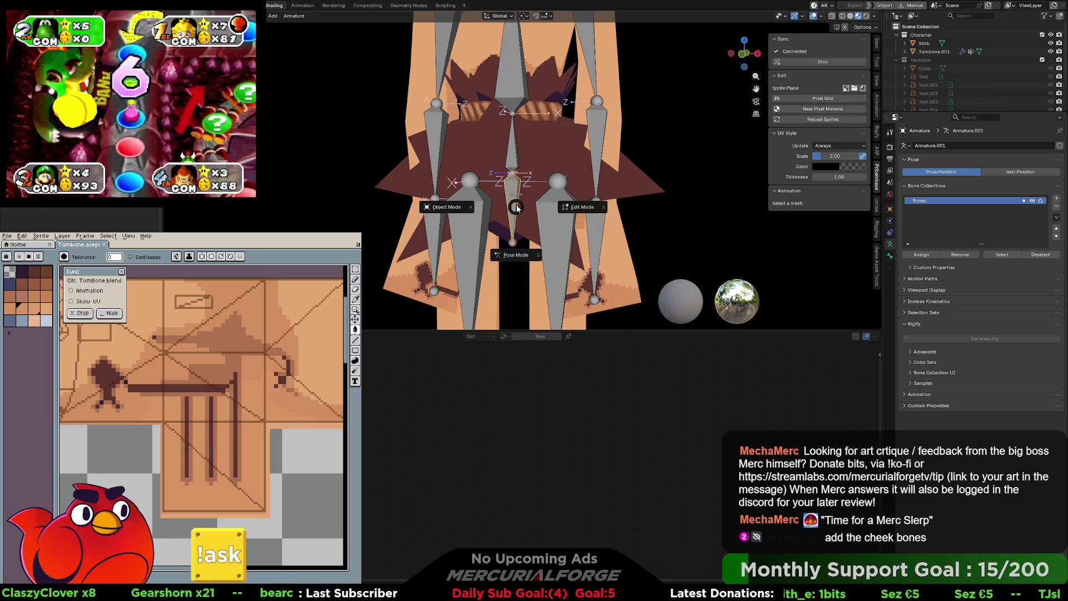
Step: Select the upper central bone between the hips and frame the armature
scroll(513, 169, up, 1)
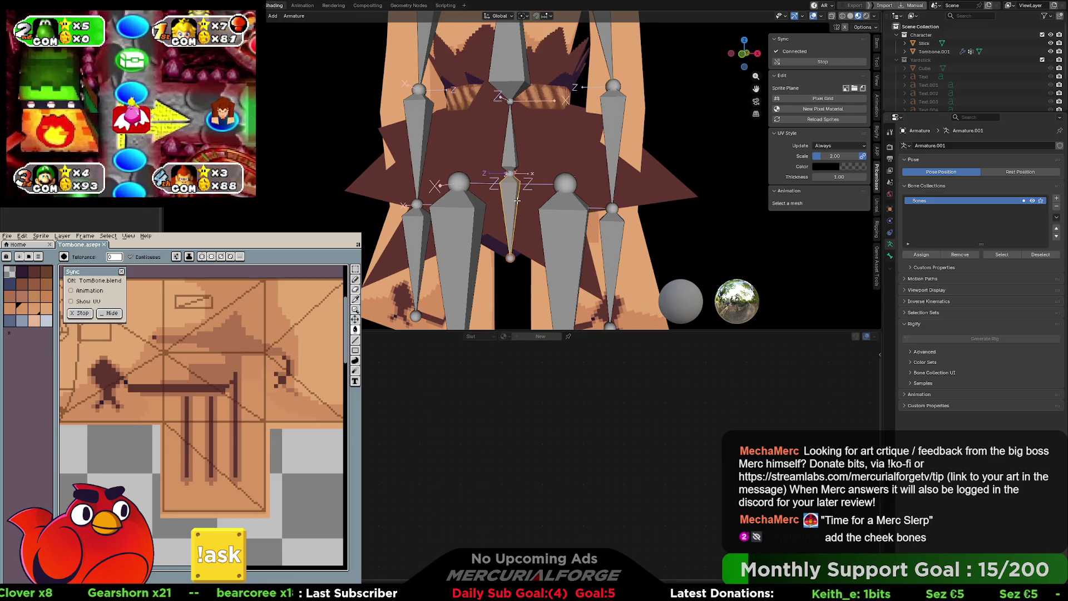
click(512, 153)
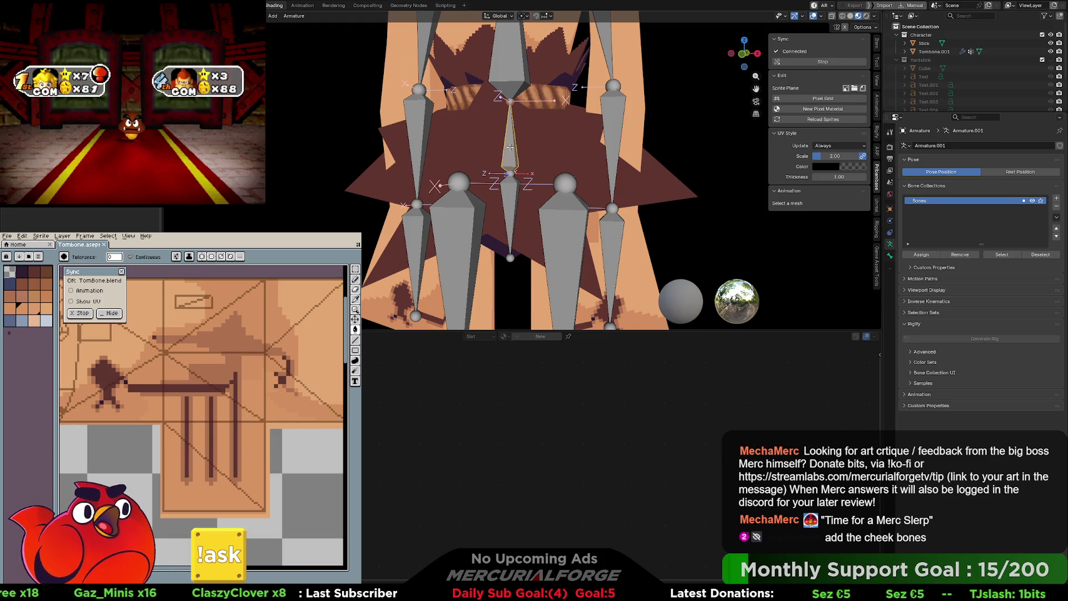
shift+middle_drag(504, 202, 504, 220)
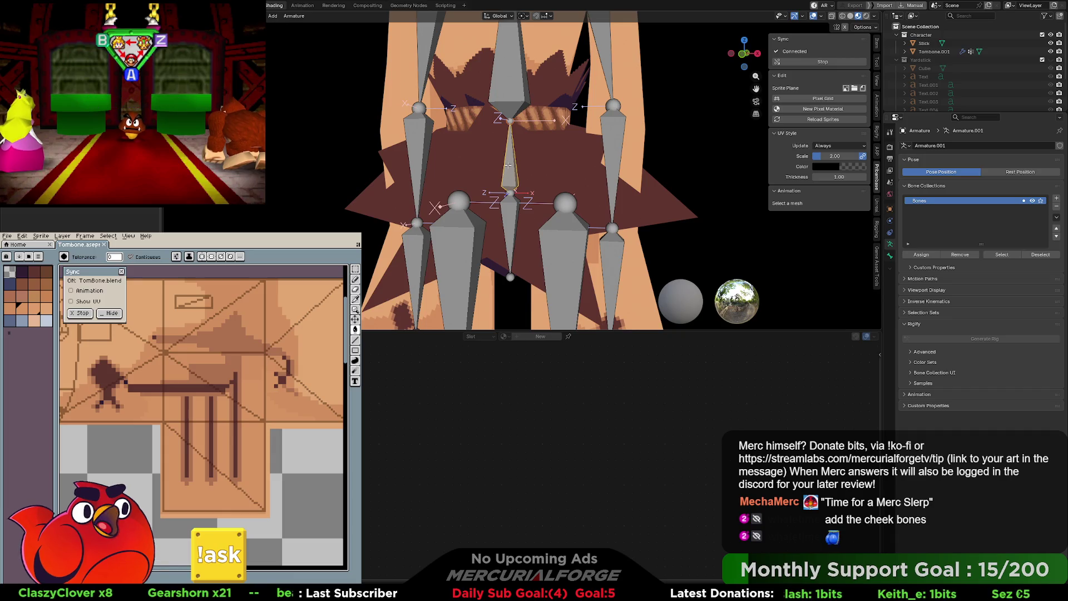
shift+scroll(508, 124, up, 3)
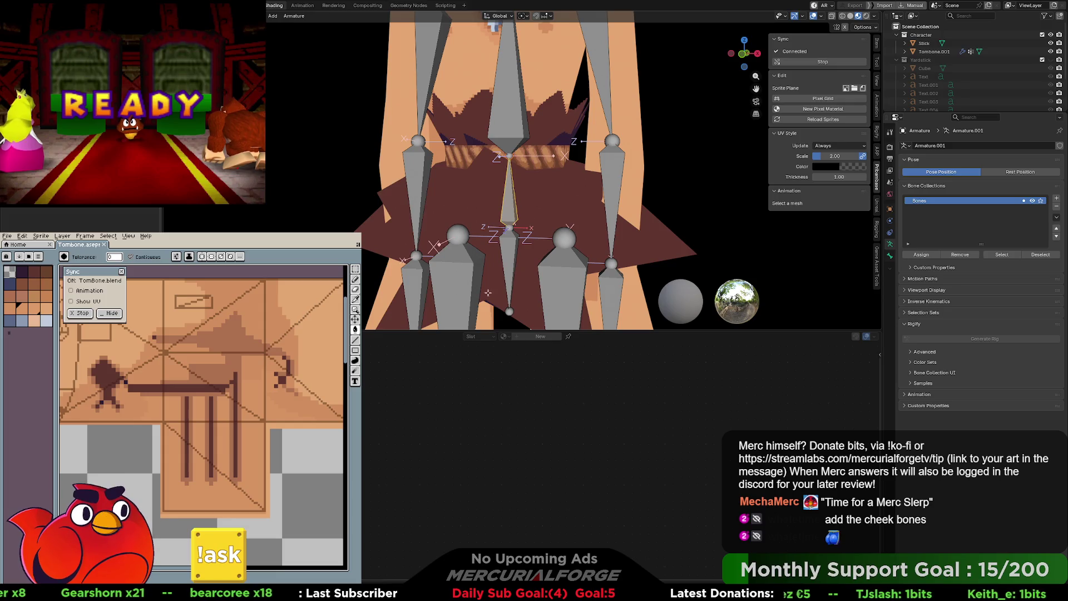
shift+scroll(512, 192, up, 4)
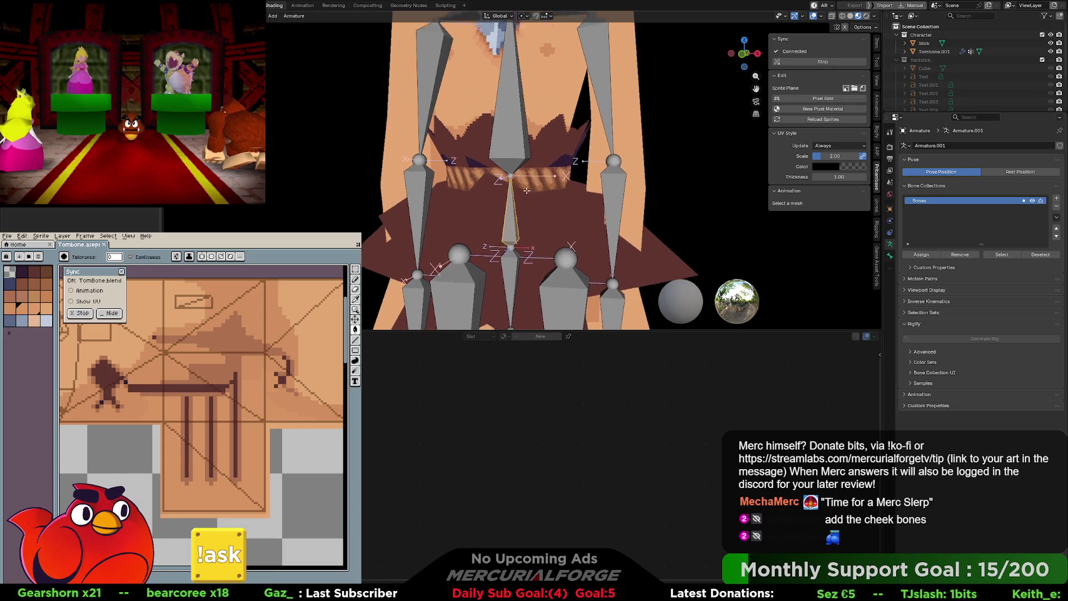
scroll(537, 233, down, 3)
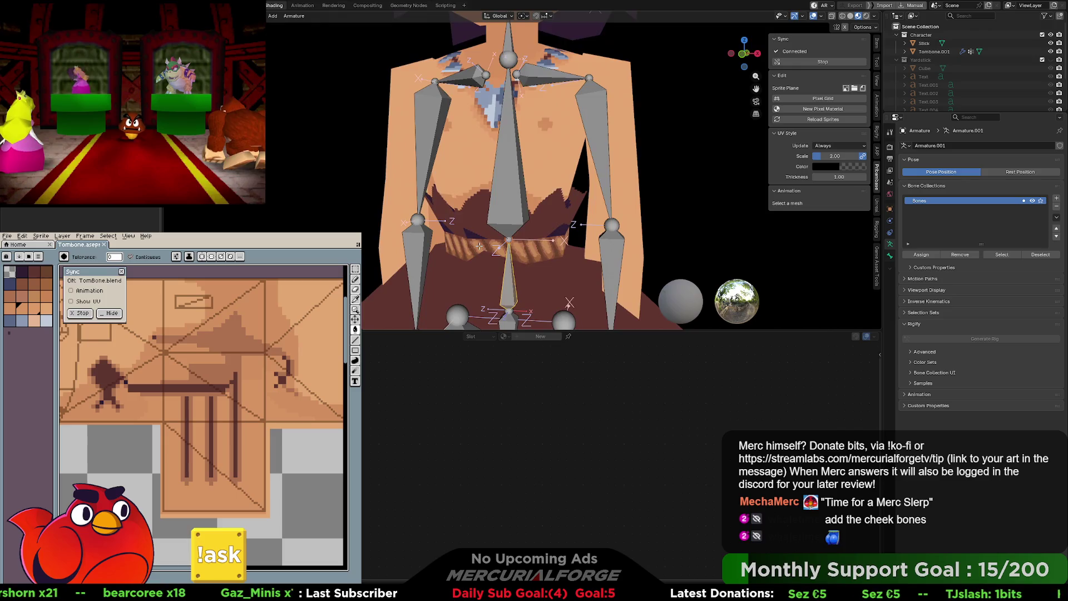
Step: Frame the hips in front orthographic view and start moving the central hip bone's head rightward
shift+middle_drag(528, 92, 522, 139)
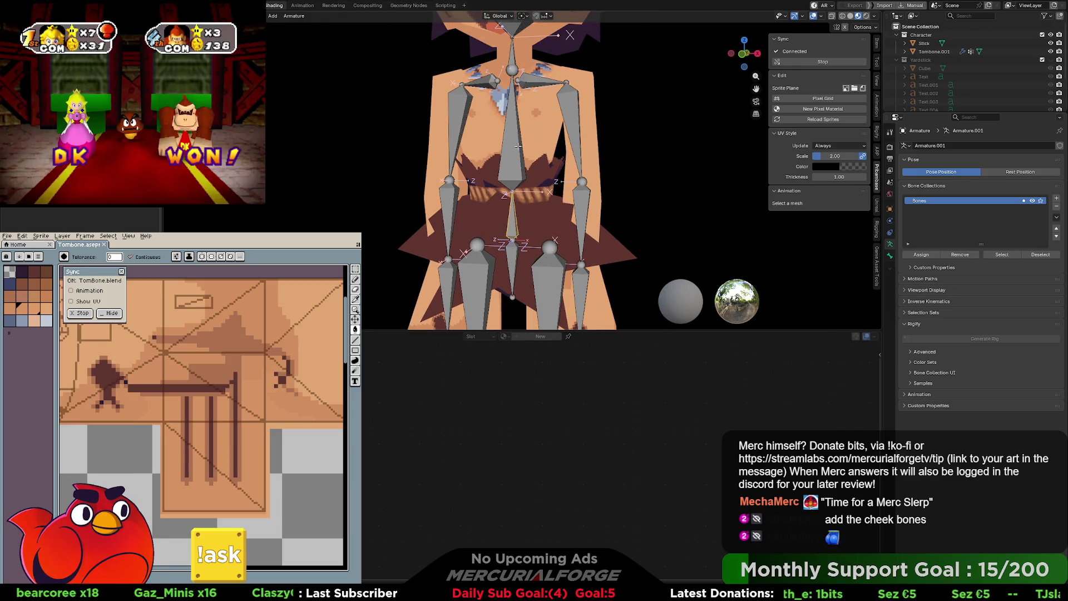
scroll(514, 180, up, 6)
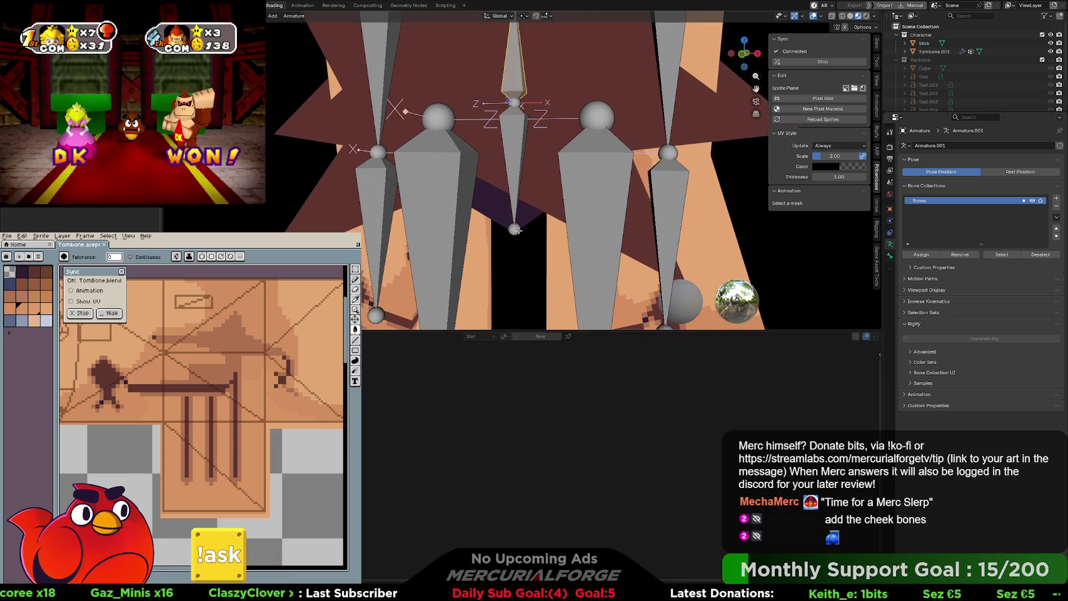
middle_drag(518, 229, 511, 206)
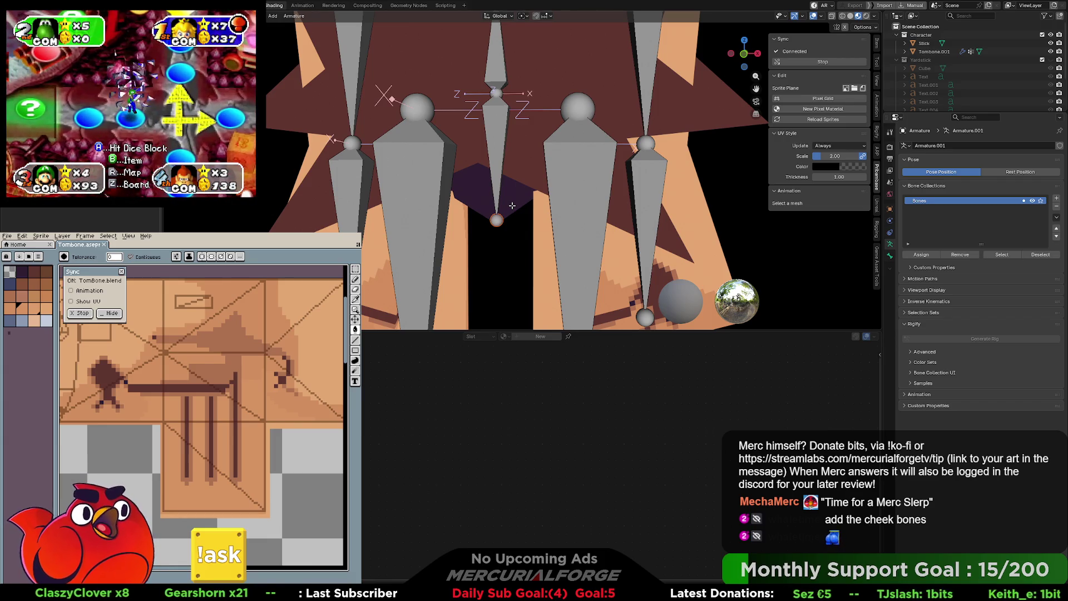
shift+middle_drag(512, 205, 523, 202)
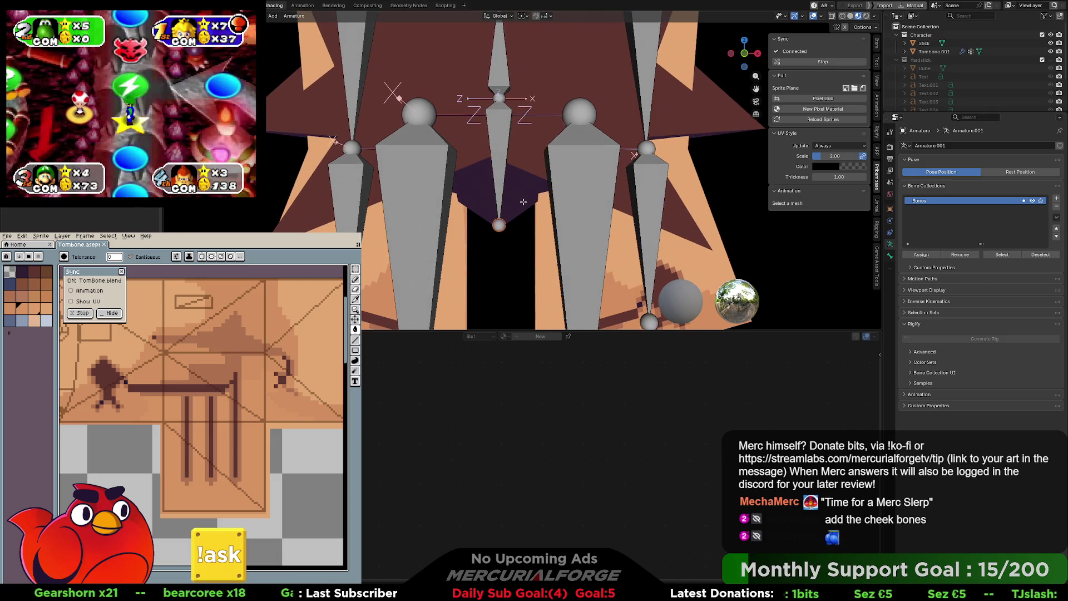
key(KP_1)
key(g)
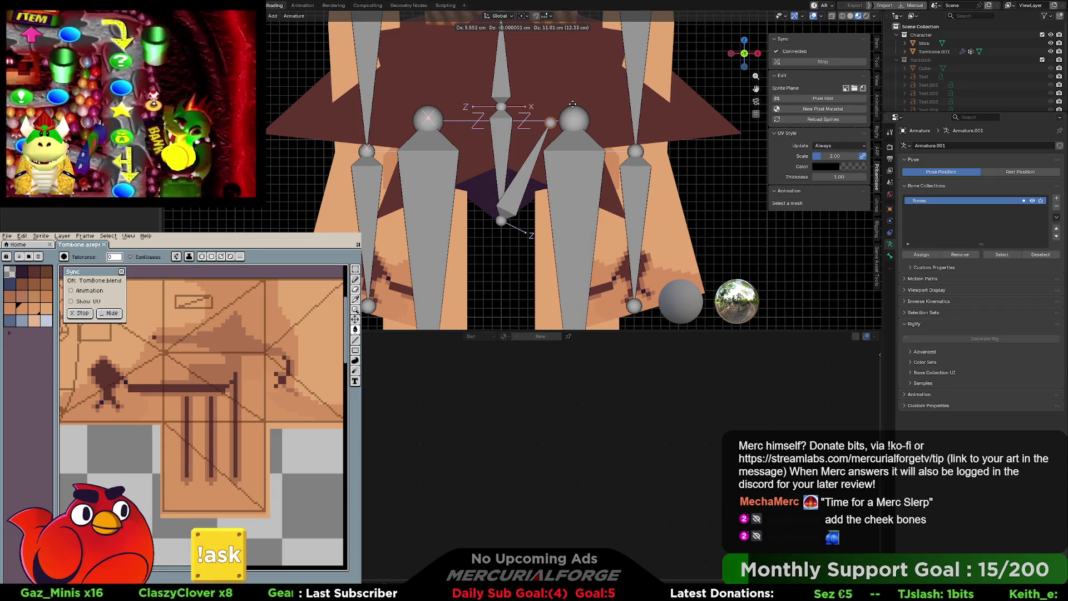
Step: Confirm the hip bone's diagonal position and parent it with Keep Offset
click(575, 103)
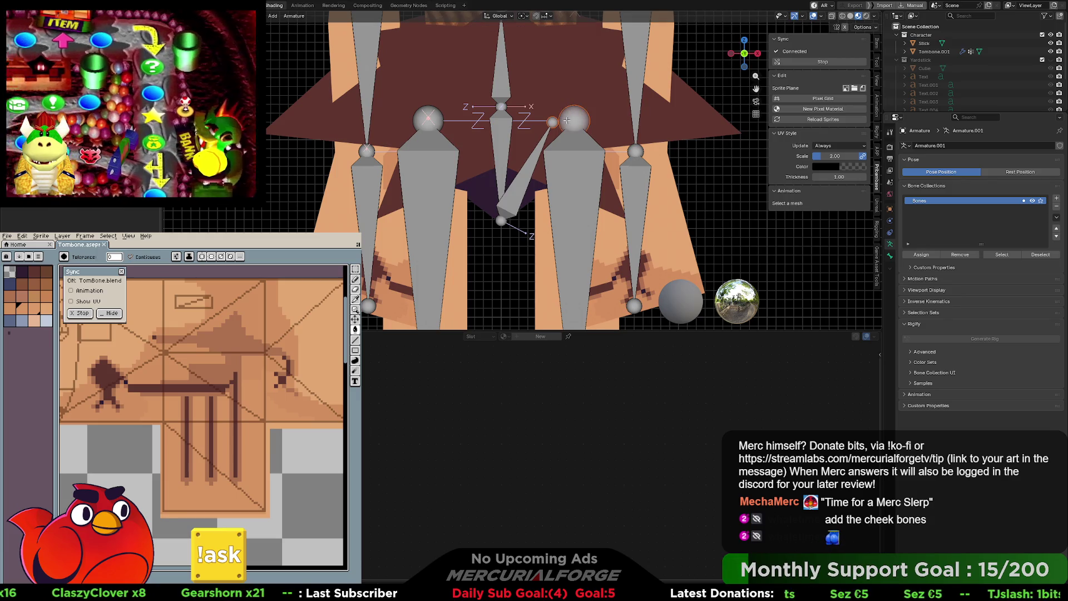
right_click(571, 118)
click(556, 121)
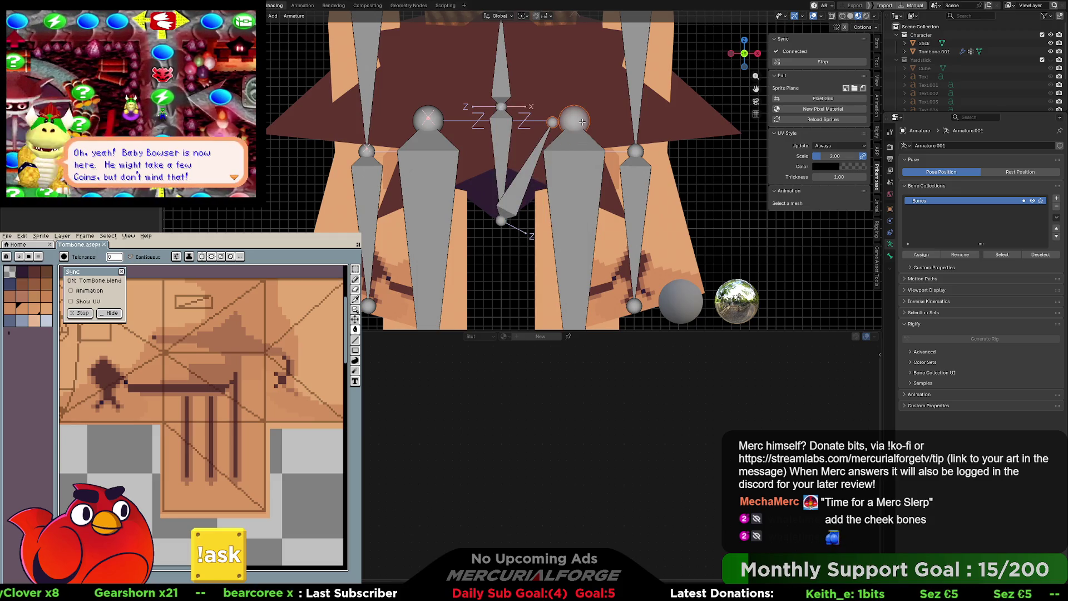
key(ctrl+p)
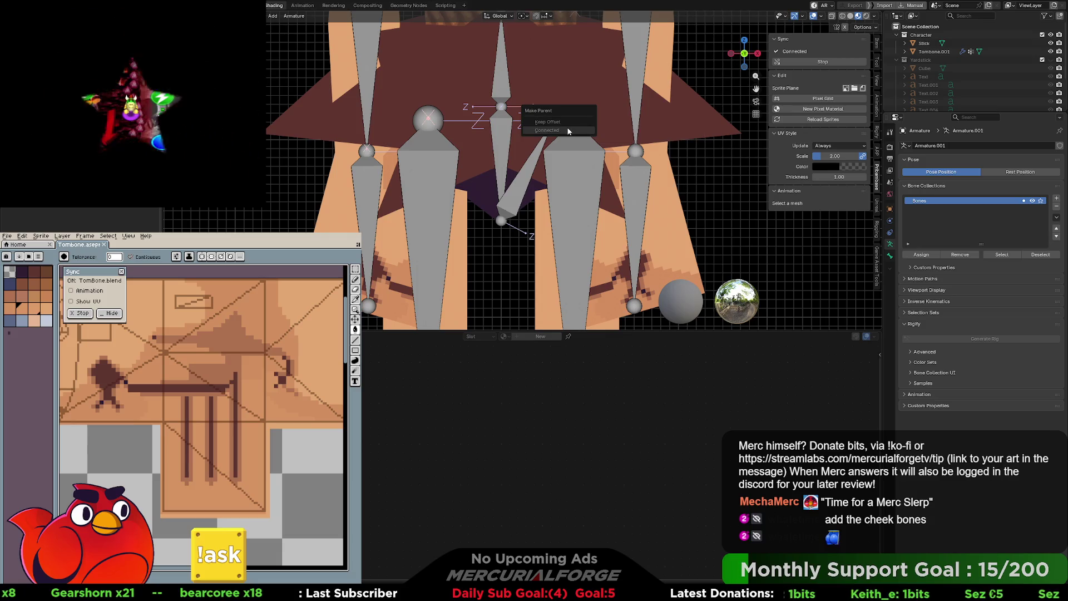
key(Return)
Step: In Pose Mode, try parenting the right thigh bone, then dismiss the parenting options
key(ctrl+Tab)
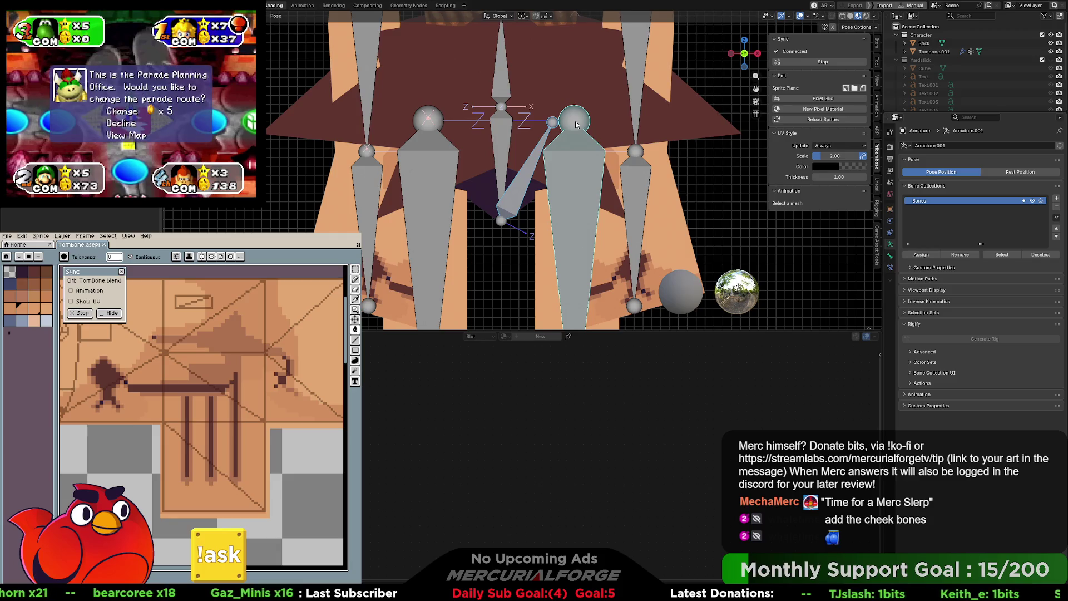
shift+click(575, 121)
key(ctrl+p)
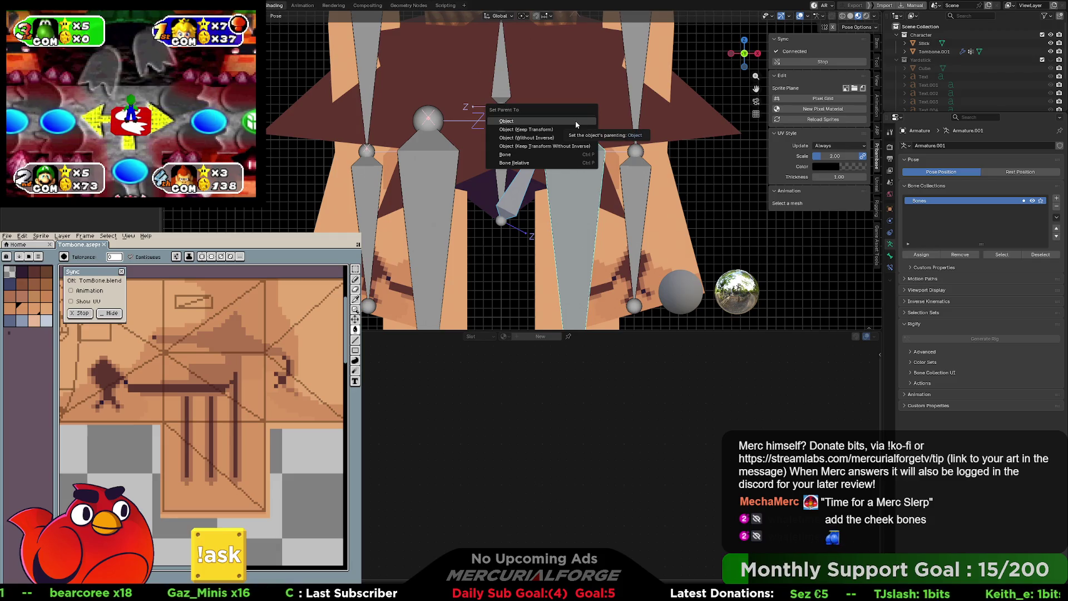
click(574, 154)
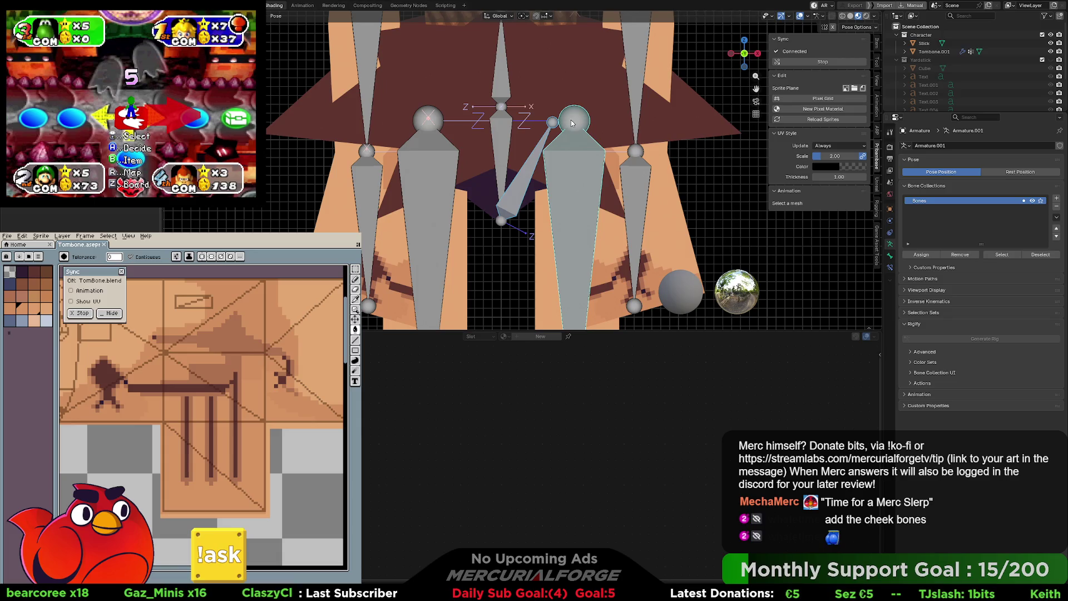
key(ctrl+Tab)
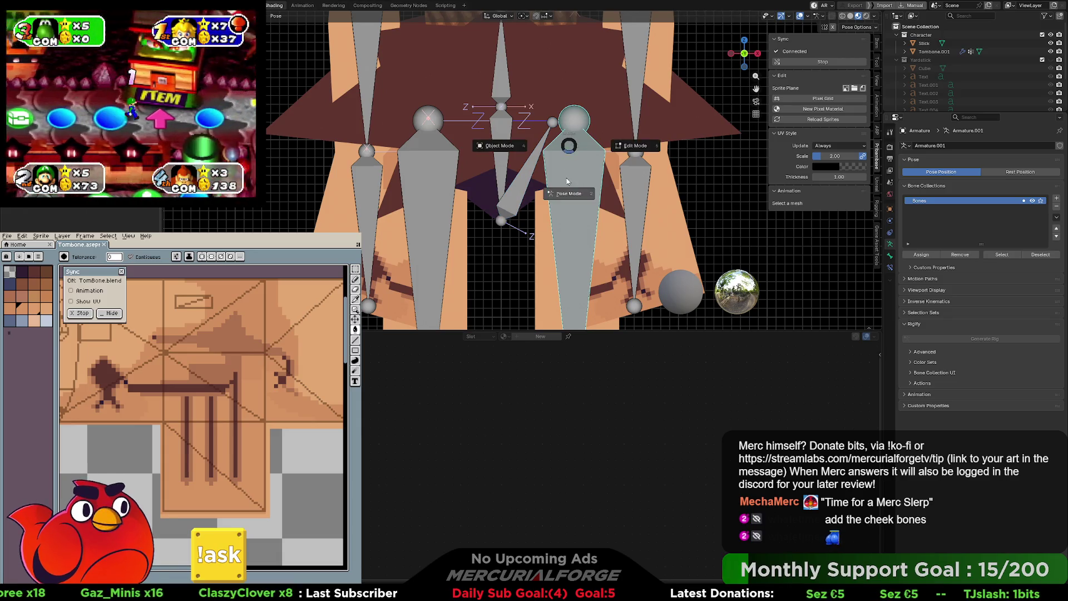
click(568, 182)
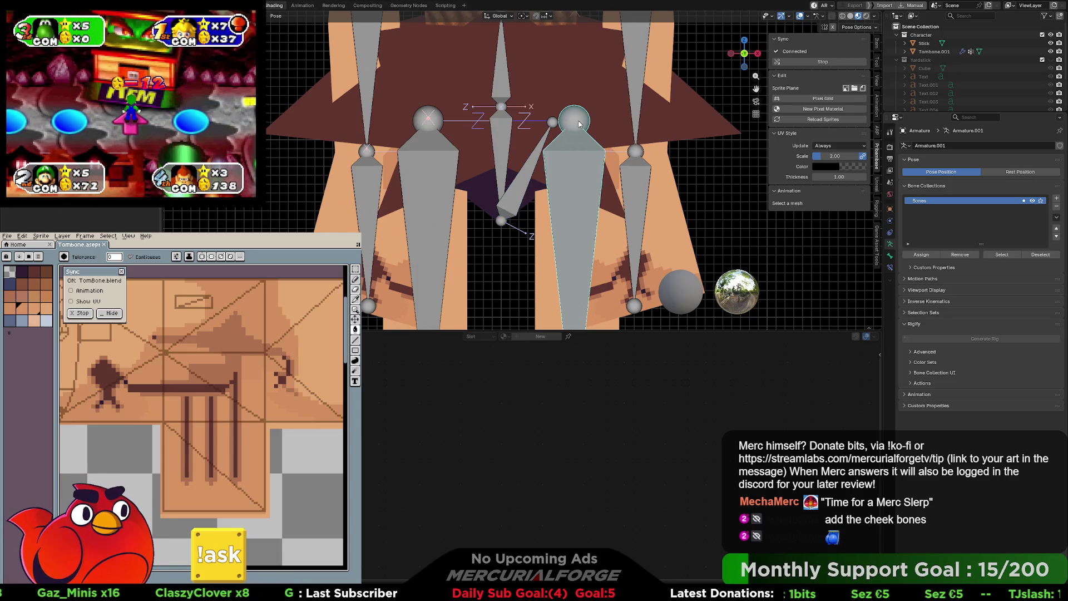
key(ctrl+p)
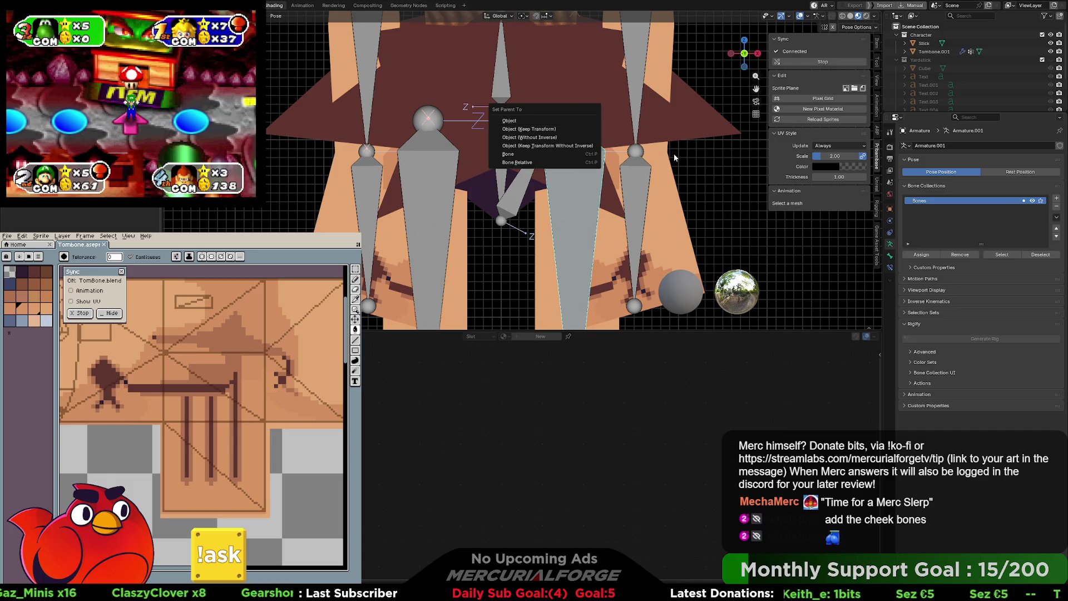
key(Escape)
key(alt+p)
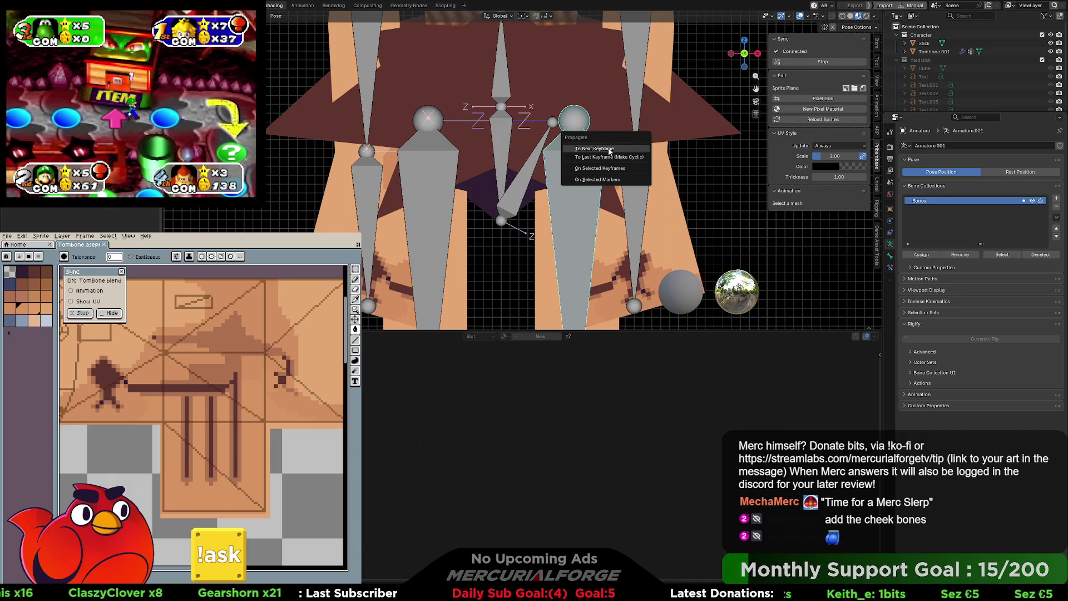
key(Escape)
key(ctrl+p)
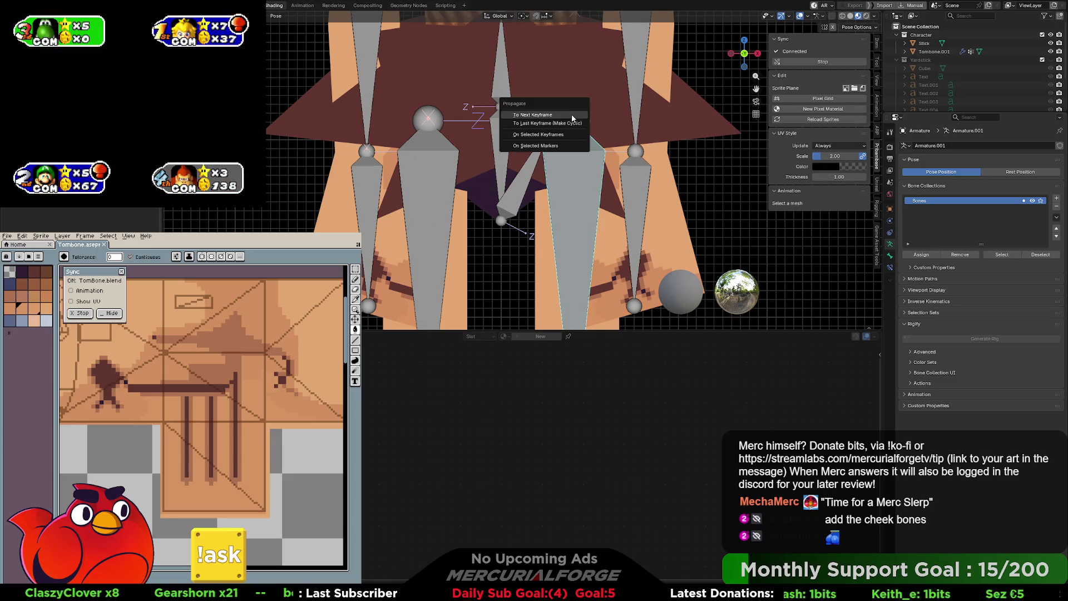
key(Escape)
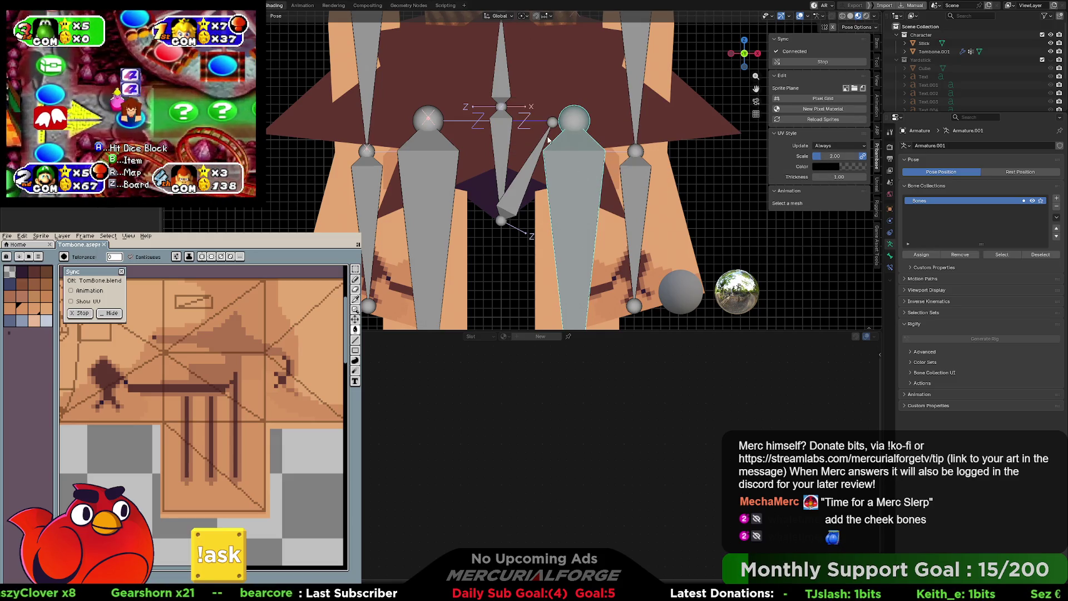
Step: Back in Edit Mode, clear the parents of the selected bone and the vertical centre bone
key(Tab)
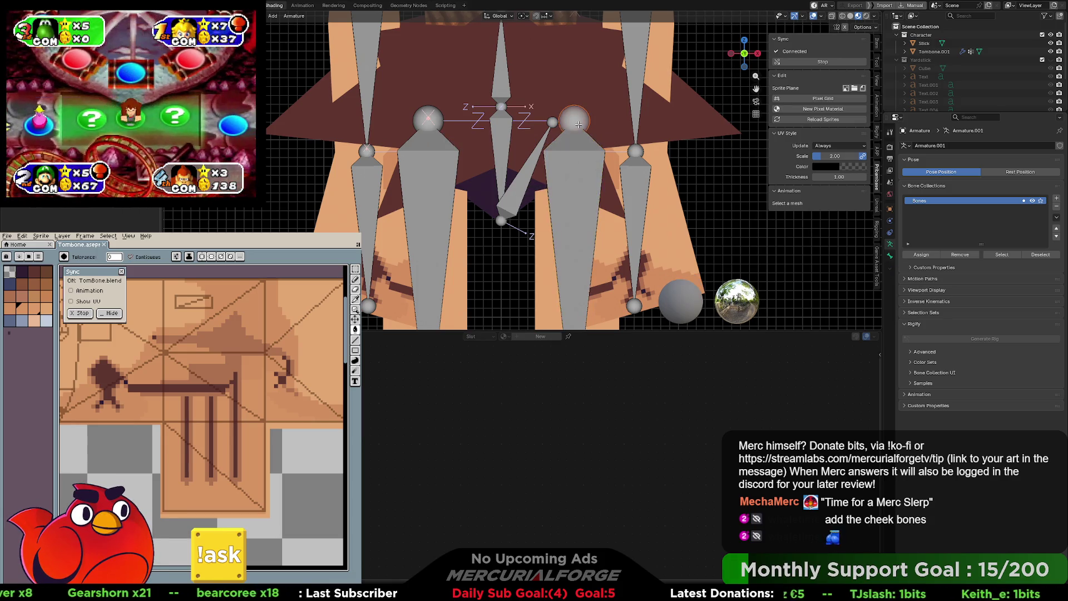
key(alt+p)
click(578, 124)
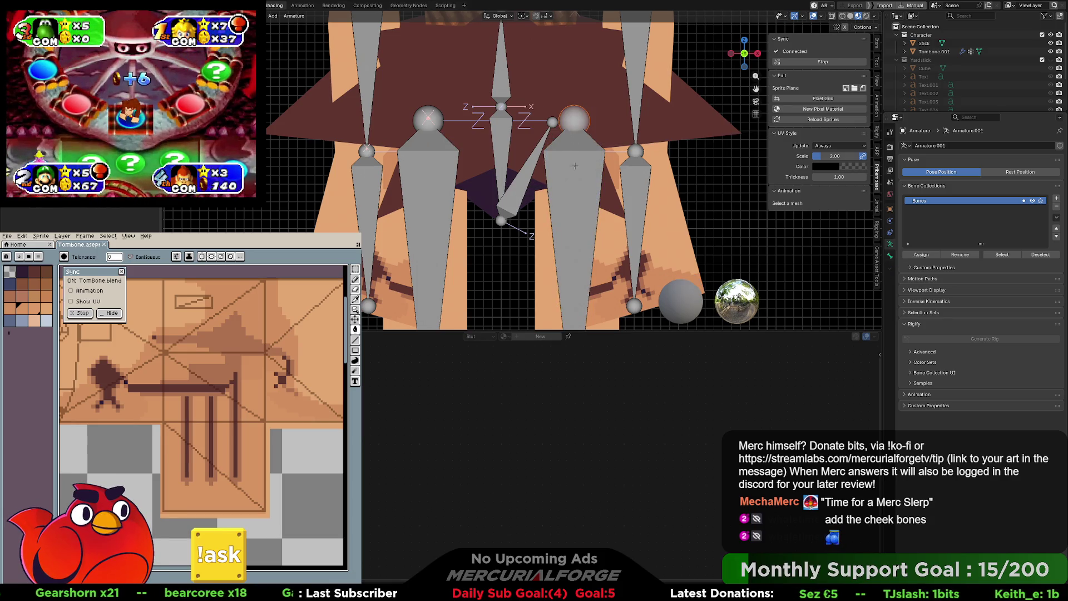
click(507, 139)
key(alt+p)
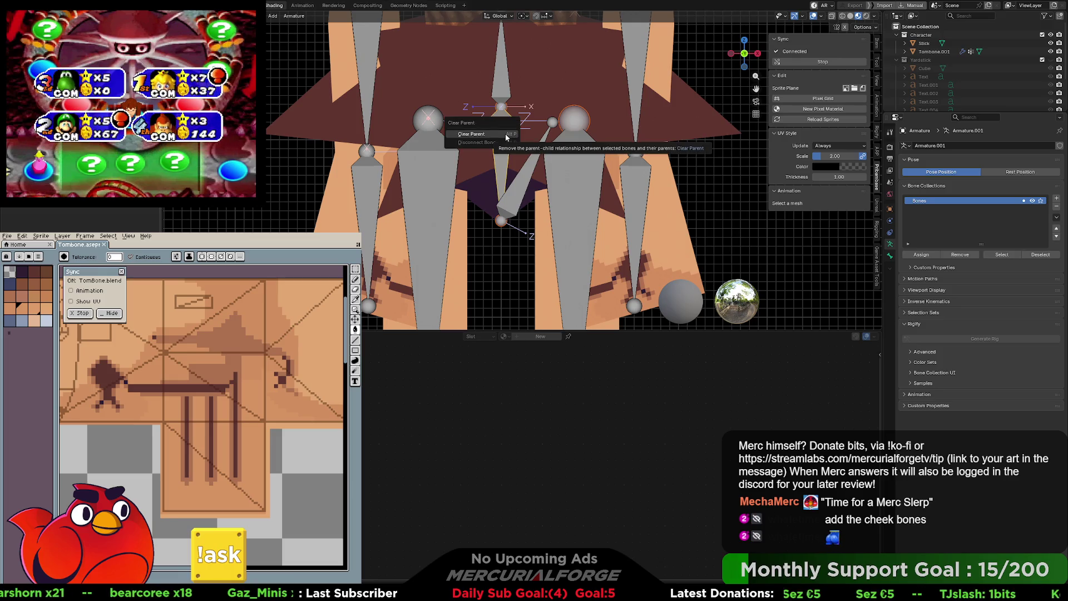
click(495, 135)
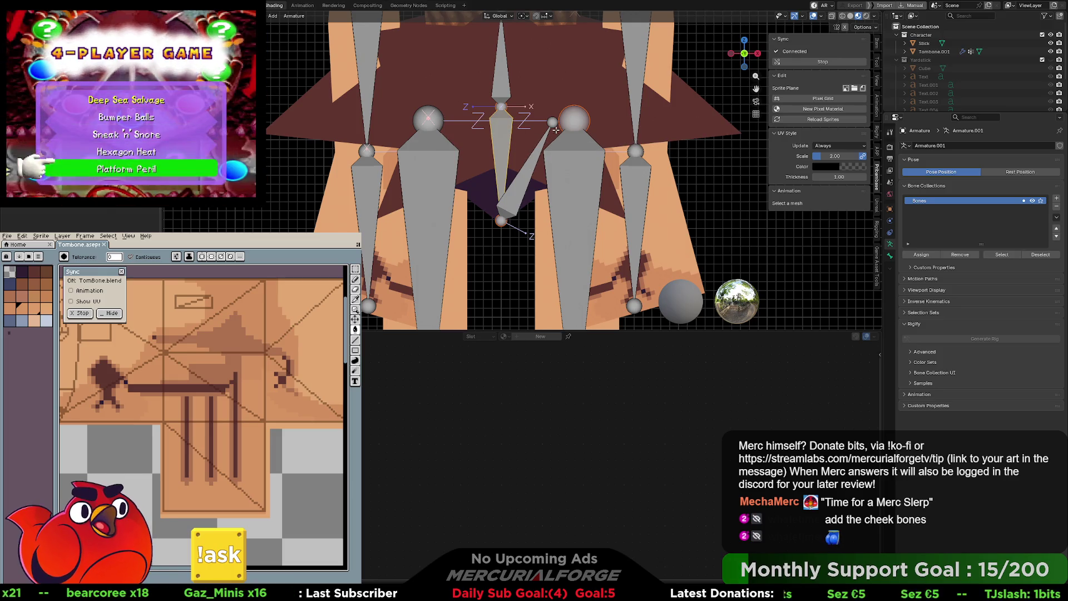
Step: Clear the parent links of the diagonal hip bone and the central bone
click(552, 123)
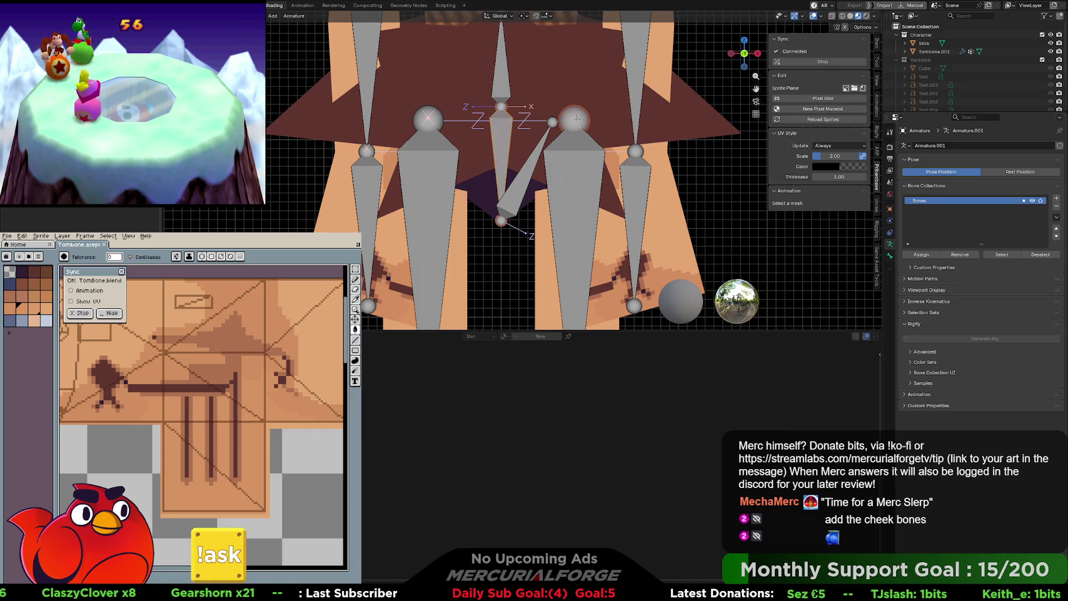
key(ctrl+p)
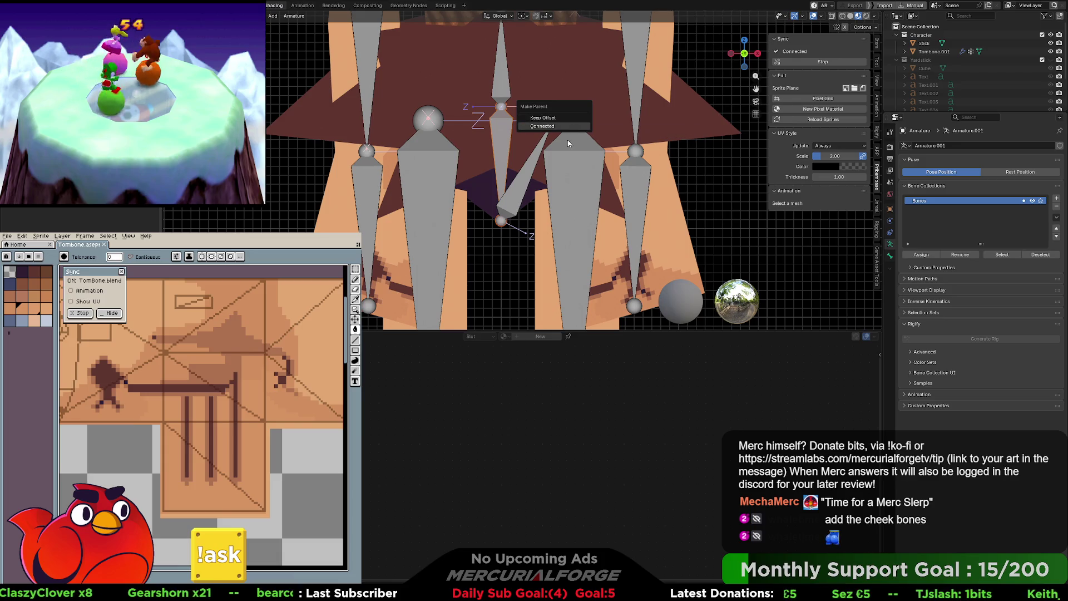
key(Escape)
key(alt+p)
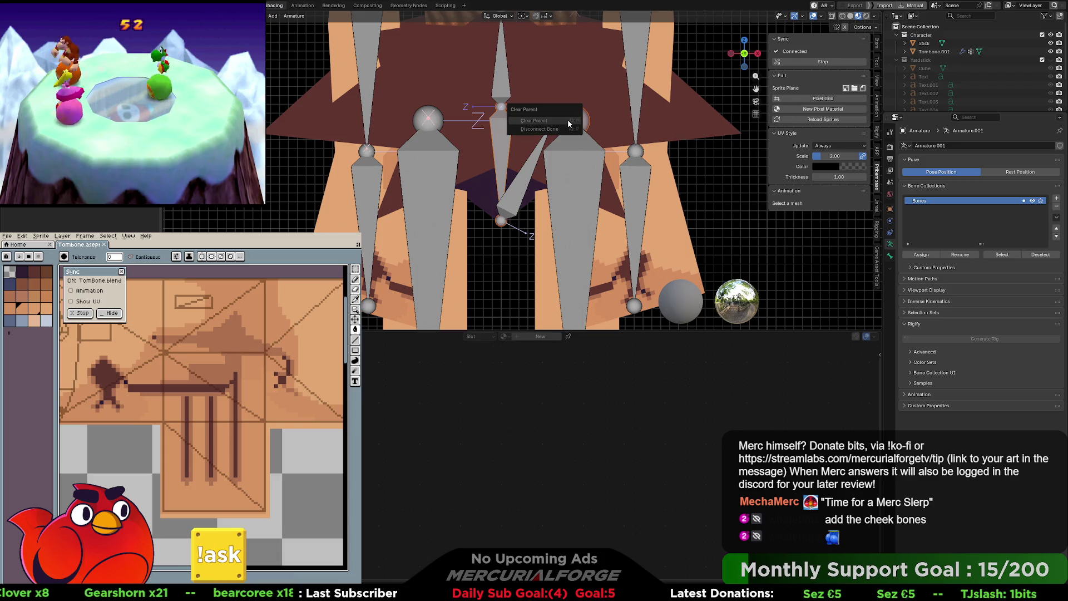
click(568, 122)
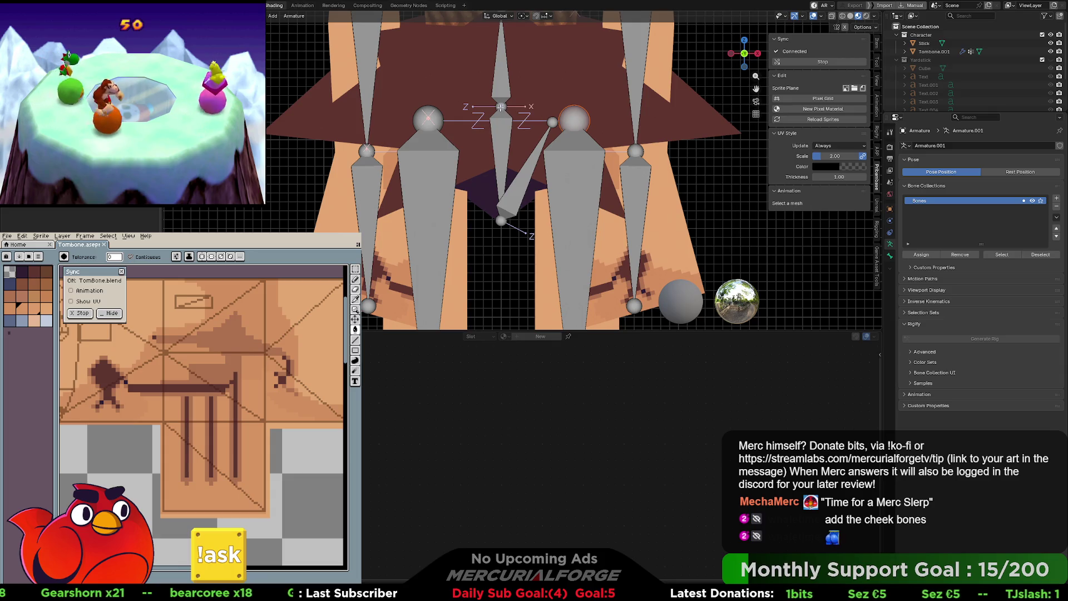
key(alt+p)
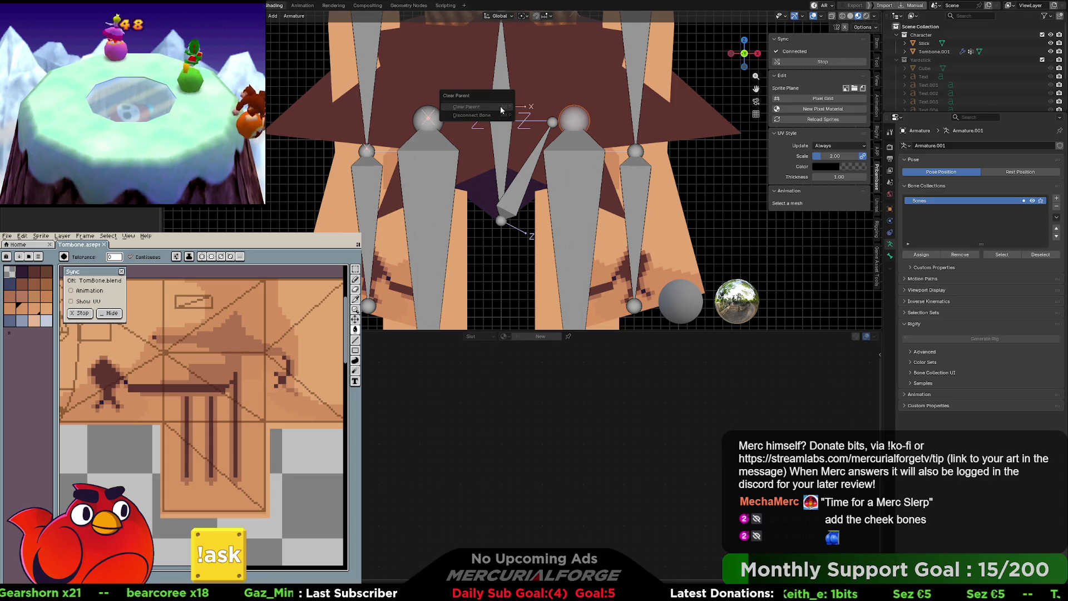
click(500, 107)
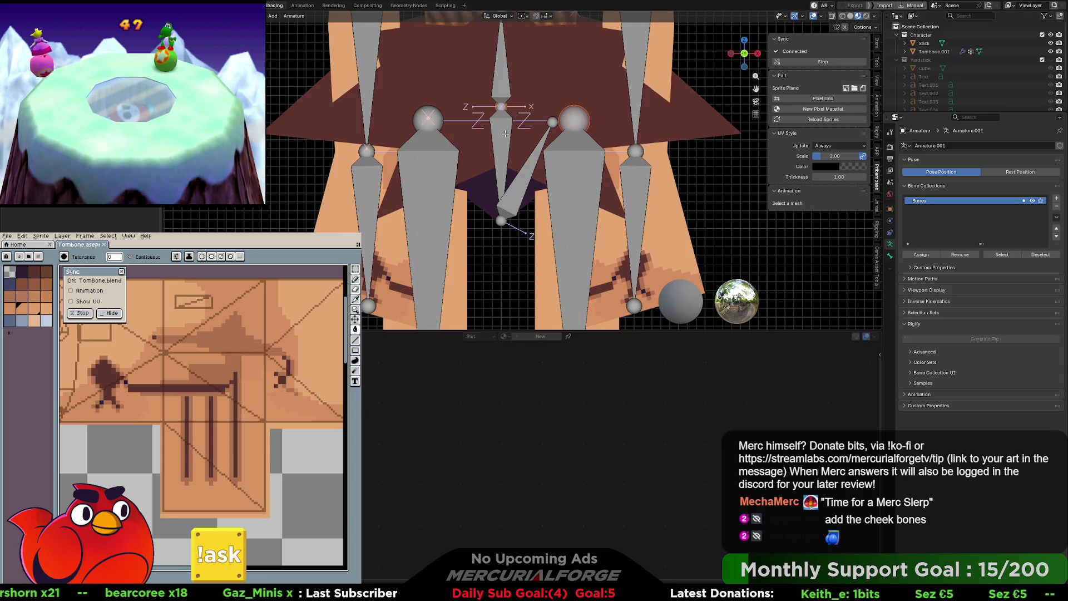
click(586, 122)
key(alt+p)
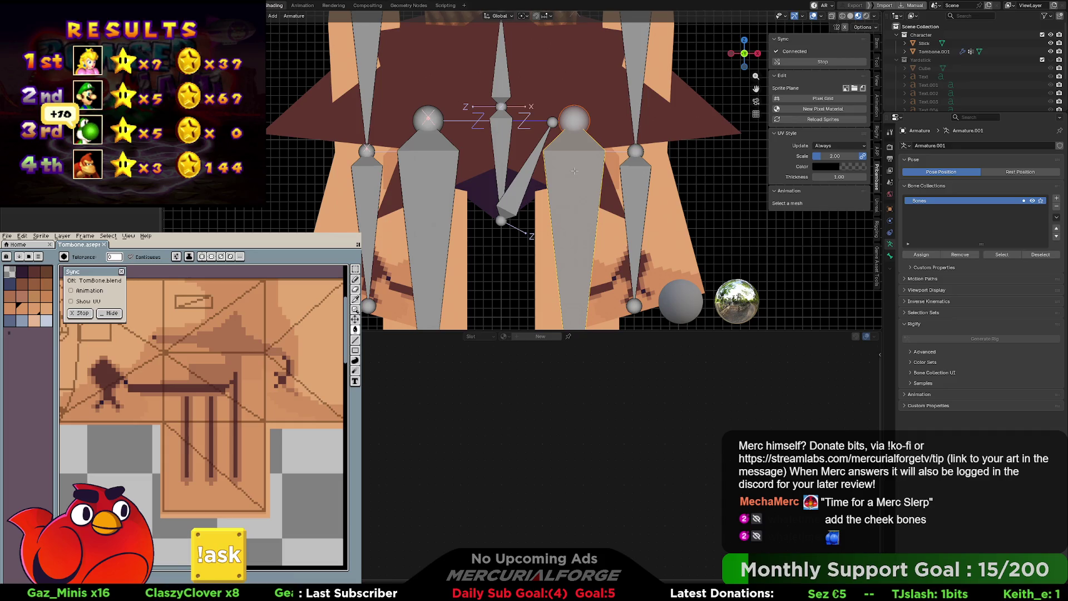
key(g)
key(Escape)
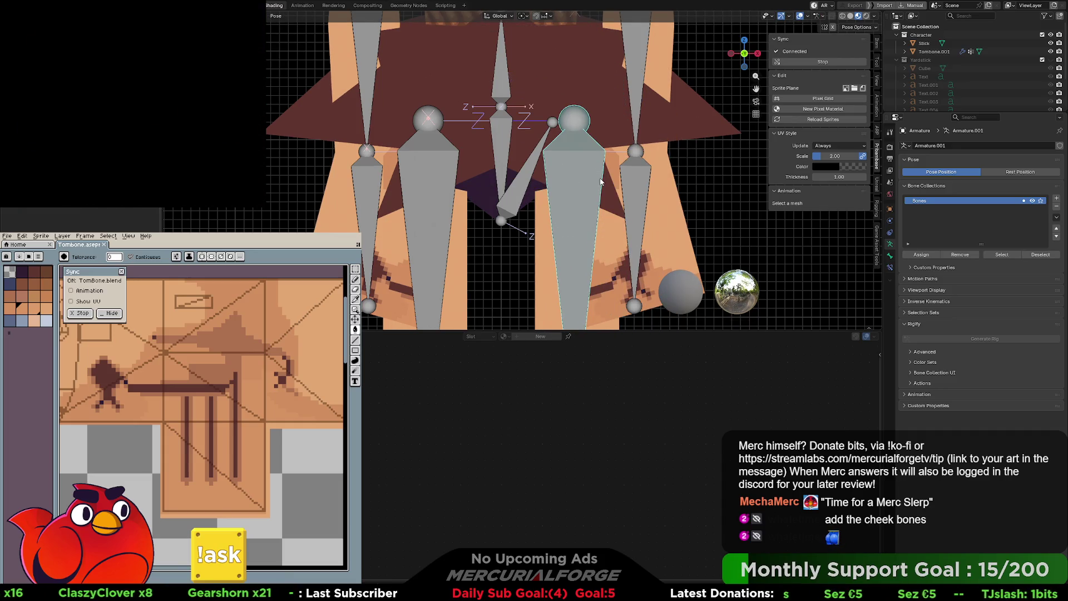
key(Tab)
Step: Parent the diagonal hip bone to the large hip joint with Keep Offset
click(553, 123)
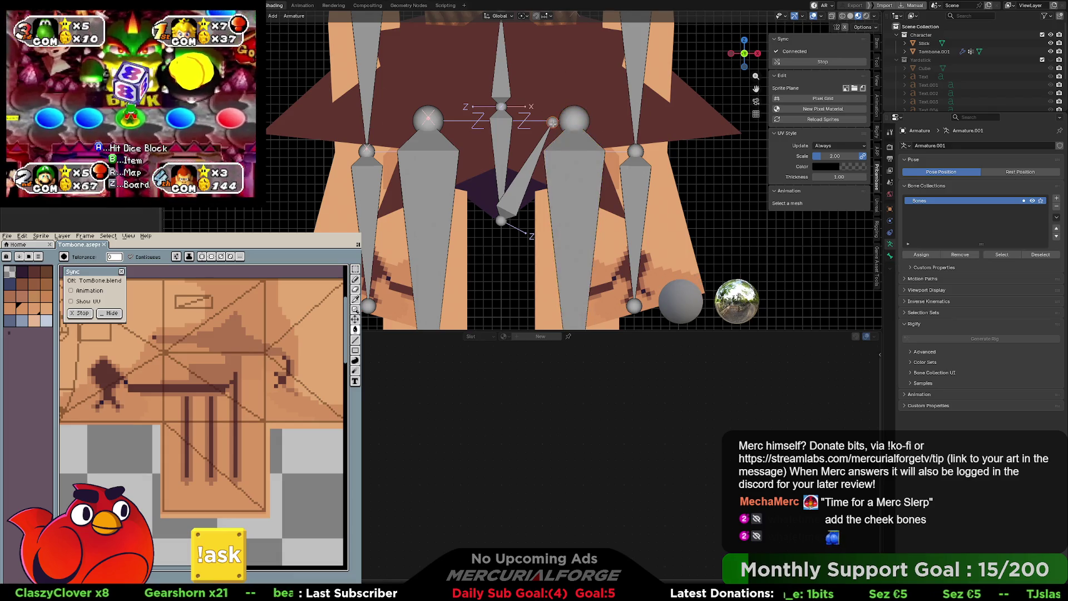
shift+click(575, 121)
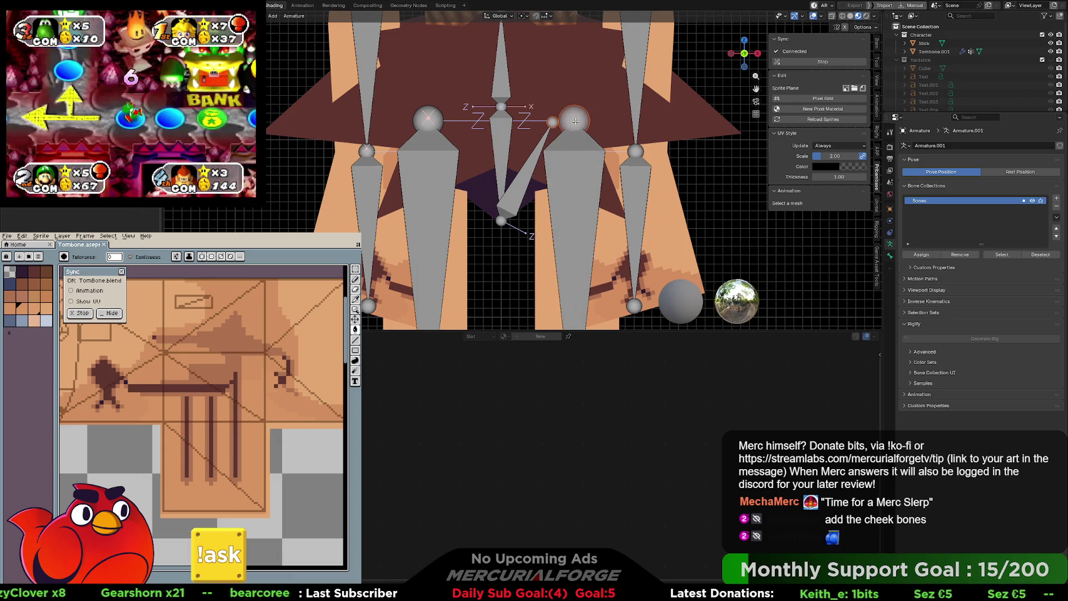
key(ctrl+p)
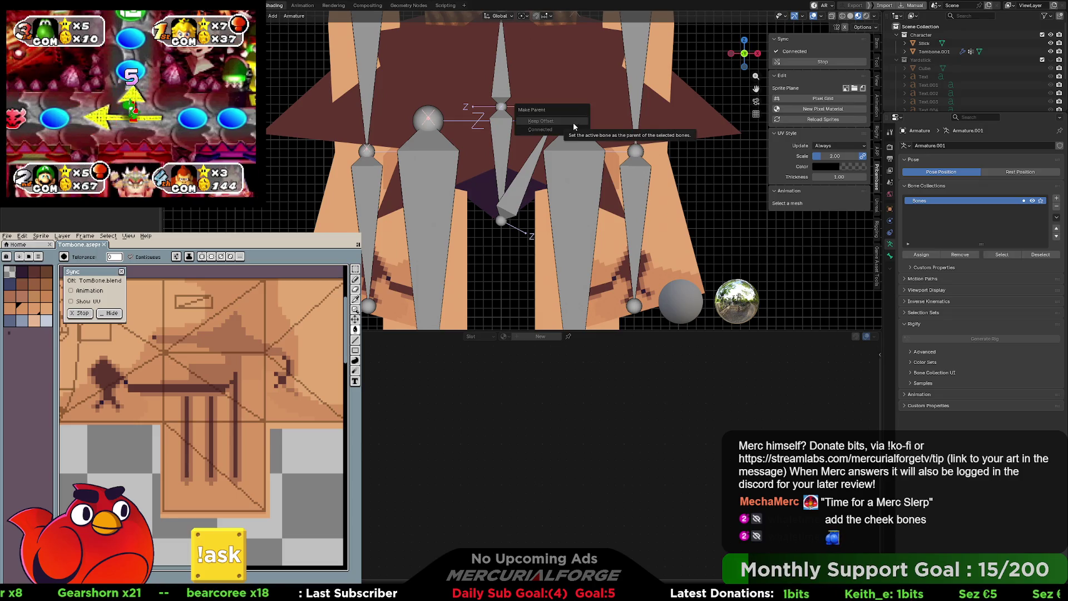
click(574, 126)
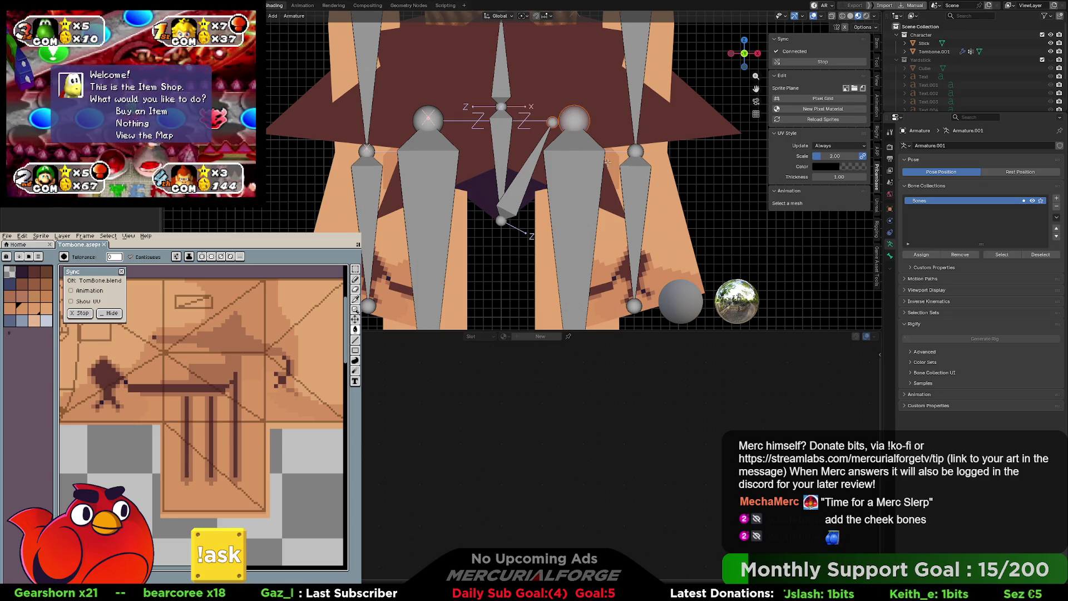
drag(941, 113, 941, 313)
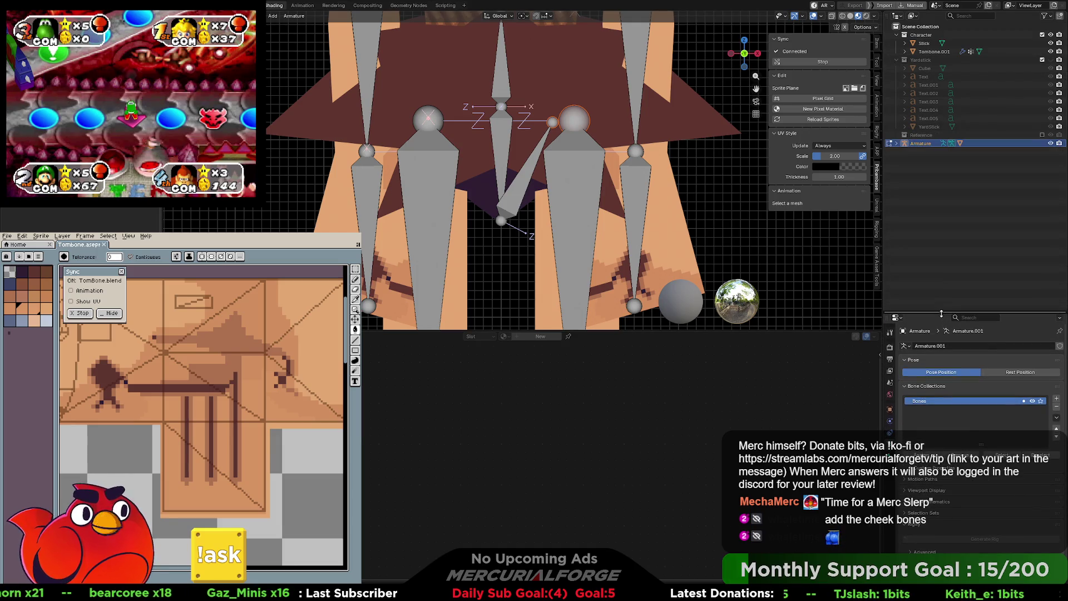
Step: Expand the armature's bone hierarchy and connect Hips.001 with UpperLeg.L
shift+click(897, 143)
scroll(940, 237, down, 2)
scroll(941, 237, down, 2)
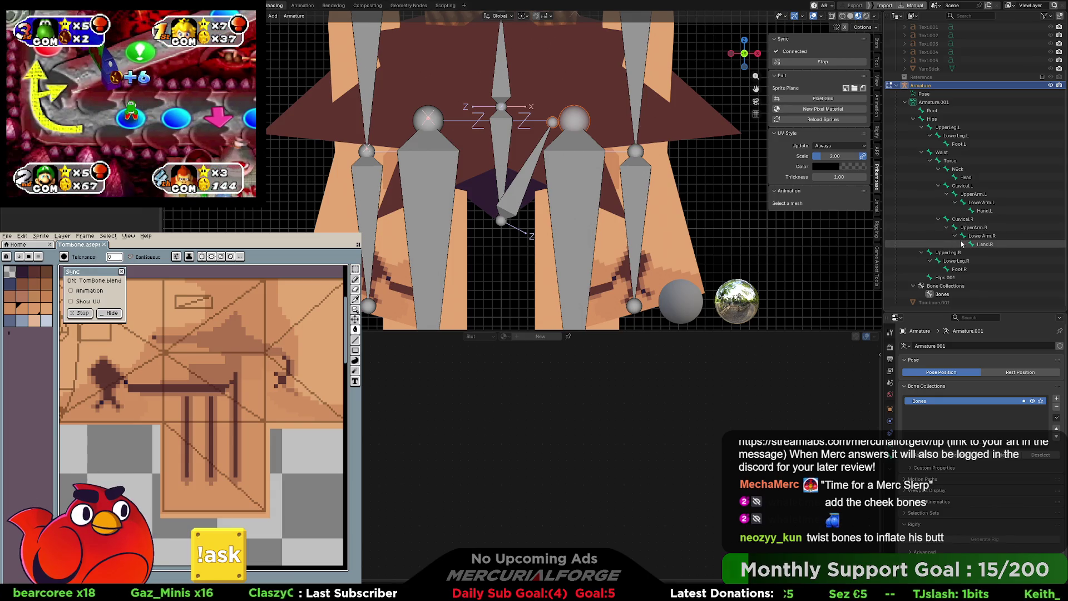
click(572, 131)
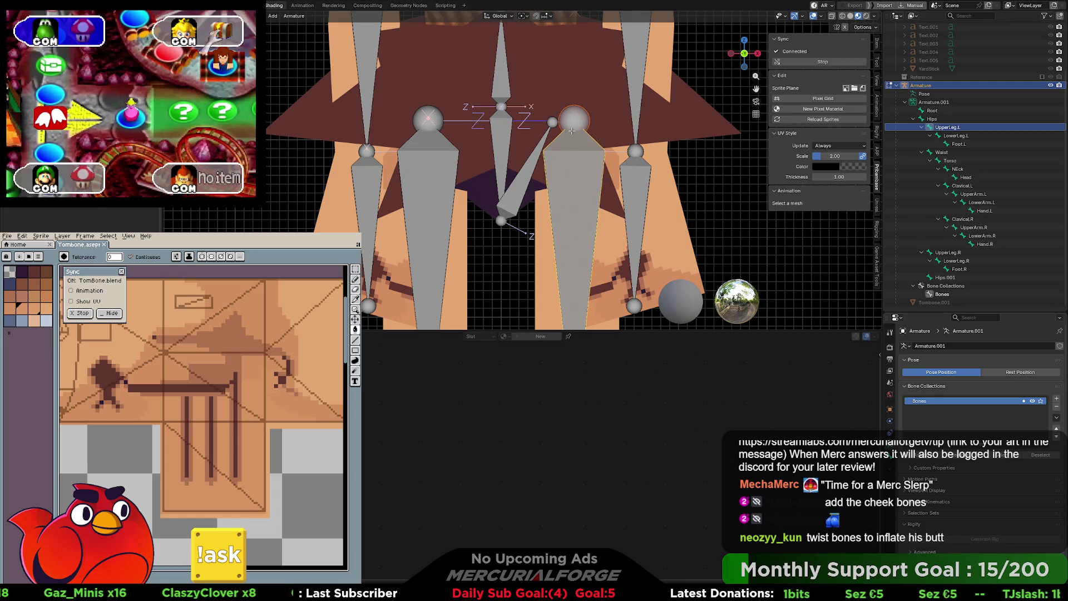
click(530, 171)
shift+click(571, 159)
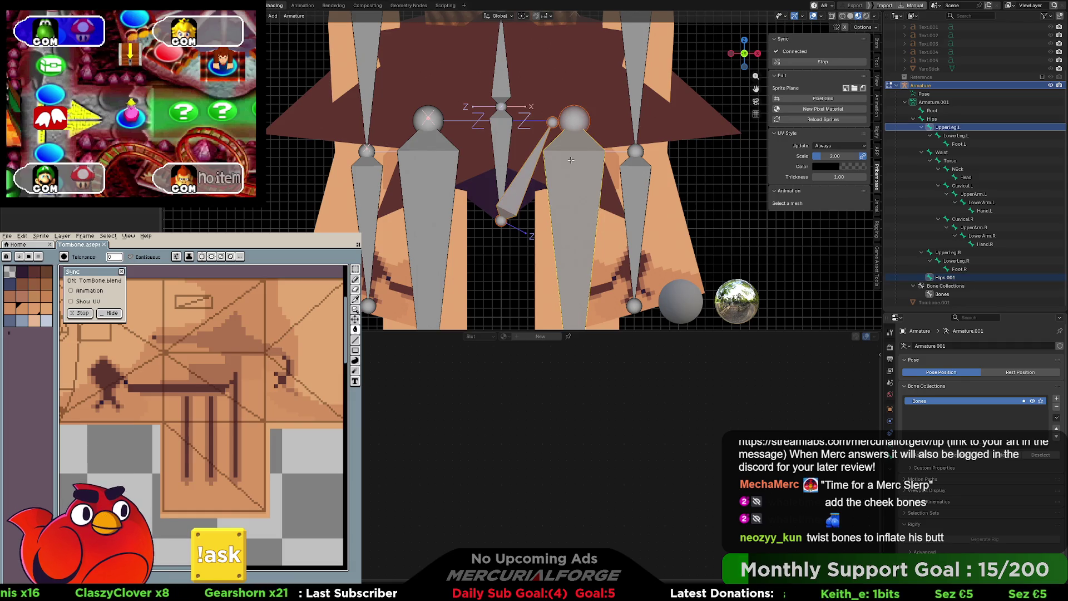
key(ctrl+p)
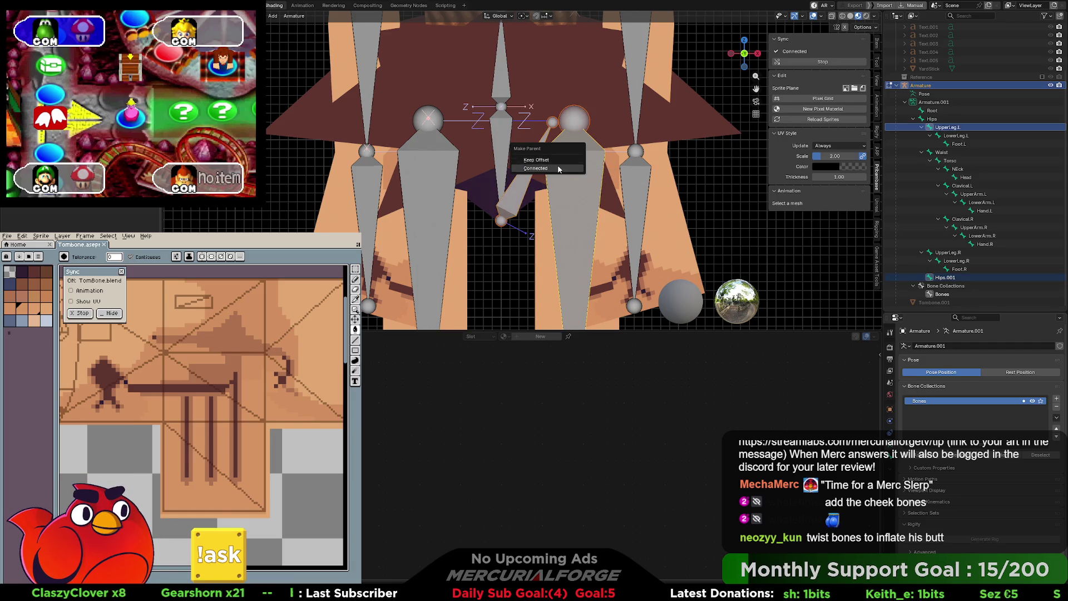
click(558, 169)
Step: Try connecting UpperLeg.L under Hips.001, then undo that re-parent
scroll(564, 189, down, 5)
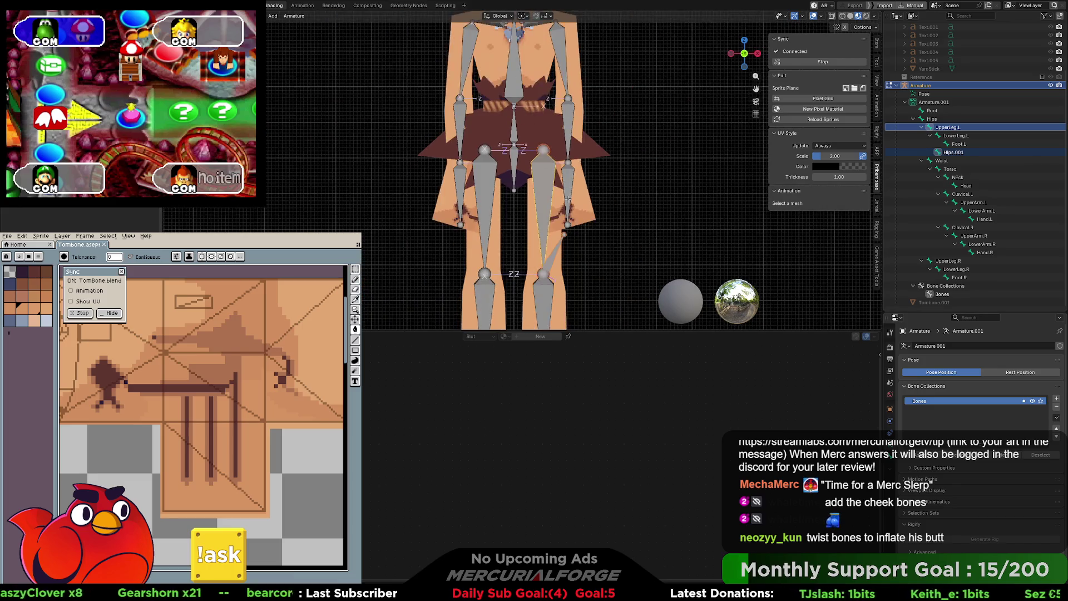
scroll(554, 154, up, 2)
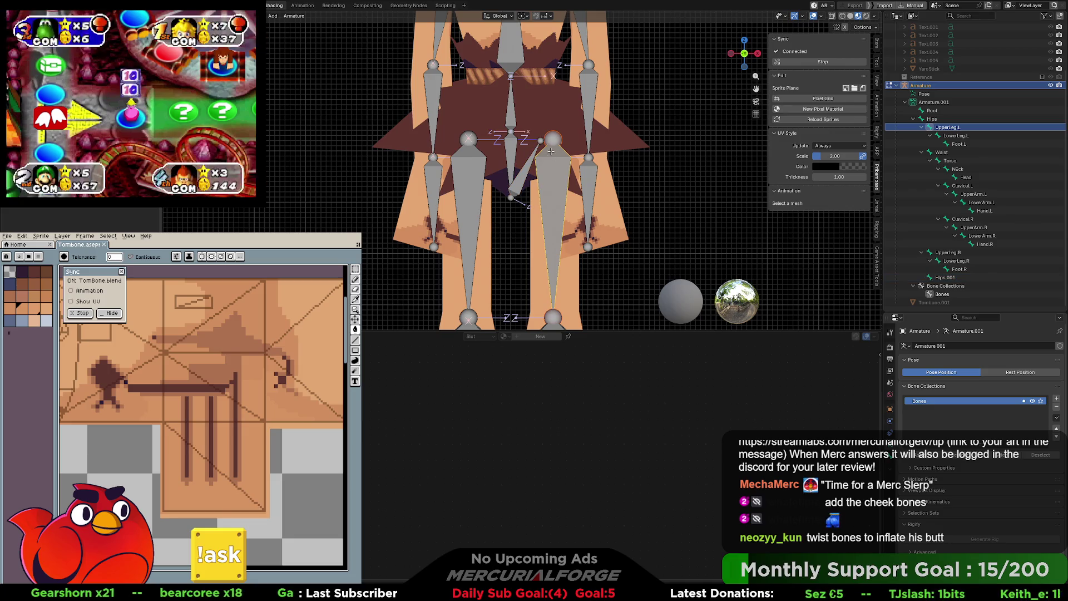
click(527, 167)
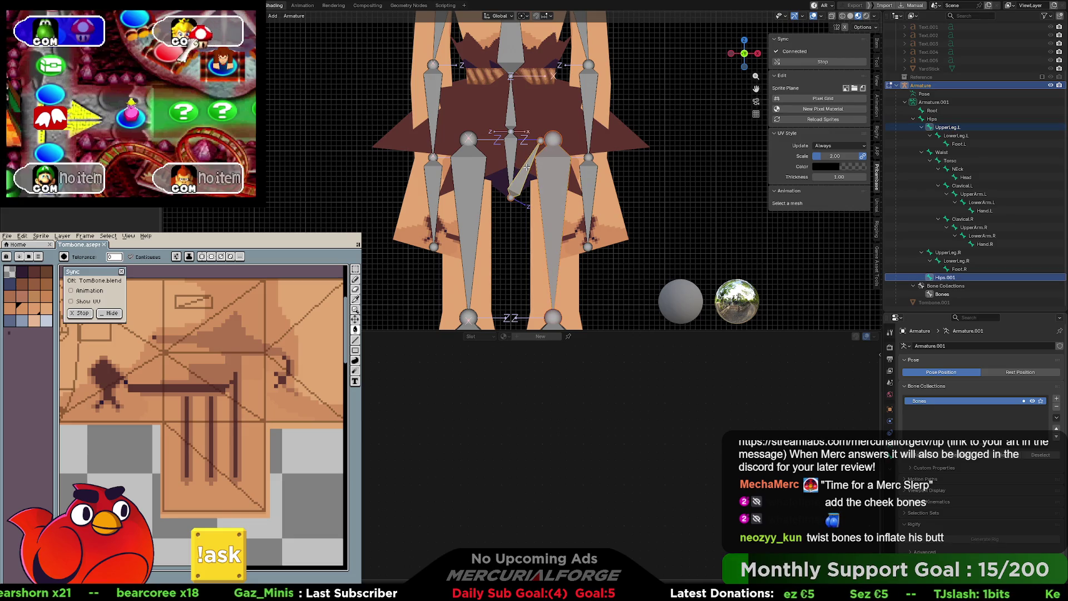
key(ctrl+p)
click(527, 168)
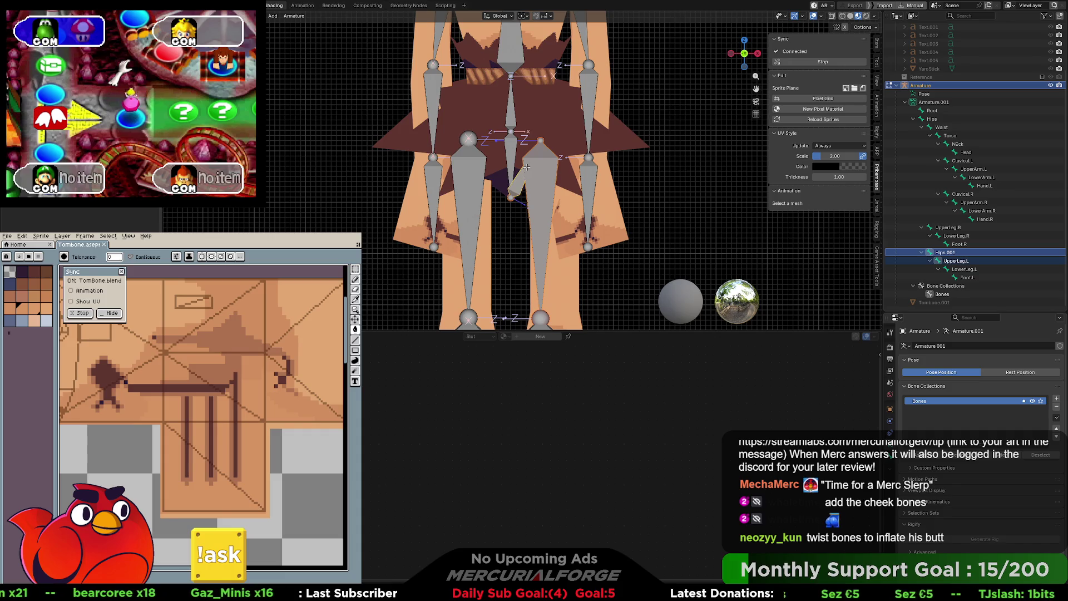
key(ctrl+z)
key(ctrl+z)
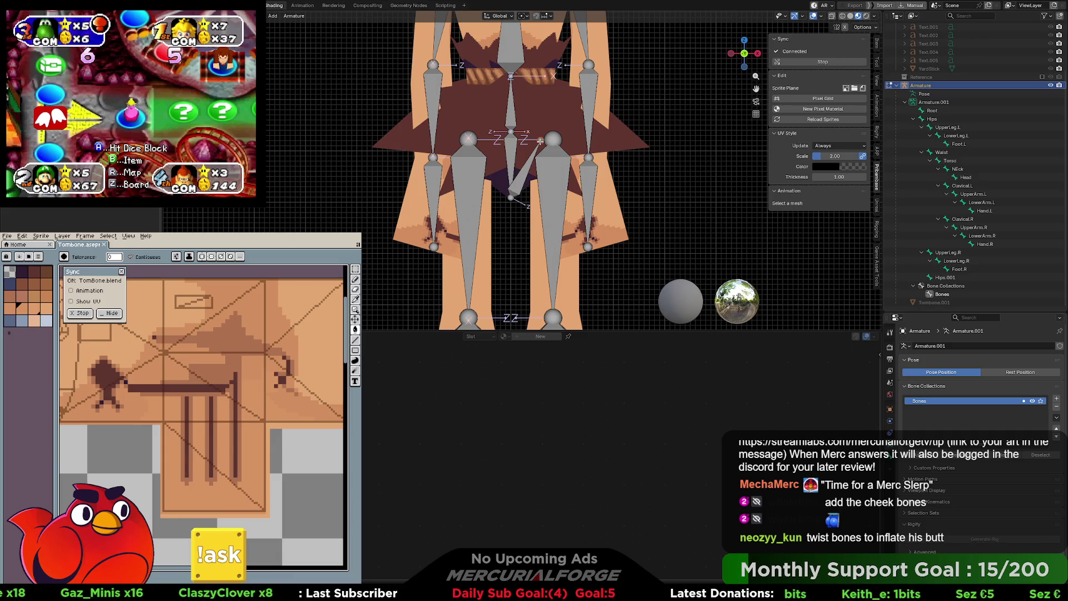
Step: Reposition the selected hip bone
scroll(540, 142, up, 10)
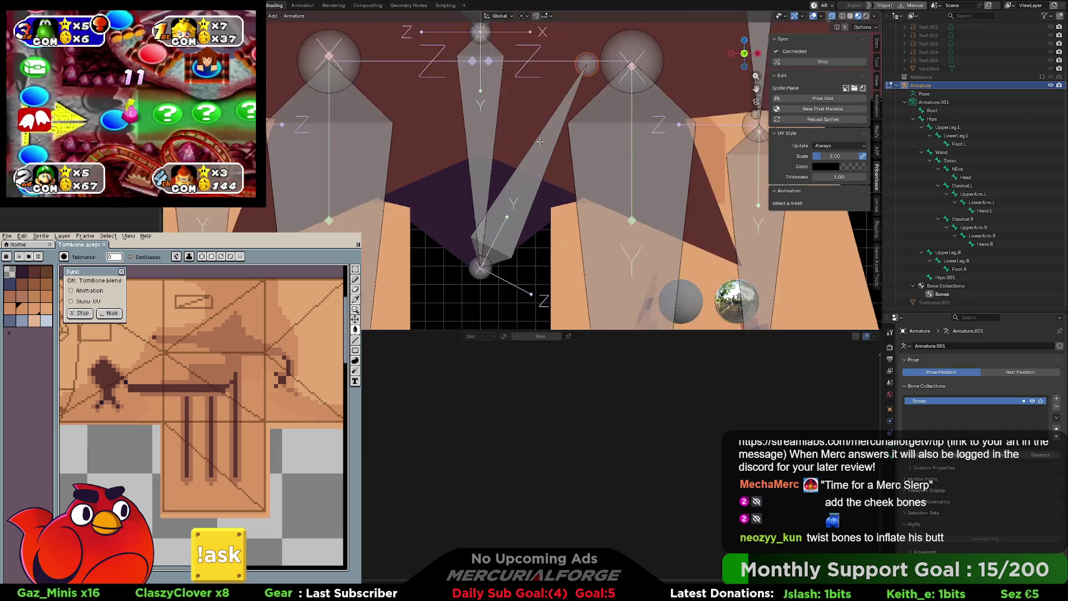
scroll(403, 241, down, 2)
scroll(478, 183, up, 2)
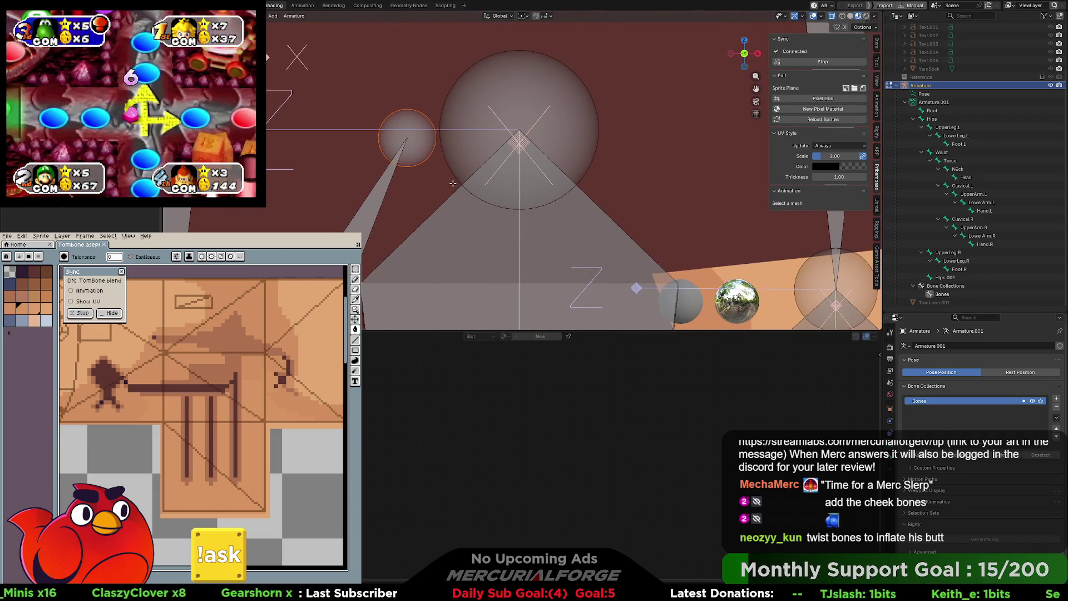
key(g)
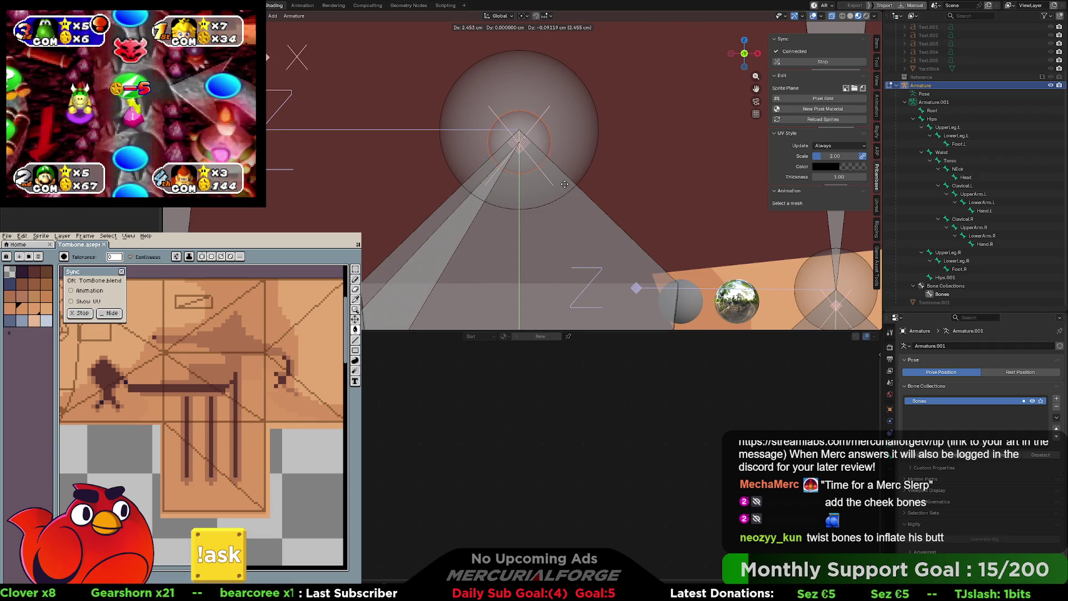
click(565, 184)
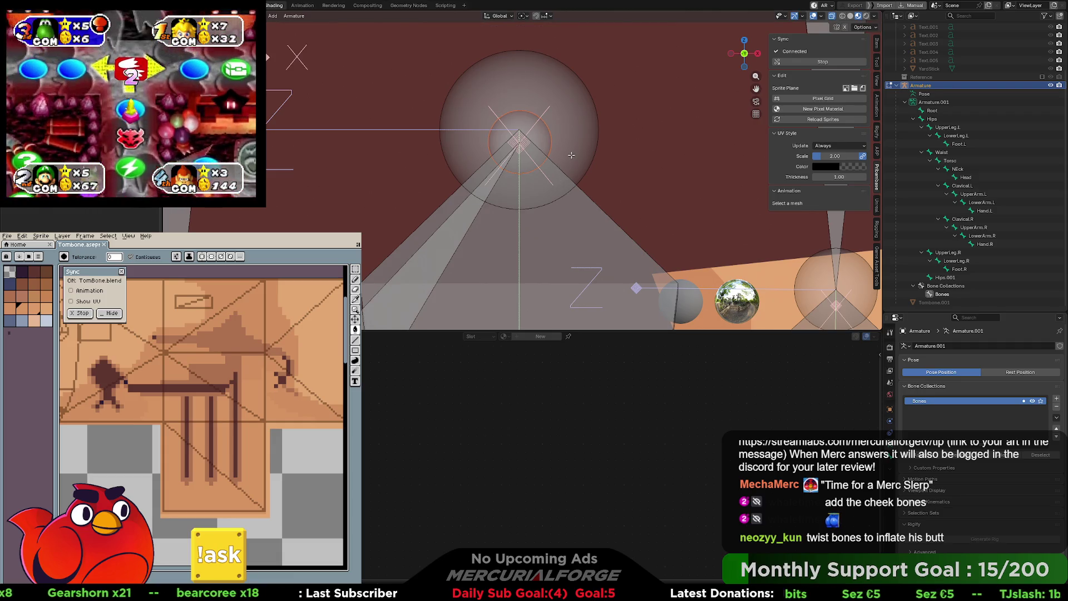
Step: Parent UpperLeg.L to Hips.001 as a connected child
scroll(554, 177, down, 3)
click(432, 270)
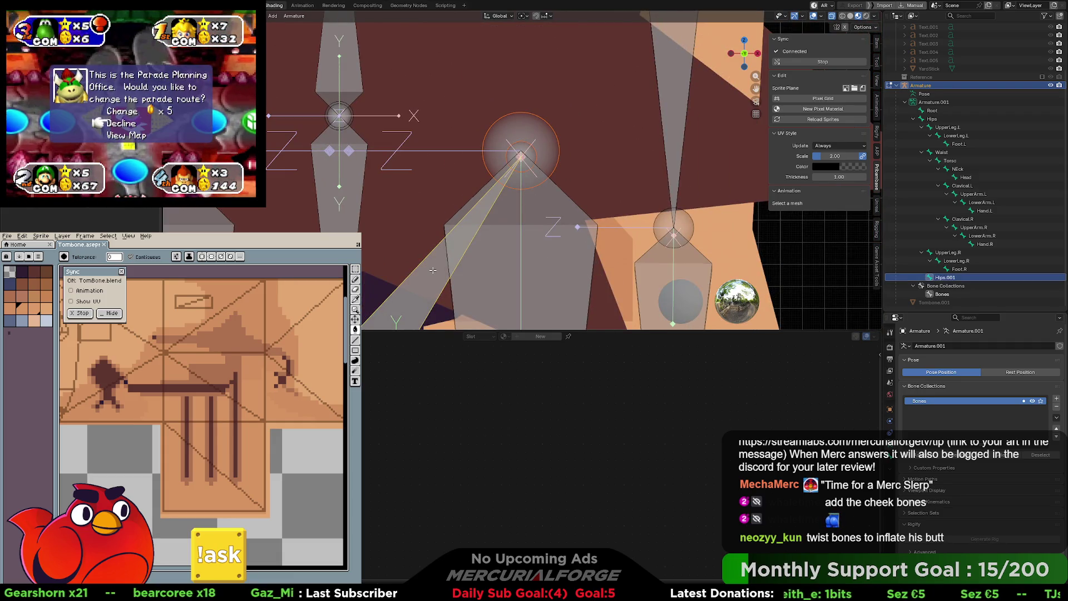
shift+click(437, 269)
key(ctrl+p)
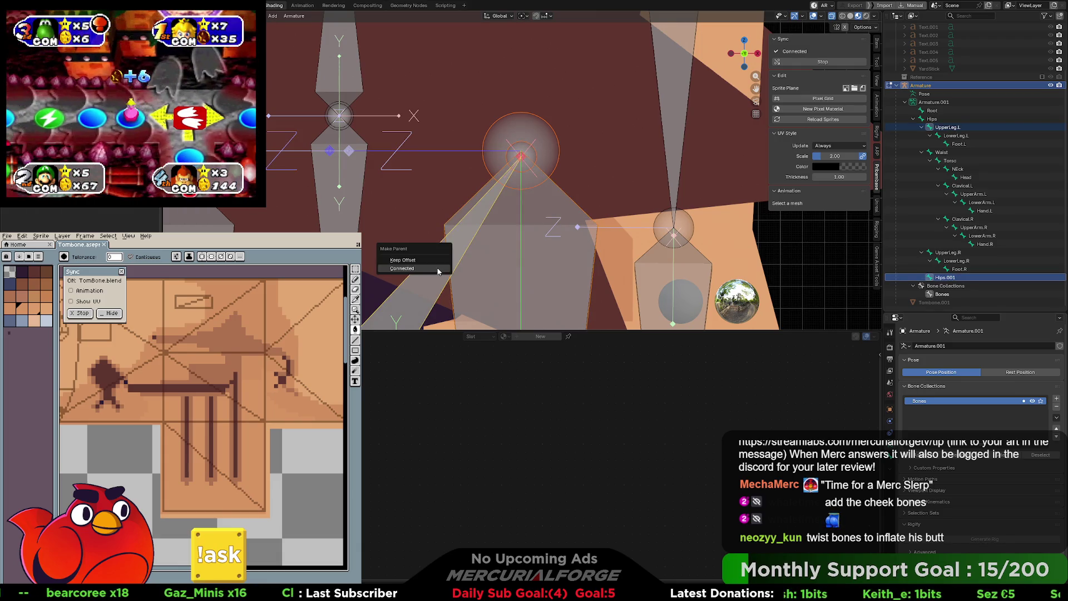
click(437, 268)
key(KP_Decimal)
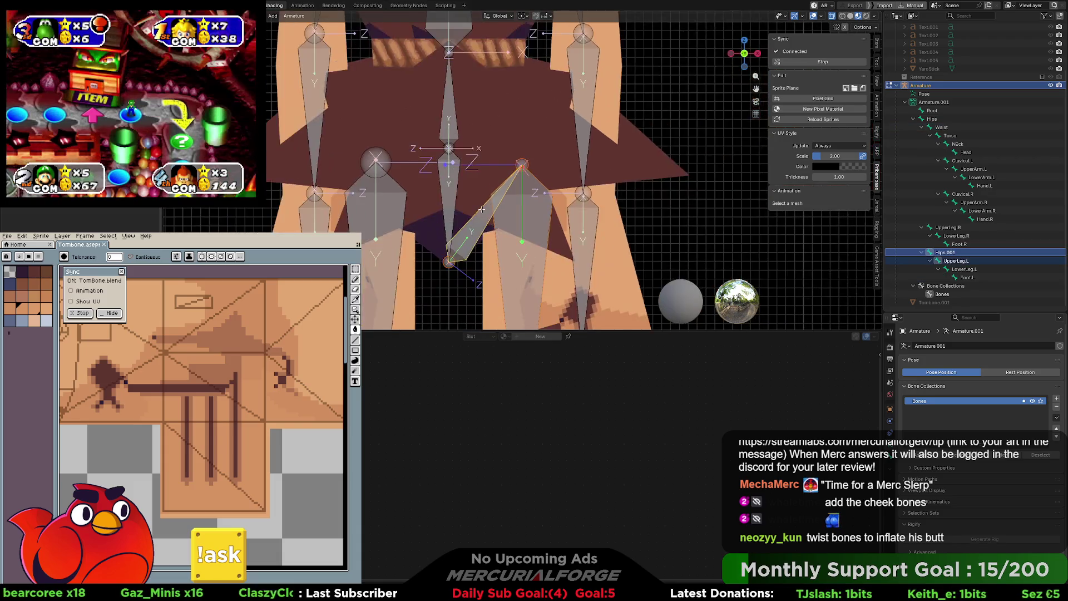
shift+middle_drag(527, 220, 525, 124)
key(ctrl+z)
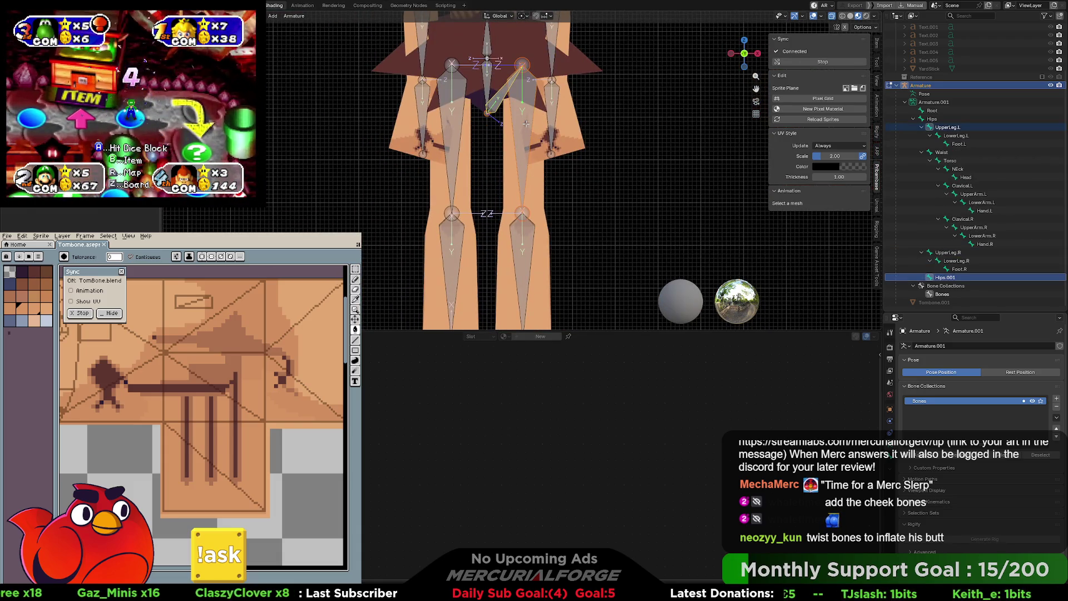
key(ctrl+shift+z)
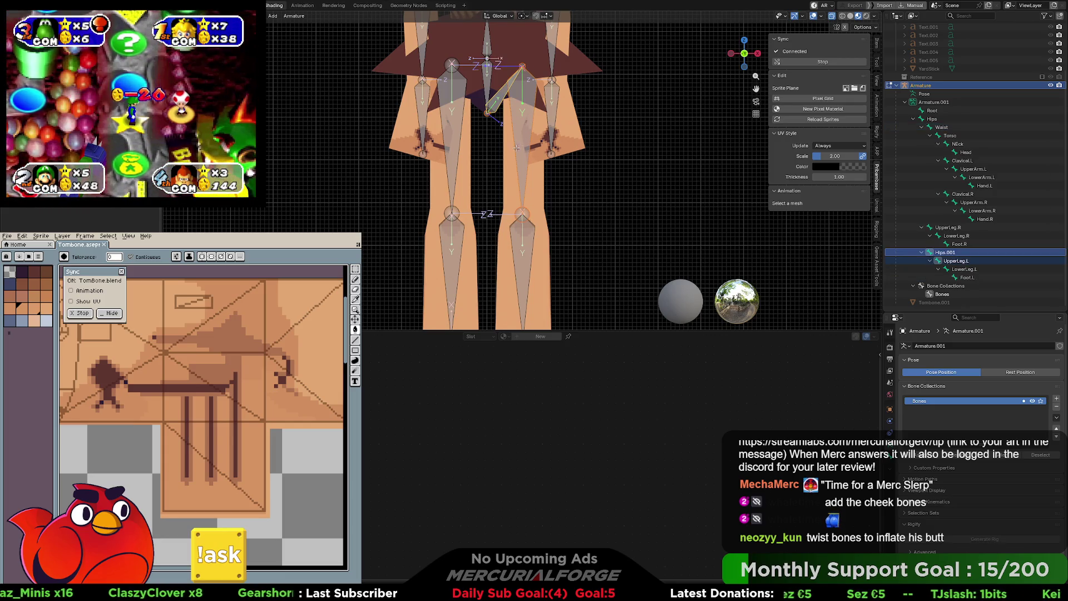
Step: Undo the parenting and adjust the hip joint from the right side view
scroll(503, 158, down, 2)
mouse_move(541, 152)
middle_down()
mouse_move(449, 152)
mouse_move(497, 127)
middle_up()
key(KP_3)
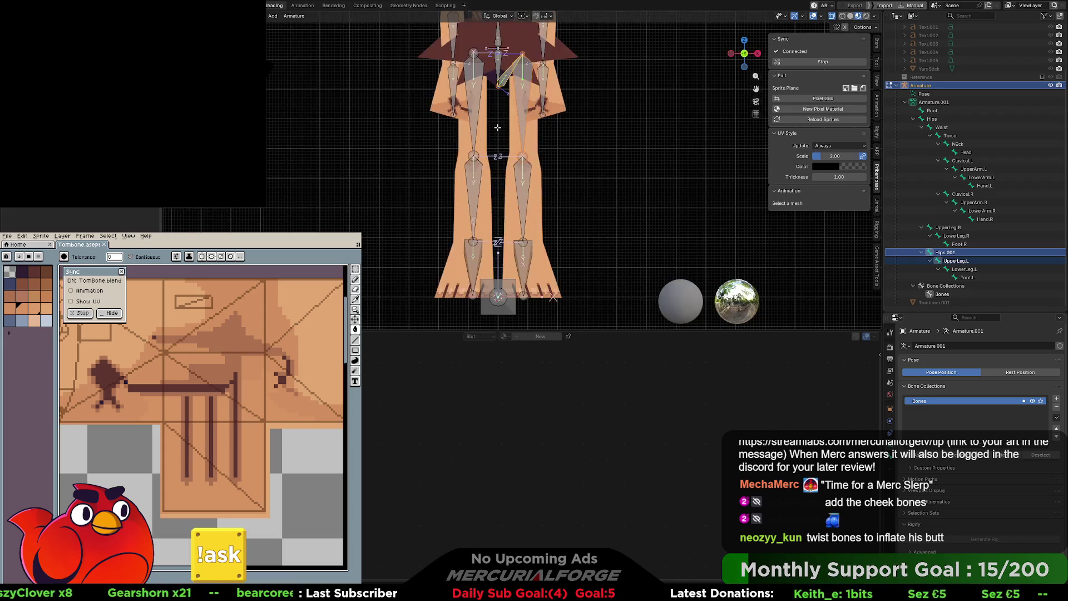
key(ctrl+z)
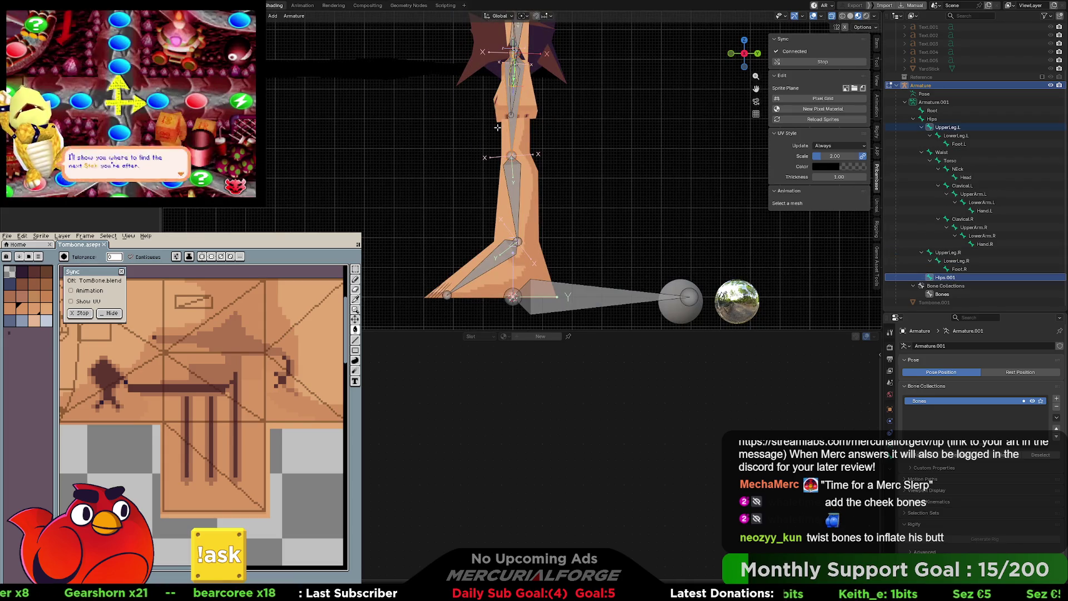
scroll(507, 95, up, 6)
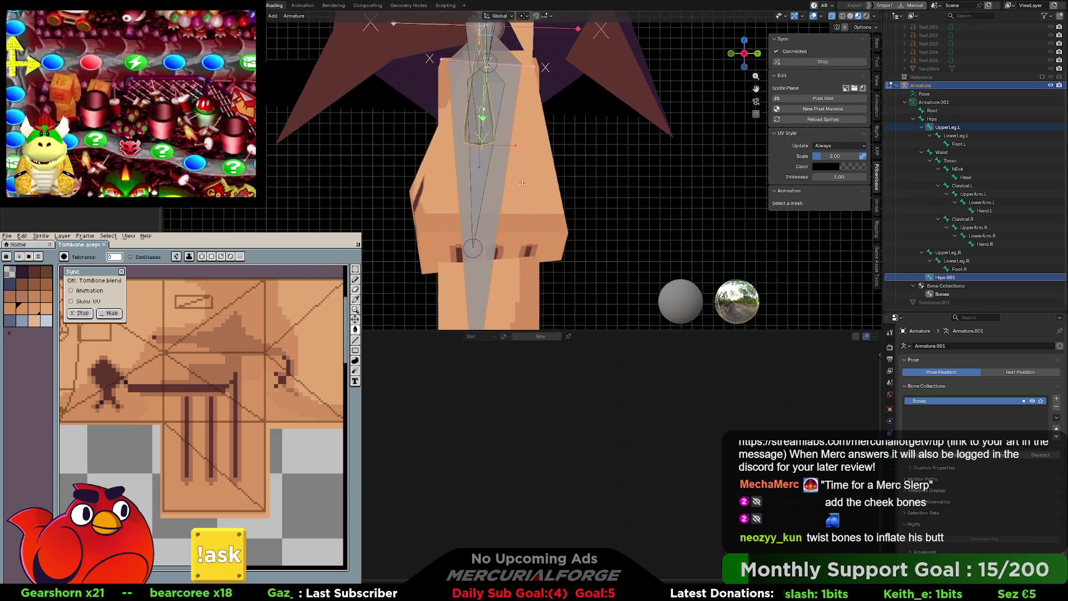
scroll(499, 158, up, 5)
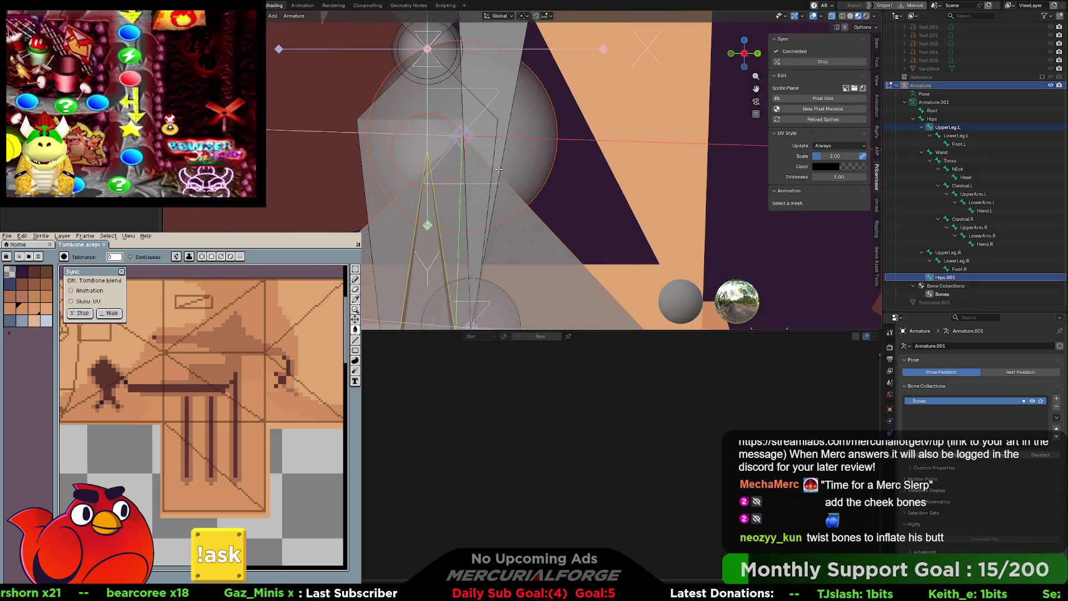
click(422, 140)
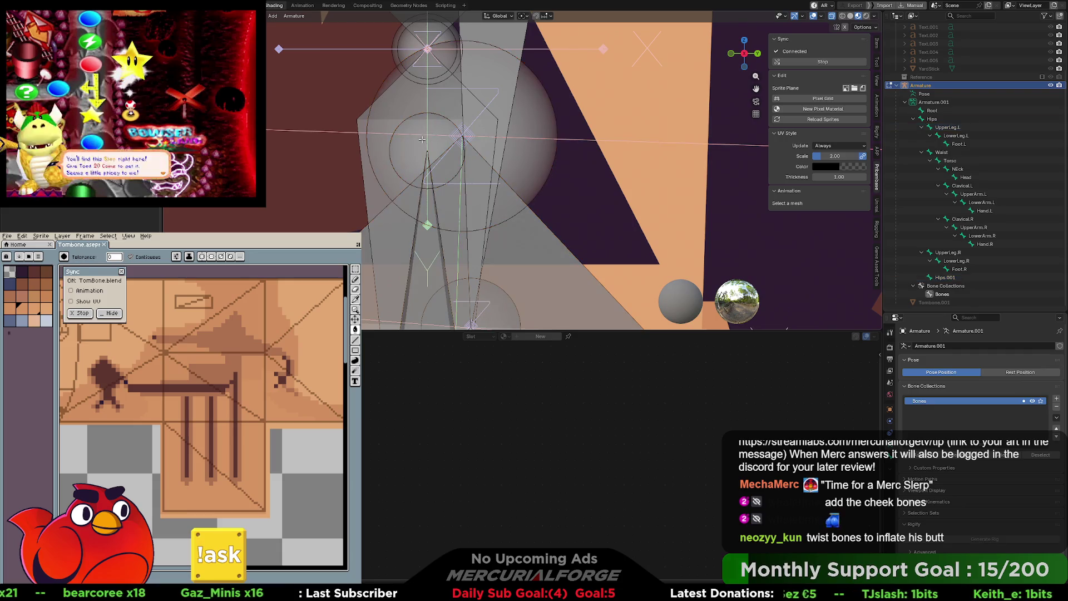
key(g)
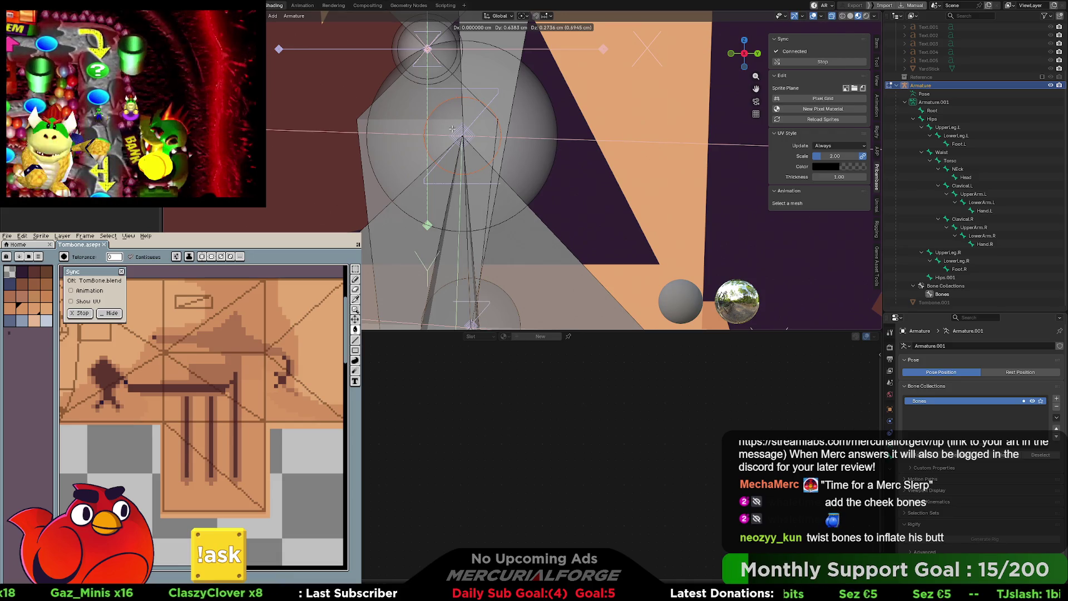
middle_drag(427, 159, 507, 264)
Step: Reconnect UpperLeg.L to Hips.001 and return to front view
click(487, 266)
shift+click(445, 263)
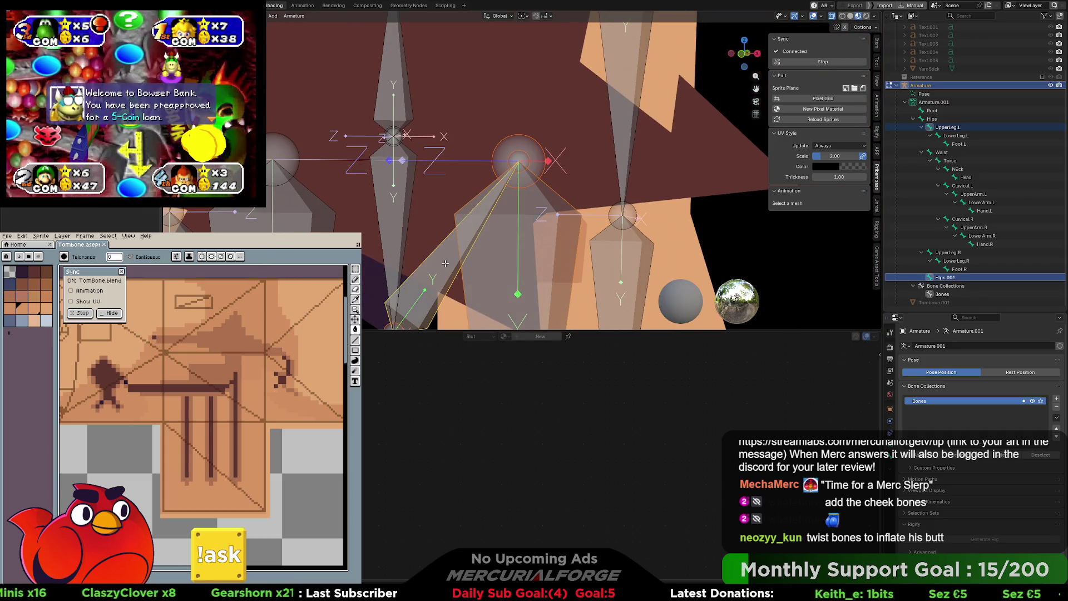
key(ctrl+p)
click(445, 263)
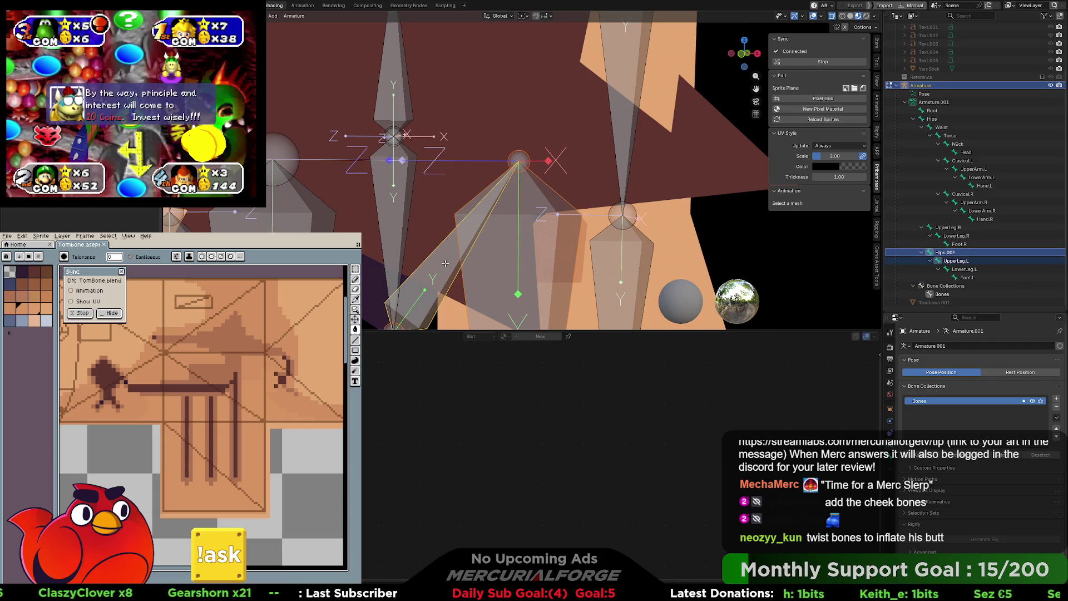
key(KP_1)
scroll(534, 230, down, 5)
scroll(517, 167, up, 3)
shift+scroll(504, 130, up, 3)
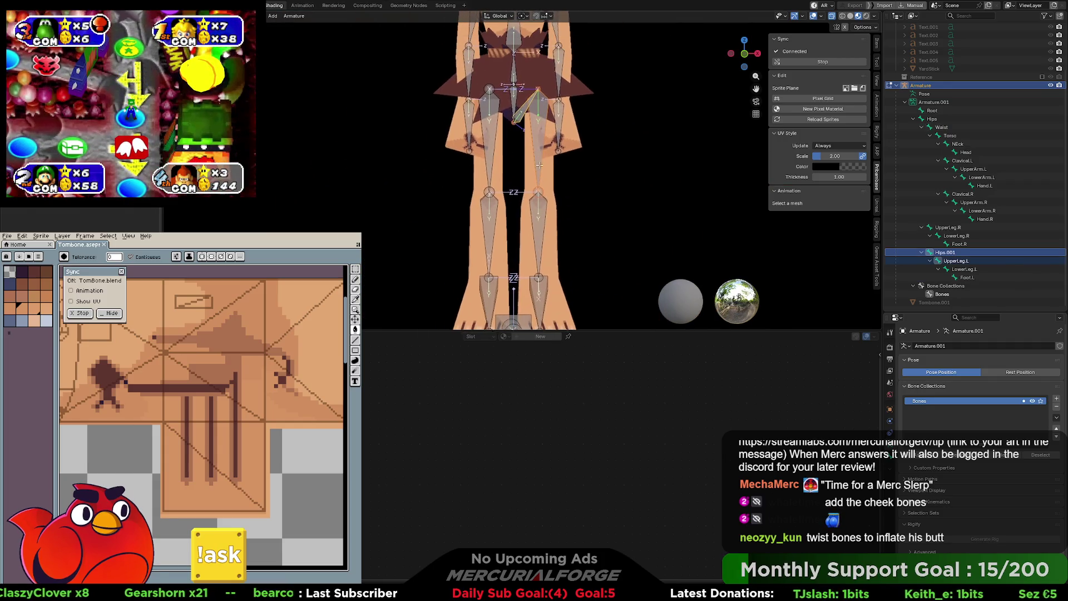
Step: Delete the old right-leg bones down to Foot.R
key(ctrl+Tab)
click(490, 129)
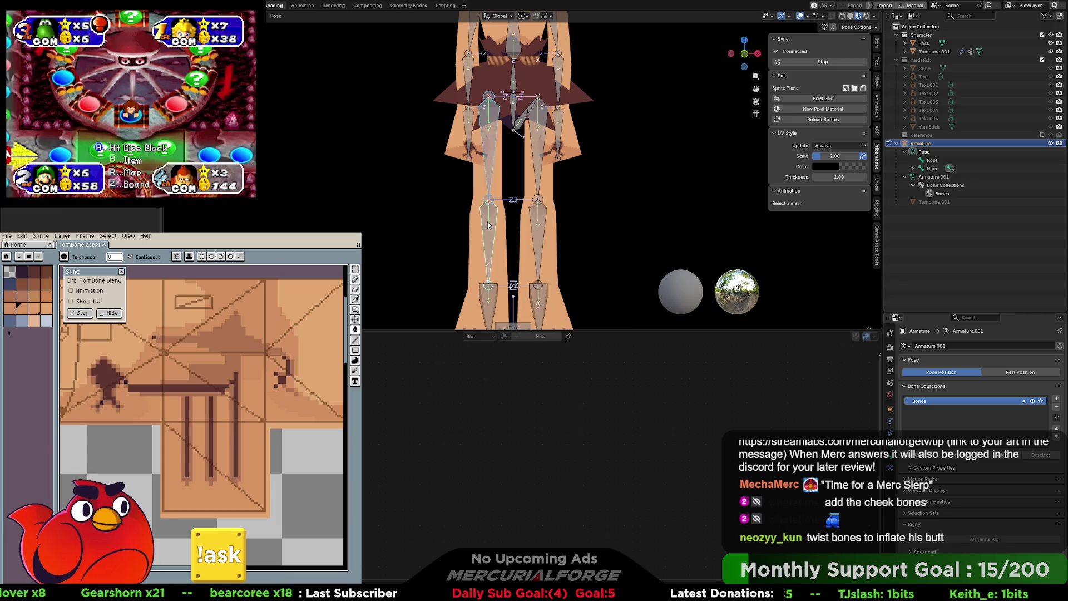
key(Tab)
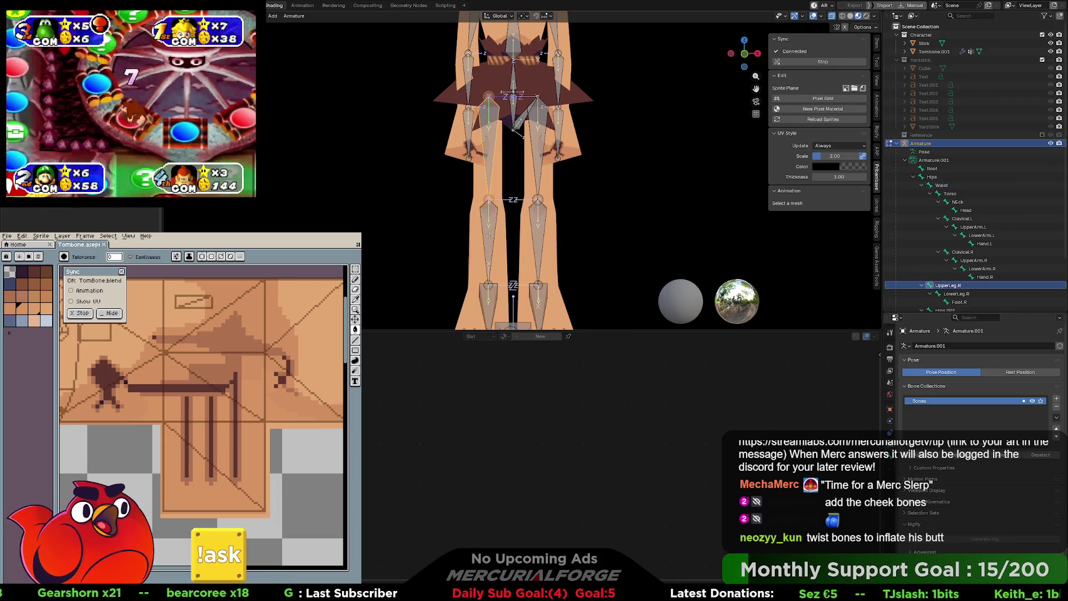
click(485, 294)
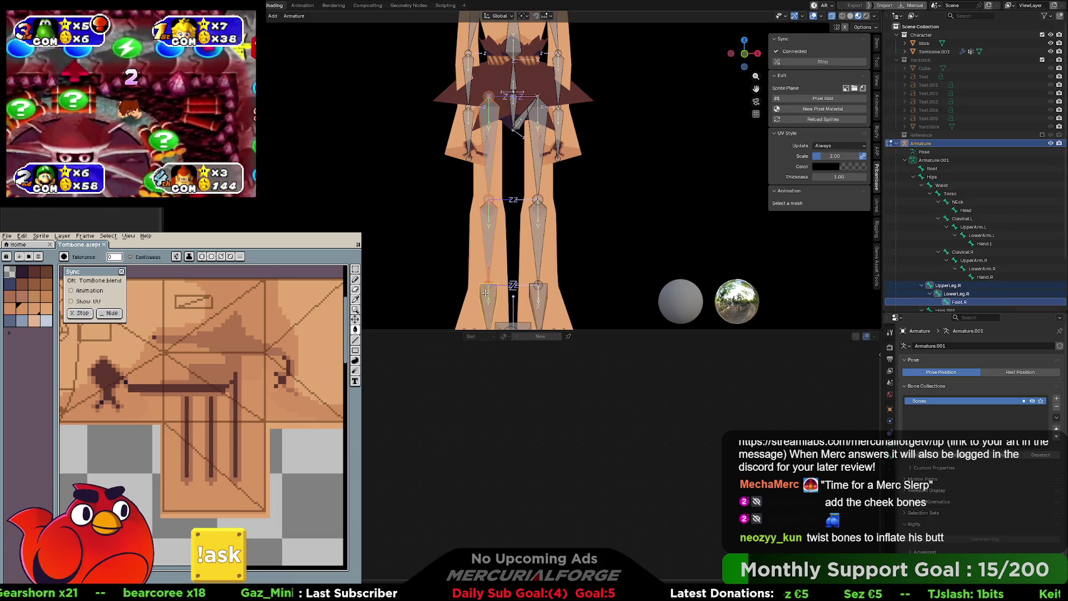
key(x)
click(485, 292)
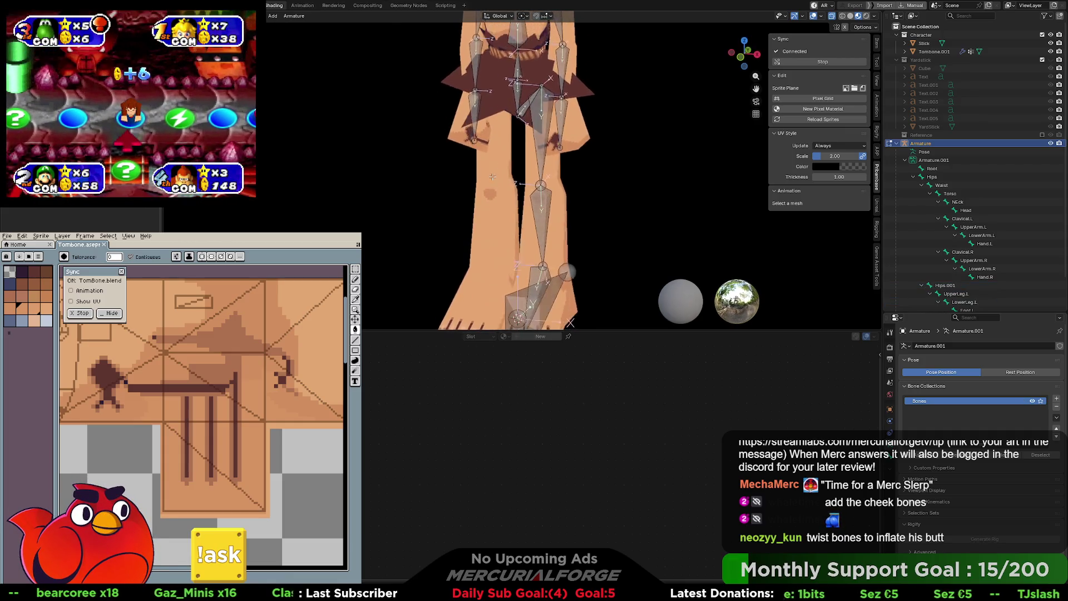
Step: Check the Hips.001, UpperLeg.L and LowerLeg.L chain and start renaming Hips.001
click(527, 103)
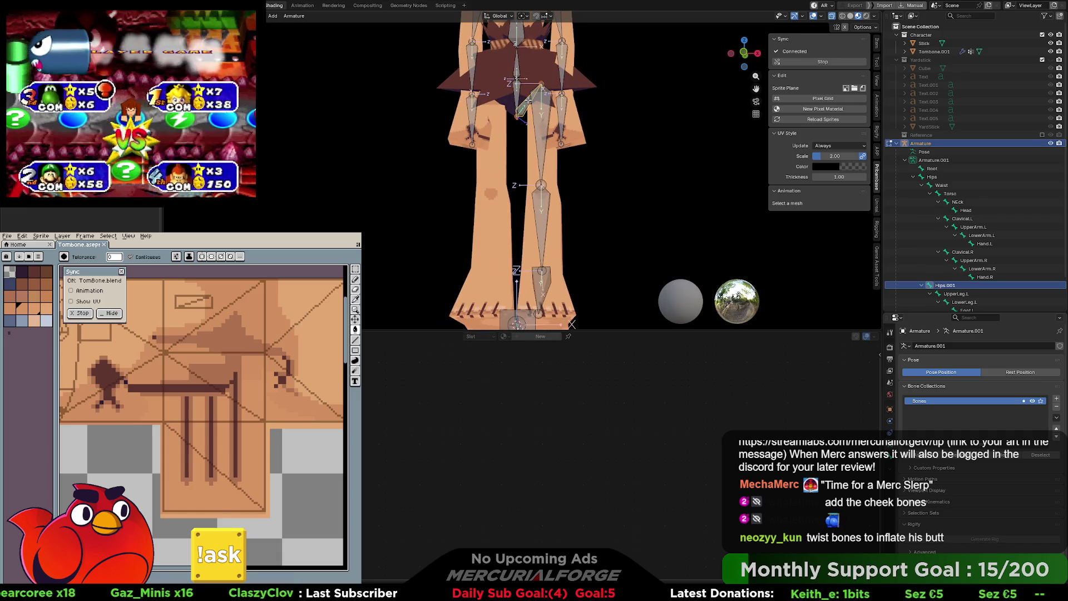
shift+click(541, 145)
shift+click(539, 278)
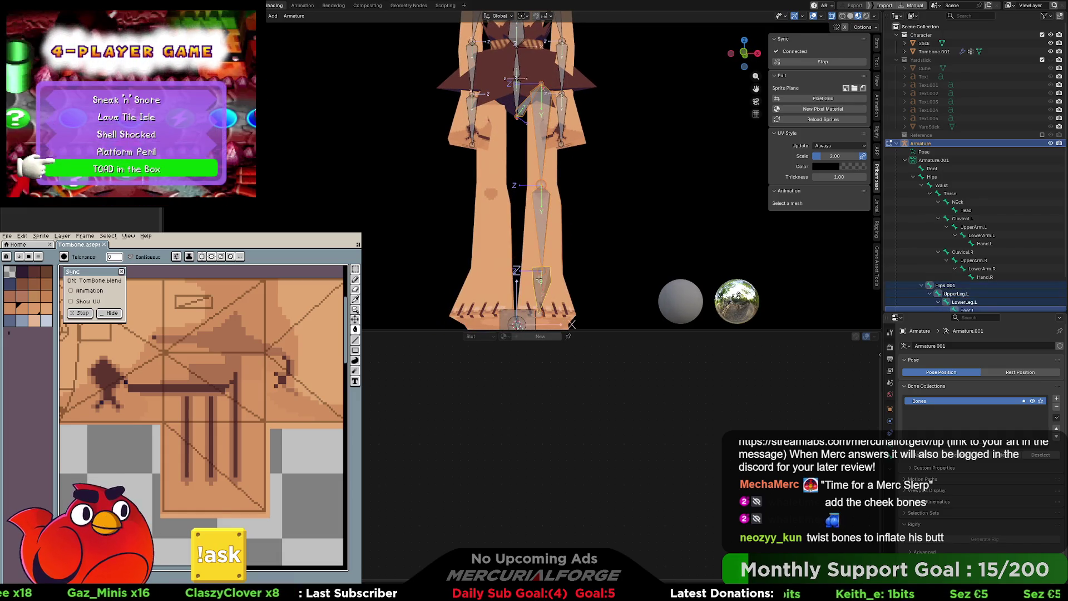
click(550, 101)
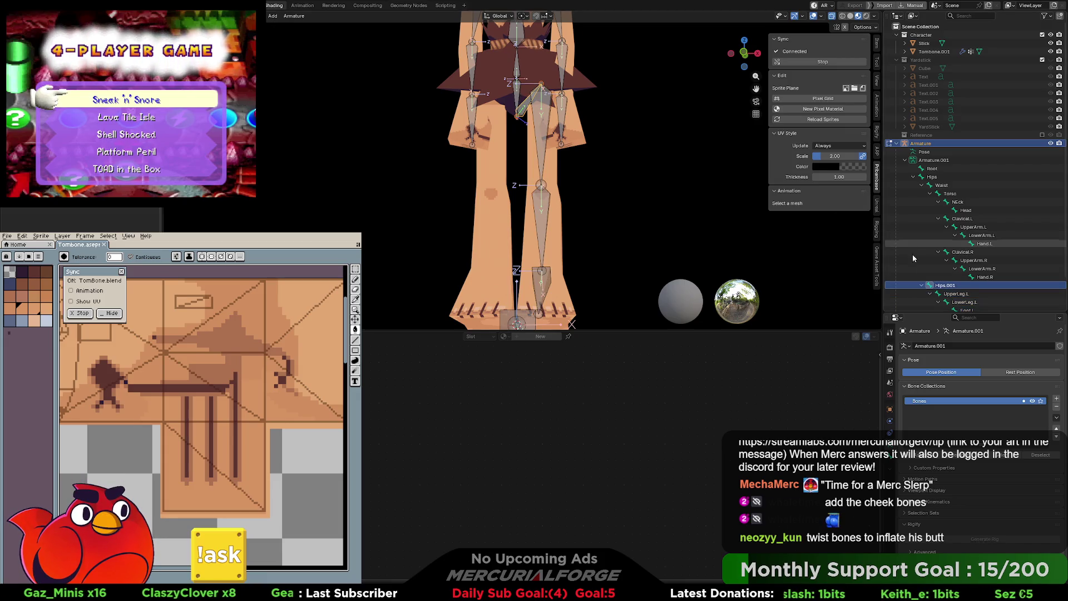
scroll(945, 288, down, 3)
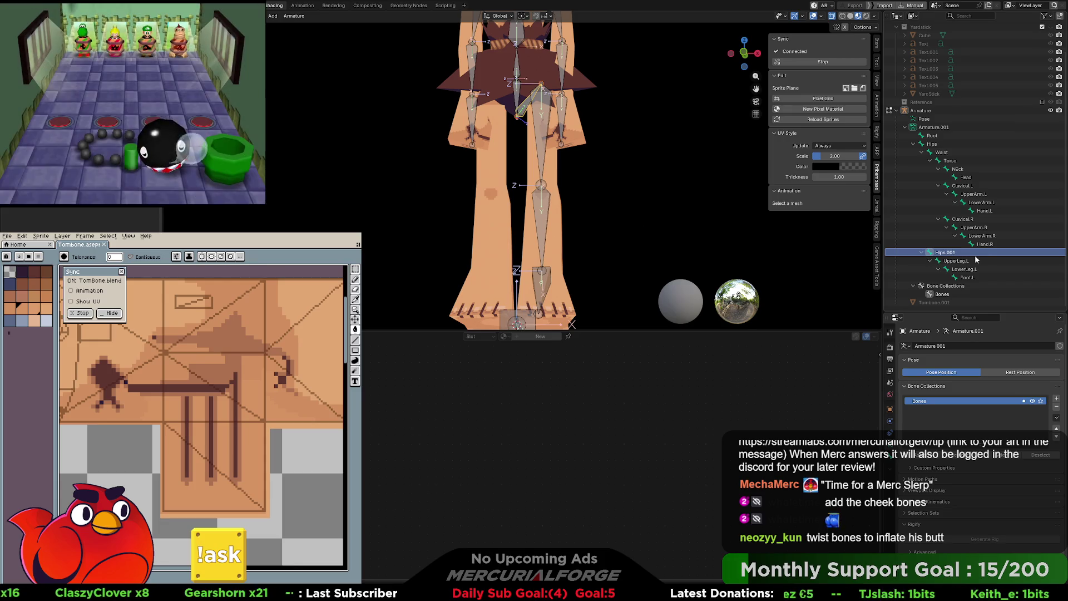
double_click(975, 252)
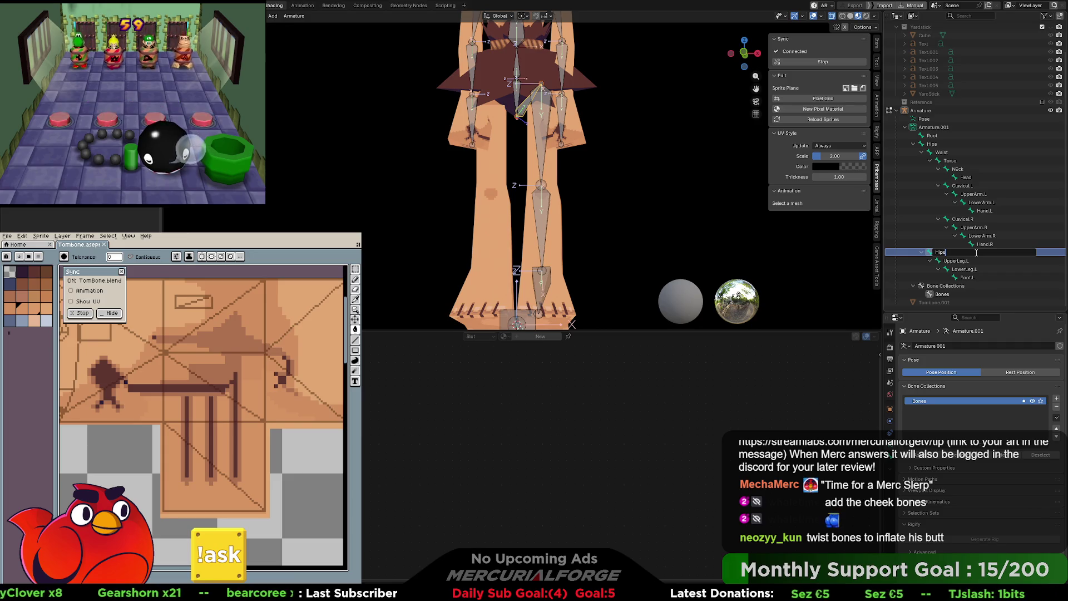
Step: Rename the bone to Hip.L and mirror the left leg chain to the right side
text(.L)
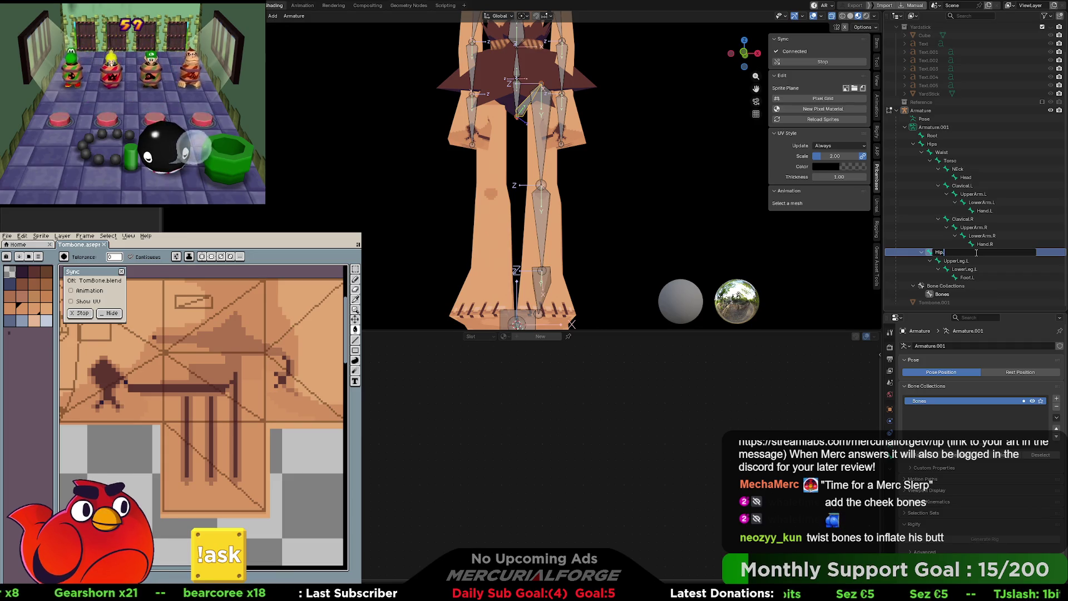
key(Return)
drag(975, 252, 975, 277)
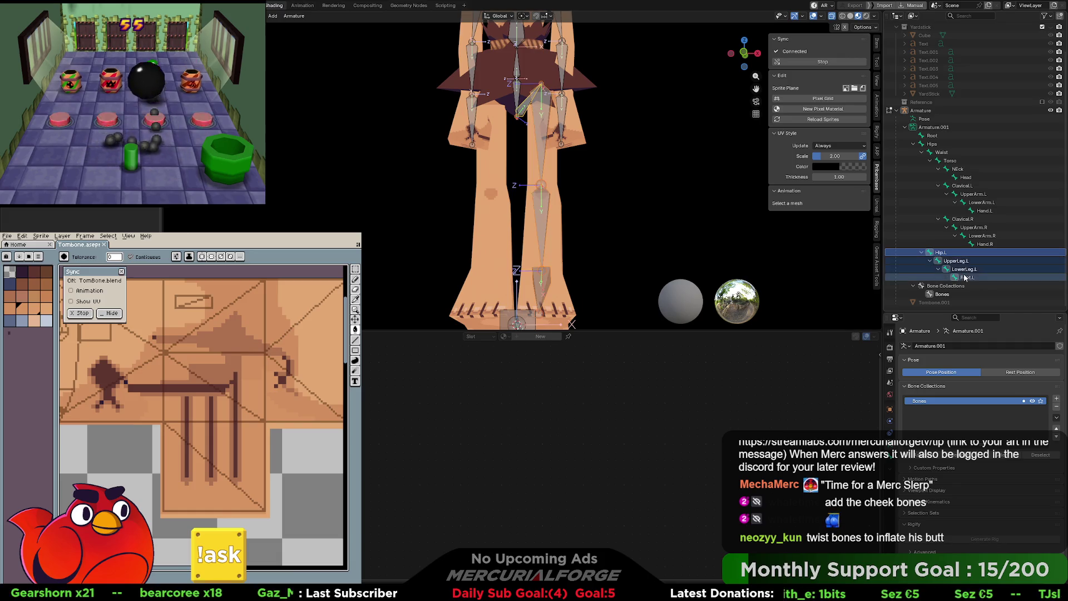
right_click(543, 118)
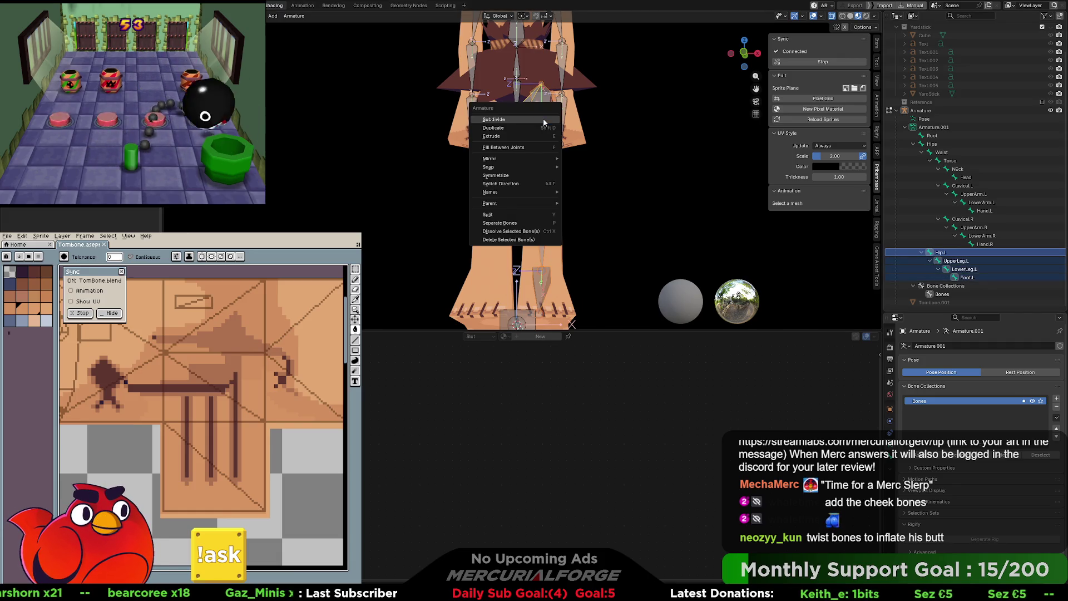
click(521, 174)
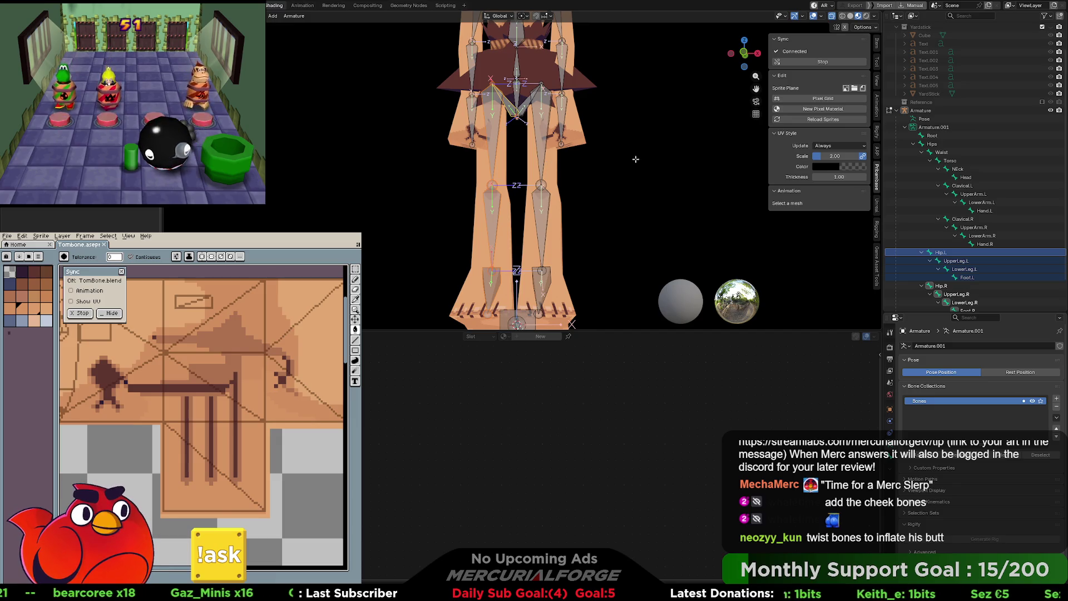
Step: Test-rotate the central Hips bone, then cancel the rotation
scroll(531, 86, up, 3)
shift+middle_drag(531, 86, 538, 169)
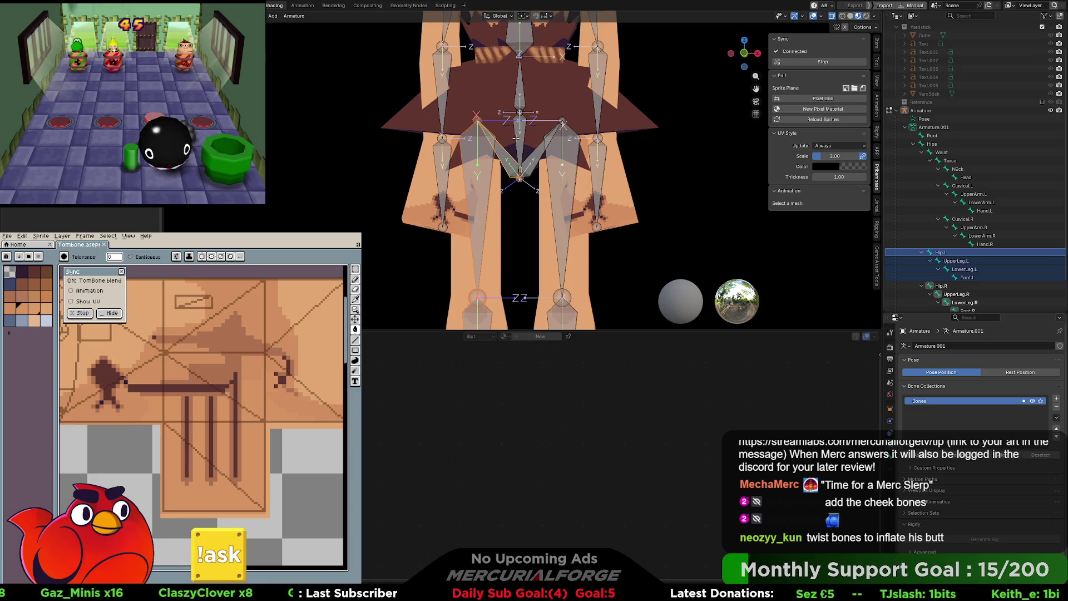
click(521, 136)
key(r)
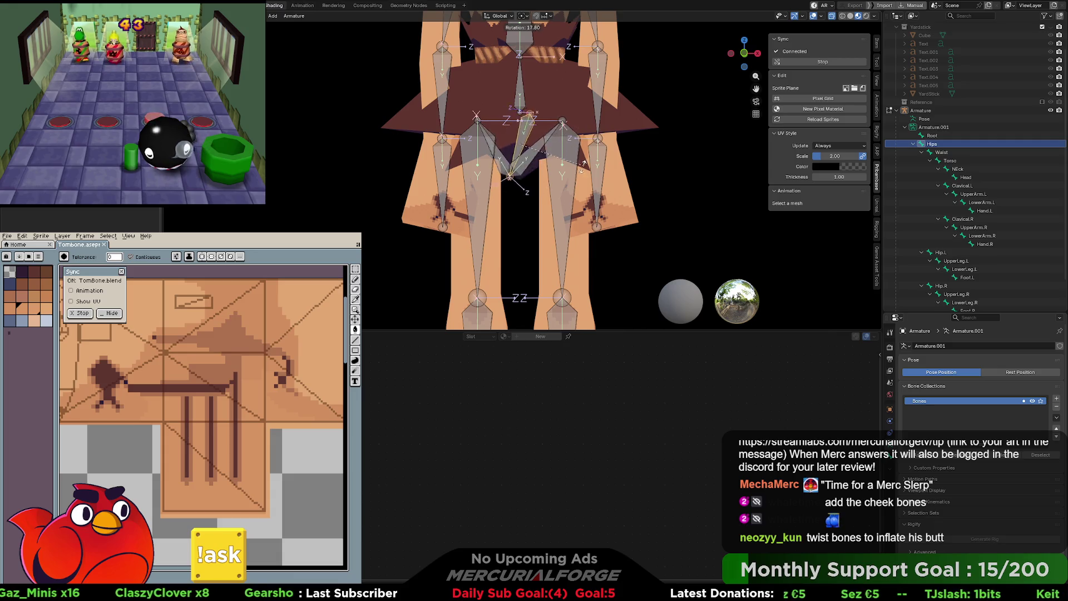
right_click(551, 143)
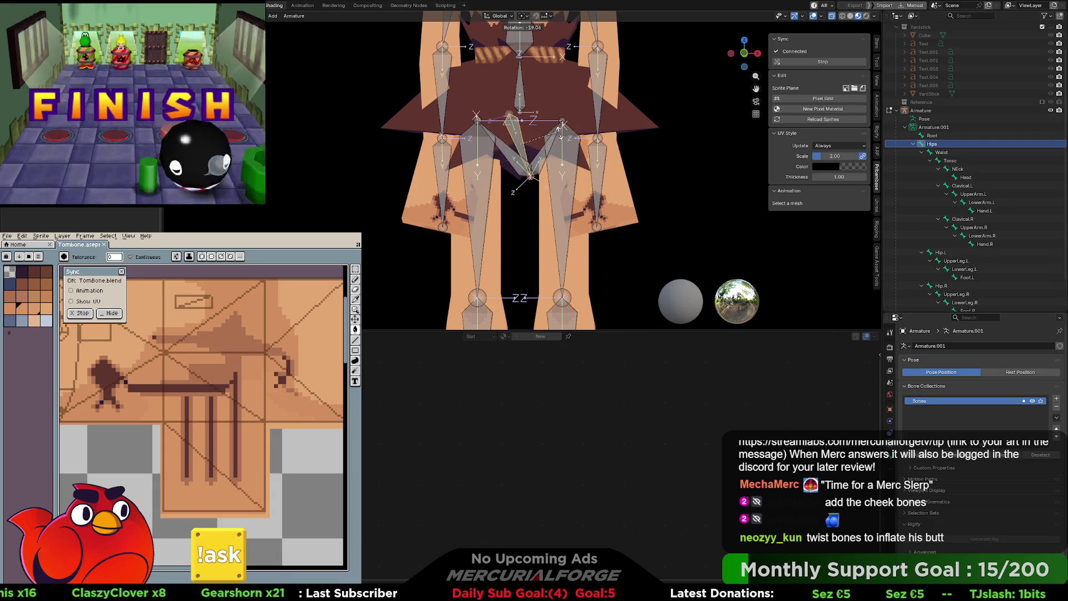
Step: Test-rotate Hip.R, then undo back to the rest pose and object mode
click(509, 157)
click(510, 158)
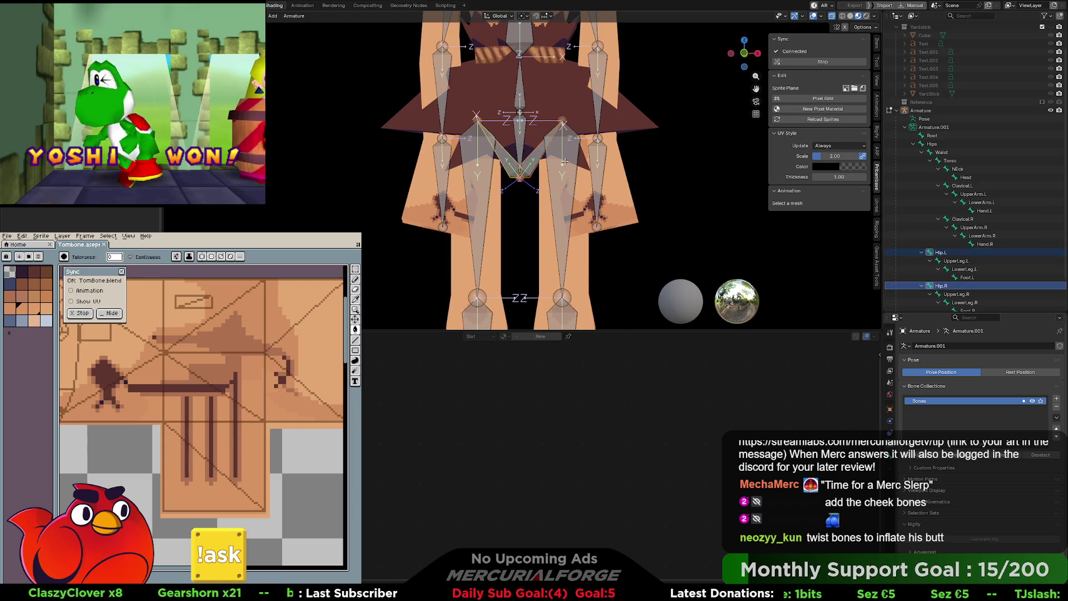
key(r)
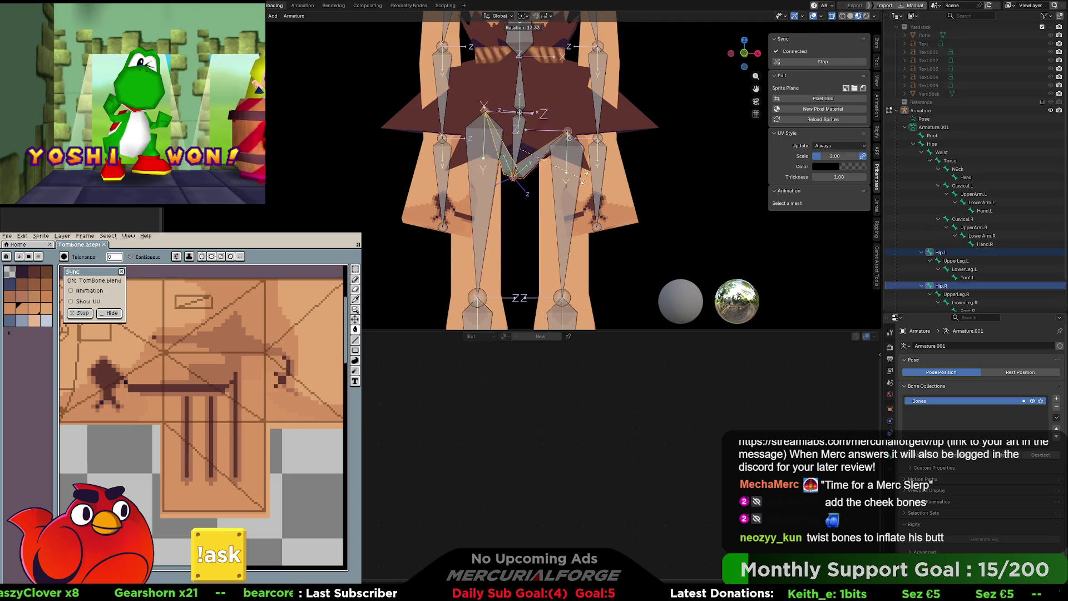
click(570, 183)
key(ctrl+z)
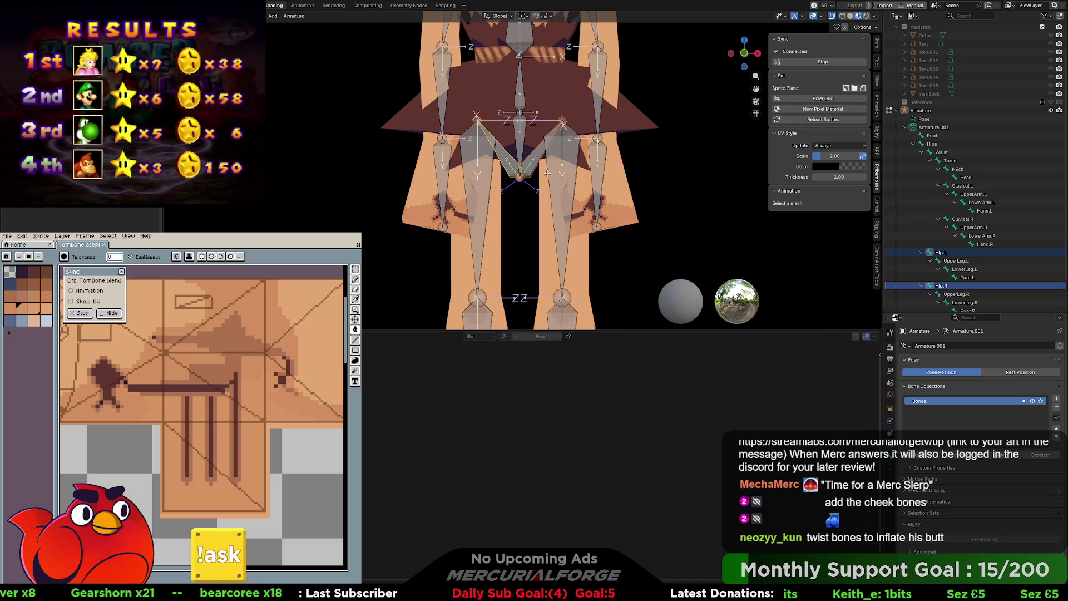
key(ctrl+z)
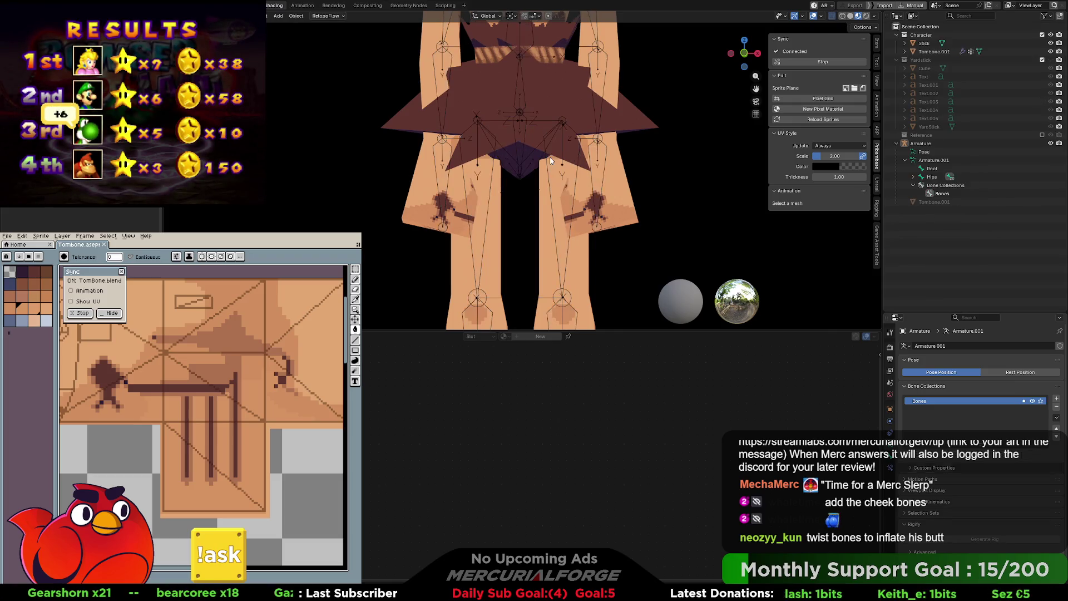
Step: Display the armature's bones as solid octahedral shapes and select the armature
key(ctrl+z)
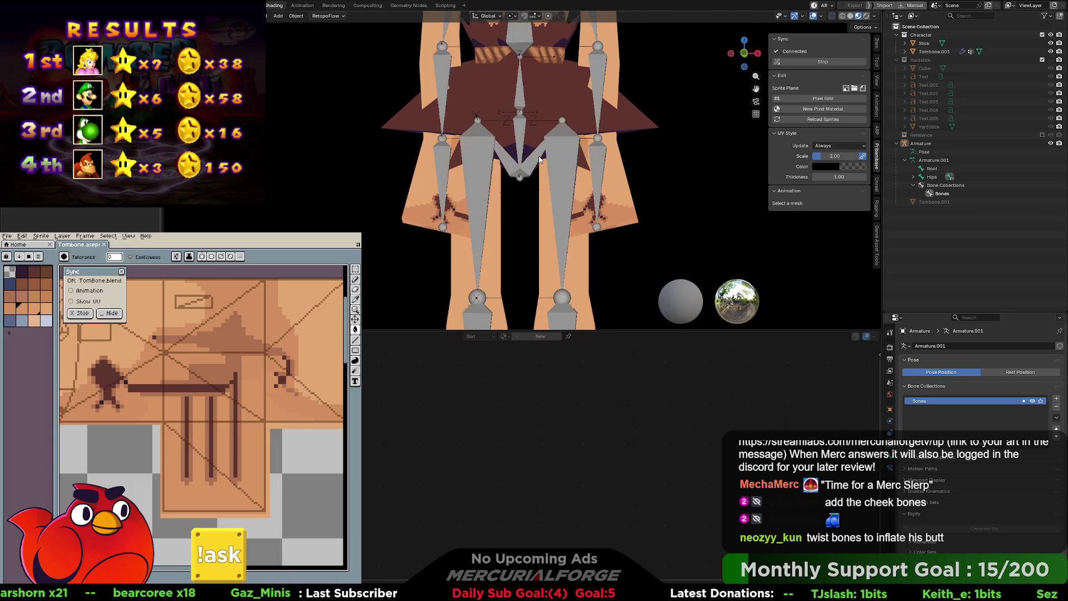
click(511, 165)
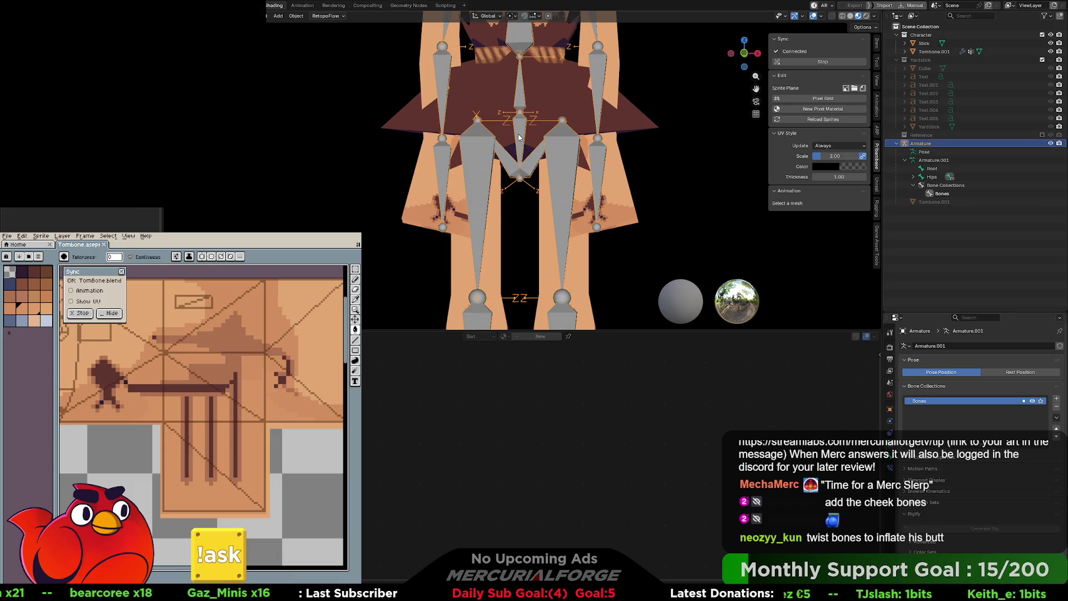
right_click(518, 137)
key(Escape)
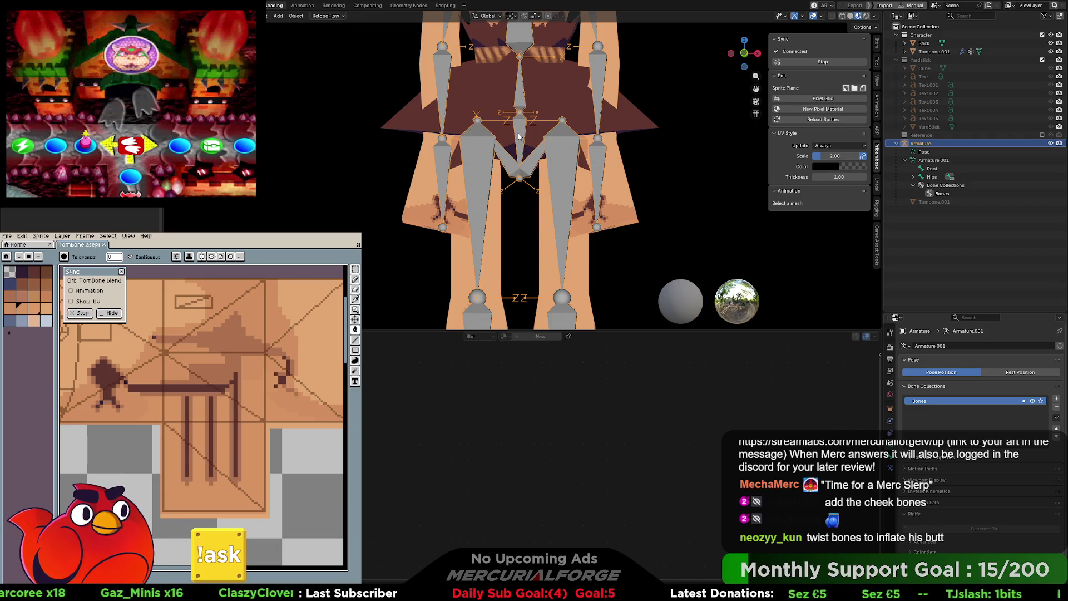
Step: Enter Pose Mode, test-rotate the Hips bone, then switch the armature to Edit Mode
key(ctrl+Tab)
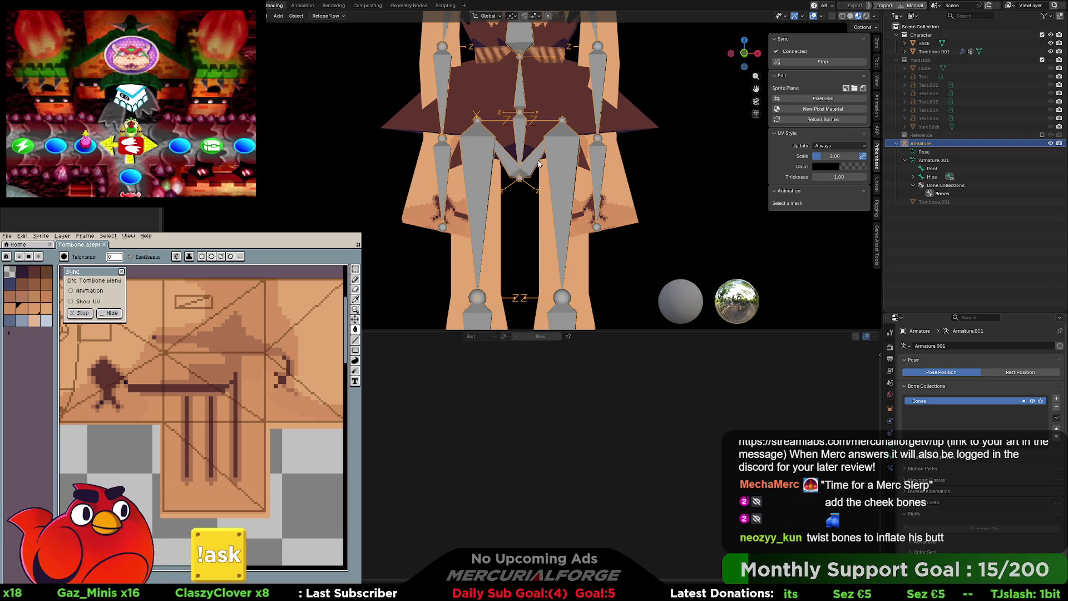
key(ctrl+Tab)
click(559, 200)
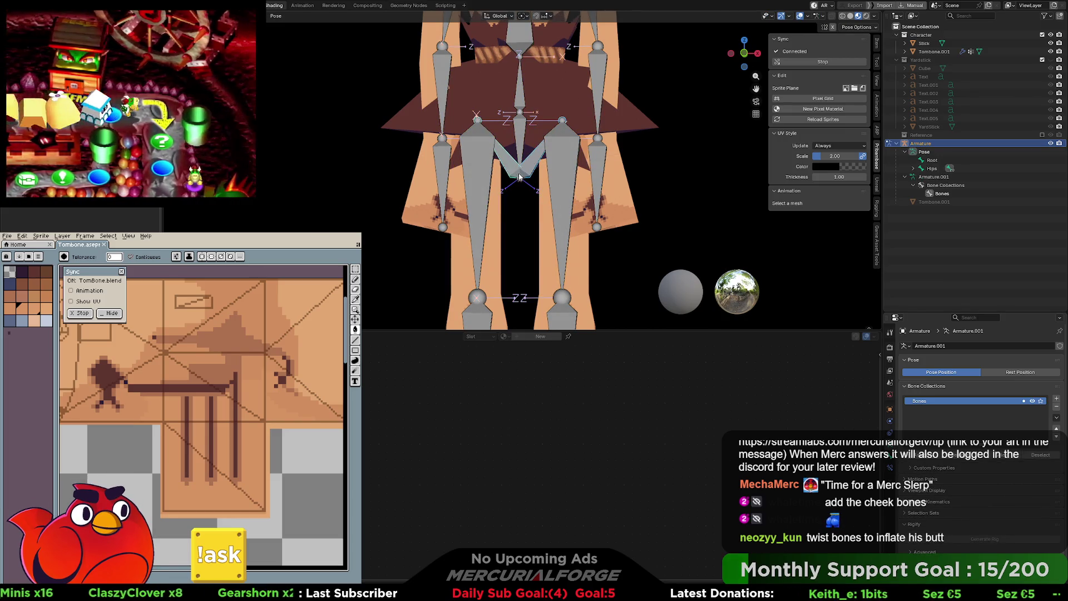
key(r)
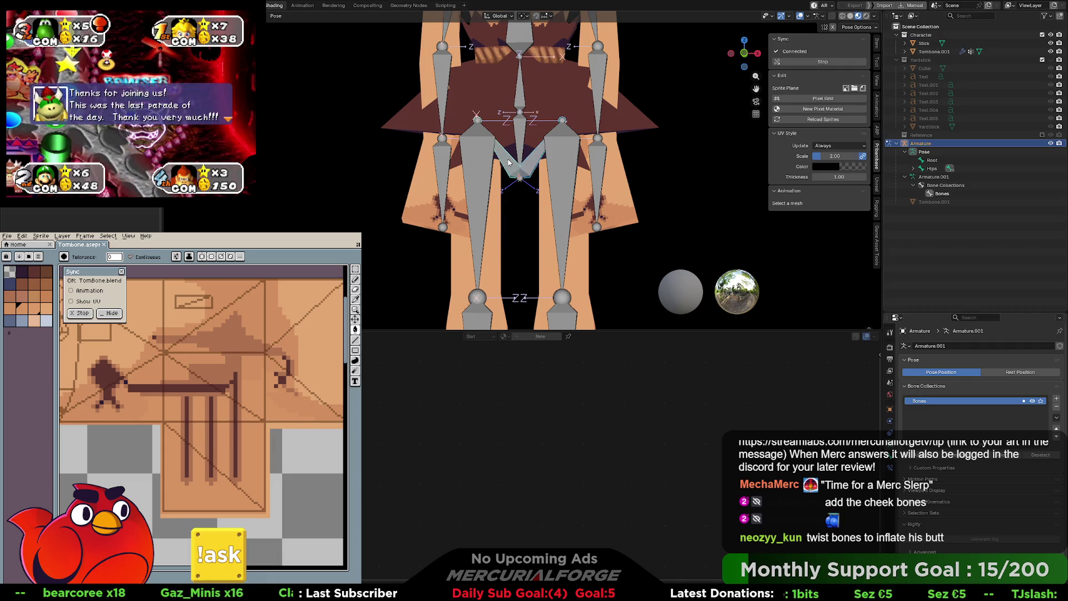
key(Tab)
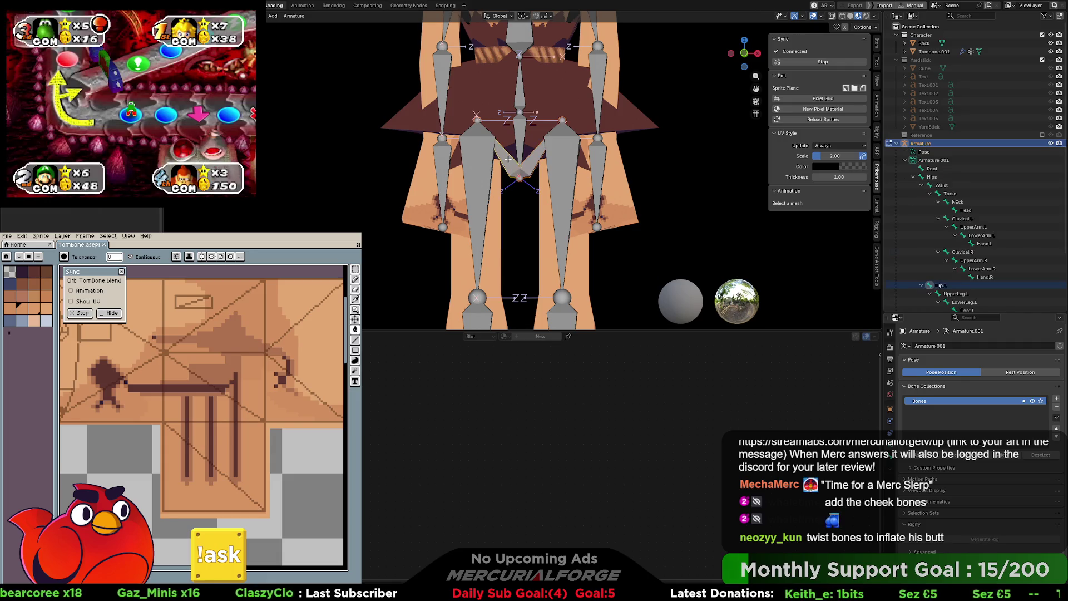
Step: Delete the small Hip.L bone, first undoing an accidental dissolve that removed the right-leg bones
key(x)
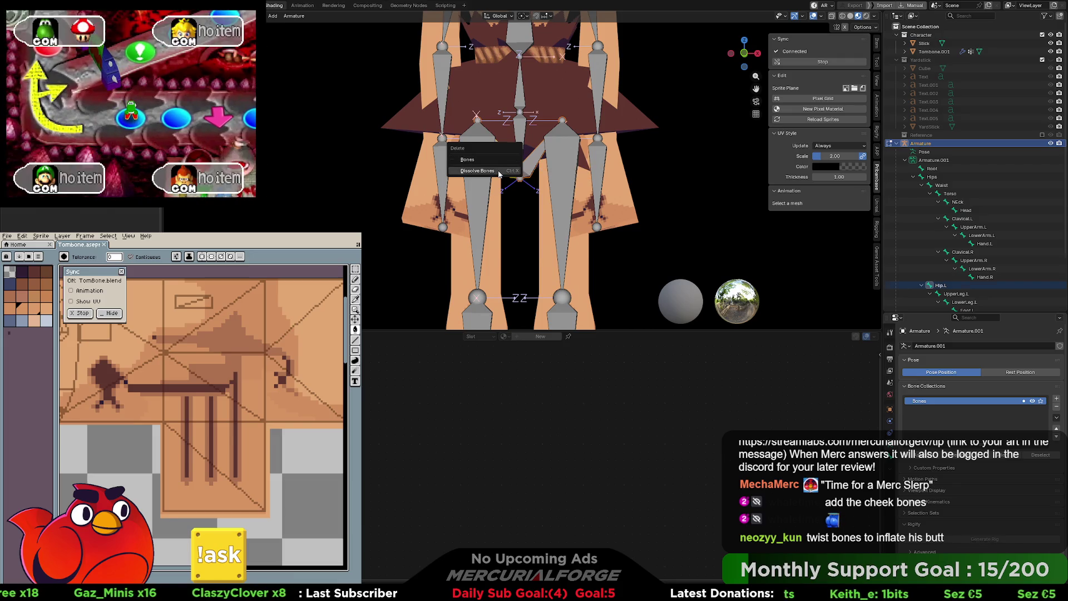
click(500, 171)
key(ctrl+z)
key(ctrl+z)
key(ctrl+z)
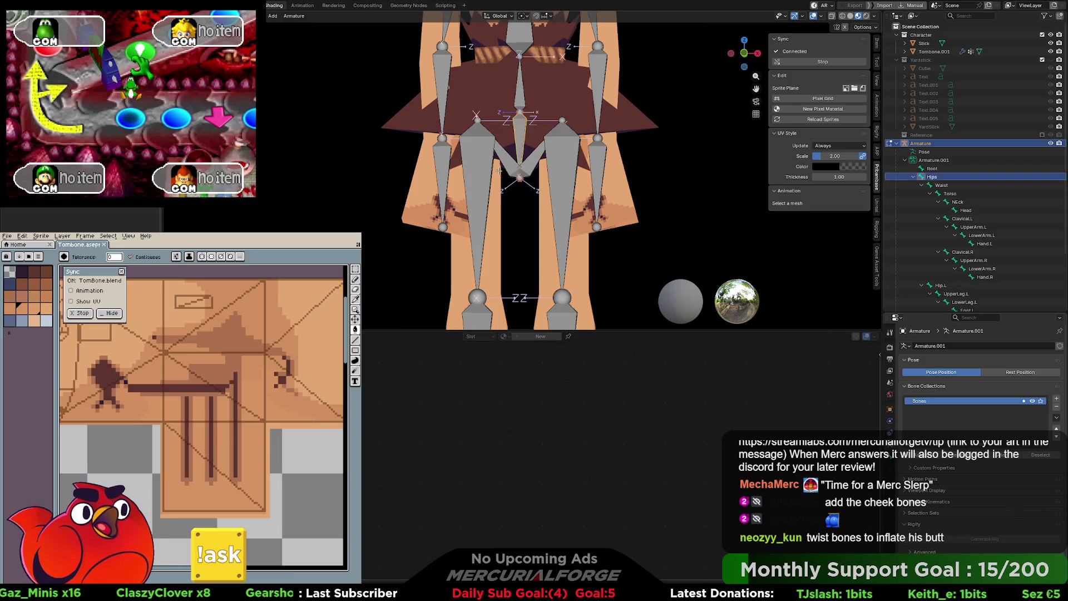
key(Tab)
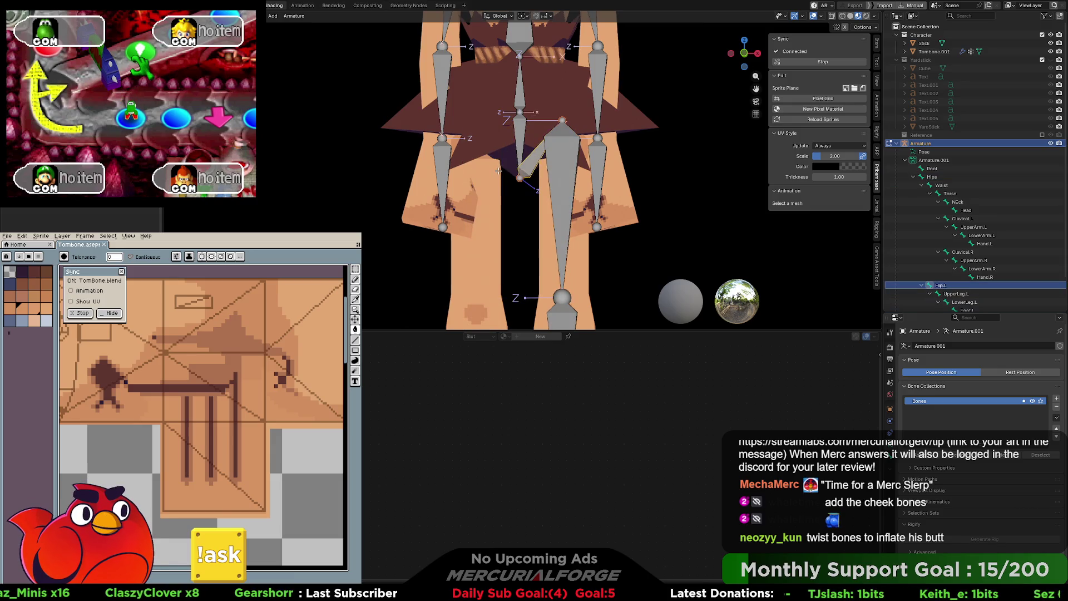
key(ctrl+z)
key(ctrl+z)
key(ctrl+z)
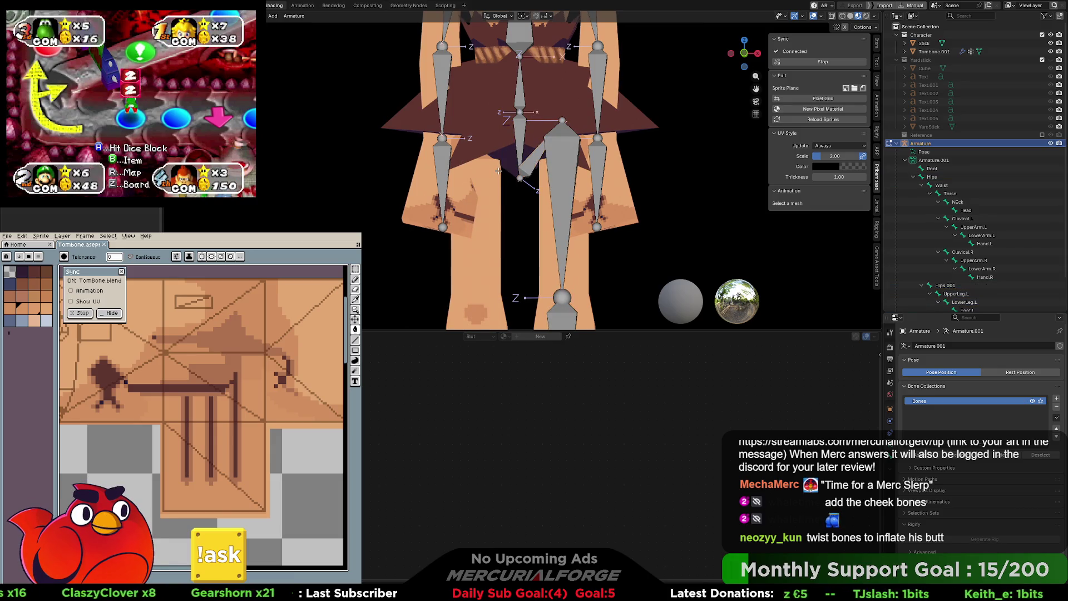
click(532, 161)
key(alt+a)
key(x)
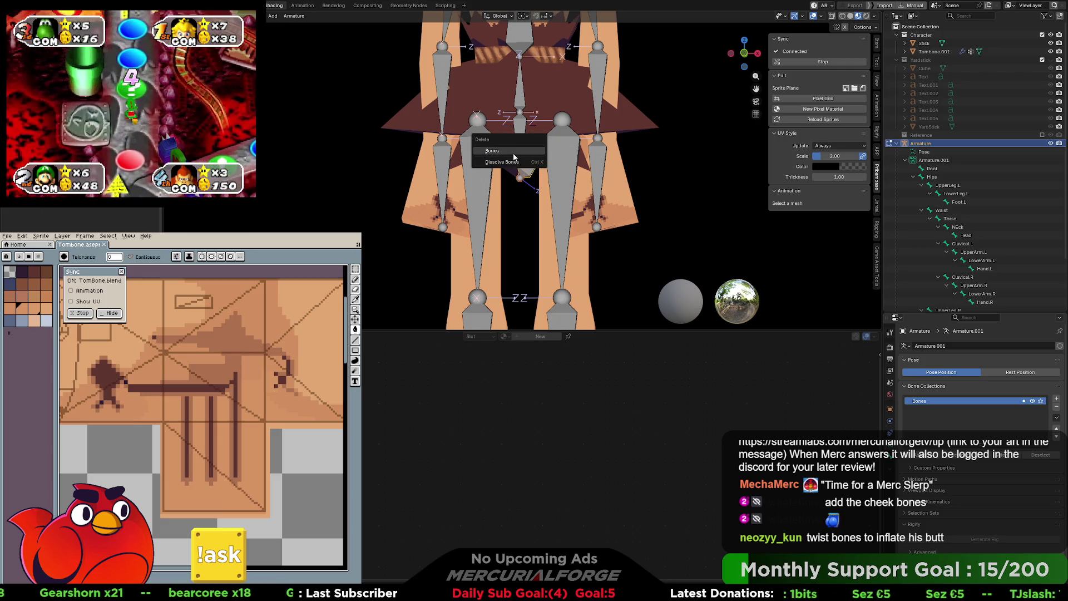
click(513, 153)
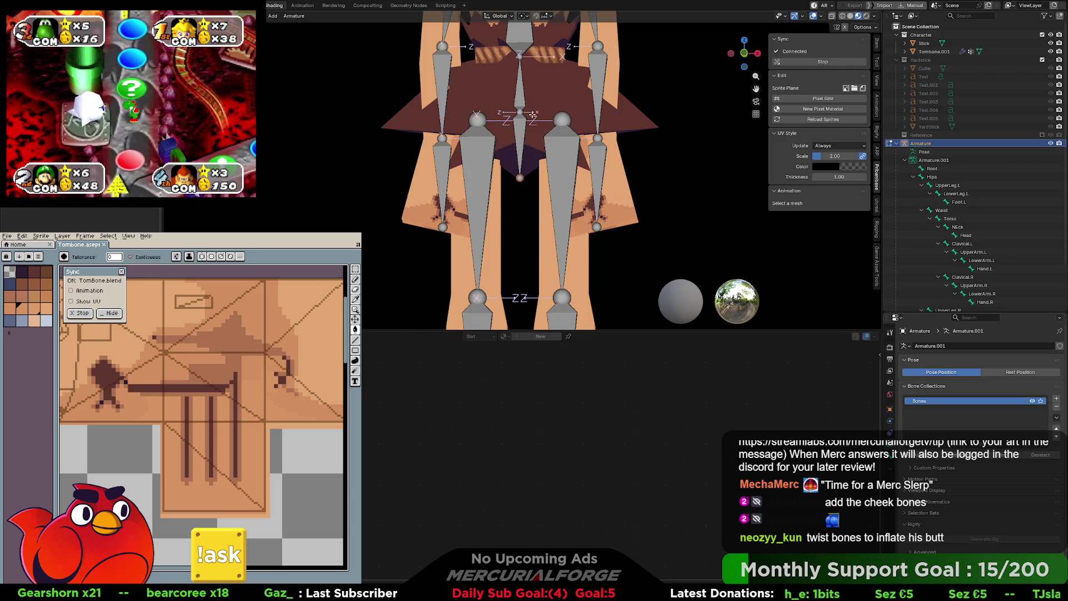
Step: Place the duplicated Hips bone (Hips.001) and center the pelvis bones in view
scroll(533, 118, up, 2)
scroll(516, 141, up, 1)
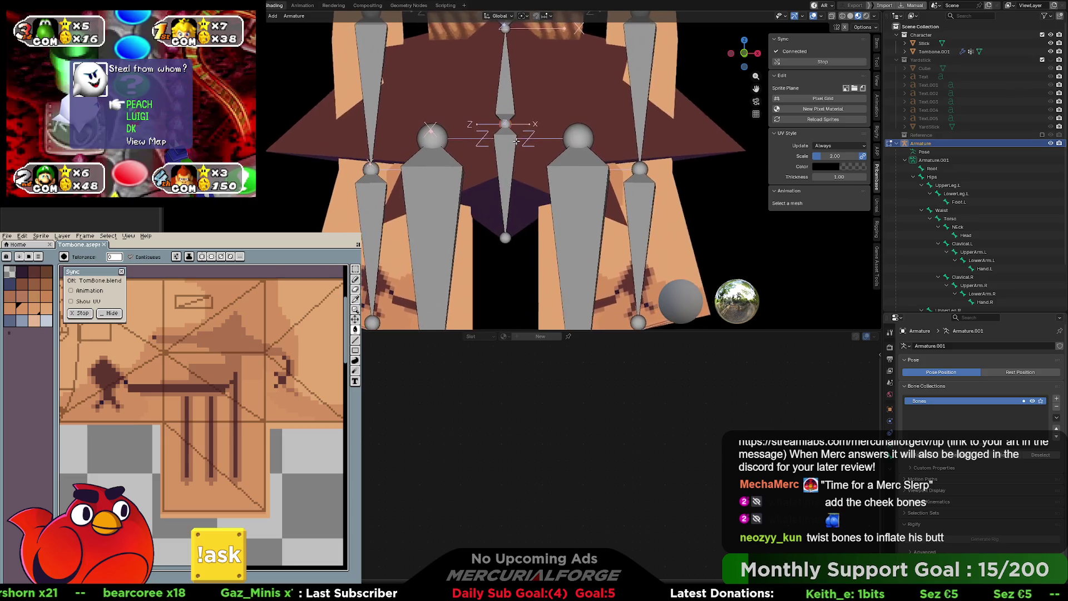
scroll(516, 141, up, 1)
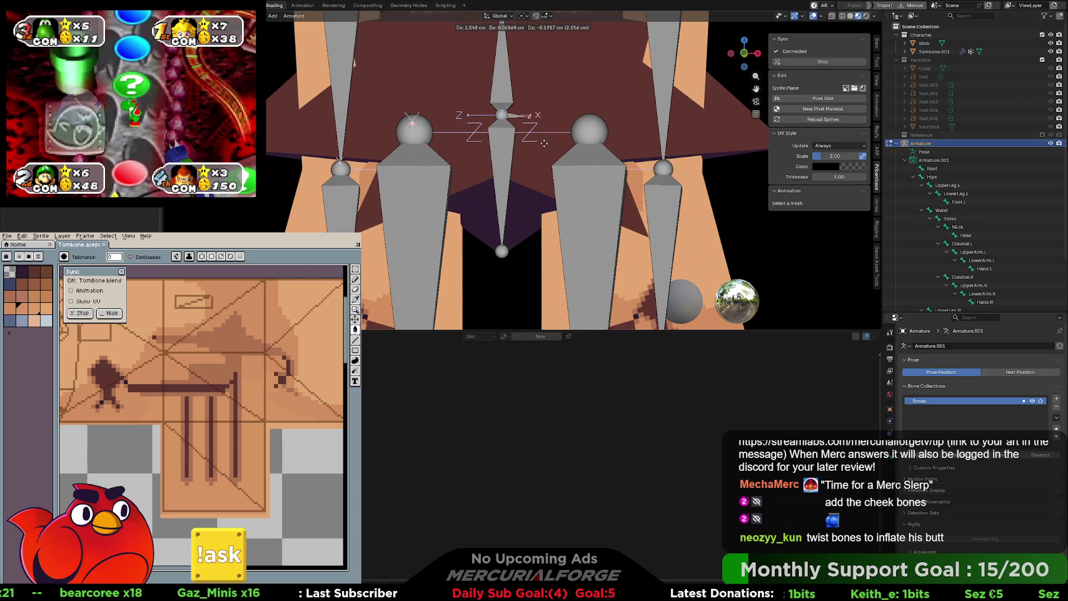
click(601, 158)
scroll(600, 145, up, 5)
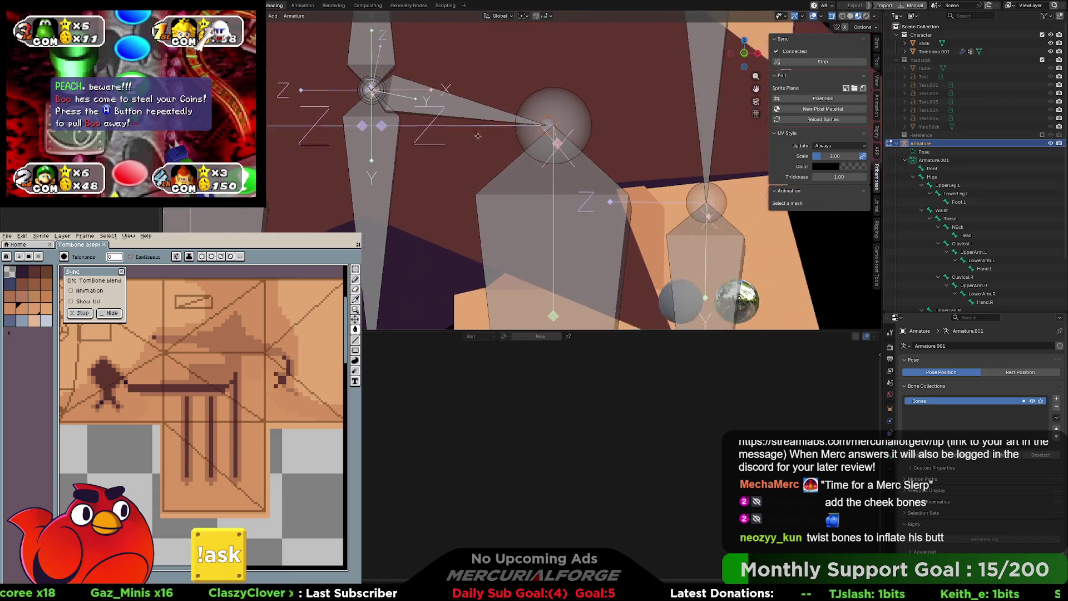
shift+middle_drag(413, 146, 472, 148)
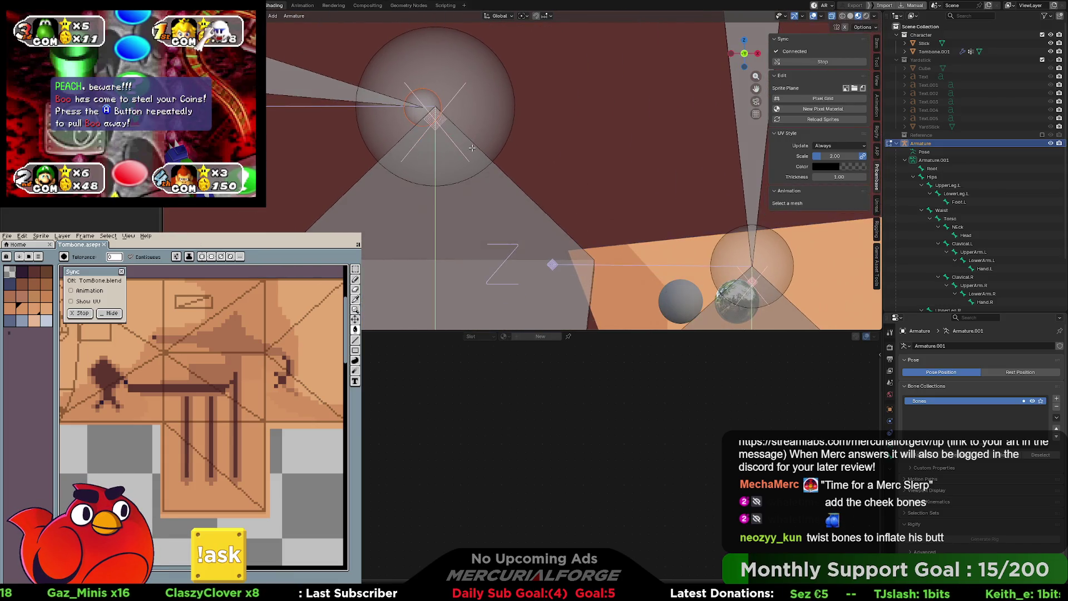
Step: Move the new hip bone's end out to the left hip, checking side and front views
key(g)
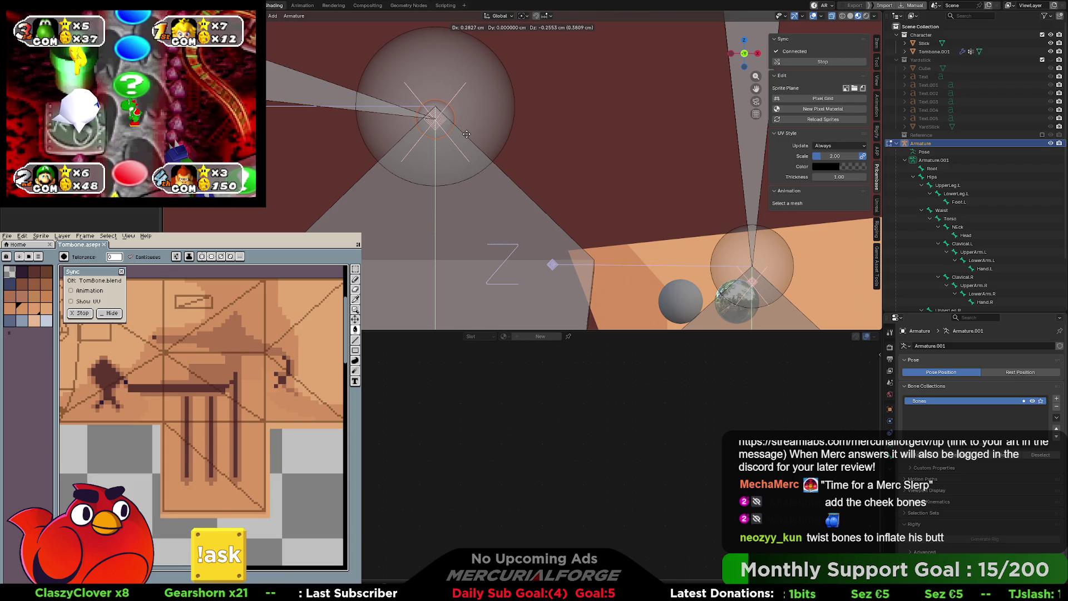
key(KP_3)
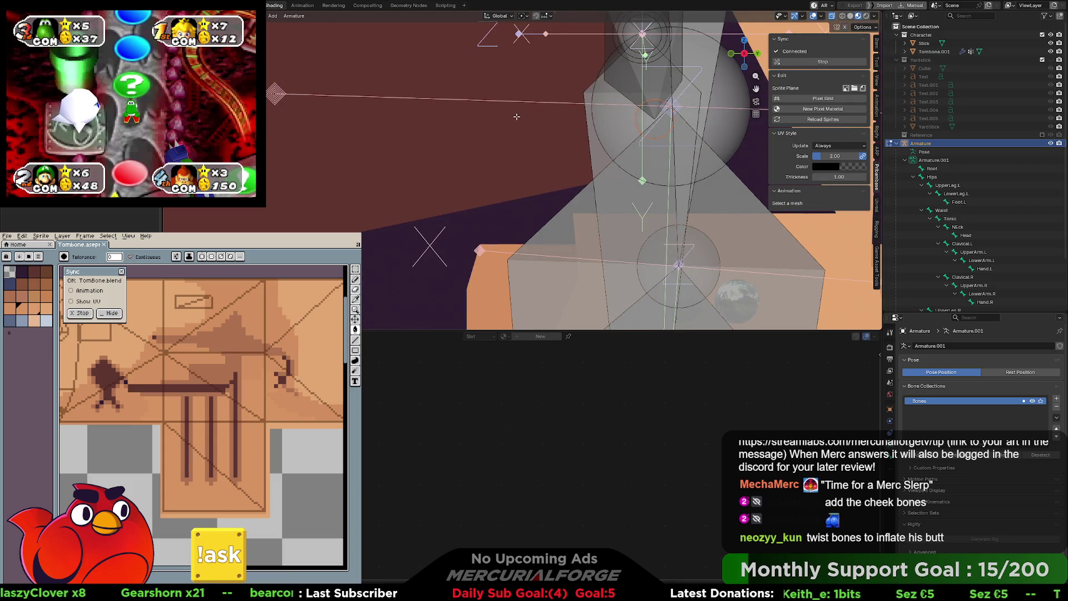
key(ctrl+KP_3)
scroll(409, 129, up, 5)
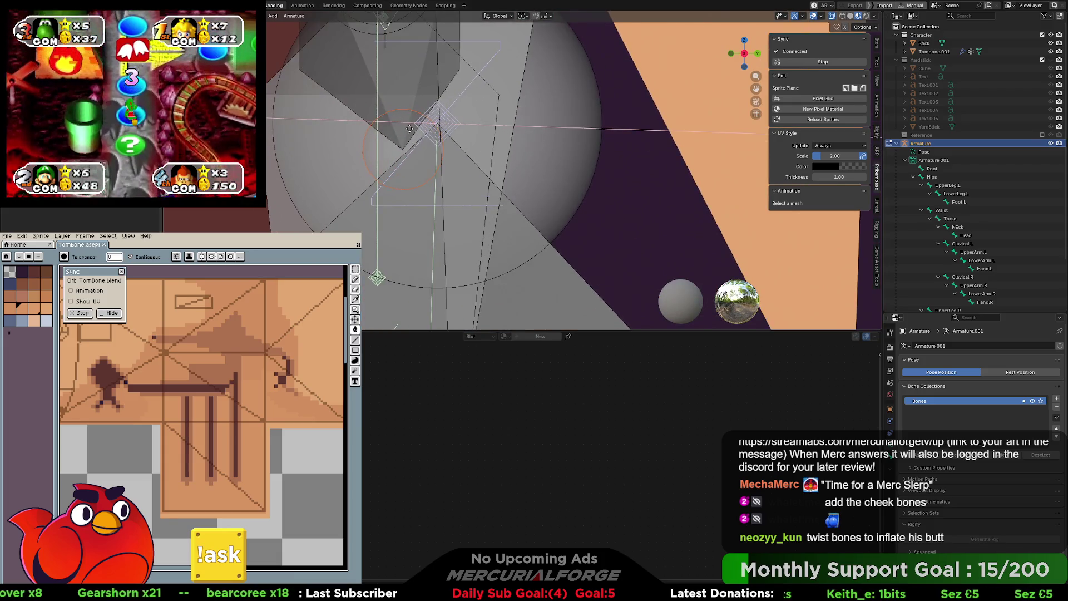
key(g)
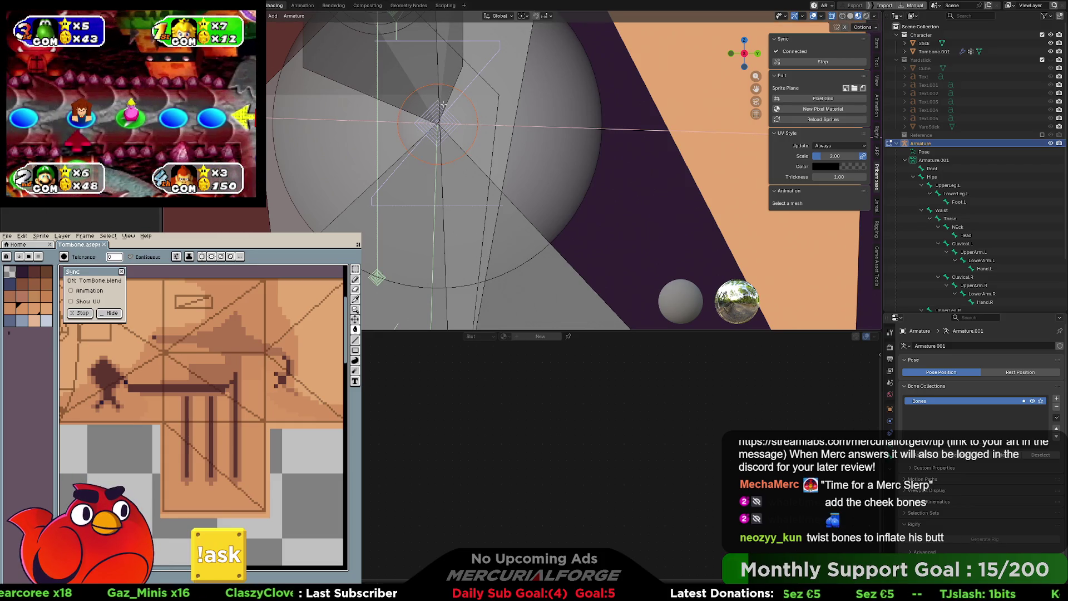
scroll(427, 113, down, 5)
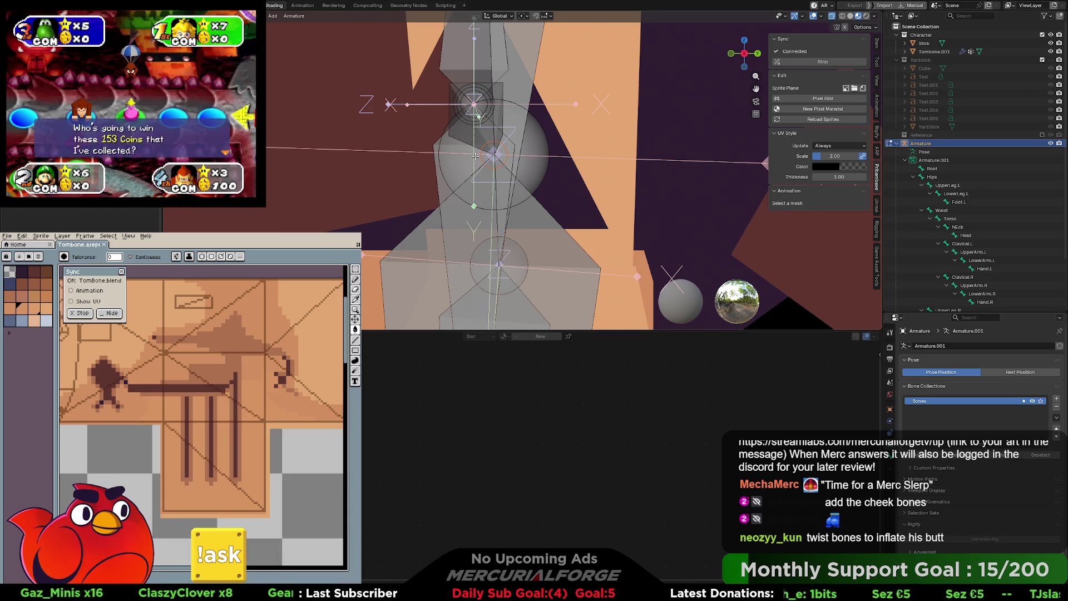
key(KP_1)
scroll(472, 160, down, 3)
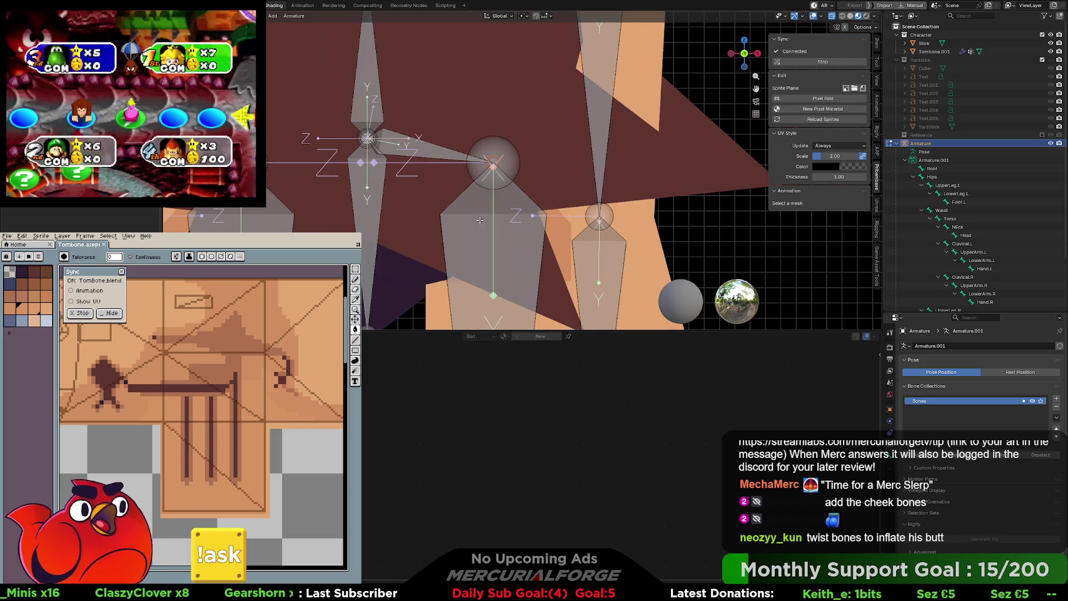
Step: Parent UpperLeg.L to the Hips.001 bone and begin renaming Hips.001 in the outliner
click(480, 231)
shift+click(440, 160)
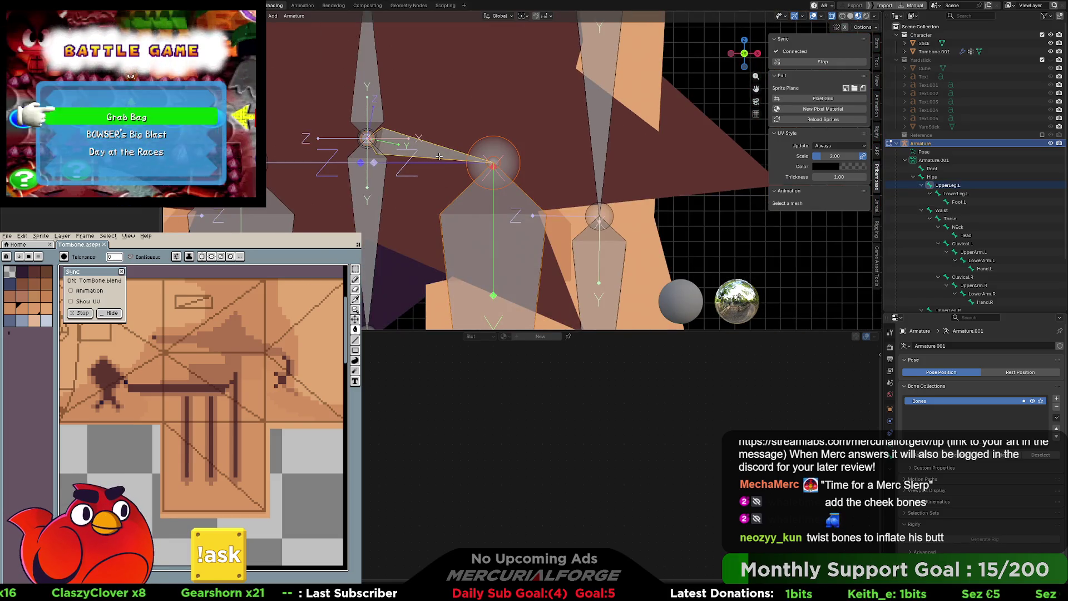
key(ctrl+p)
click(439, 159)
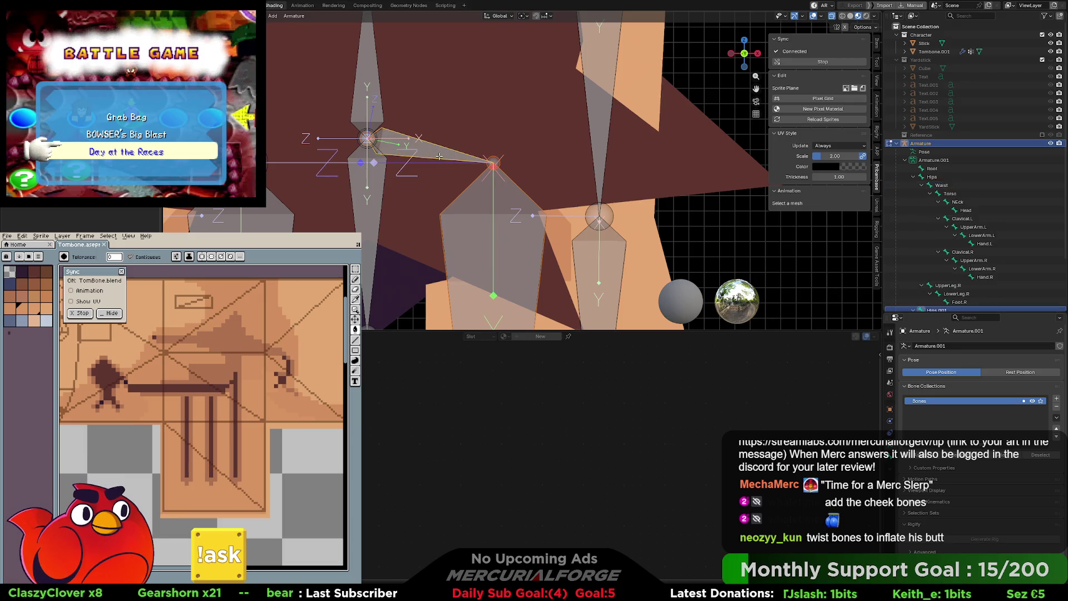
scroll(440, 156, down, 1)
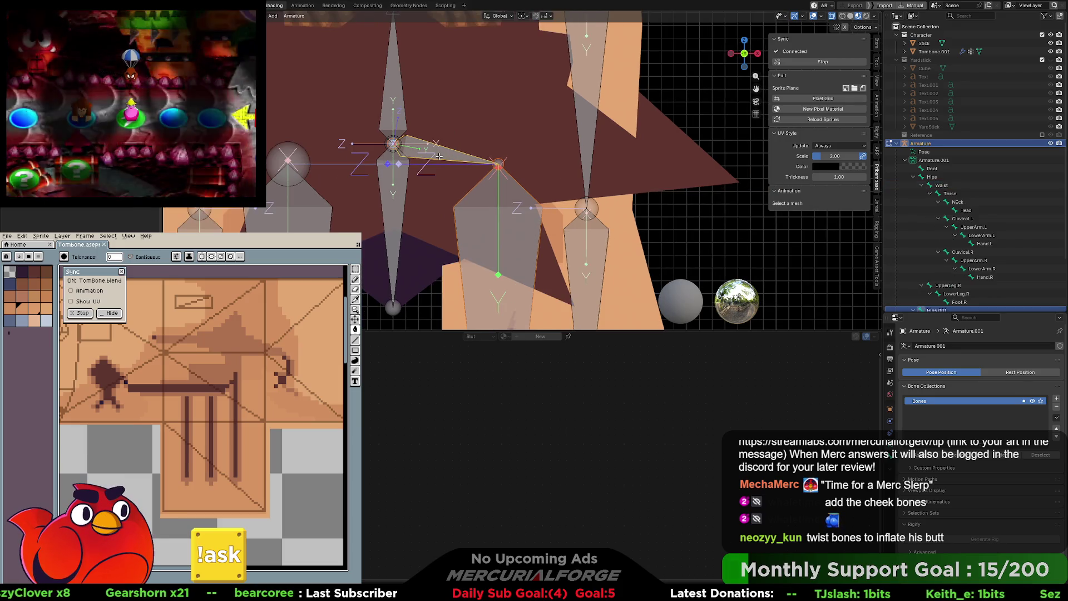
scroll(1012, 267, down, 3)
double_click(944, 252)
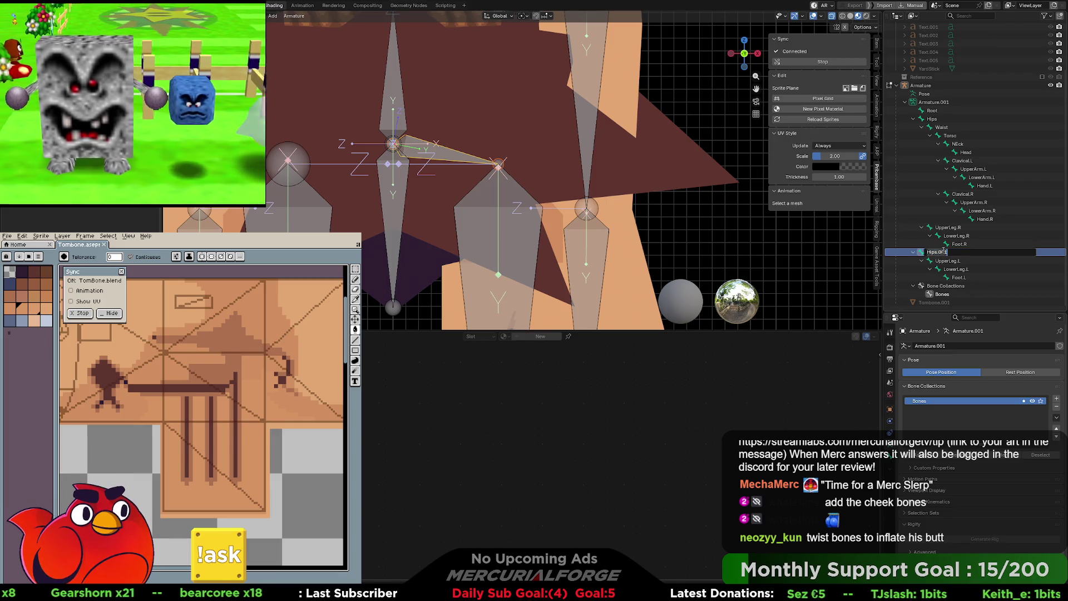
Step: Rename the new hip bone to 'Hip.L'
text(Hip.L)
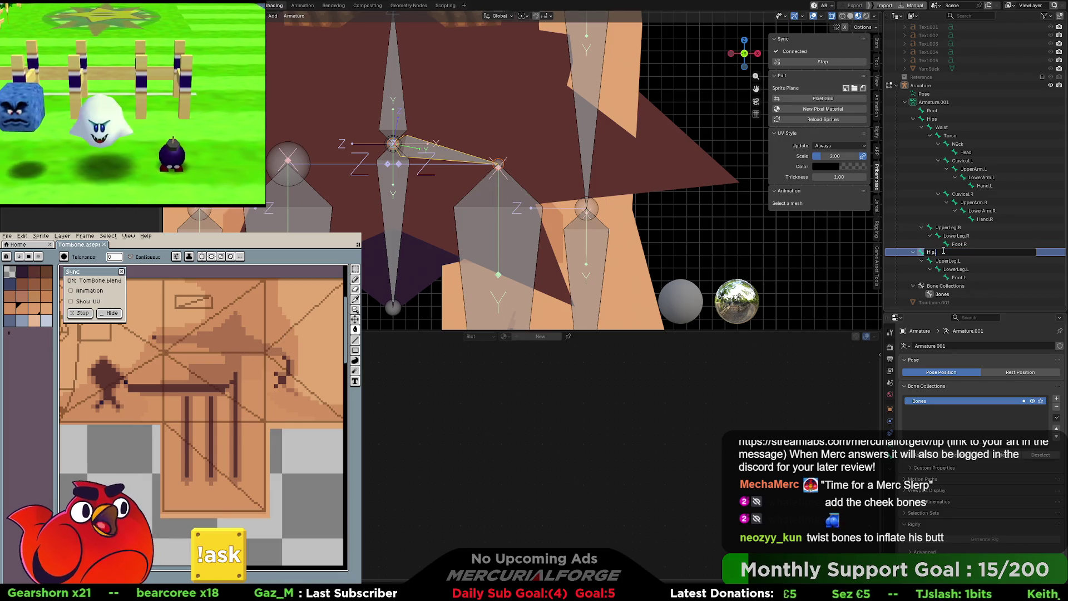
key(Return)
scroll(404, 216, down, 5)
key(Tab)
key(Tab)
Step: Delete the old right leg bones, including the right lower leg and foot
click(495, 160)
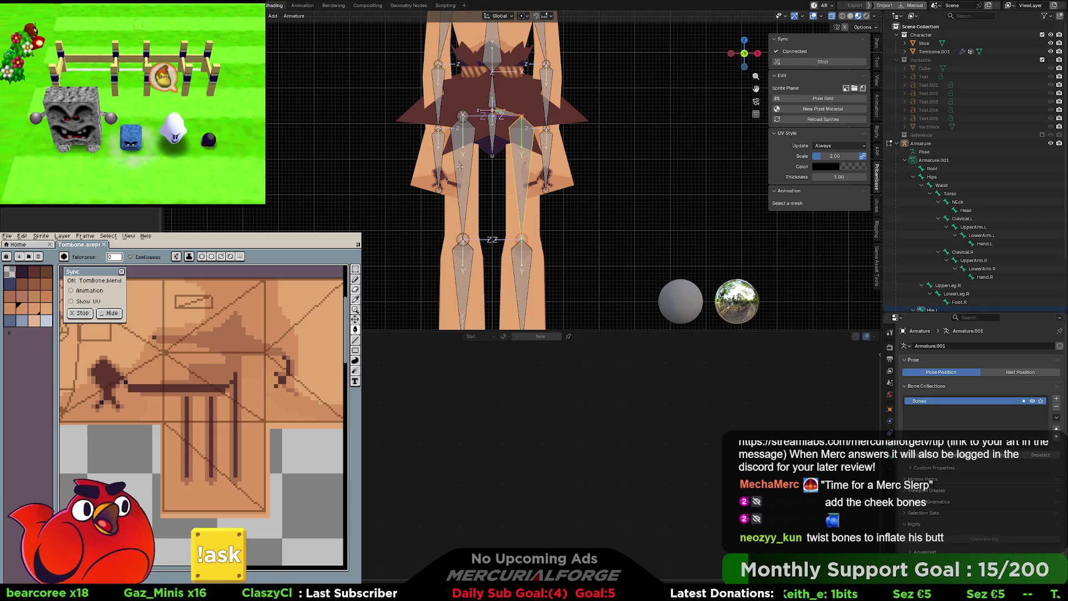
shift+scroll(494, 160, down, 3)
click(464, 272)
click(463, 298)
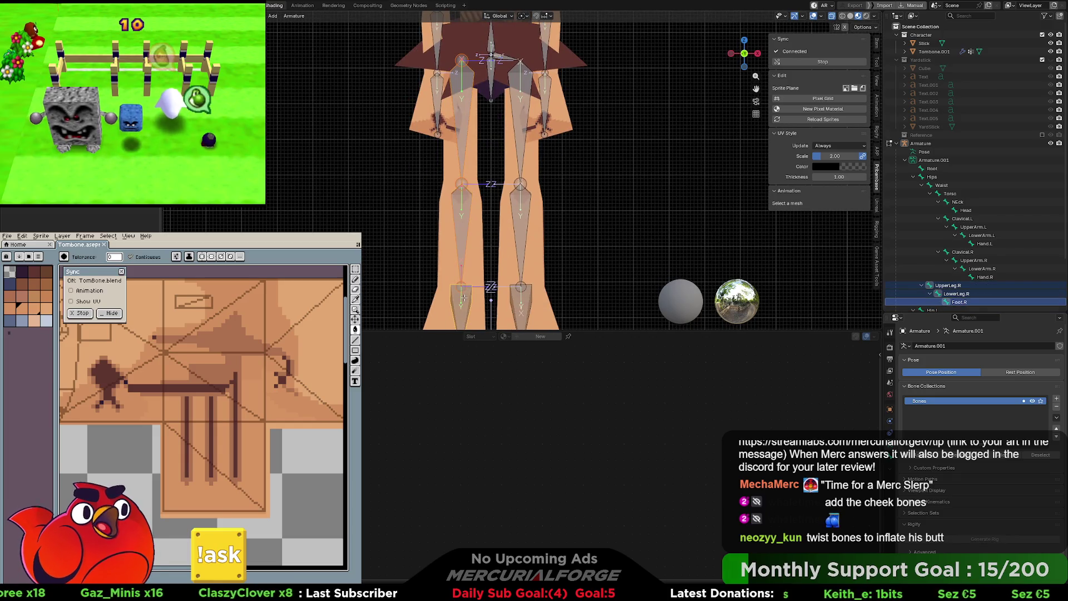
key(x)
click(465, 295)
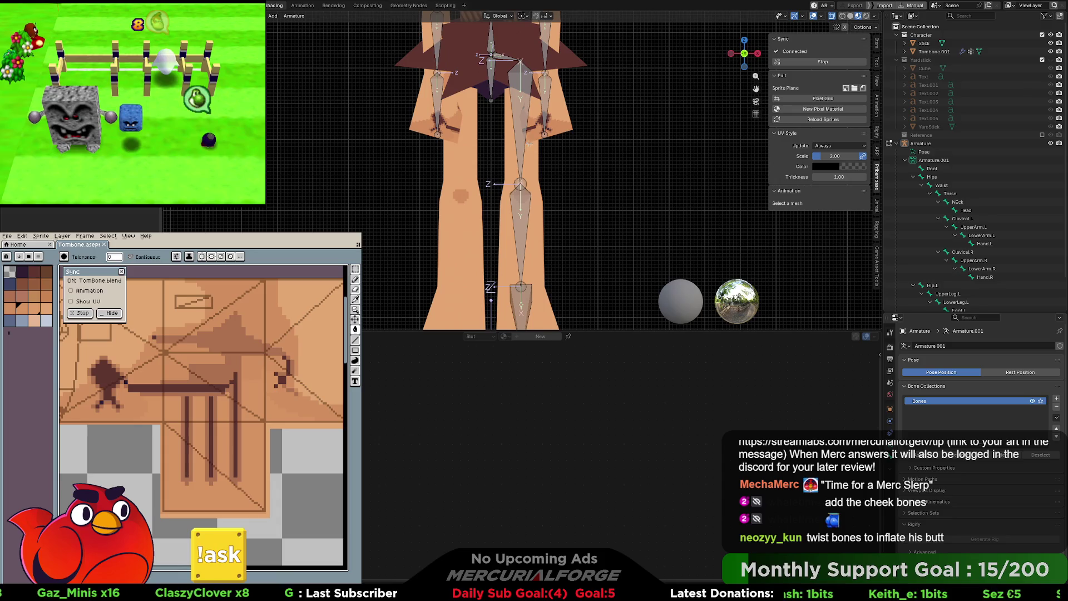
Step: Symmetrize Hip.L, UpperLeg.L, LowerLeg.L and Foot.L to create the mirrored right leg
shift+click(520, 128)
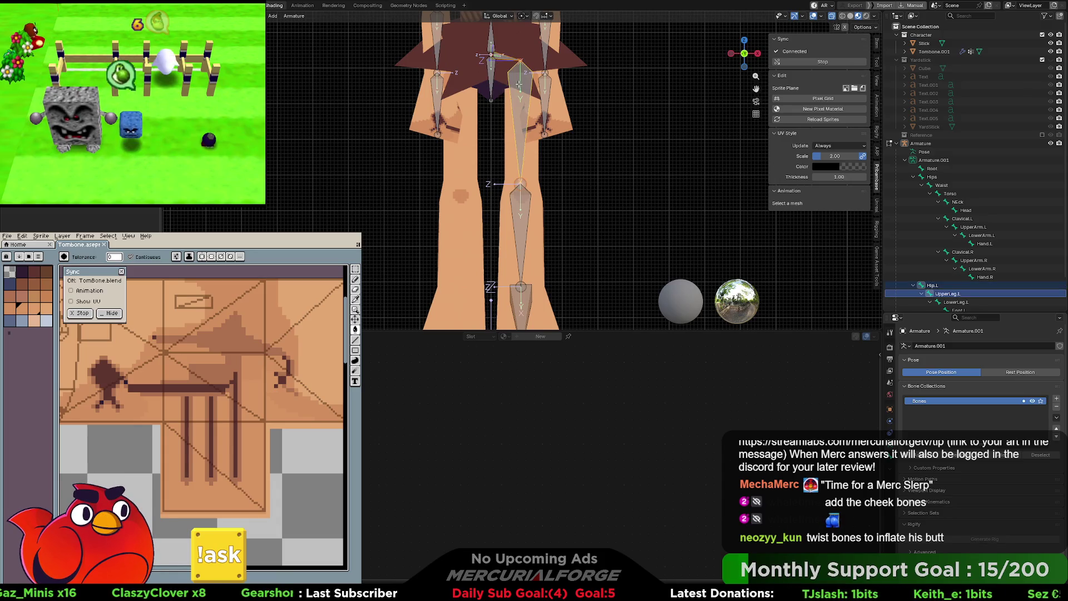
shift+click(520, 234)
shift+click(521, 305)
right_click(520, 305)
click(521, 305)
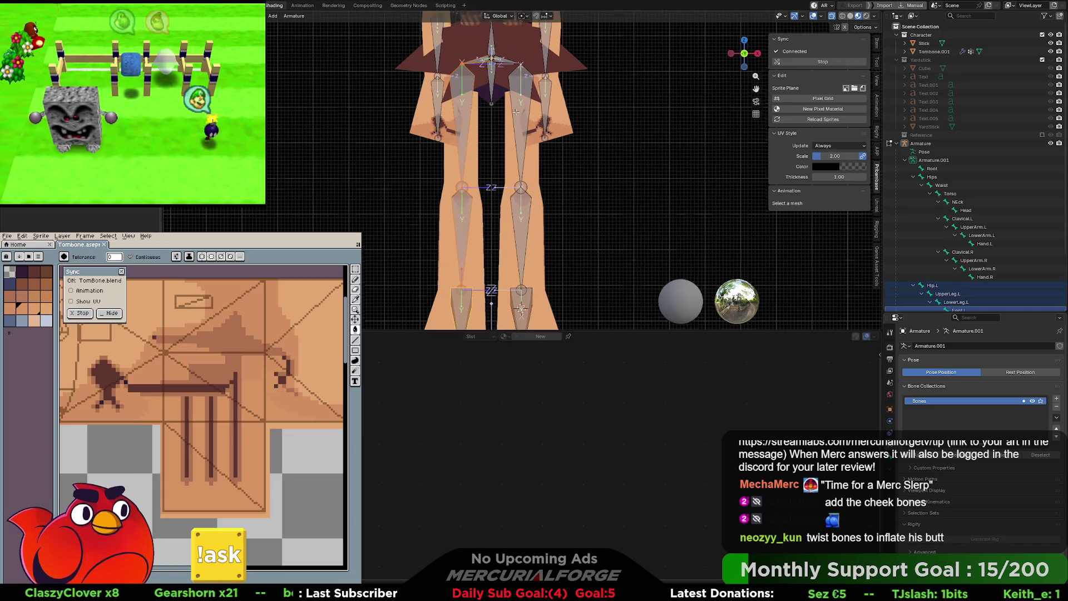
scroll(516, 108, up, 6)
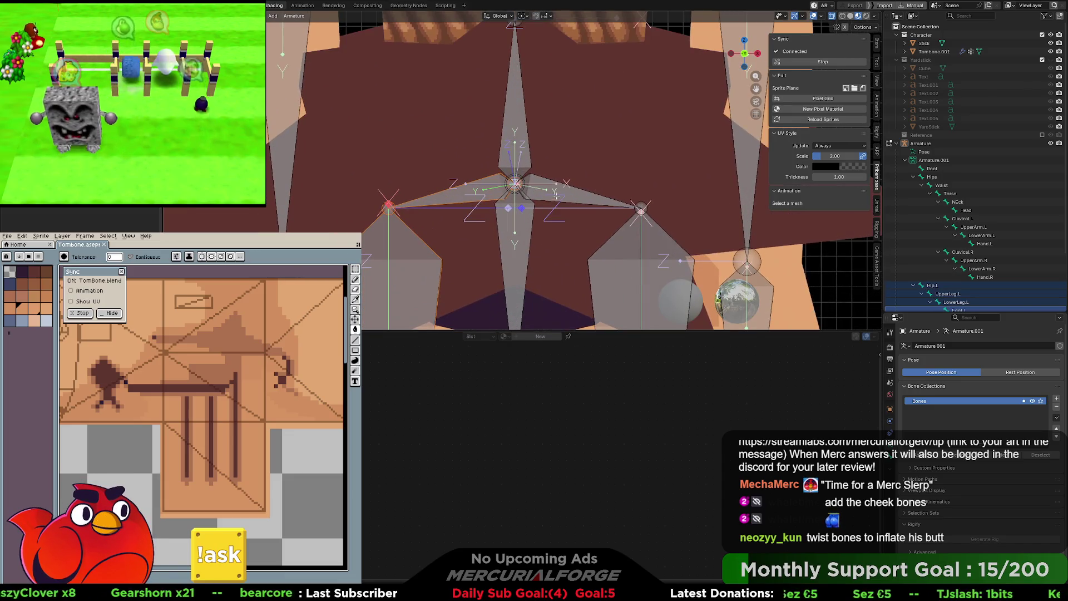
scroll(556, 197, down, 5)
click(546, 167)
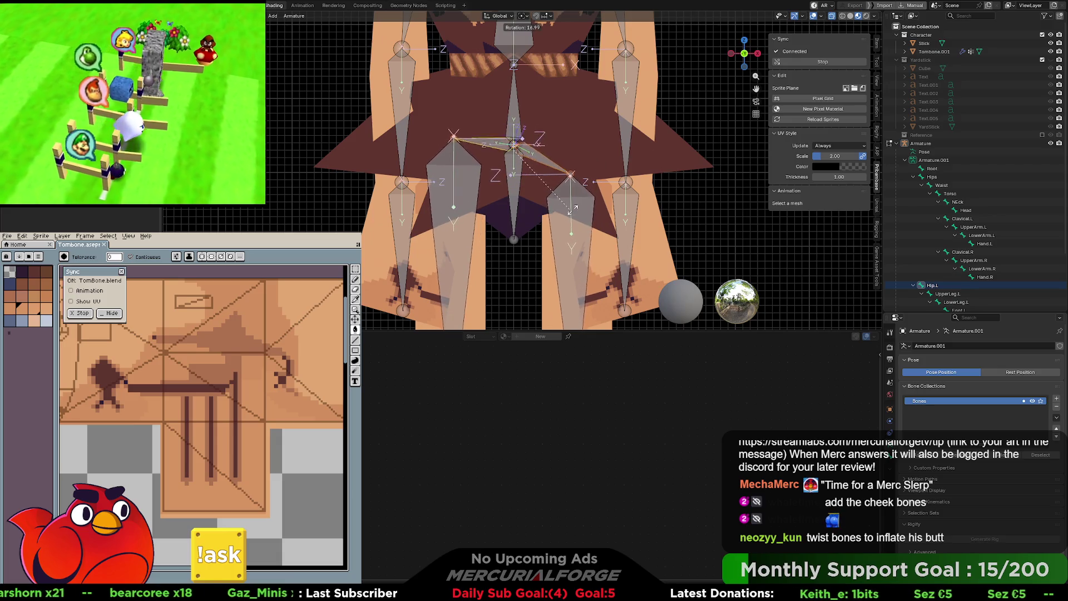
Step: Keep the hip bone's new angle, test-rotate Waist and cancel, then switch to Pose Mode
click(574, 194)
mouse_move(574, 193)
middle_down()
mouse_move(499, 146)
mouse_move(513, 179)
mouse_move(523, 175)
middle_up()
click(509, 179)
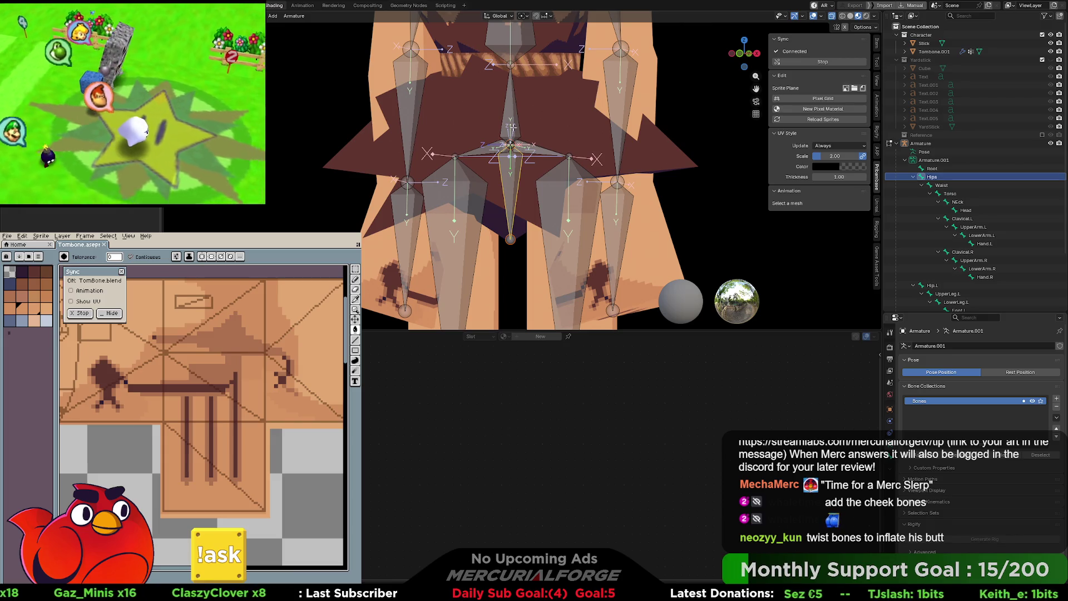
click(513, 112)
key(r)
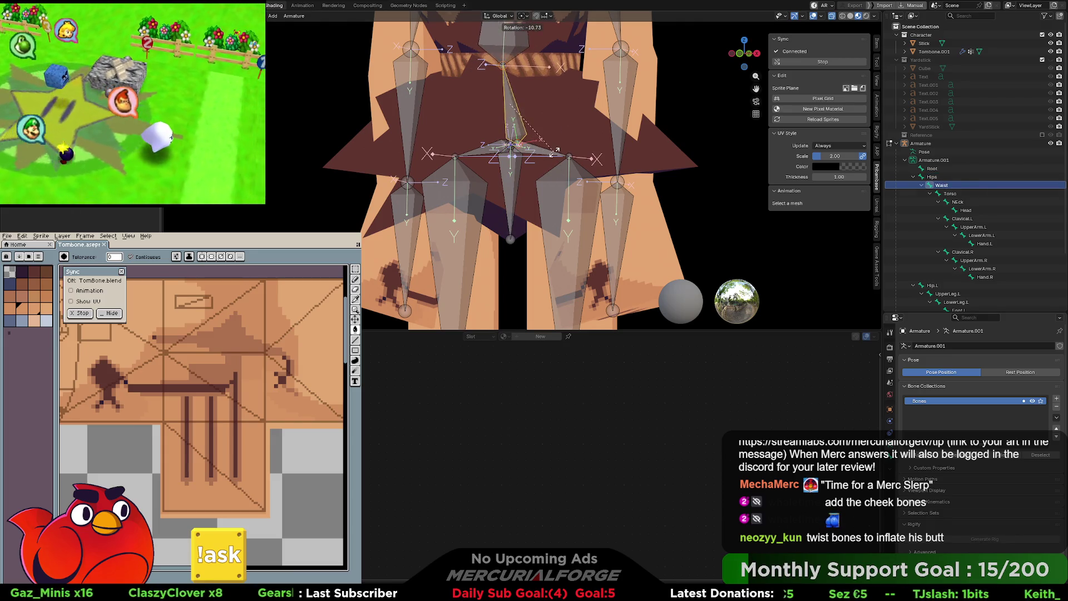
right_click(554, 151)
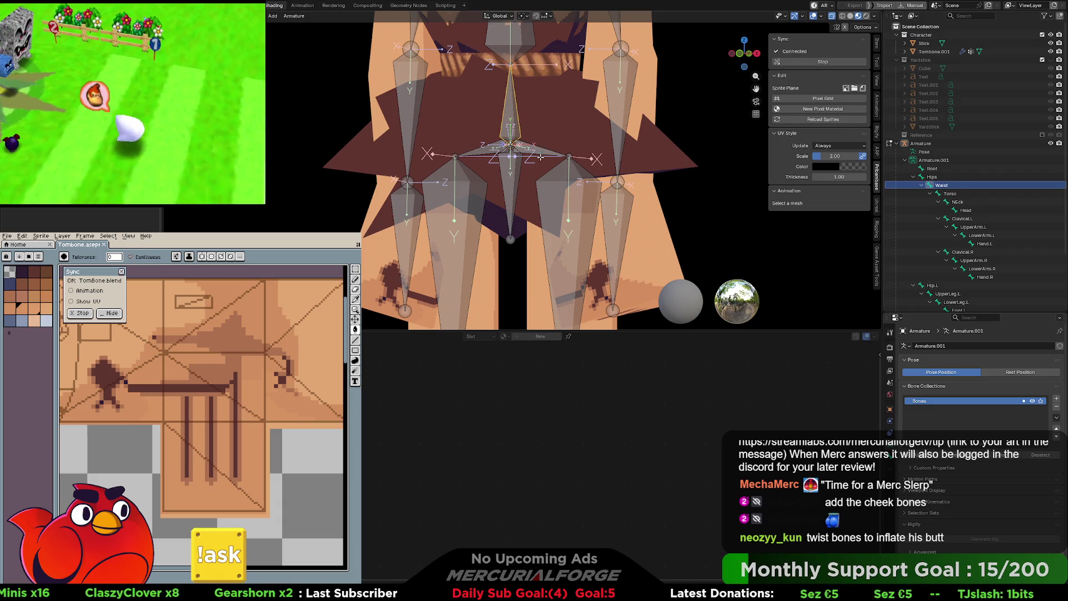
click(534, 207)
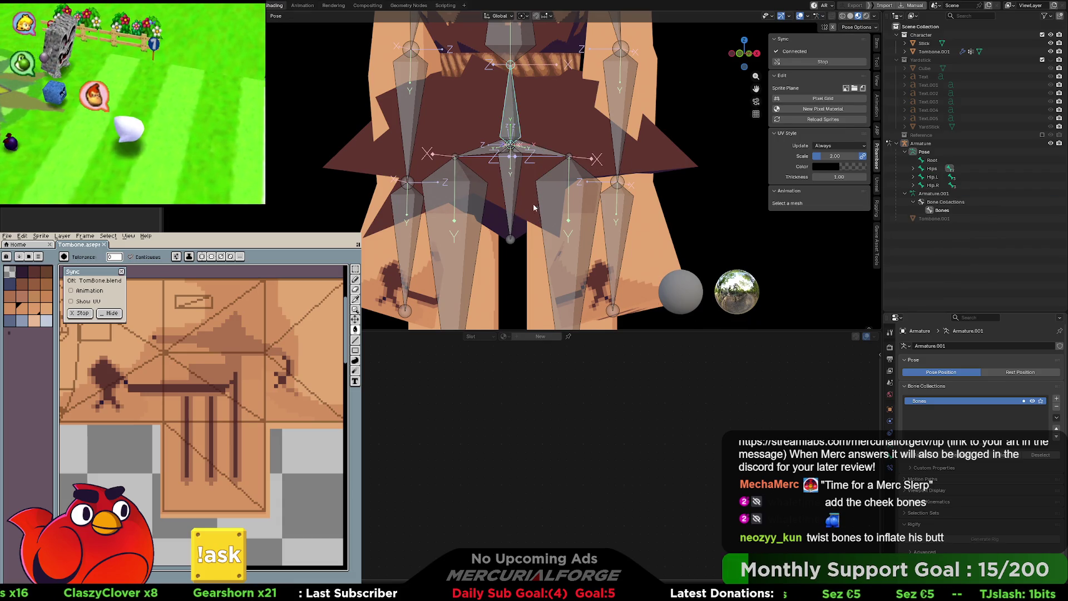
click(538, 152)
shift+click(483, 151)
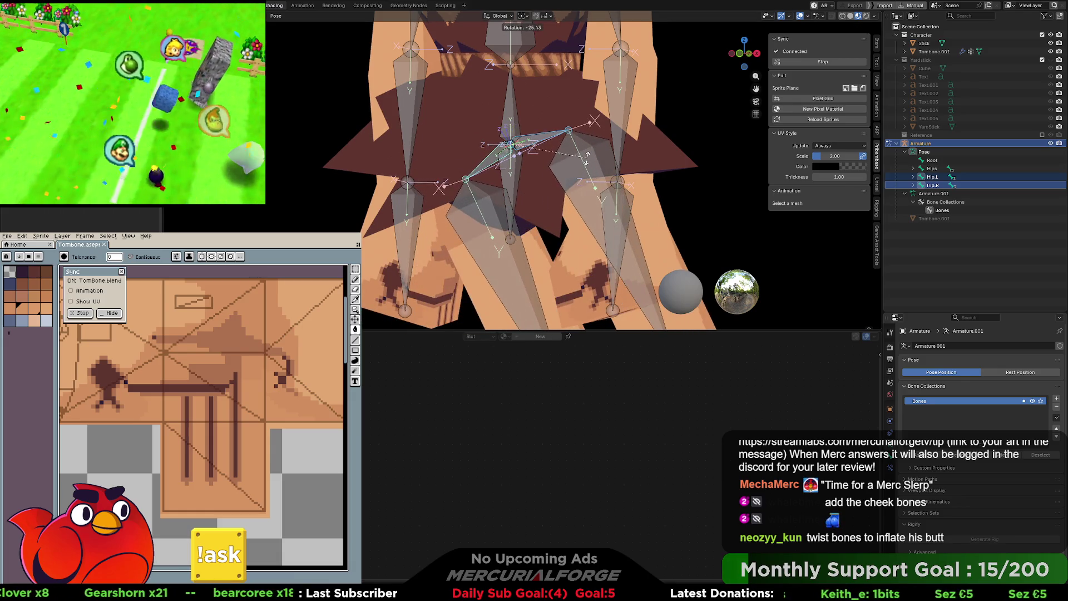
click(585, 166)
click(508, 115)
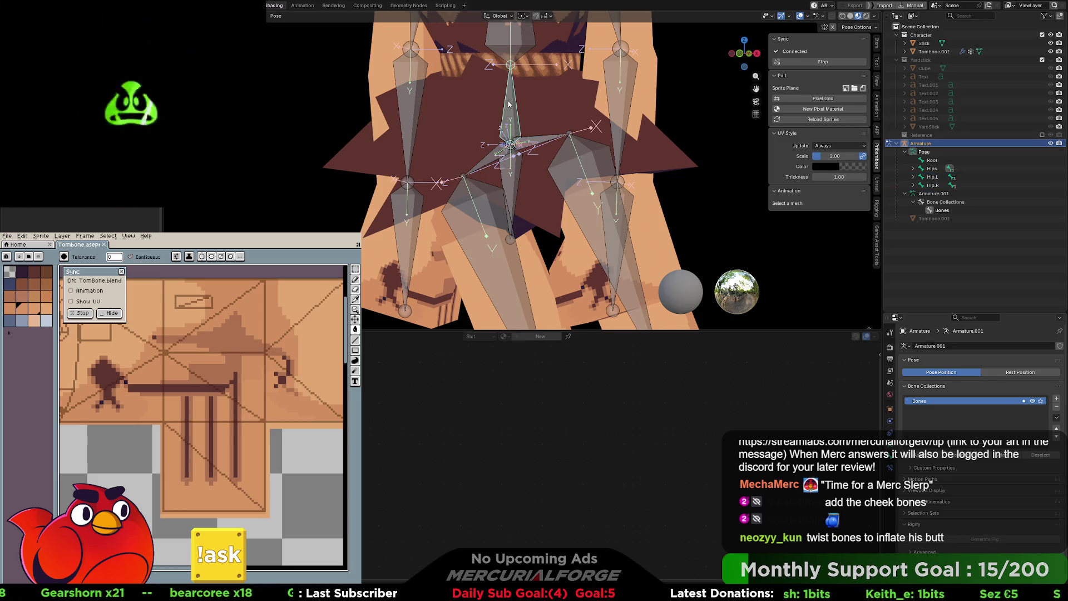
middle_drag(507, 116, 527, 123)
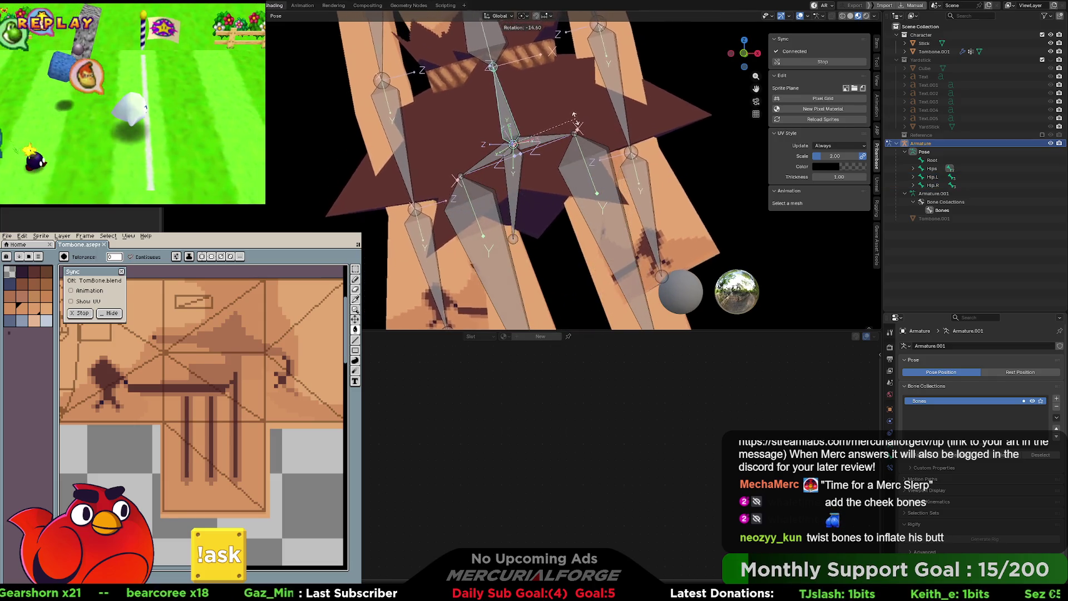
click(574, 121)
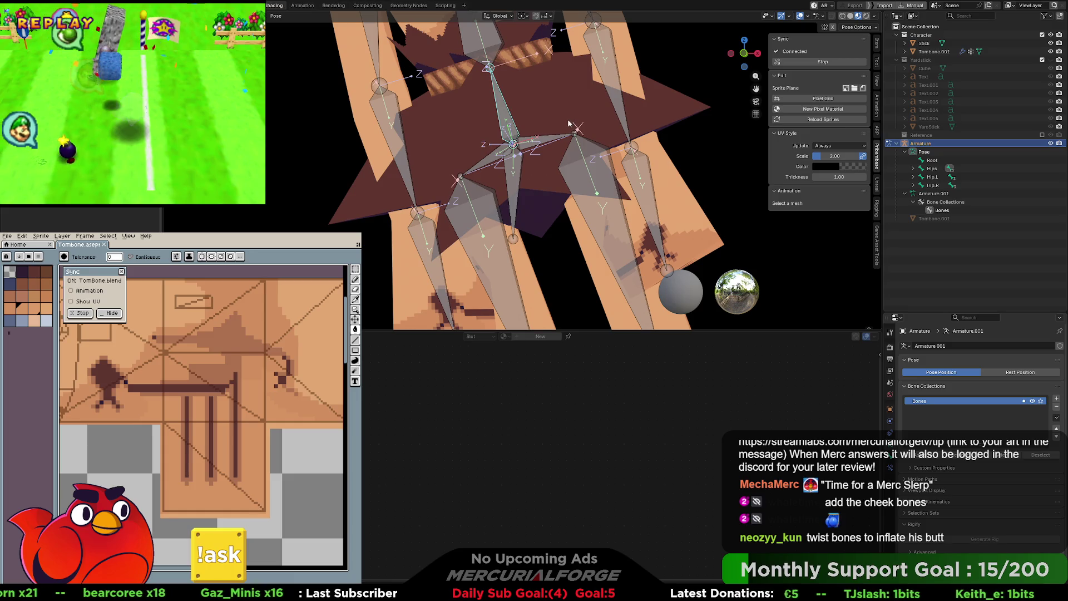
key(ctrl+z)
key(ctrl+z)
key(ctrl+z)
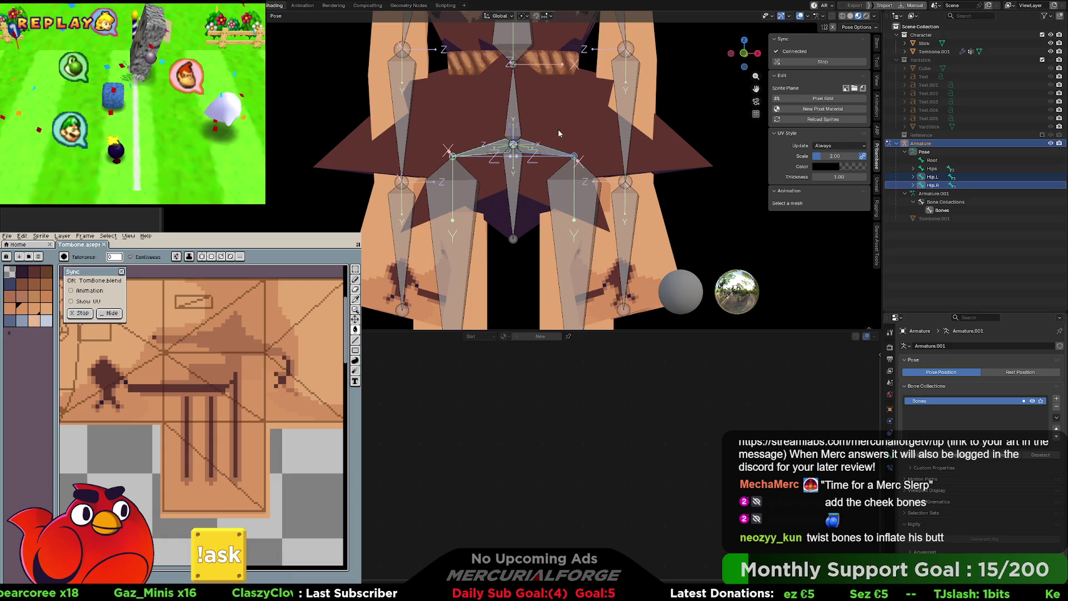
middle_drag(553, 136, 510, 145)
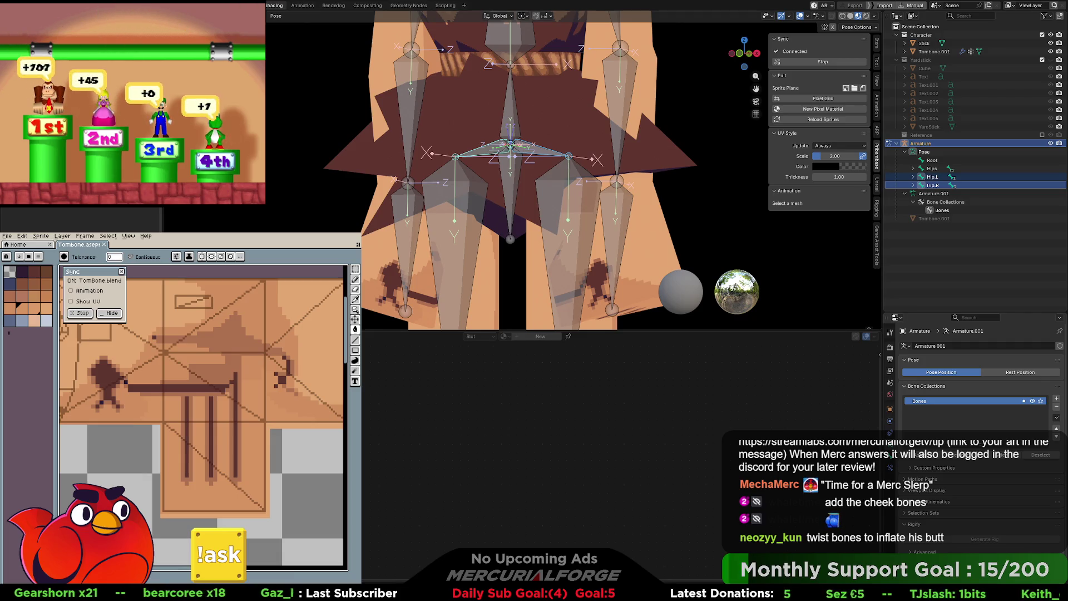
scroll(517, 167, down, 4)
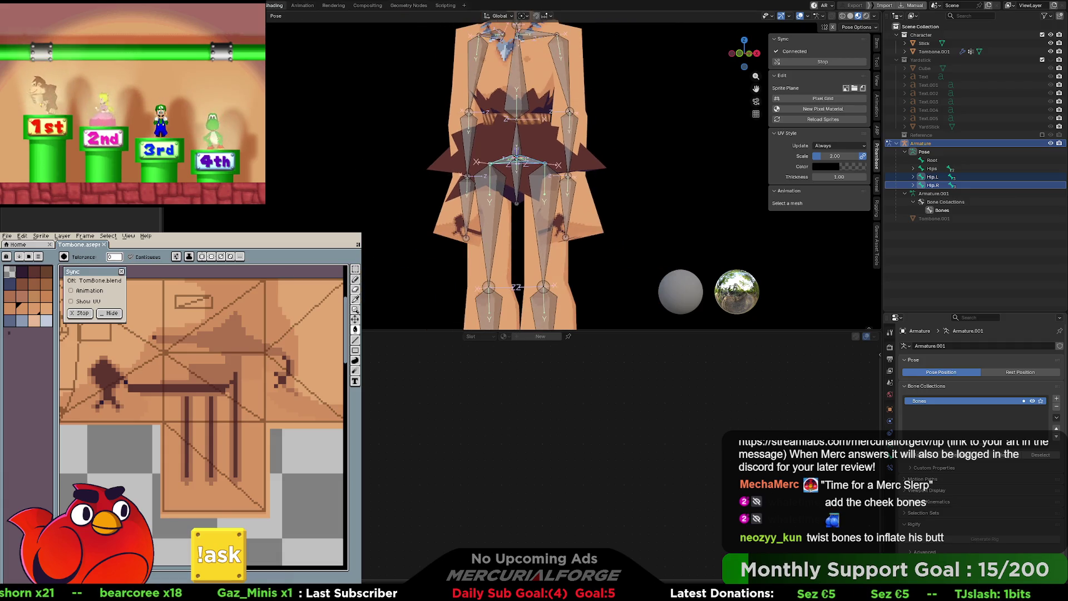
scroll(532, 219, up, 6)
mouse_move(515, 218)
middle_down()
mouse_move(364, 213)
mouse_move(617, 219)
mouse_move(531, 225)
mouse_move(459, 198)
mouse_move(474, 200)
middle_up()
scroll(501, 186, down, 2)
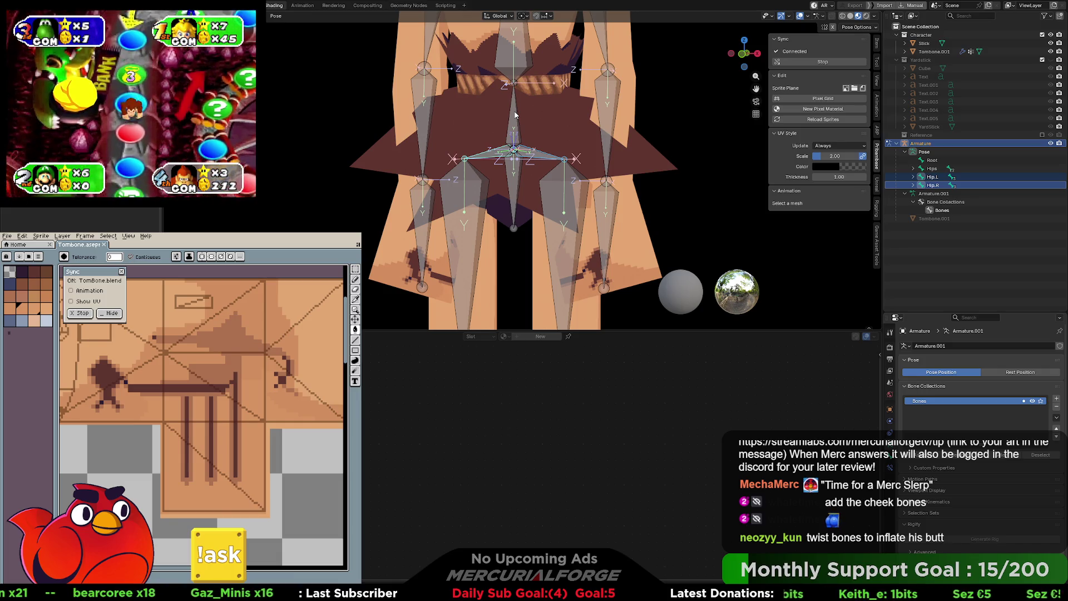
key(r)
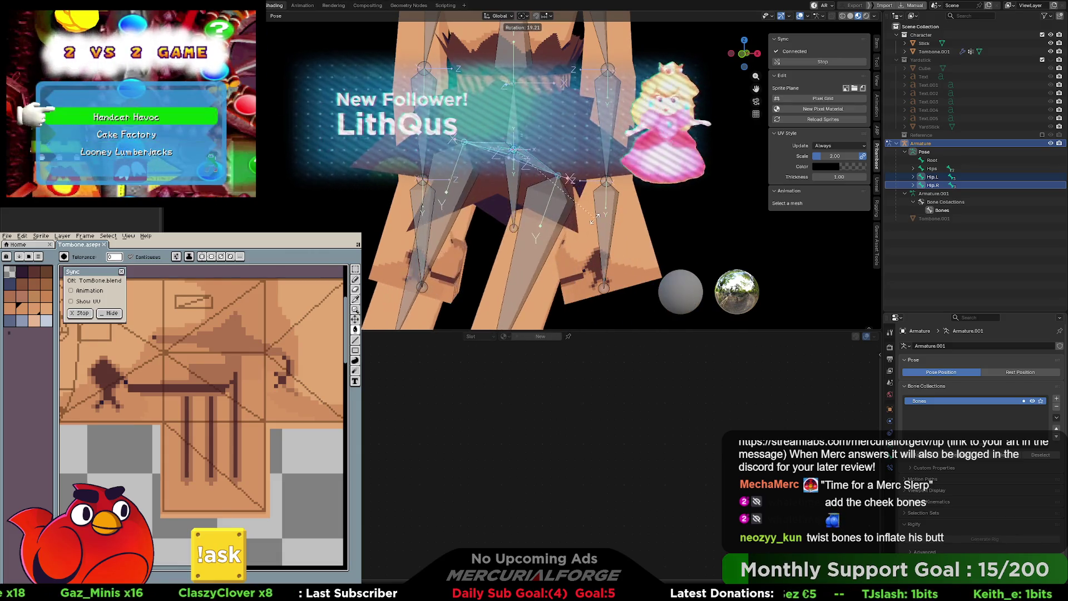
right_click(590, 186)
mouse_move(591, 186)
middle_down()
mouse_move(579, 152)
mouse_move(605, 182)
mouse_move(624, 178)
mouse_move(368, 175)
mouse_move(555, 181)
middle_up()
key(r)
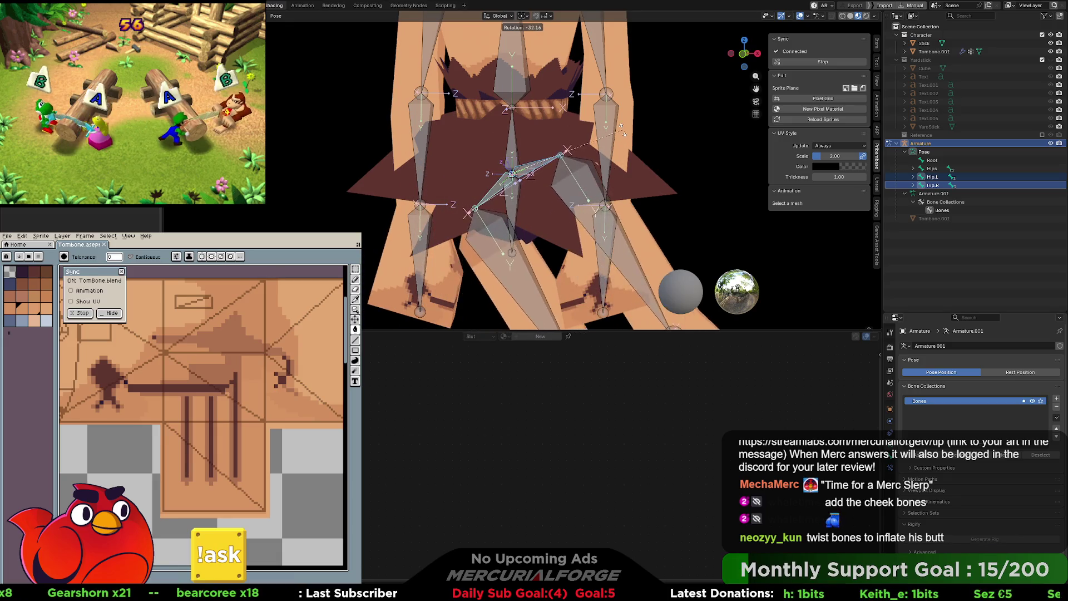
key(Escape)
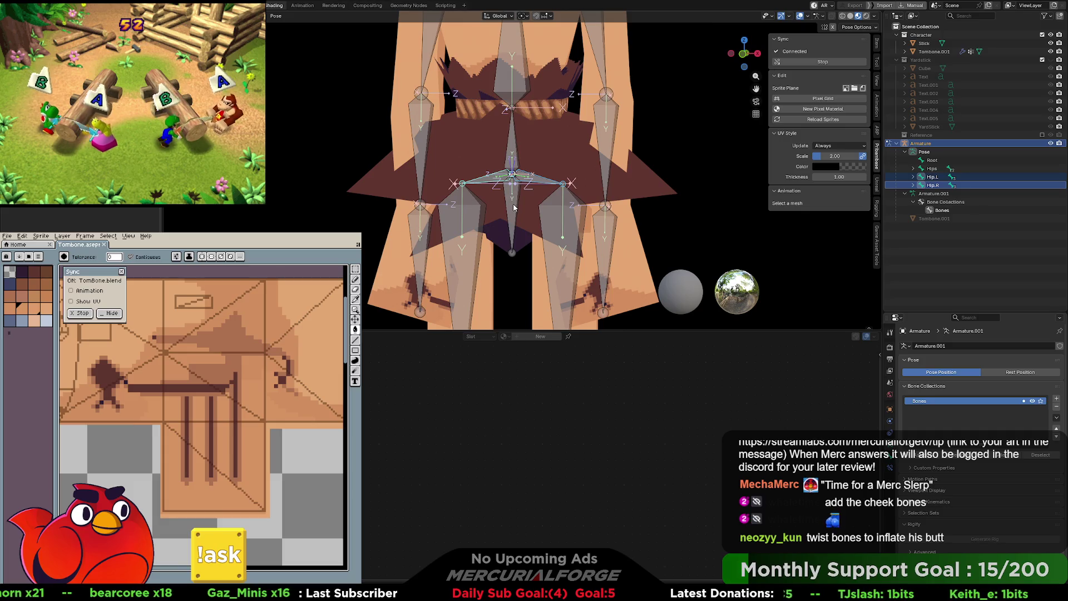
scroll(514, 207, down, 3)
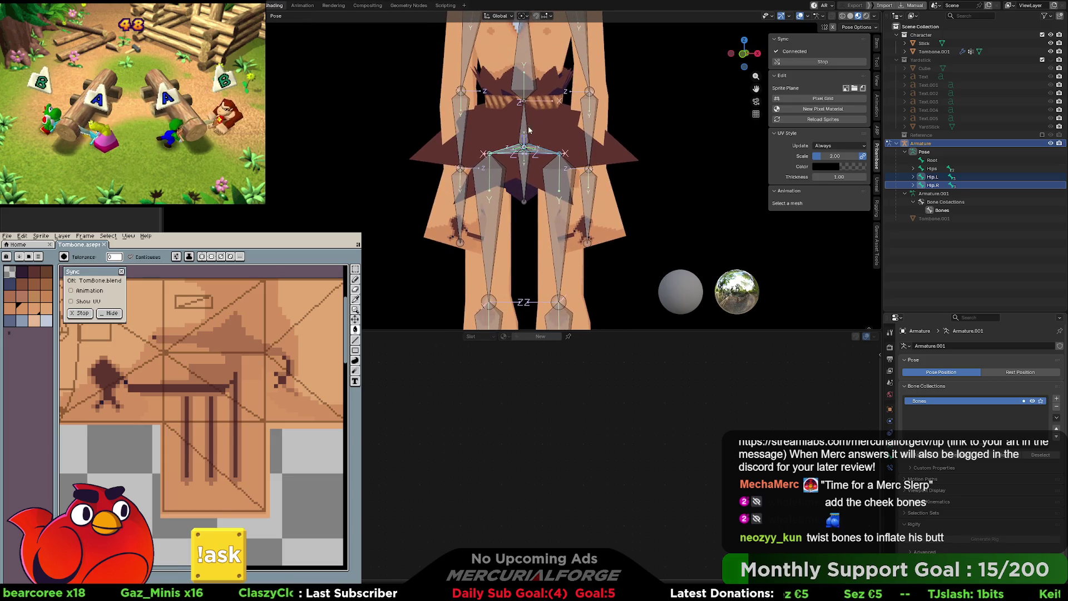
key(r)
click(566, 172)
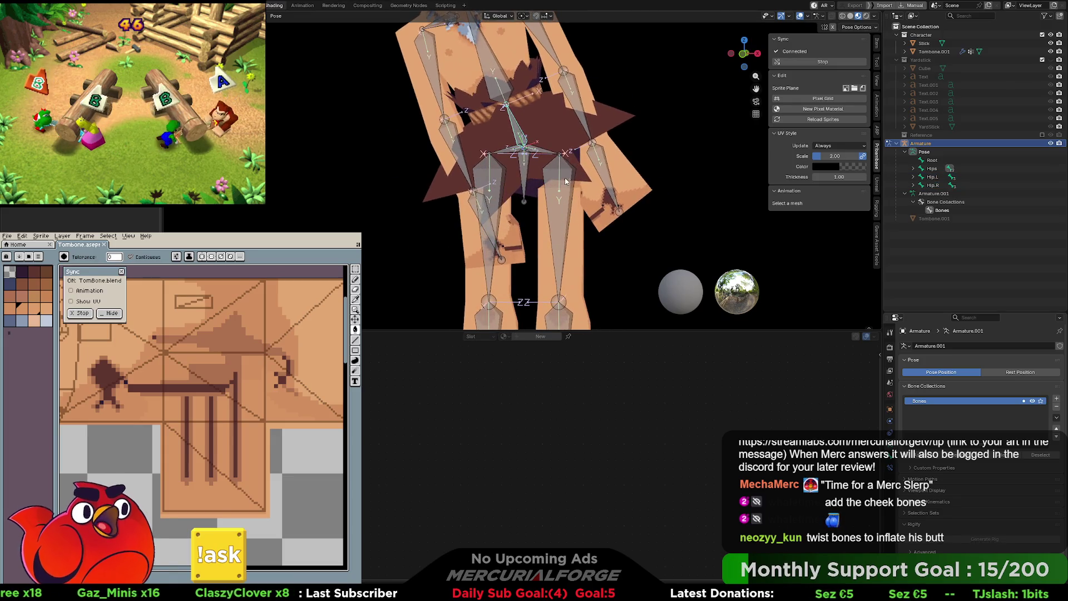
click(529, 154)
shift+click(503, 151)
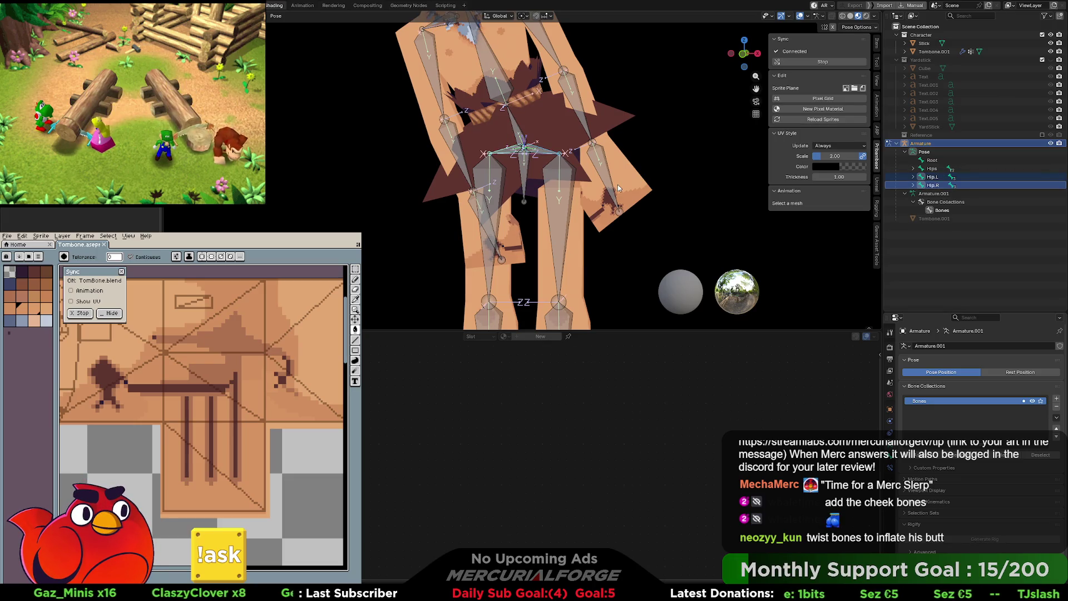
key(r)
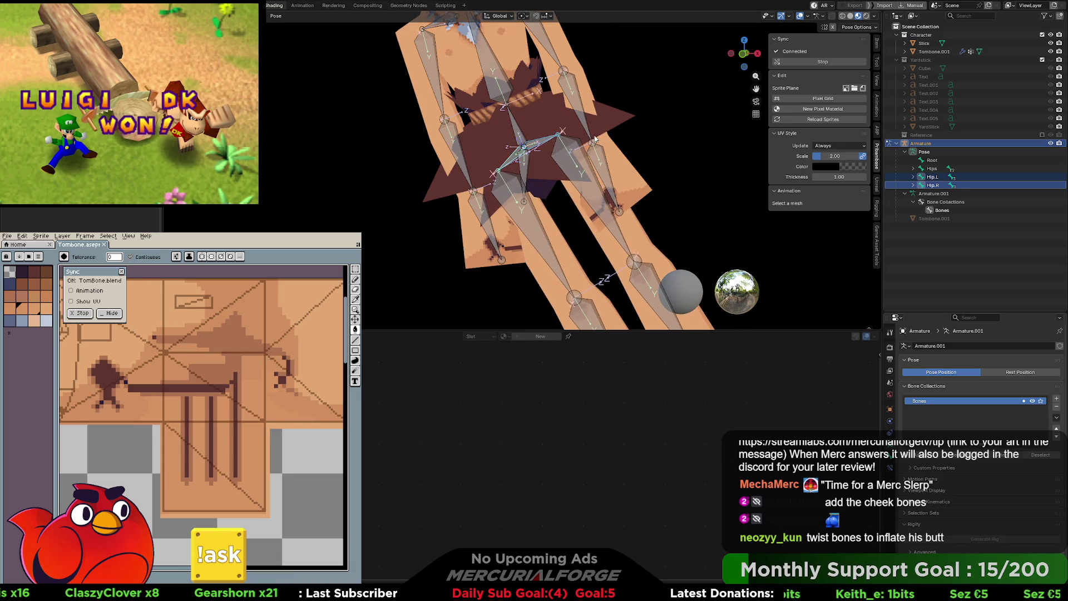
right_click(596, 139)
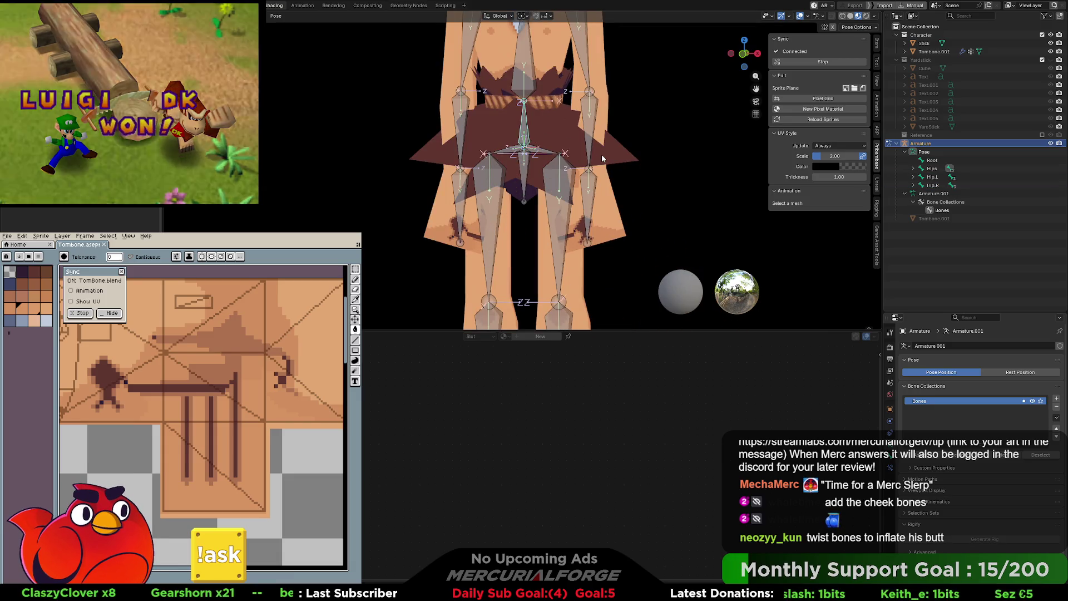
mouse_move(642, 178)
middle_down()
mouse_move(542, 188)
mouse_move(574, 167)
middle_up()
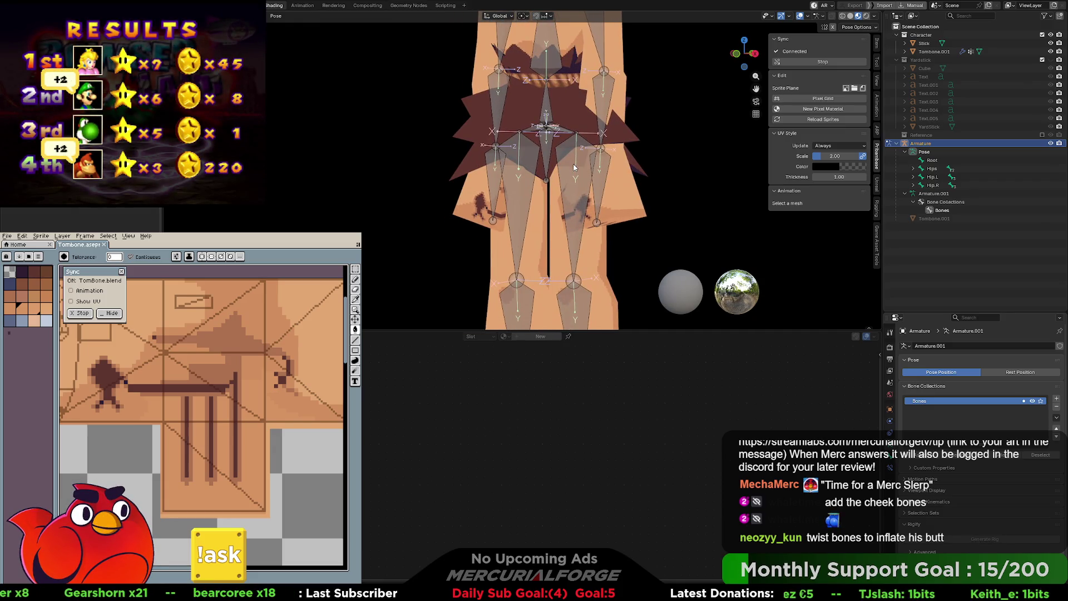